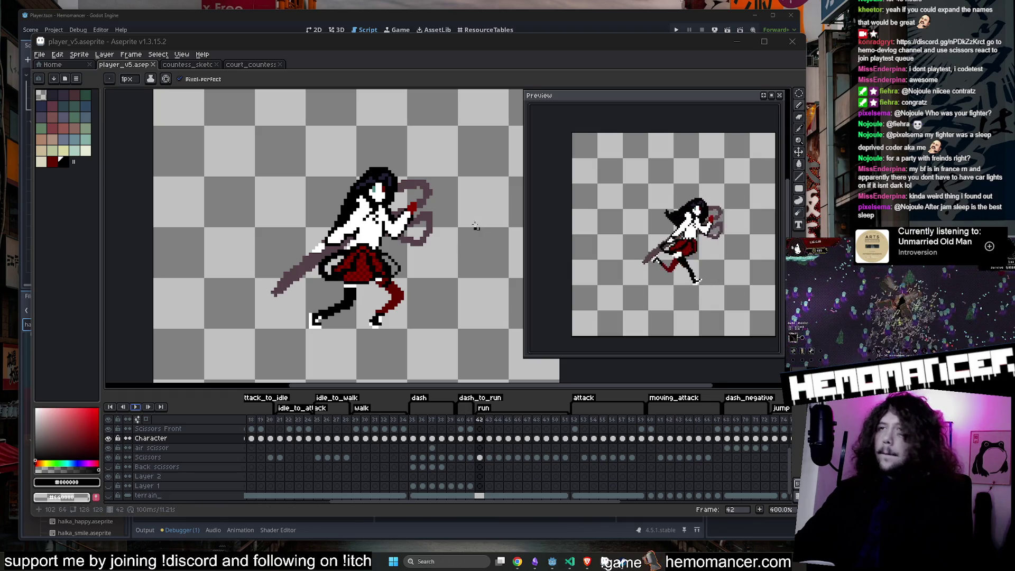
Step: Save the sprite and play back the earlier dash frames to check the pose
scroll(350, 240, up, 5)
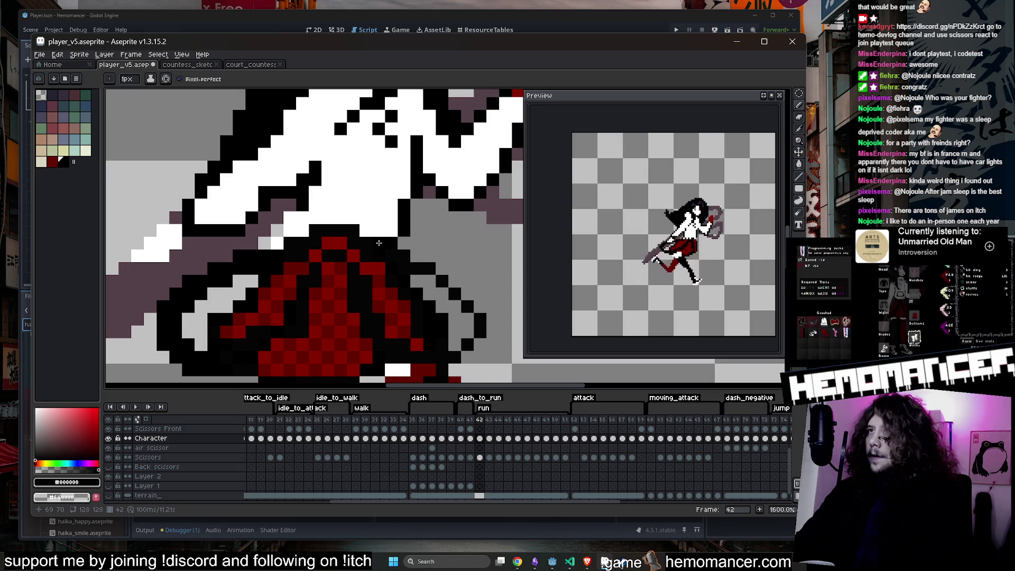
scroll(365, 234, down, 5)
key(ctrl+s)
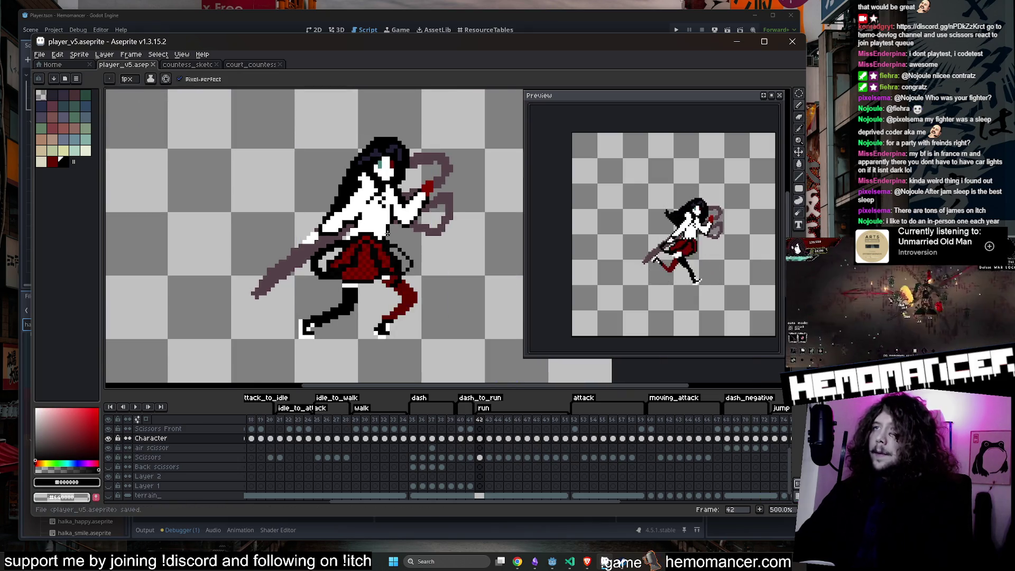
key(Left)
key(Left)
key(Return)
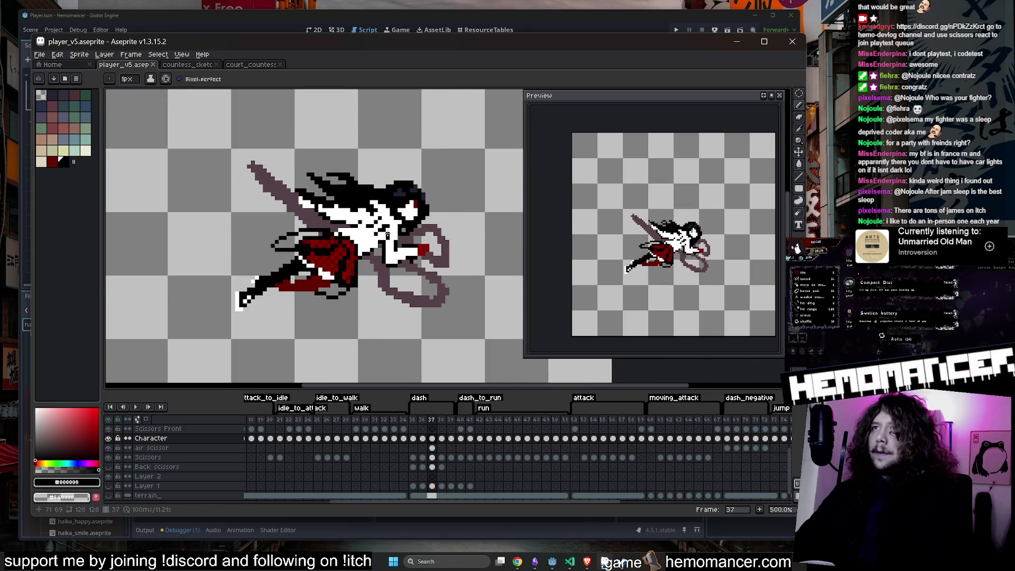
key(Return)
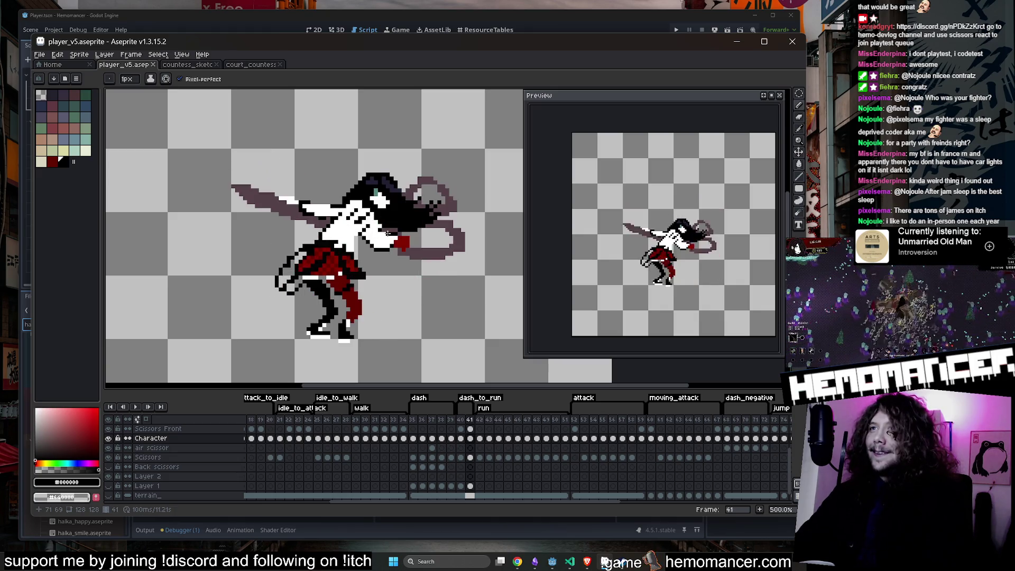
Step: Sample the dark hair colour, paint a pixel into the hair, and save
scroll(388, 233, up, 5)
alt+click(389, 259)
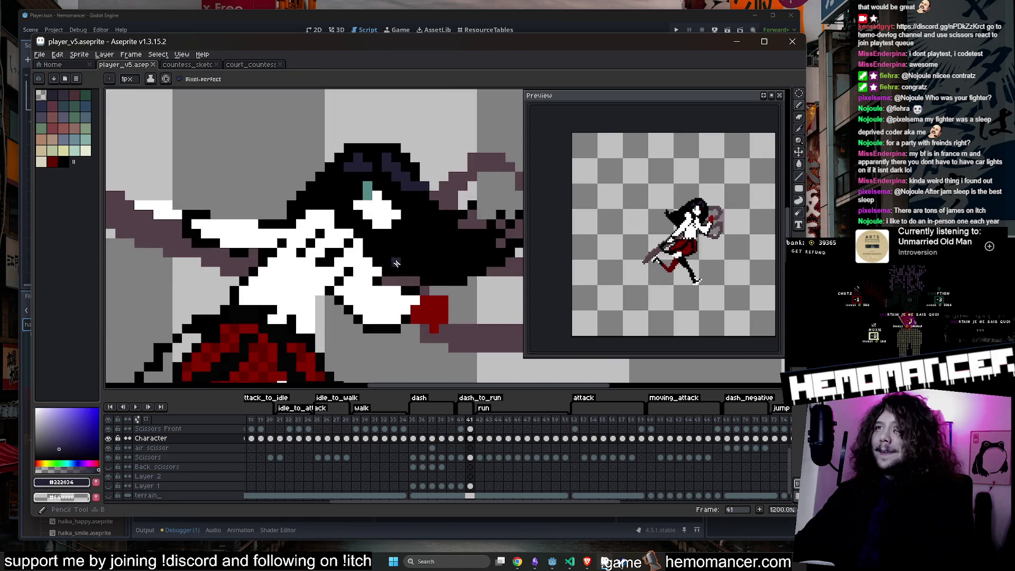
click(387, 267)
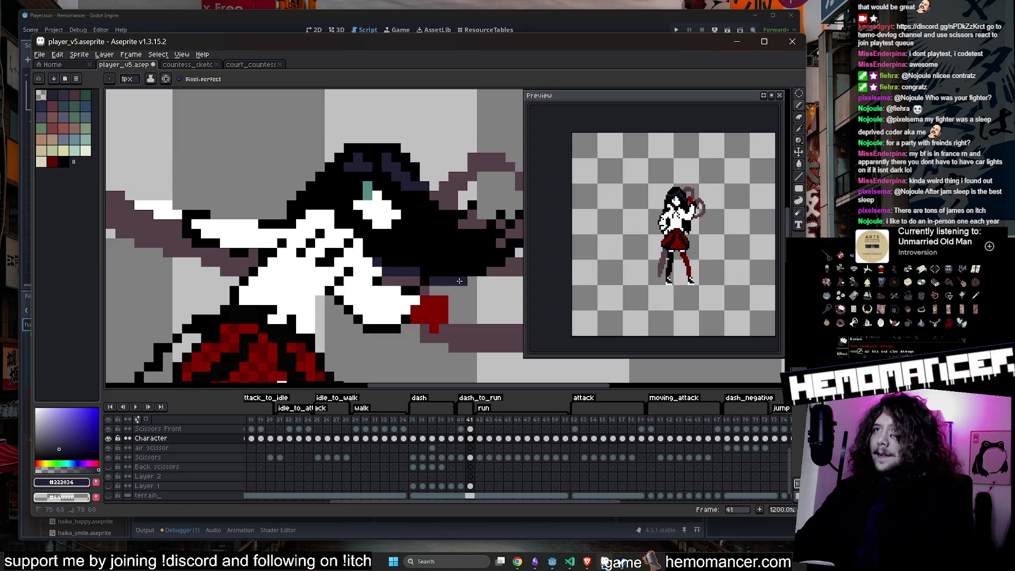
key(ctrl+s)
scroll(423, 276, down, 4)
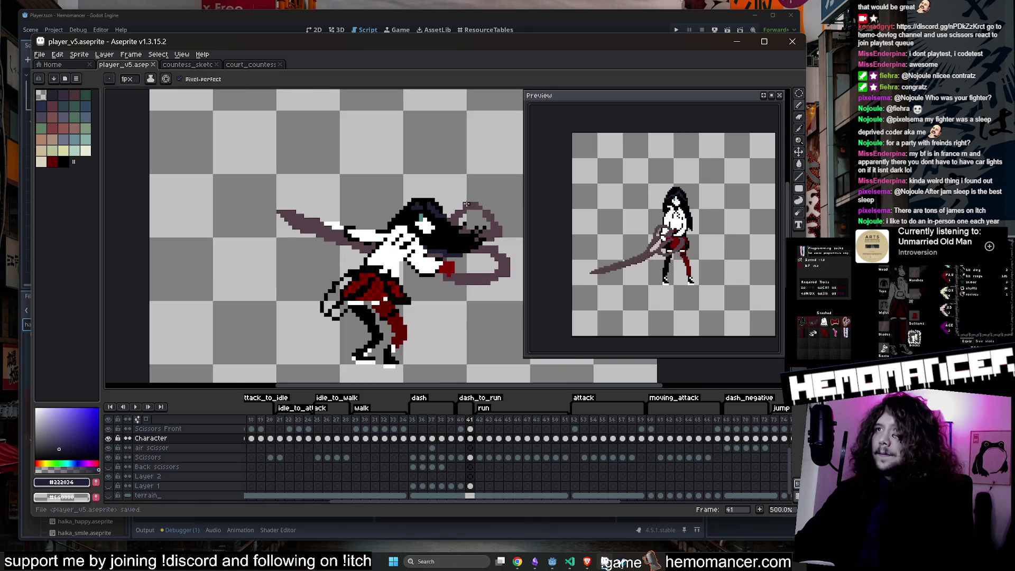
Step: Replay the dash from two frames back, then undo the last pencil strokes
key(Left)
key(Left)
key(Return)
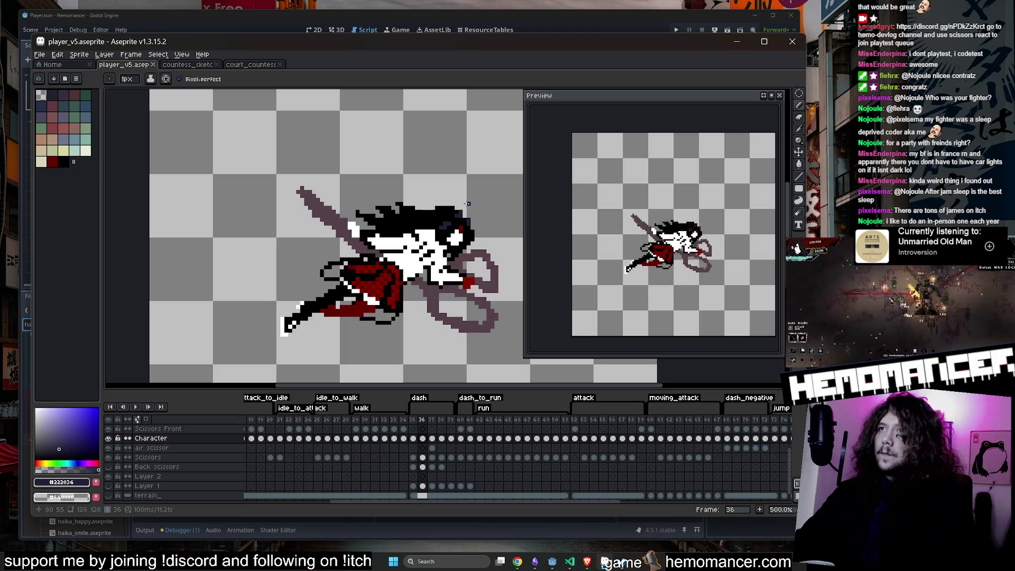
key(Return)
key(ctrl+z)
key(ctrl+z)
key(ctrl+z)
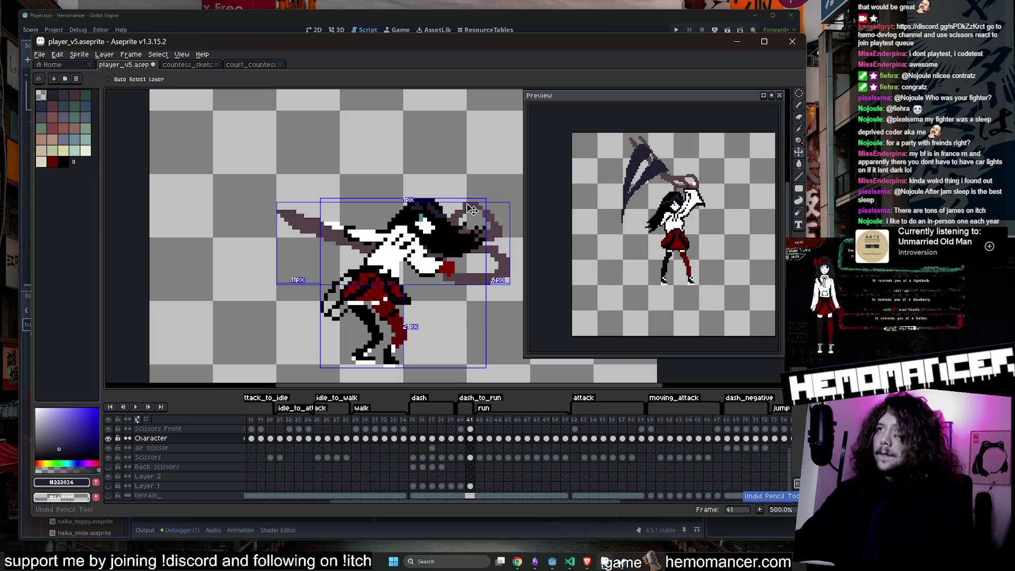
Step: Sample black from the hair and dark red for the hand, then select the Scissors cel on frame 41
scroll(445, 246, up, 4)
key(alt)
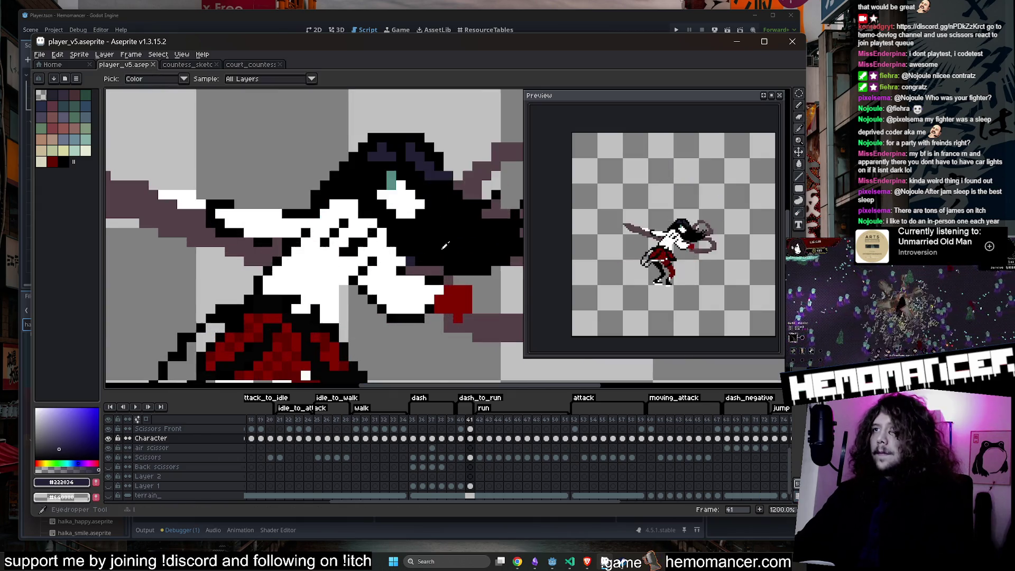
alt+click(445, 246)
scroll(410, 261, down, 5)
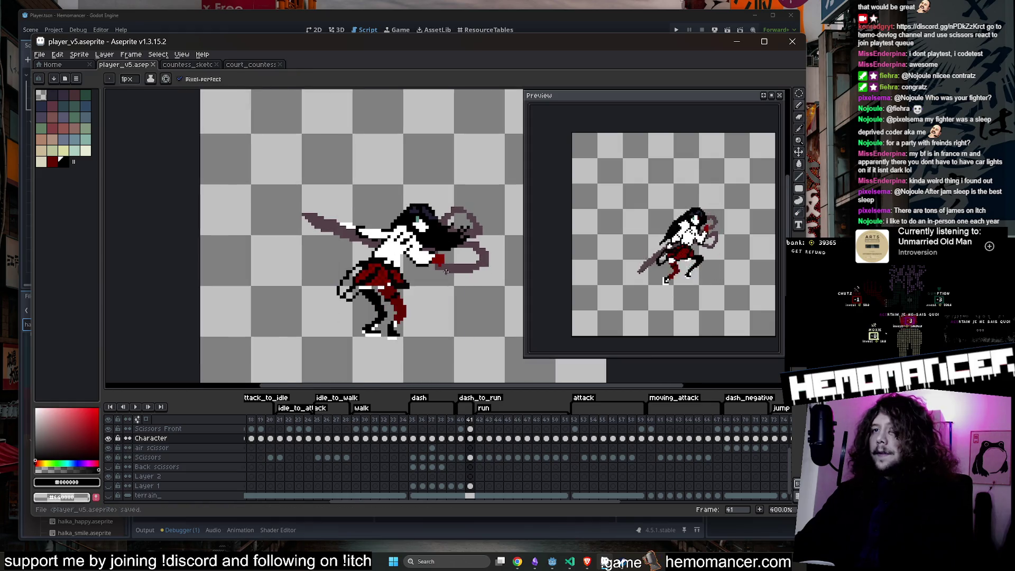
scroll(432, 248, up, 3)
key(alt)
scroll(432, 248, up, 3)
alt+click(433, 251)
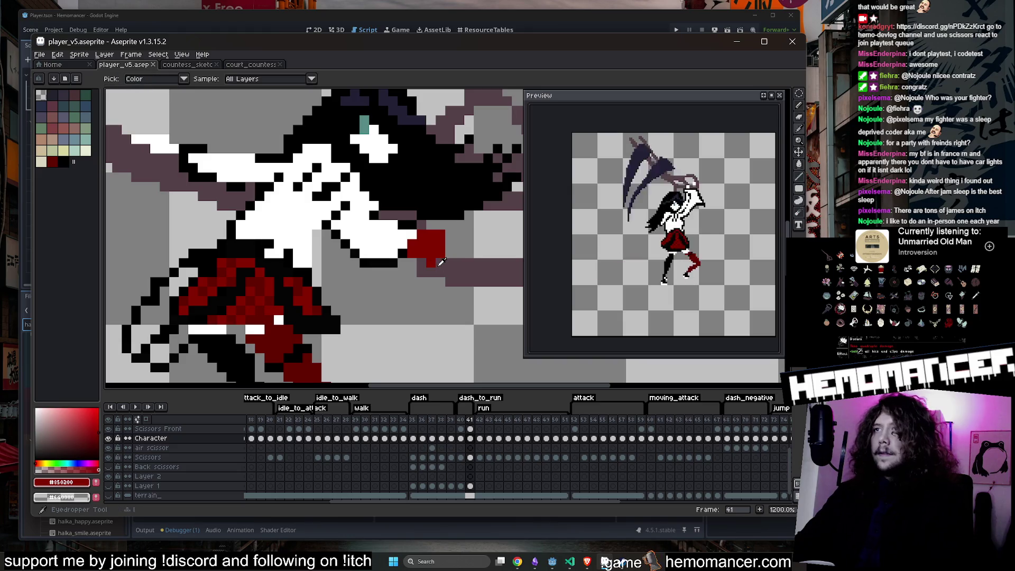
scroll(443, 269, down, 5)
scroll(462, 259, up, 5)
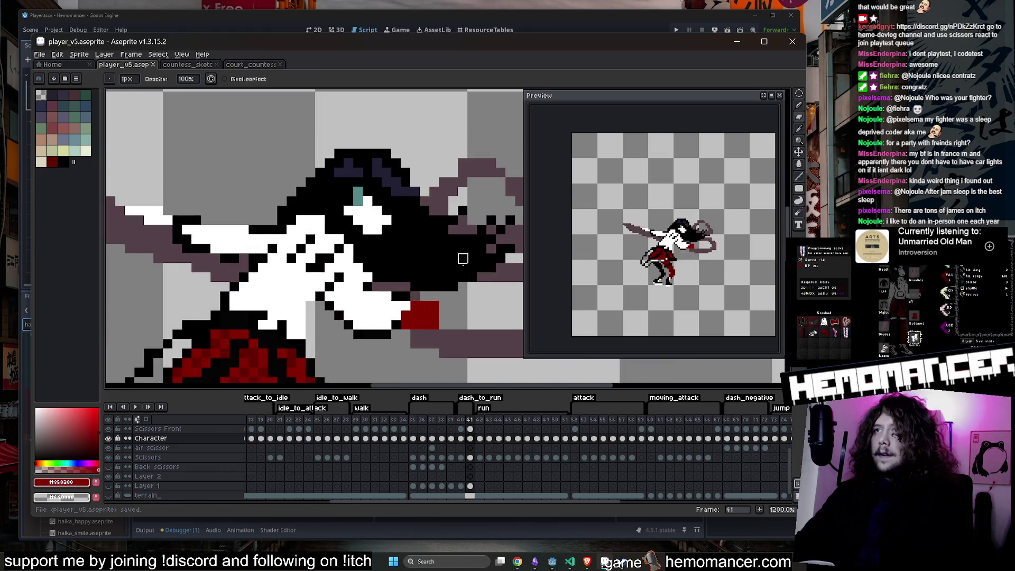
scroll(433, 306, down, 5)
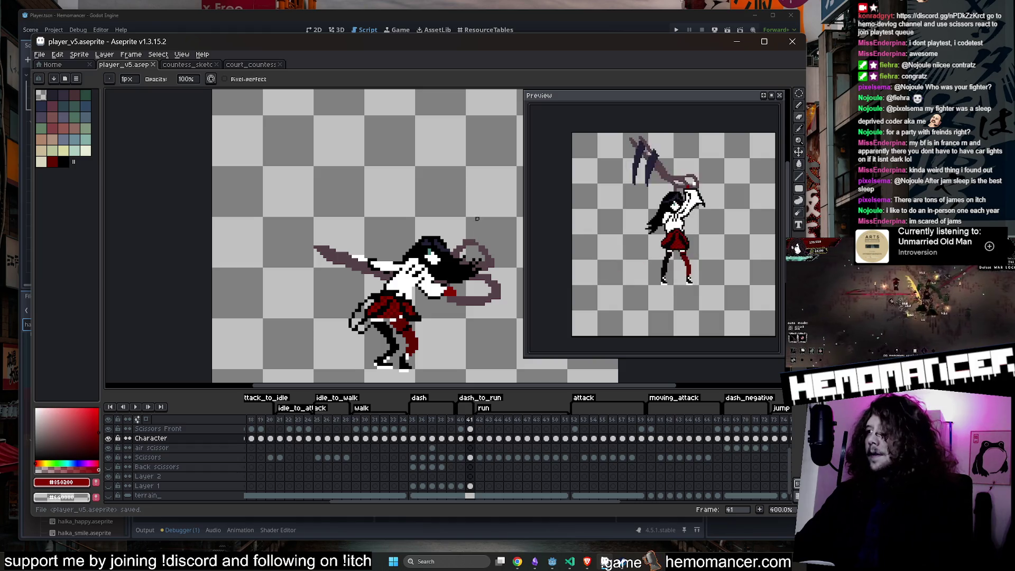
scroll(455, 196, down, 1)
scroll(426, 169, up, 1)
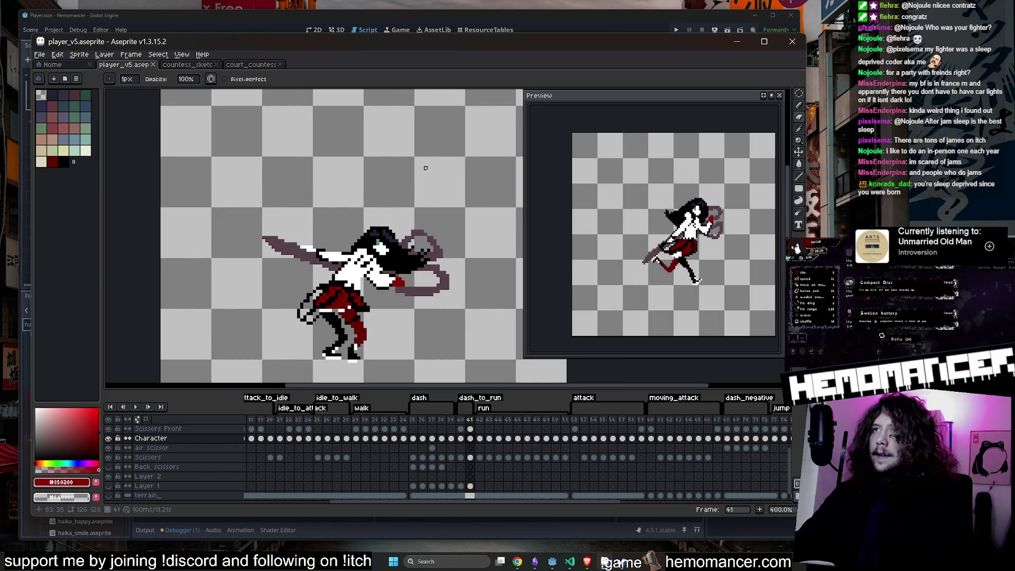
click(471, 457)
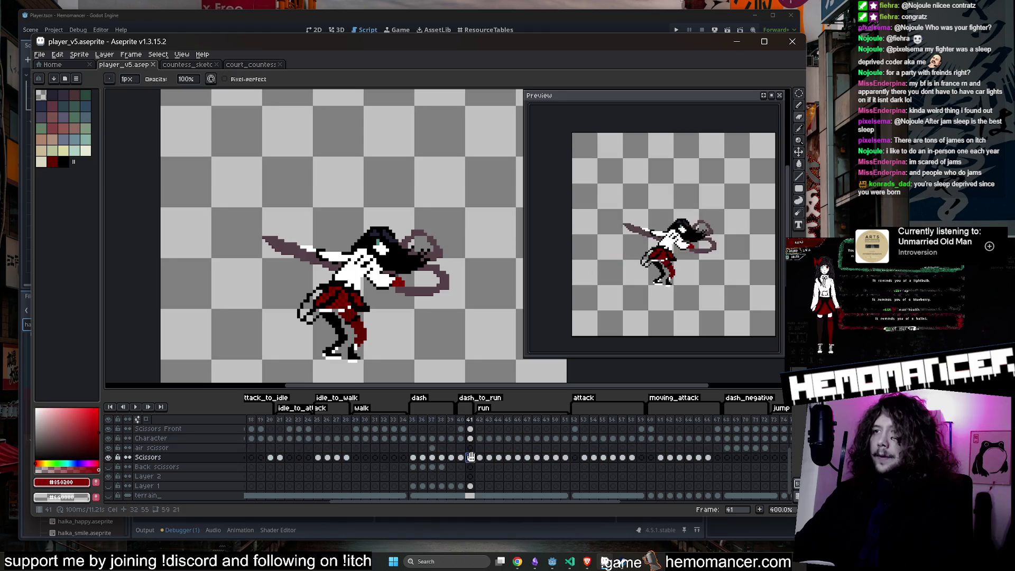
Step: Sample the scissors' muted purple and repaint part of the scissors with the Pencil
key(i)
scroll(468, 240, up, 3)
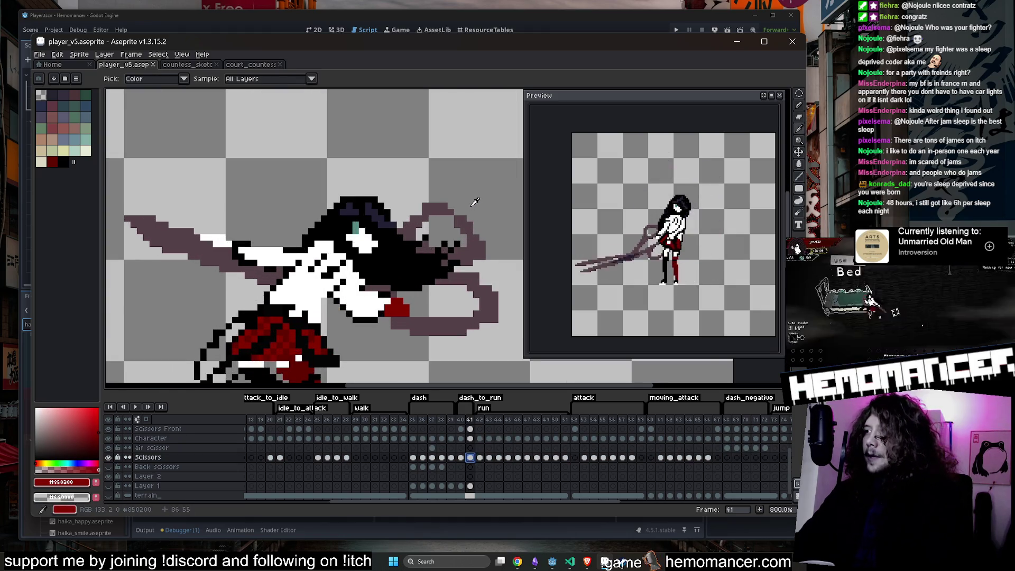
scroll(475, 202, up, 3)
click(371, 224)
key(b)
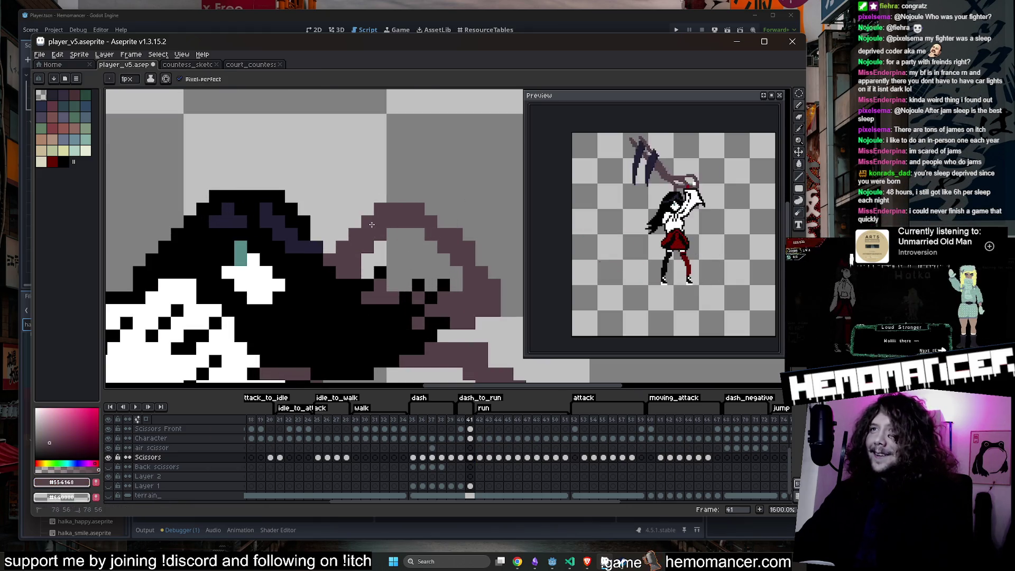
scroll(391, 207, down, 5)
scroll(300, 244, up, 1)
scroll(358, 165, down, 2)
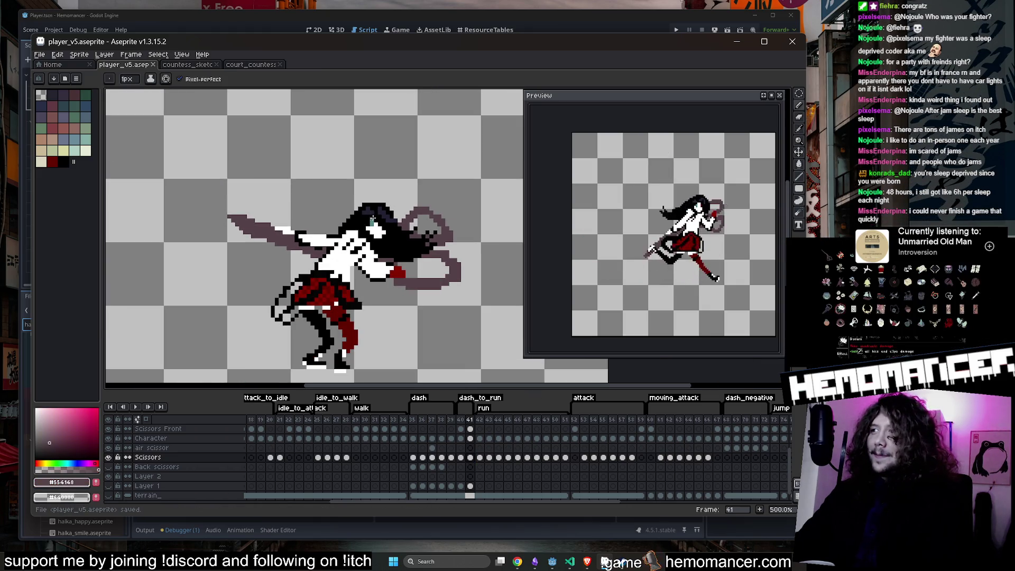
scroll(411, 158, up, 1)
scroll(411, 158, up, 3)
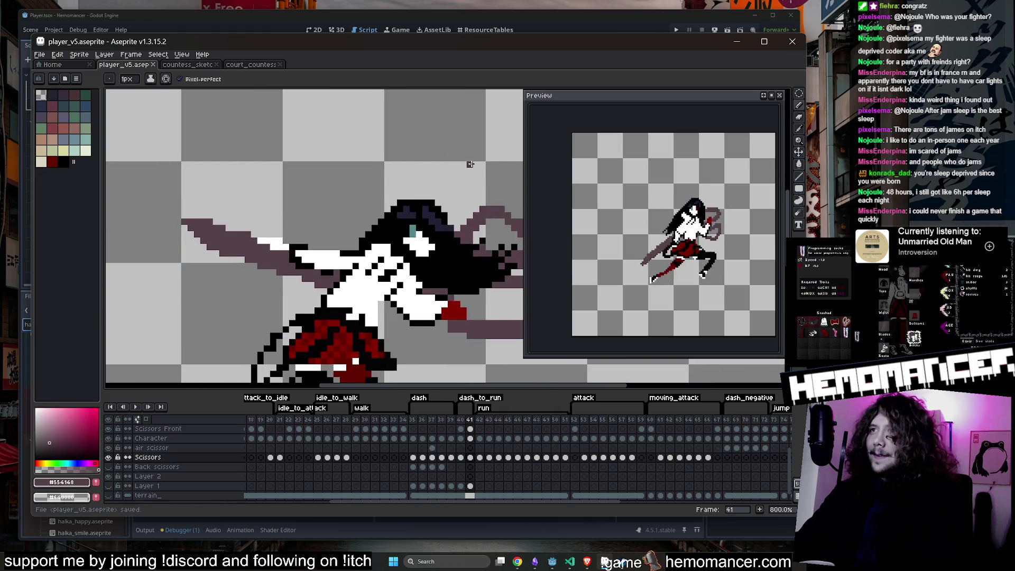
scroll(449, 207, up, 2)
scroll(449, 207, down, 4)
scroll(451, 186, up, 3)
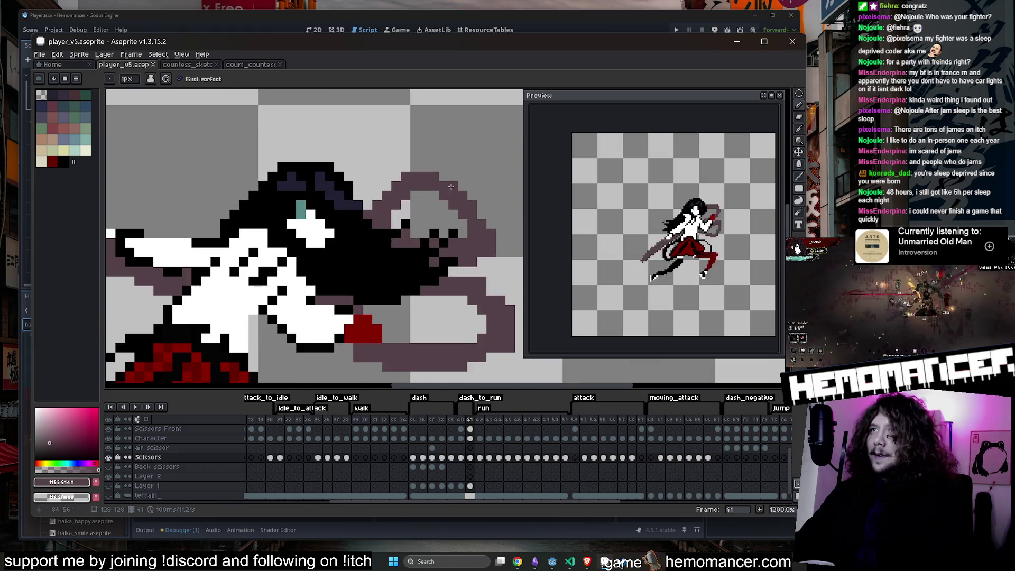
scroll(443, 179, down, 4)
Step: Save the sprite and return to frame 35 to play the dash
key(i)
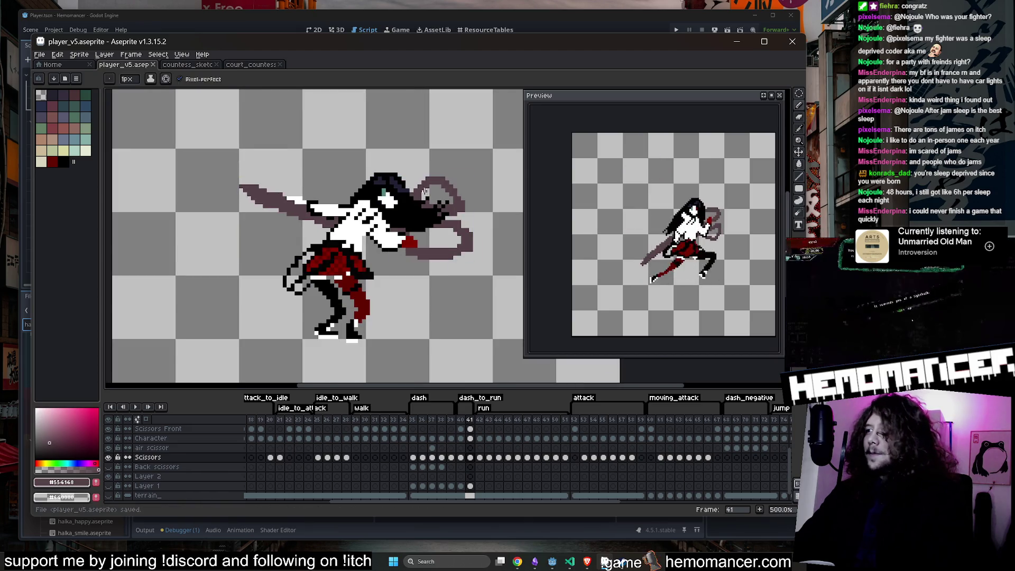
scroll(406, 197, up, 3)
key(ctrl+s)
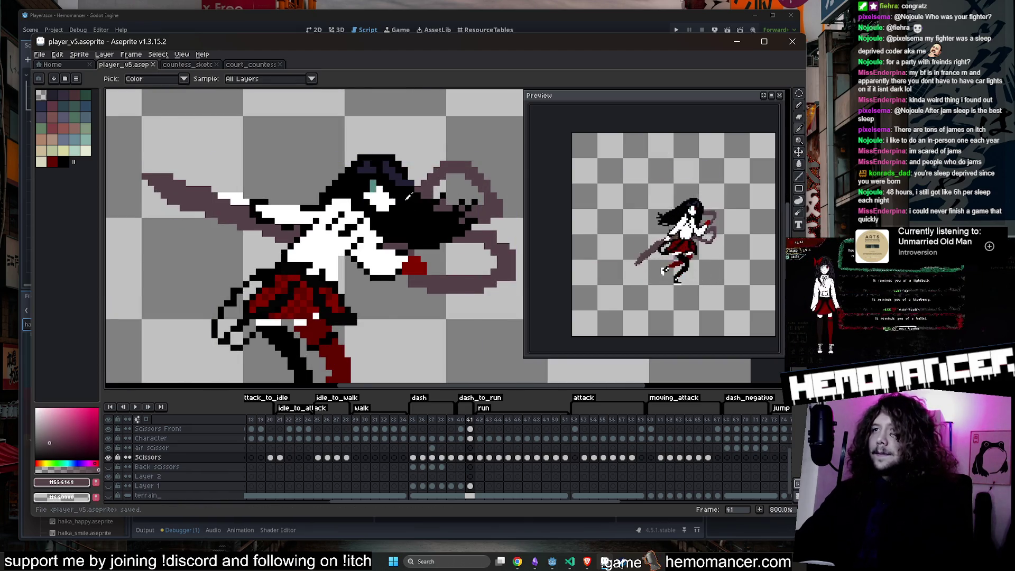
key(Left)
key(Left)
key(Left)
scroll(407, 197, down, 2)
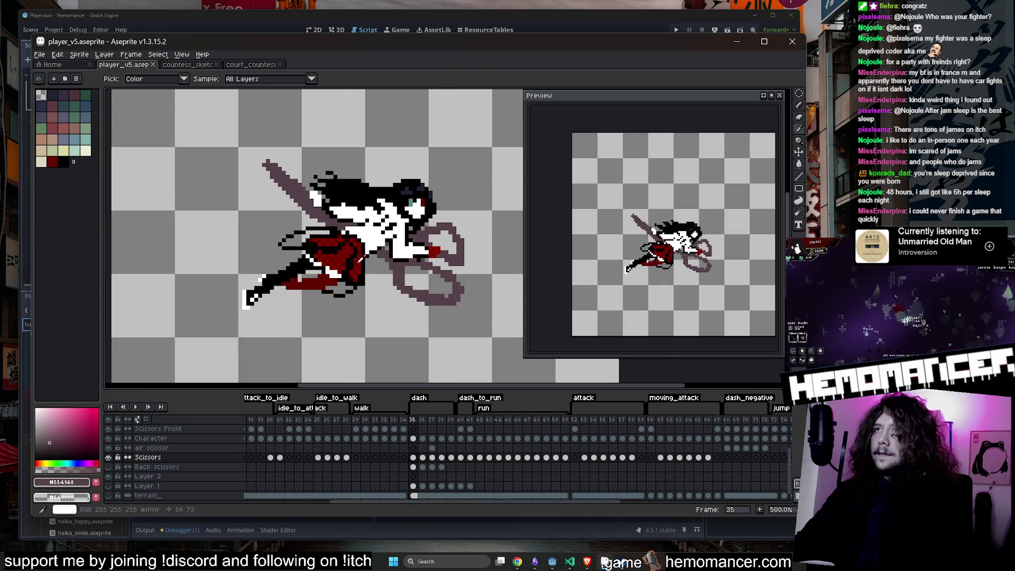
click(134, 406)
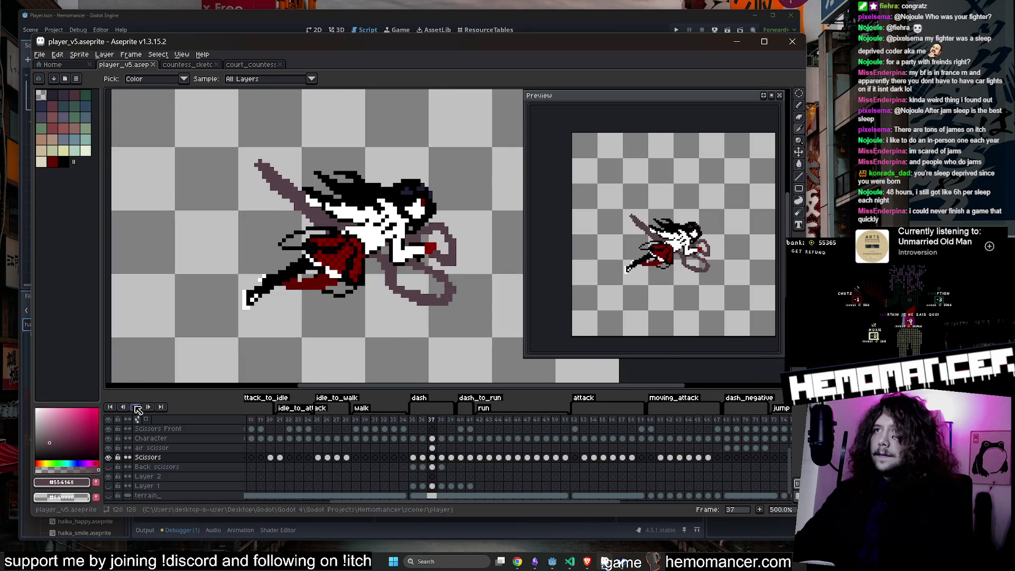
Step: Play and stop the dash animation repeatedly from frame 35
click(415, 420)
click(135, 407)
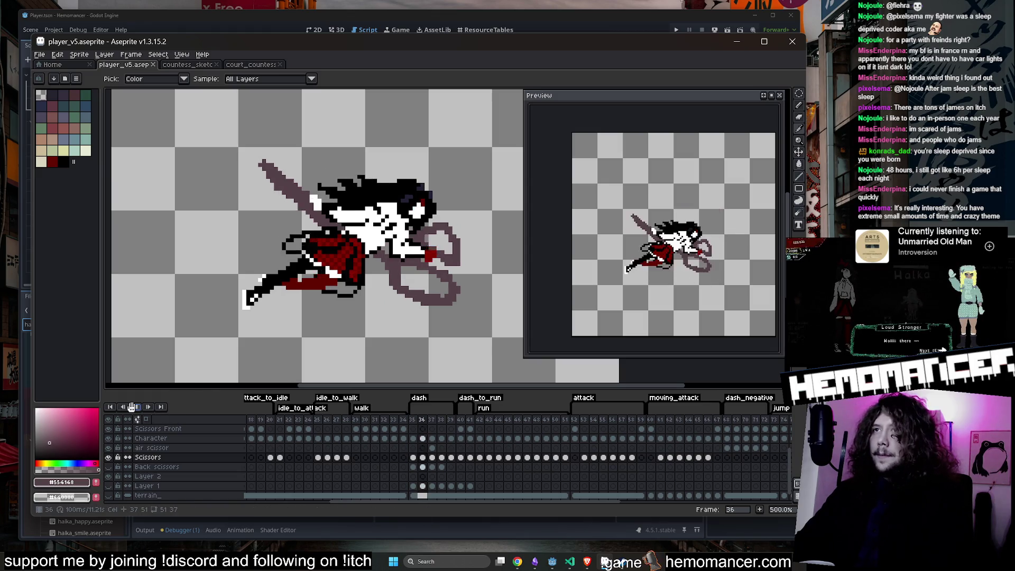
click(415, 419)
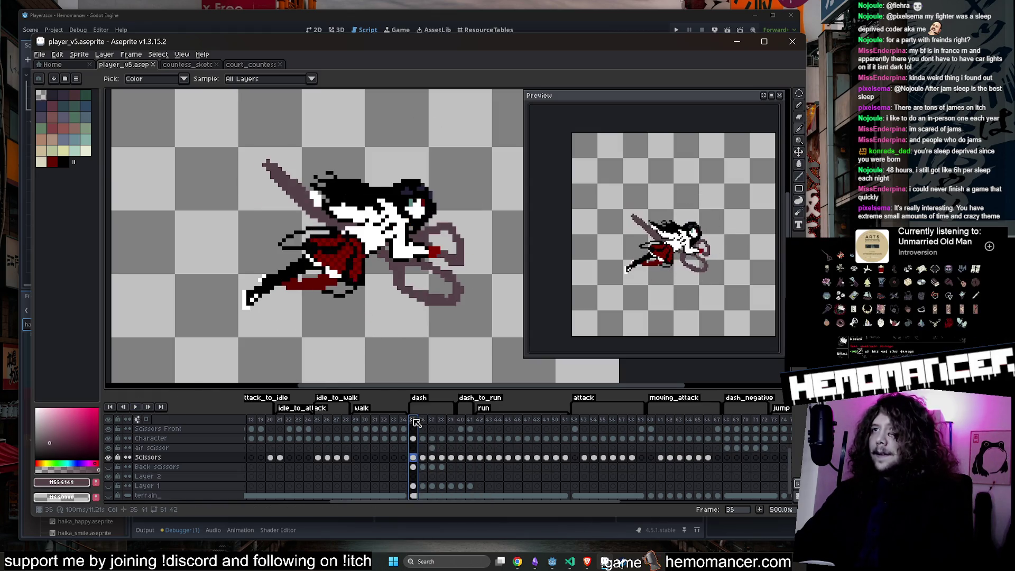
key(Return)
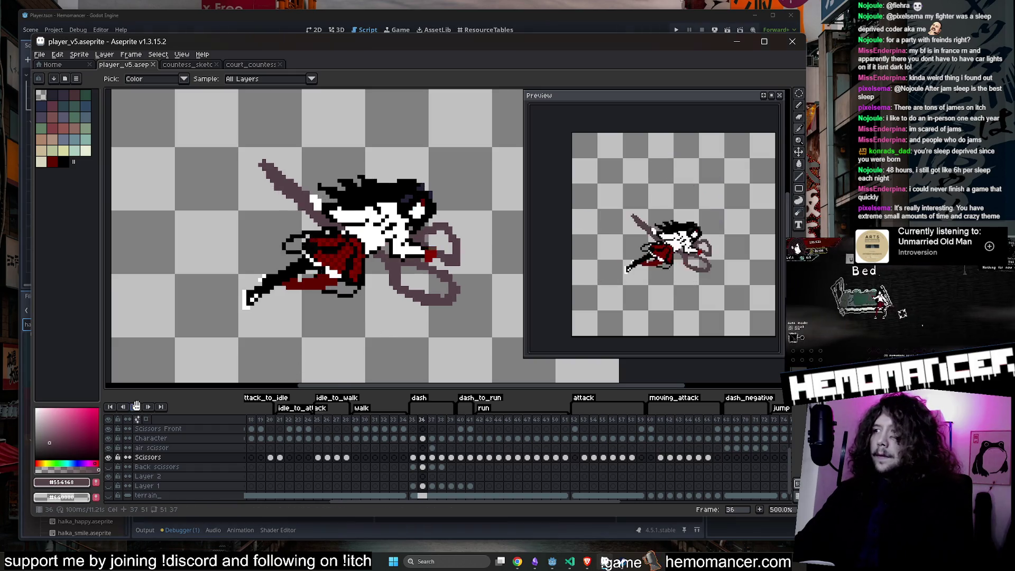
click(136, 406)
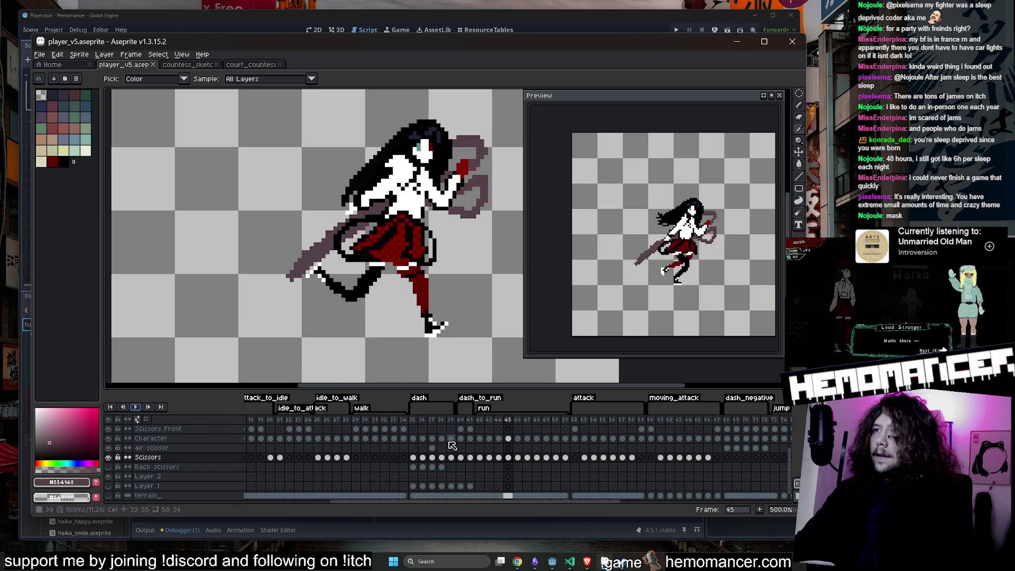
click(418, 420)
click(137, 408)
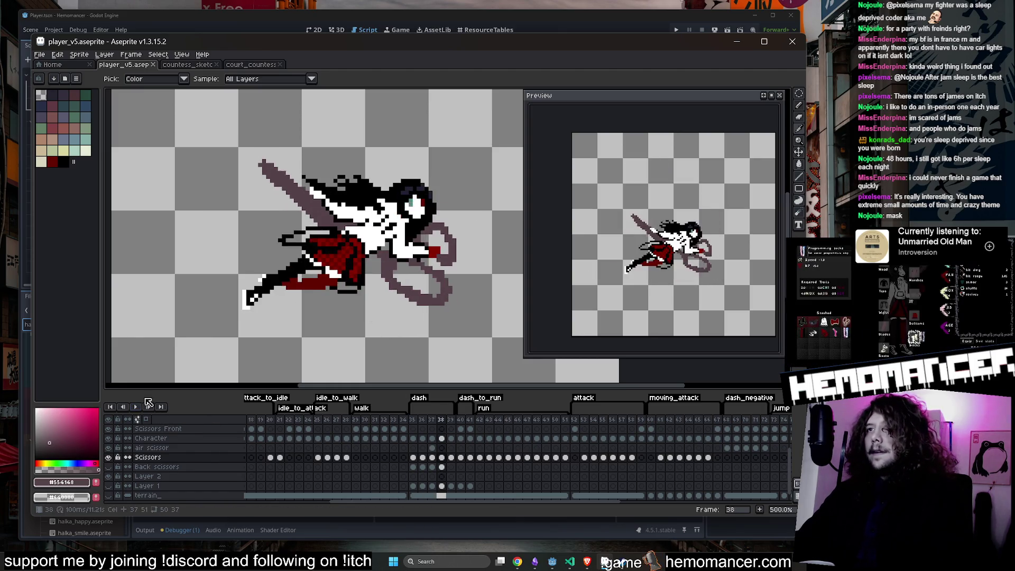
key(Return)
key(Return)
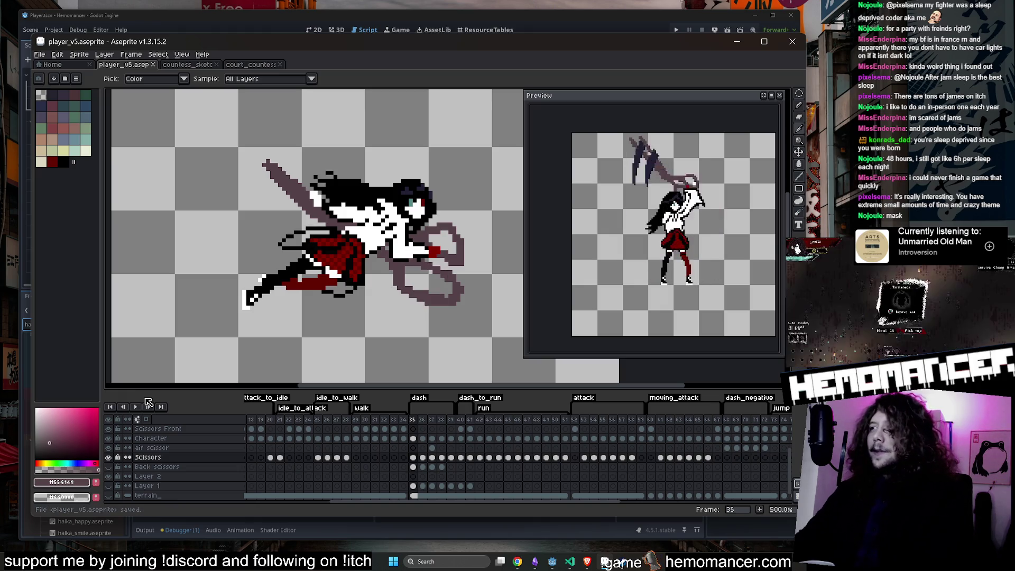
Step: Inspect the dash and dash_to_run tag properties without changing them
double_click(421, 404)
click(421, 330)
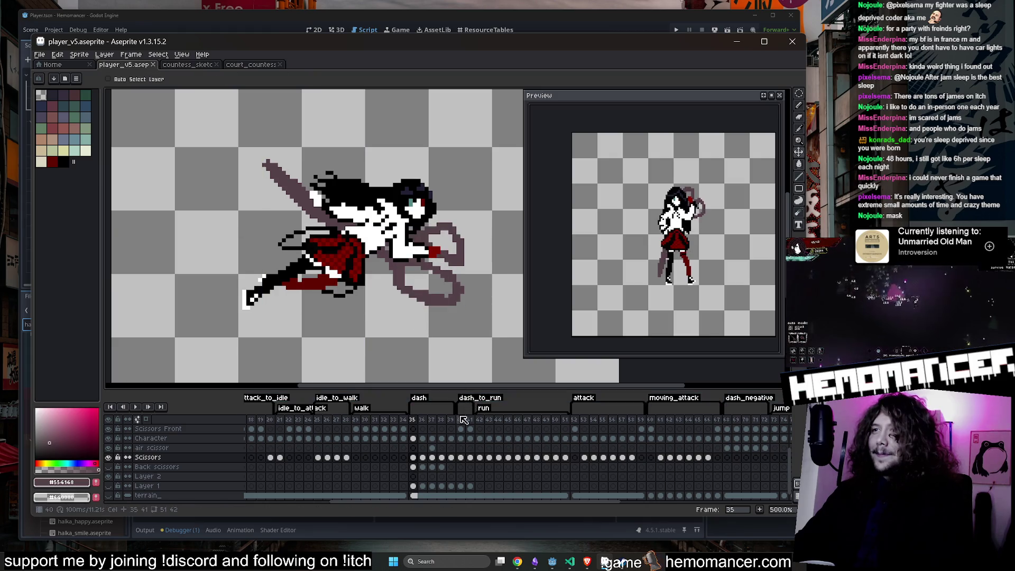
double_click(460, 401)
click(456, 332)
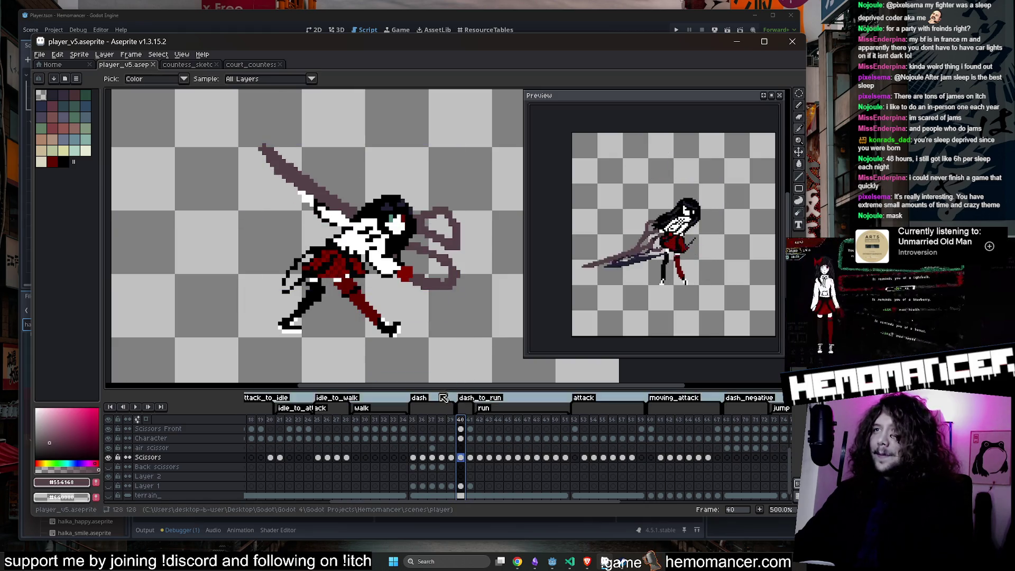
Step: Review frames 35, 42 and 51, play the run animation, and save player_v5.aseprite
click(413, 419)
click(481, 420)
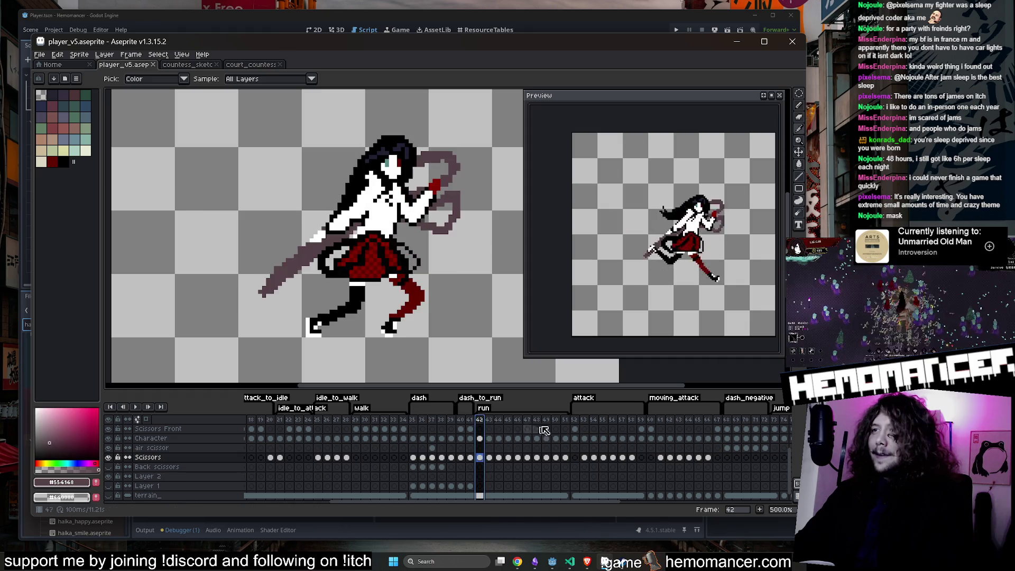
click(564, 420)
key(Return)
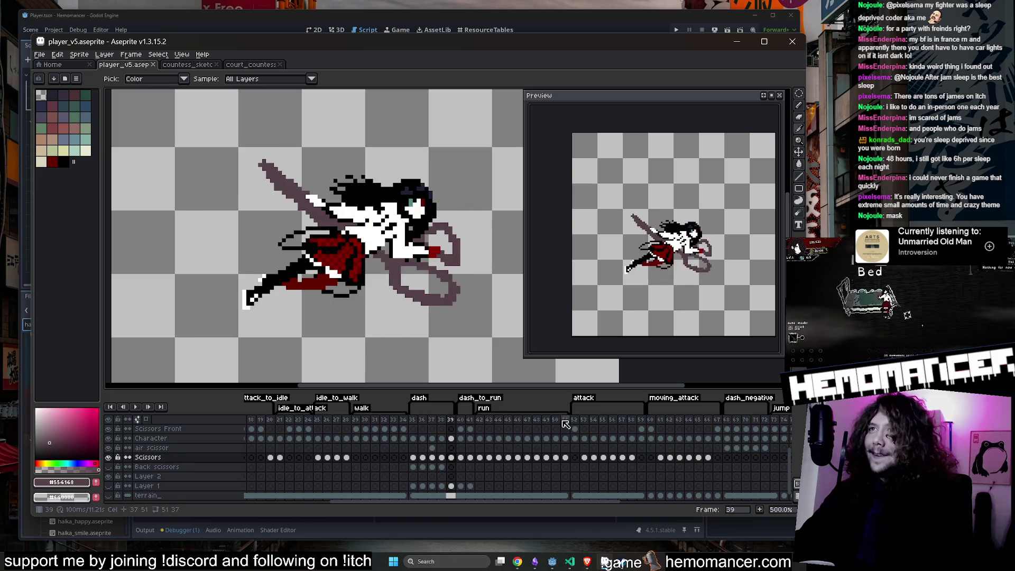
key(ctrl+s)
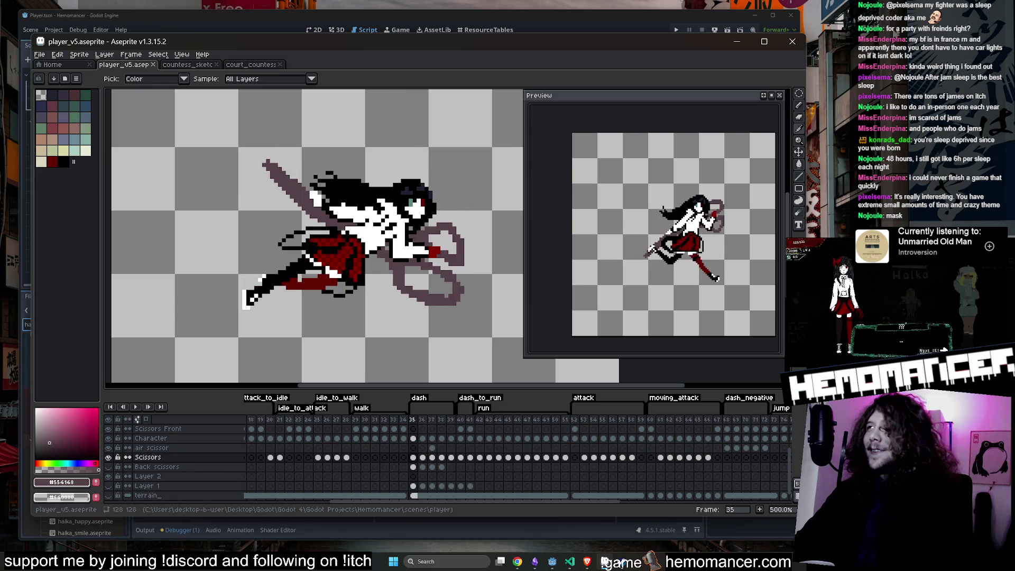
click(730, 43)
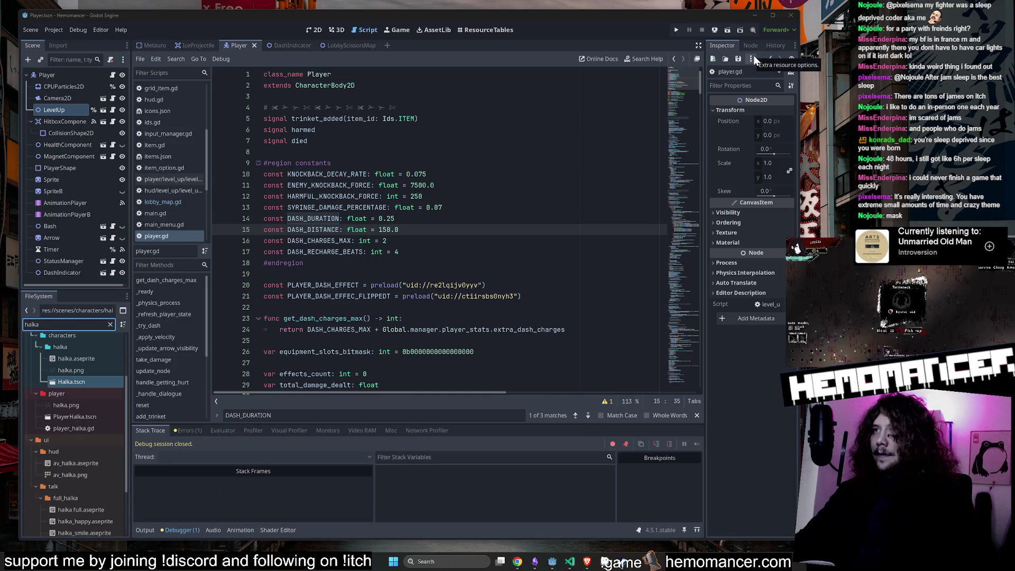
Step: Select the player's Sprite node and reimport its Aseprite animations from the Inspector
click(426, 196)
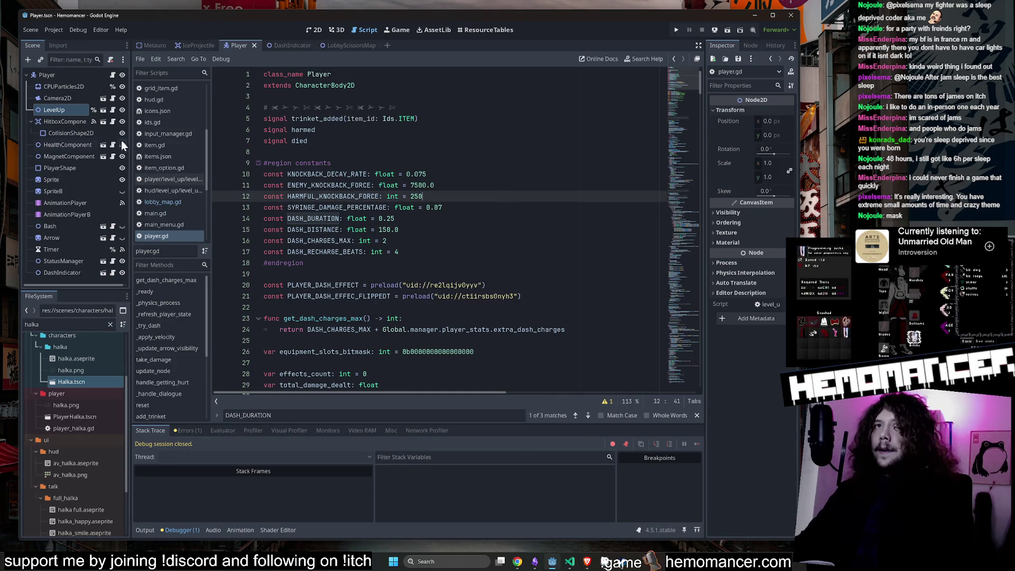
click(51, 179)
scroll(750, 450, down, 3)
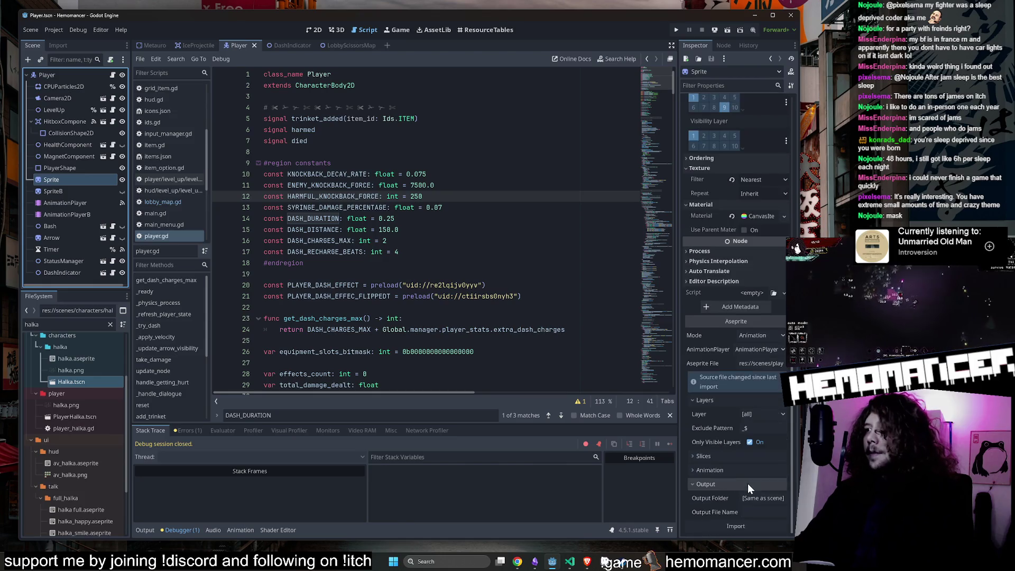
click(740, 525)
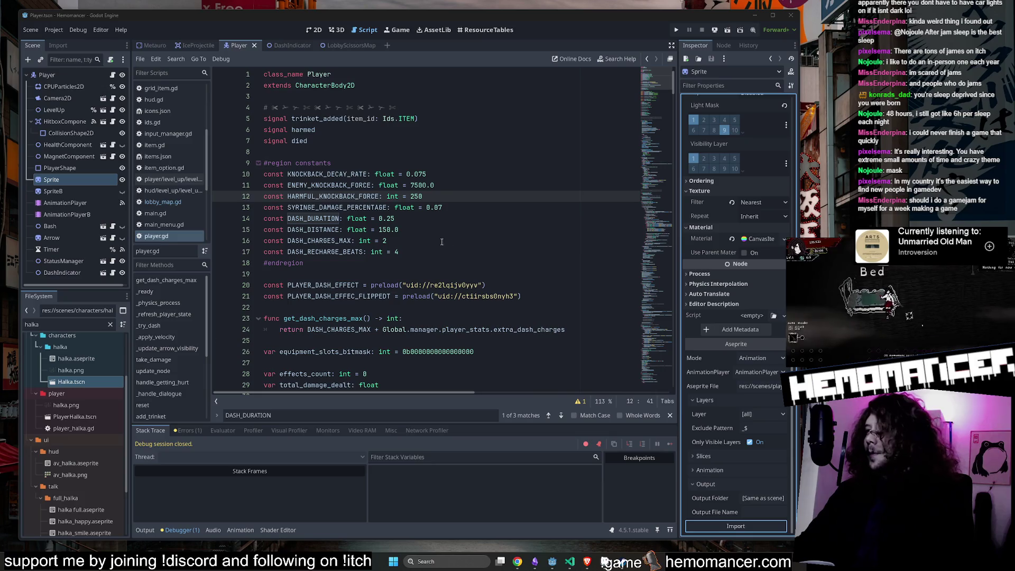
click(447, 219)
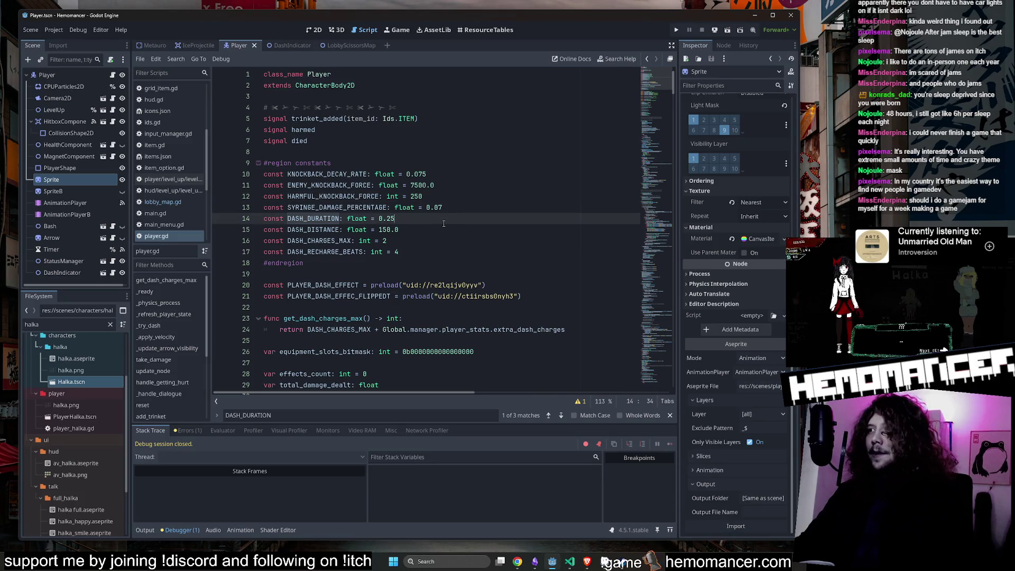
Step: Review the top of player.gd and save the player scene
click(450, 163)
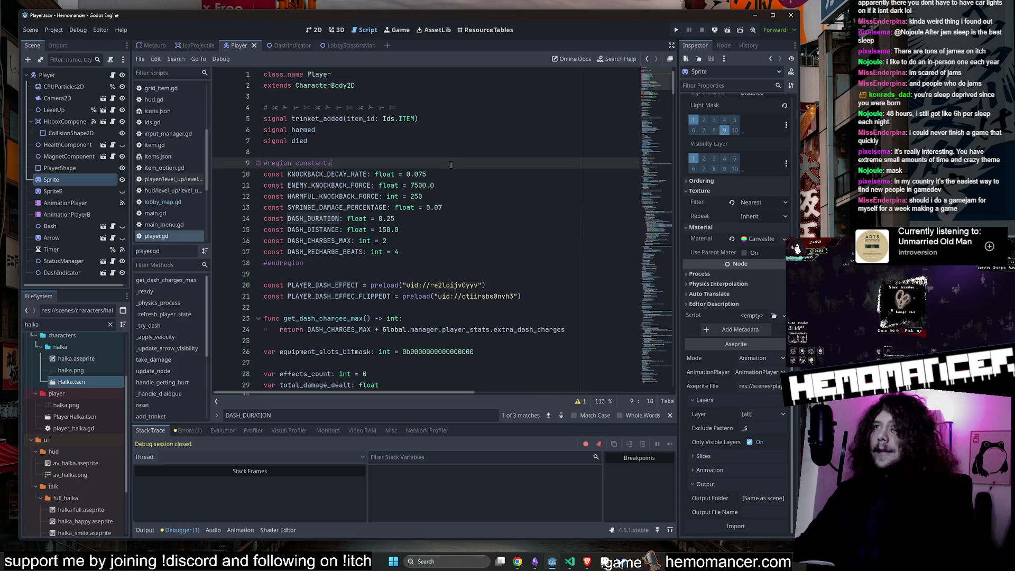
click(457, 152)
click(461, 143)
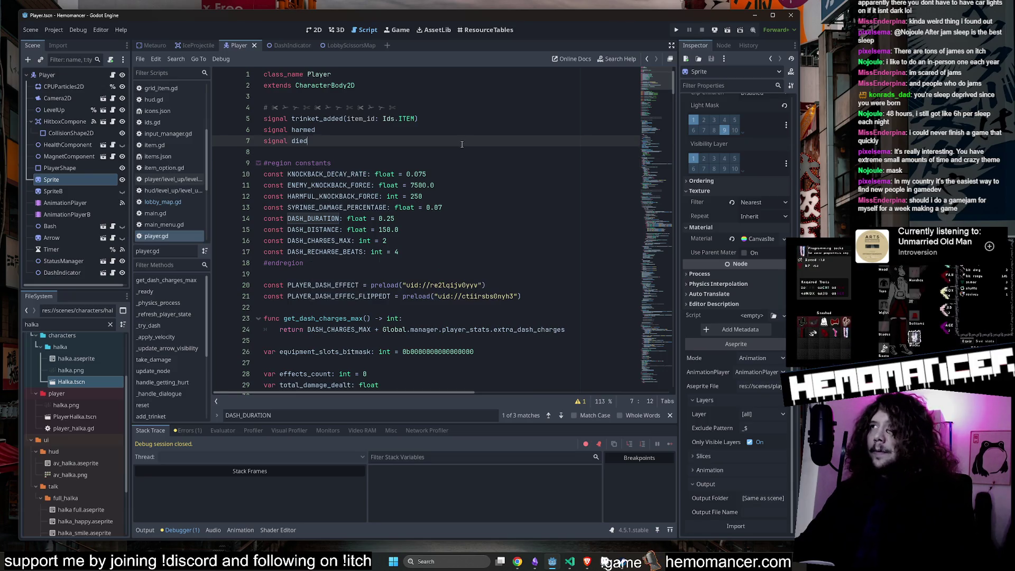
mouse_move(672, 72)
mouse_down()
mouse_move(663, 136)
mouse_move(669, 74)
mouse_up()
key(ctrl+s)
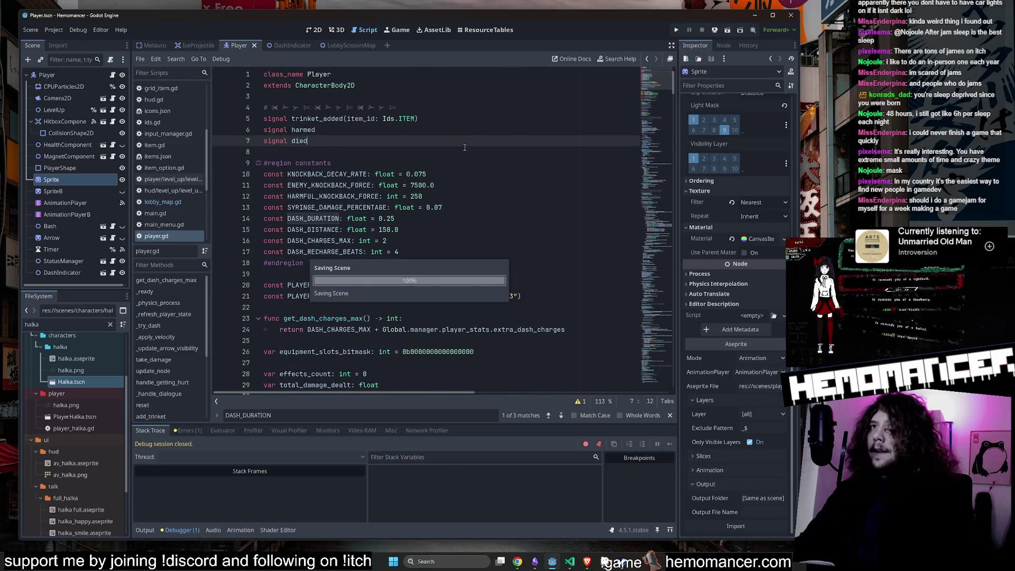
click(463, 150)
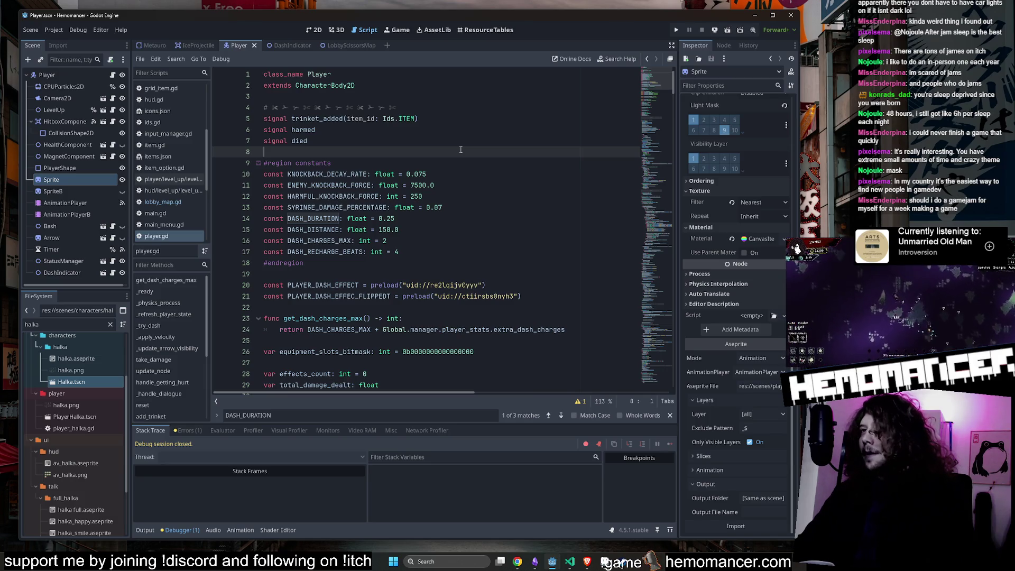
click(481, 261)
key(ctrl+s)
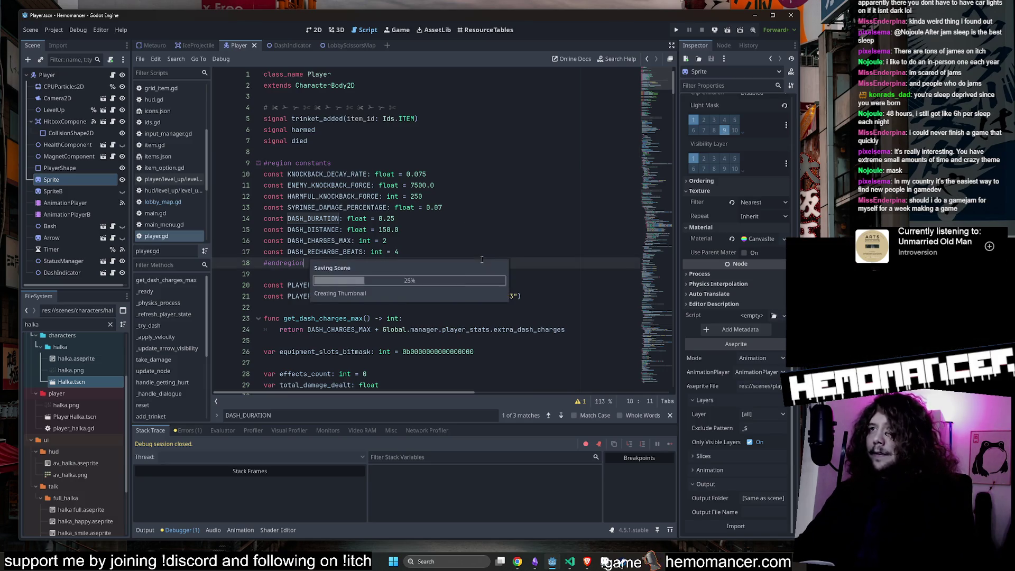
Step: Step through the dash and knockback constants, then bring Aseprite back to front
click(482, 250)
key(Up)
key(Up)
key(Up)
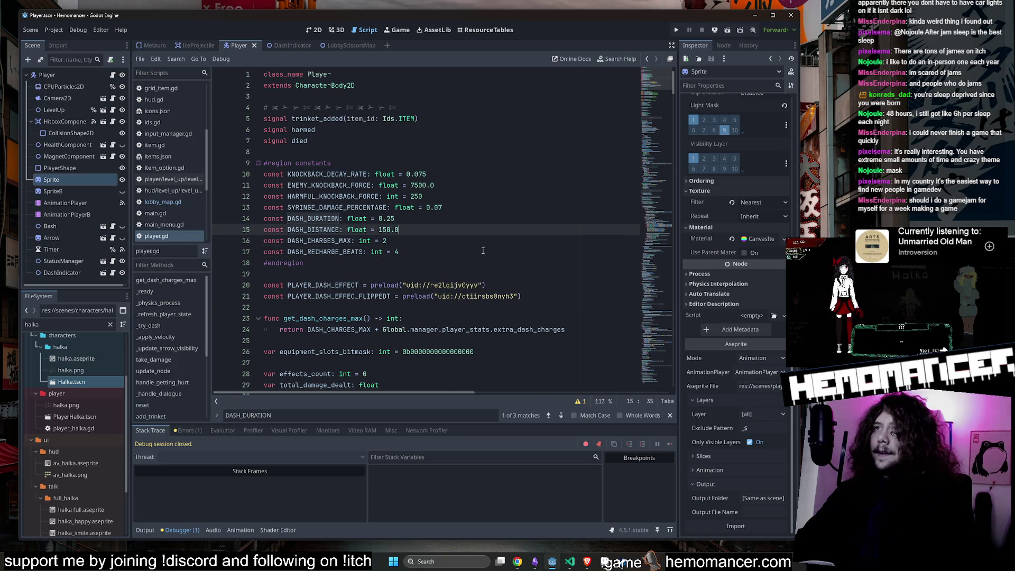
key(Up)
key(Up)
key(Up)
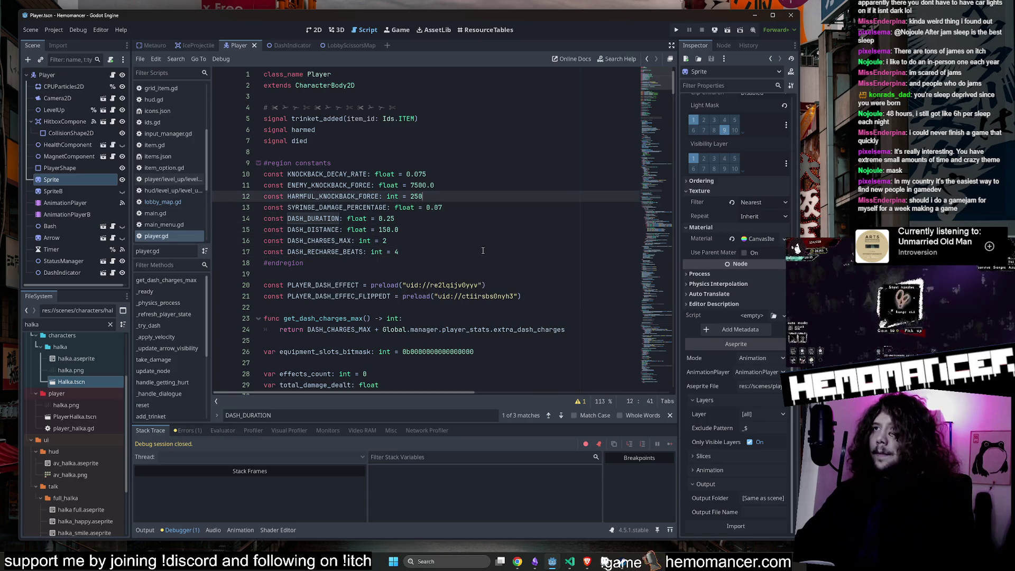
key(Down)
key(Down)
key(Down)
key(Down)
key(Down)
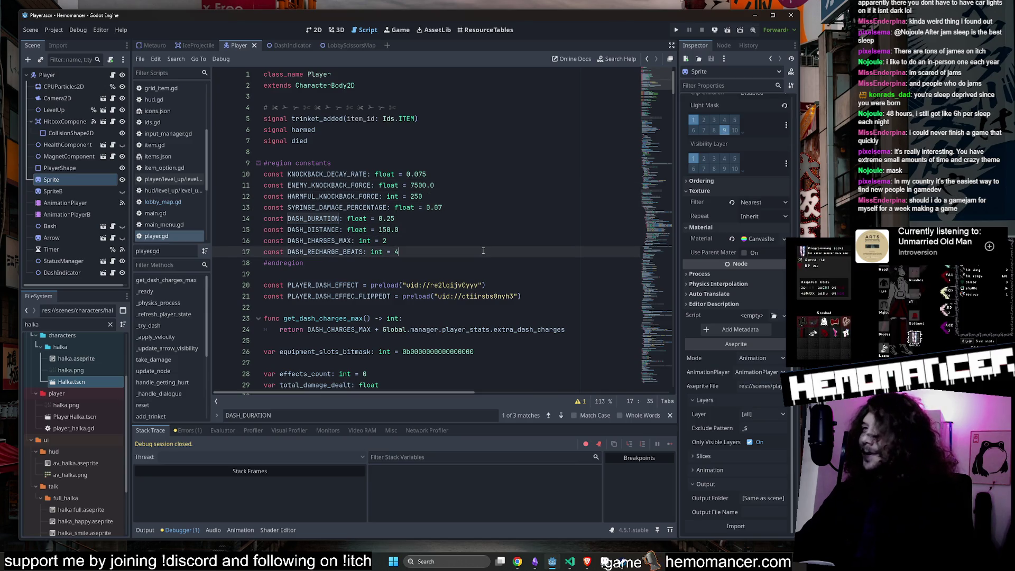
key(Up)
key(Up)
key(Up)
key(End)
key(Down)
key(Down)
key(Down)
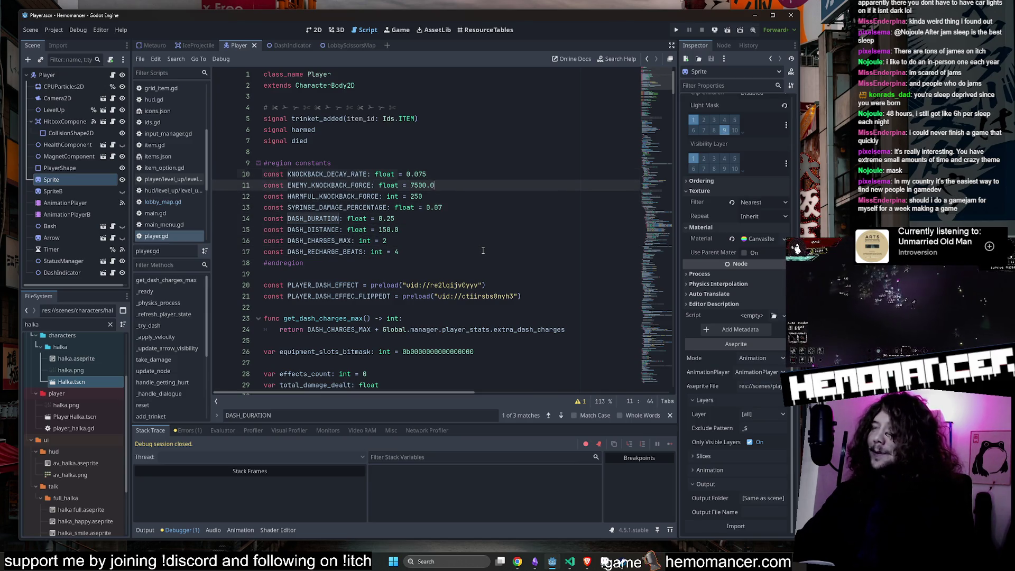
key(Up)
key(Up)
key(Up)
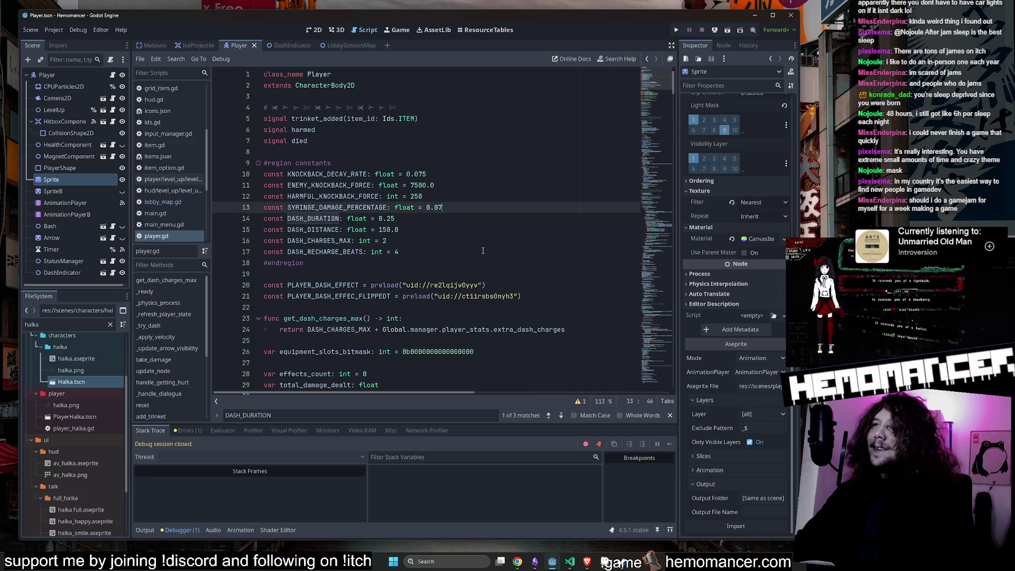
key(End)
key(Down)
key(Down)
key(Down)
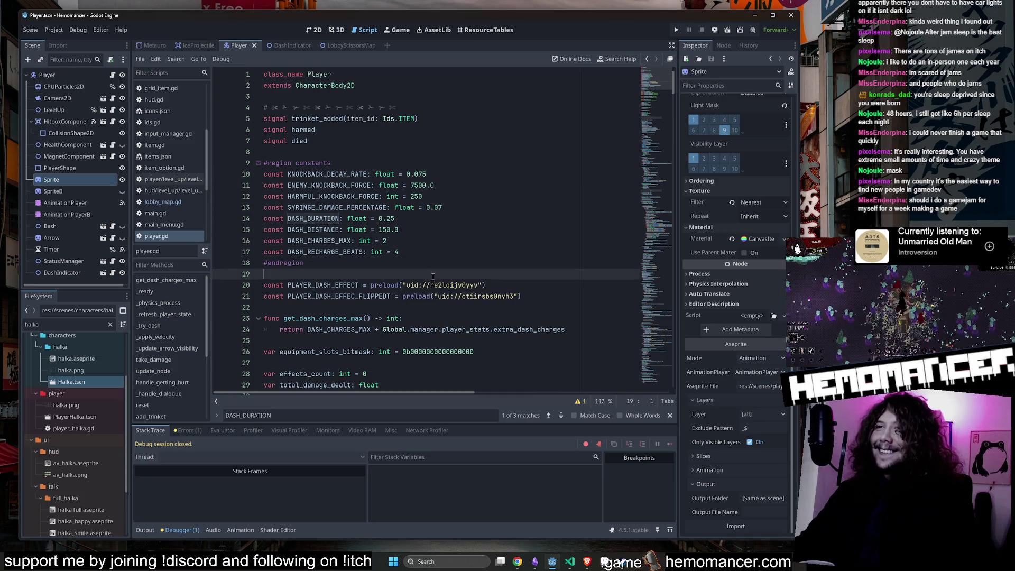
click(454, 160)
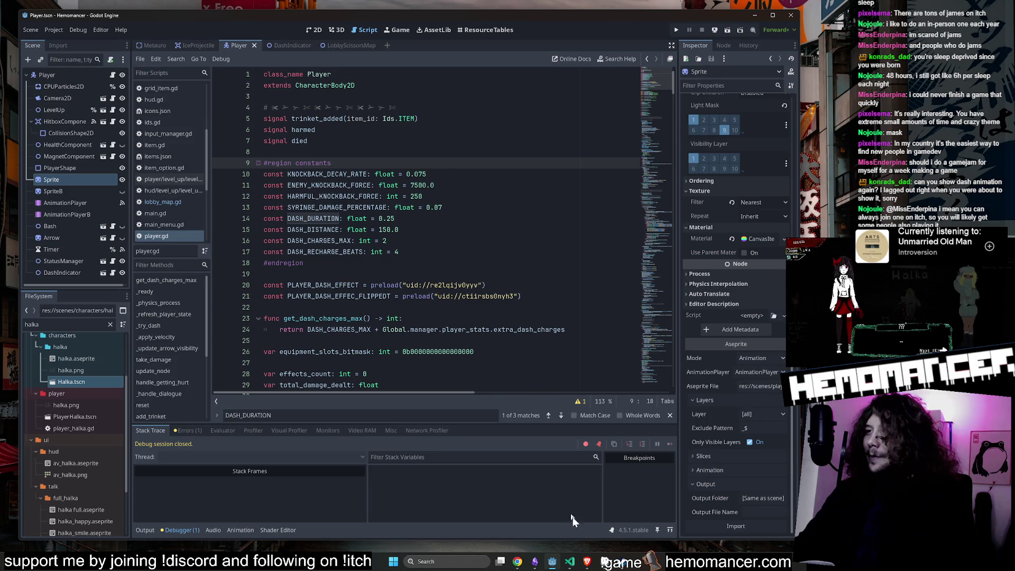
click(605, 561)
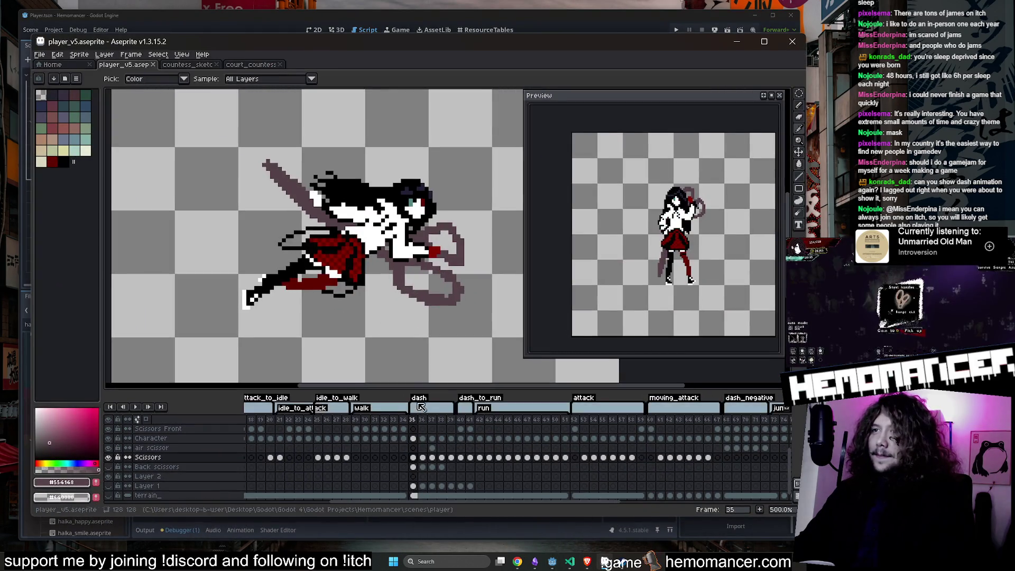
Step: Check the dash tag properties and play the dash animation
double_click(421, 406)
click(421, 328)
key(Return)
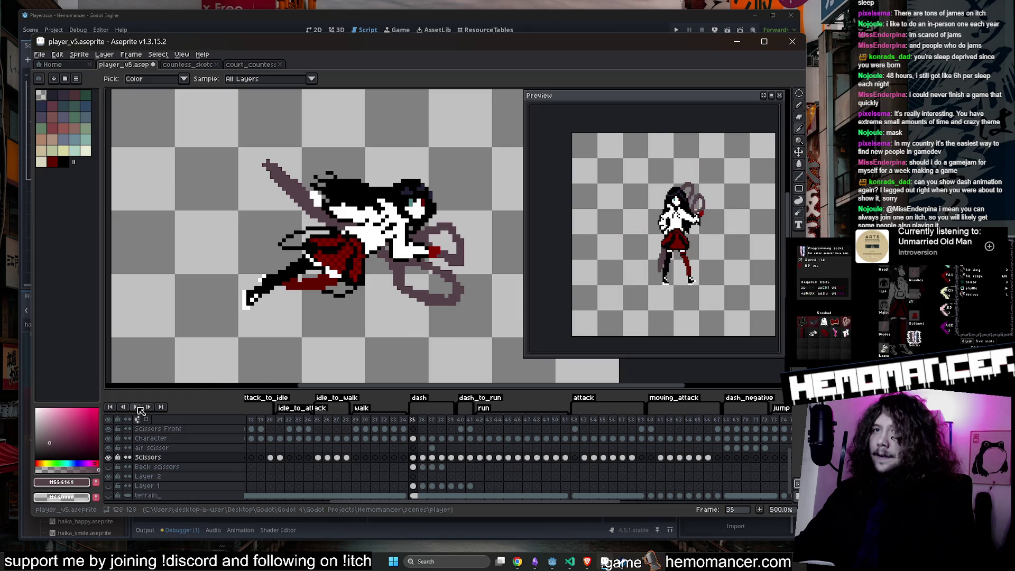
scroll(453, 215, down, 2)
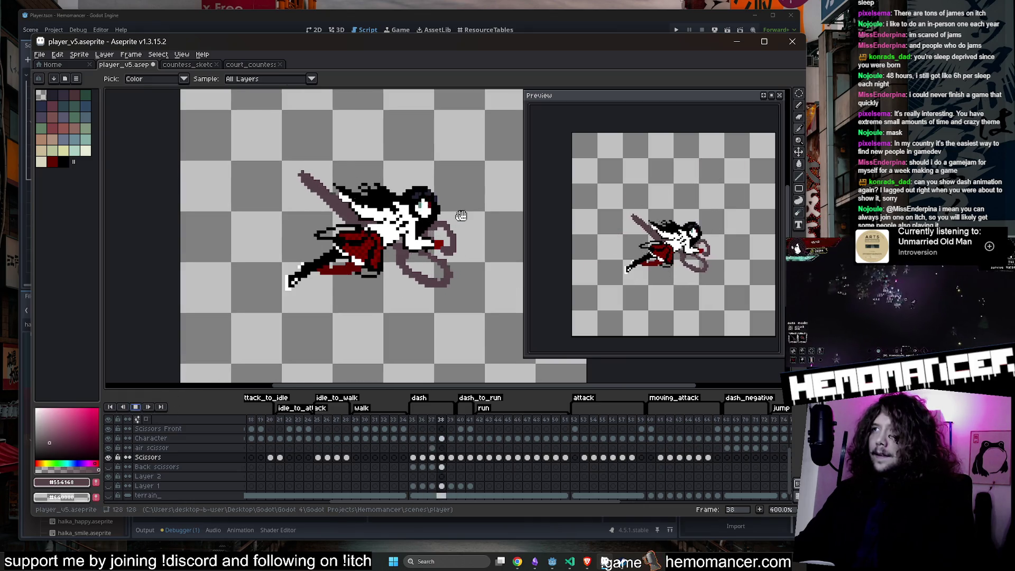
scroll(687, 235, up, 2)
Step: Move and enlarge the floating preview, recheck the dash tag, then close the preview
drag(633, 92, 445, 84)
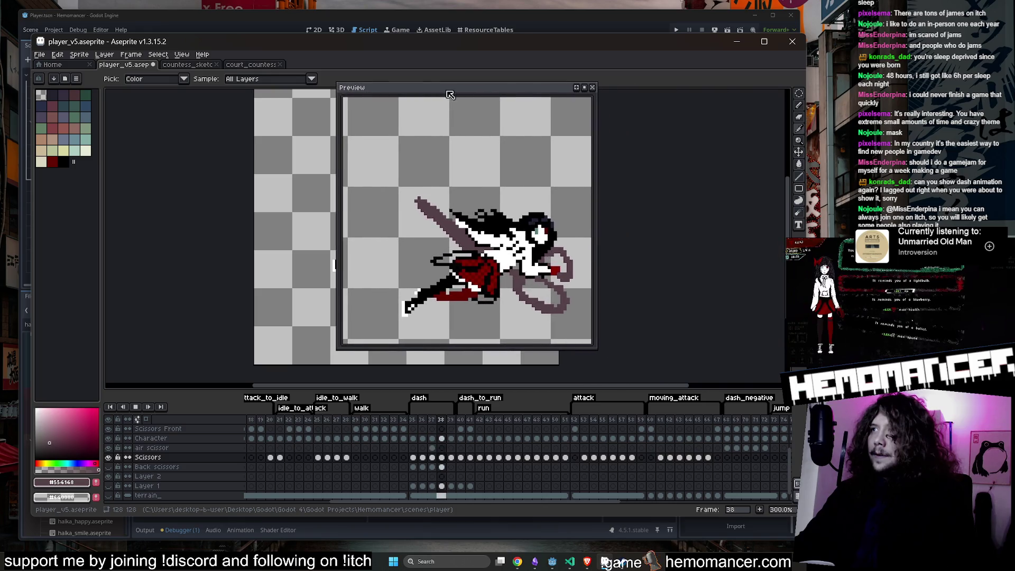
scroll(588, 322, up, 1)
mouse_move(591, 348)
mouse_down()
mouse_move(592, 402)
mouse_move(668, 381)
mouse_up()
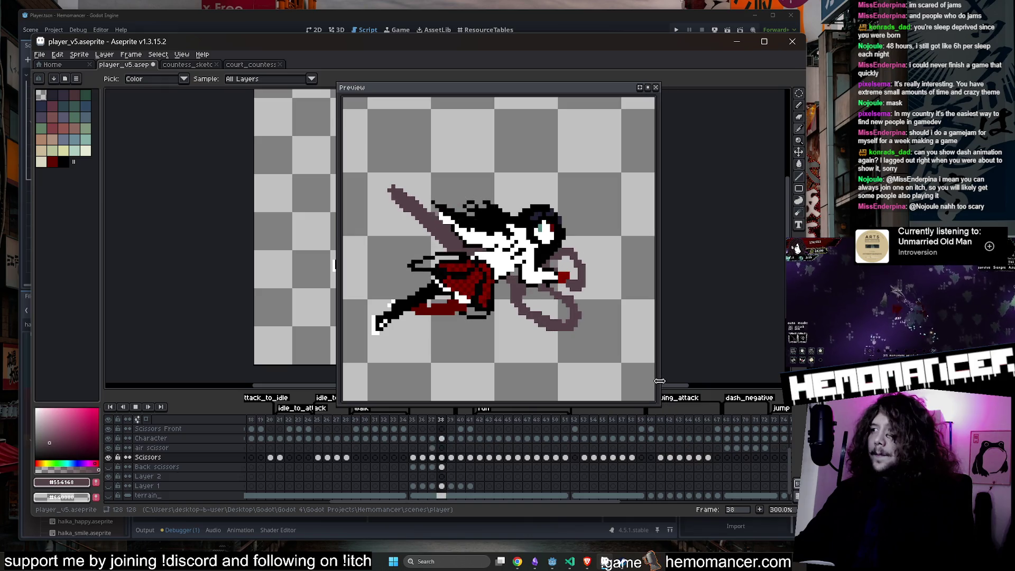
drag(512, 92, 688, 87)
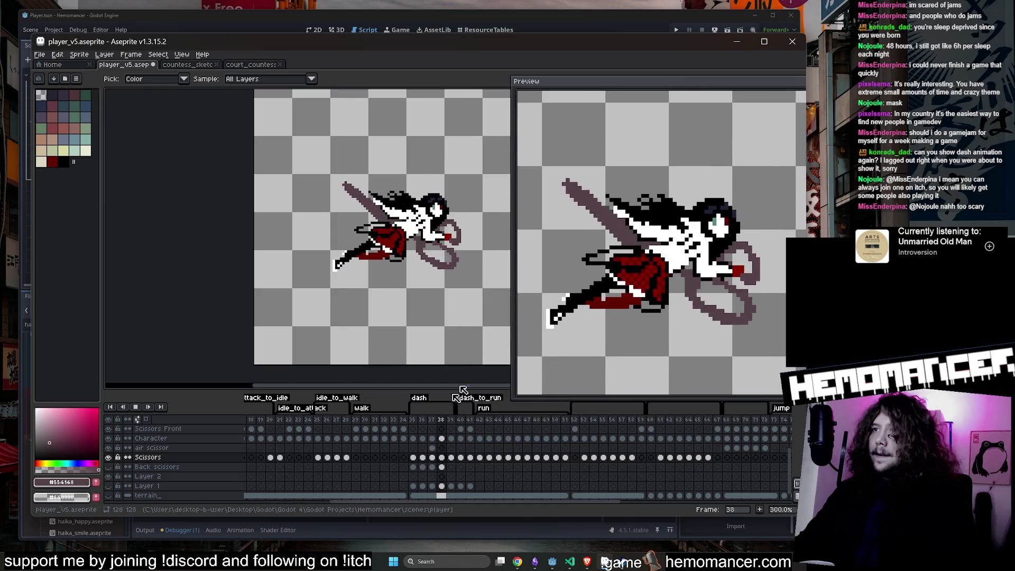
double_click(417, 399)
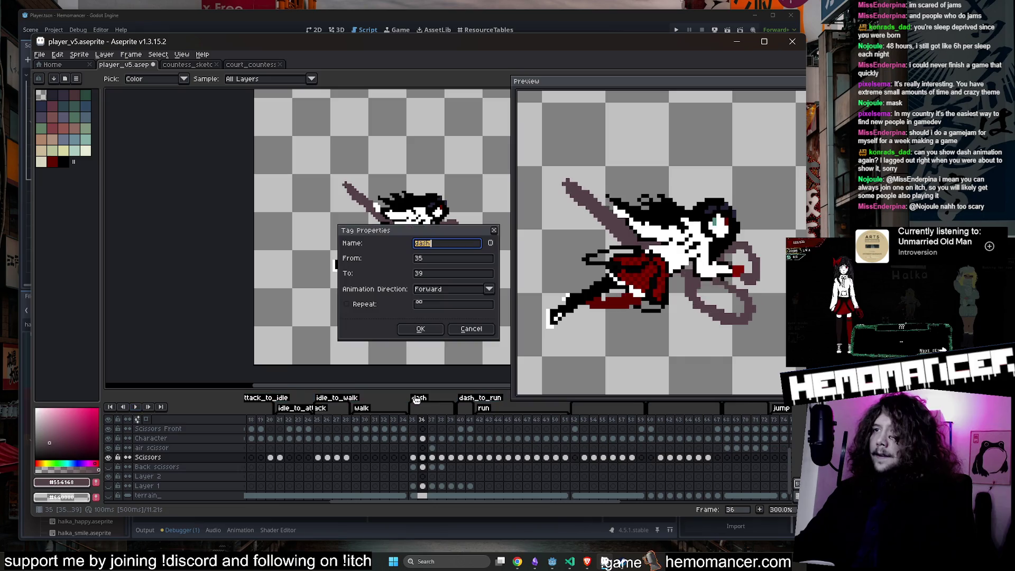
click(418, 329)
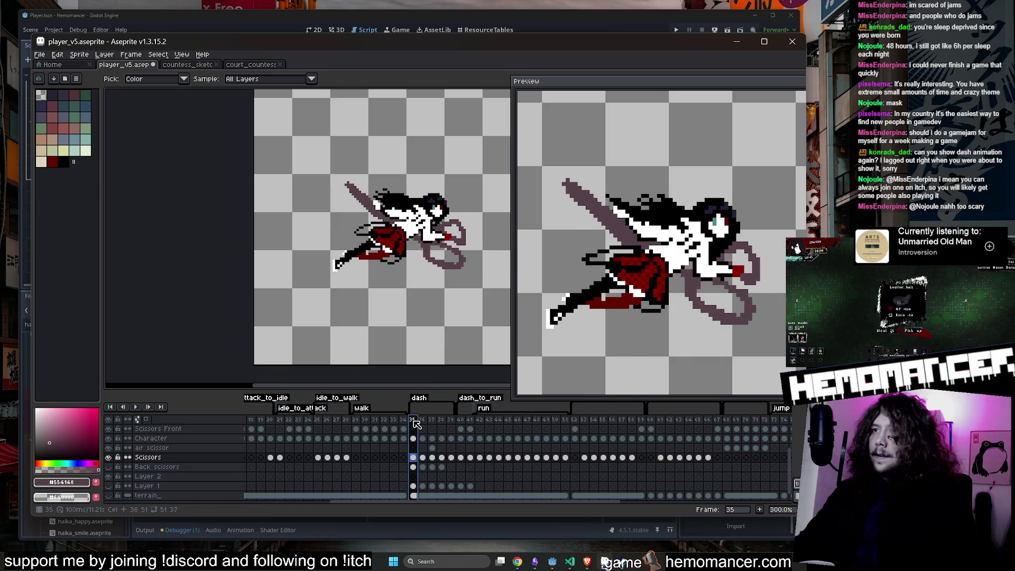
drag(618, 85, 564, 134)
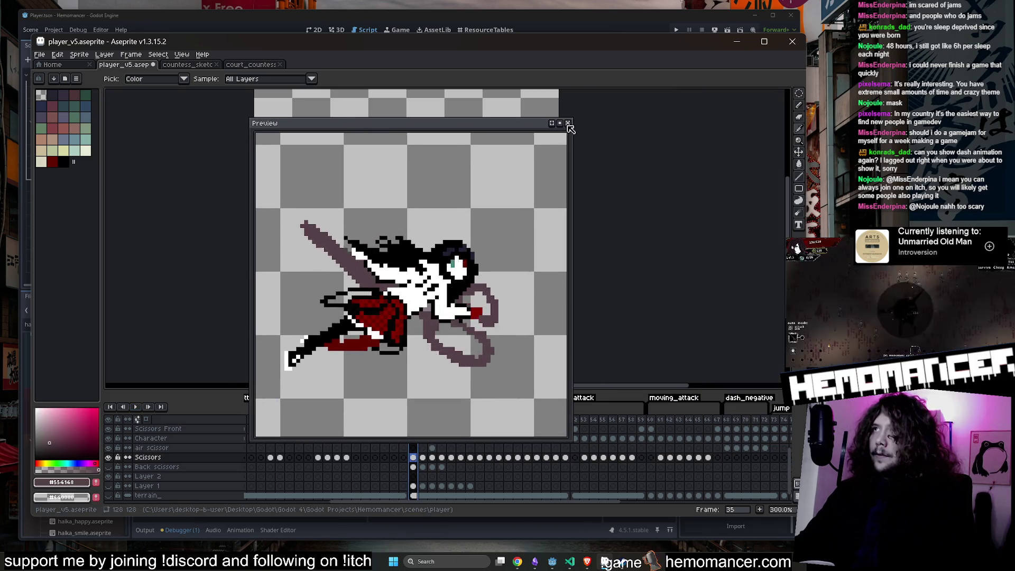
click(568, 123)
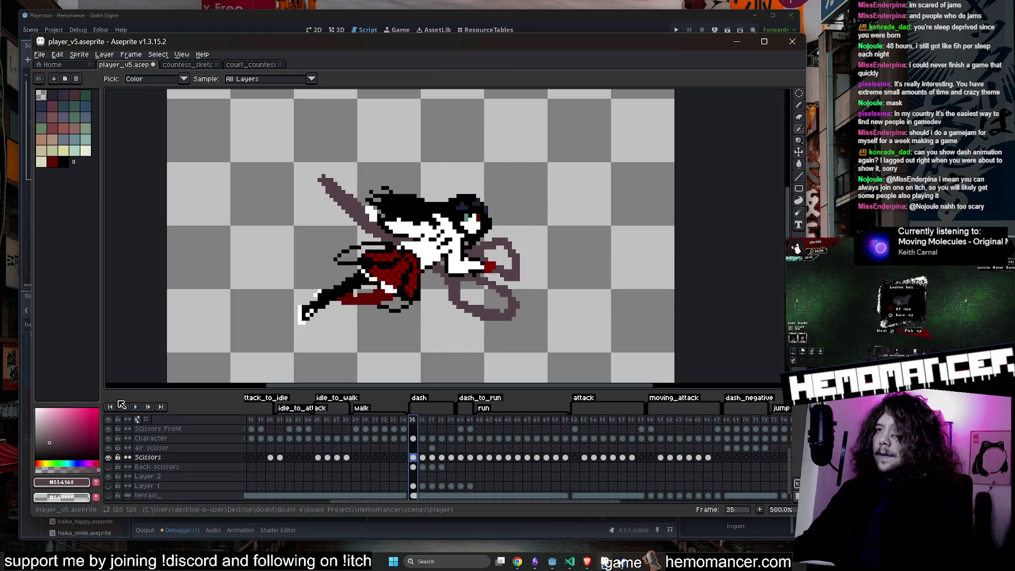
click(127, 408)
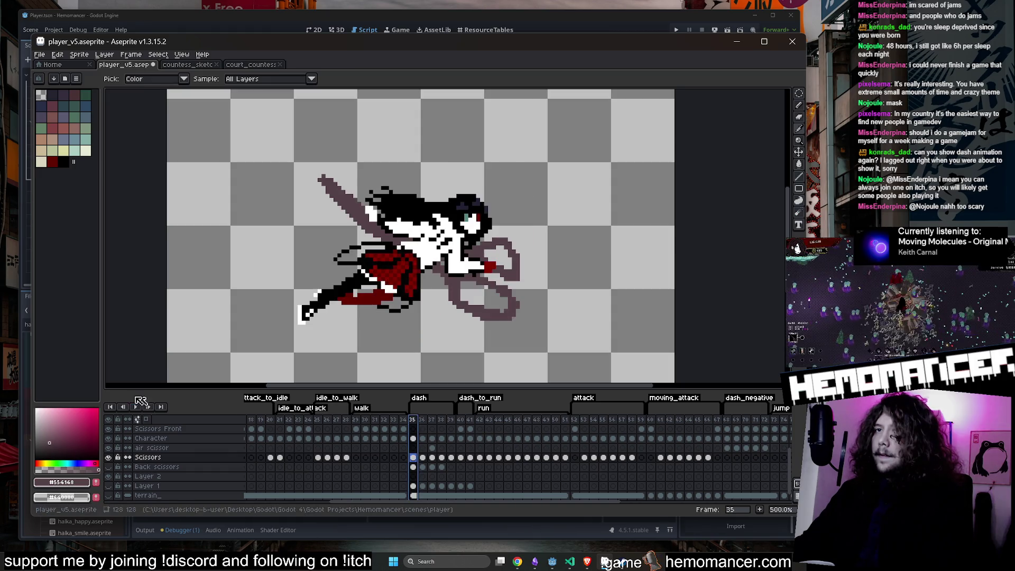
click(135, 407)
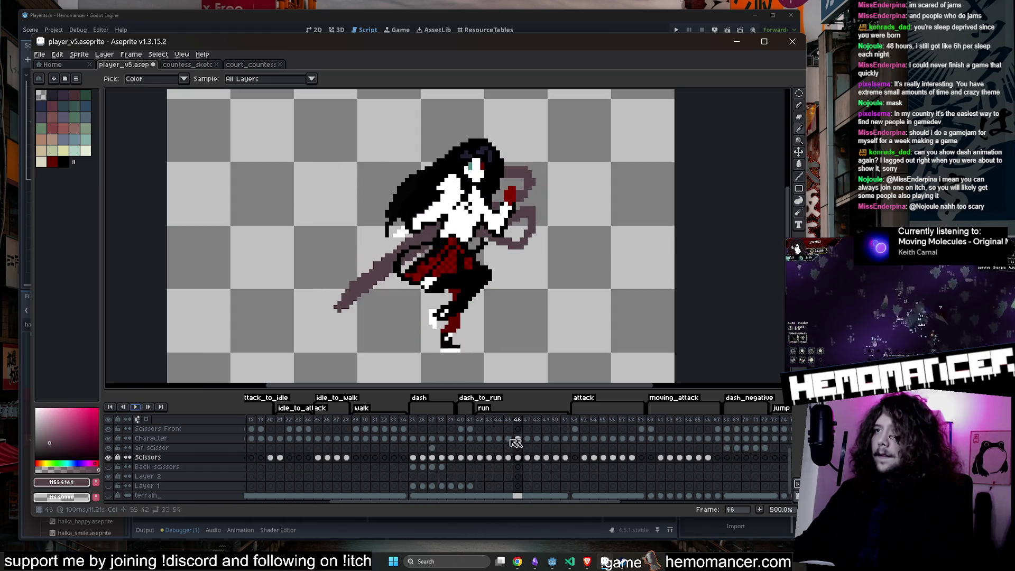
click(413, 421)
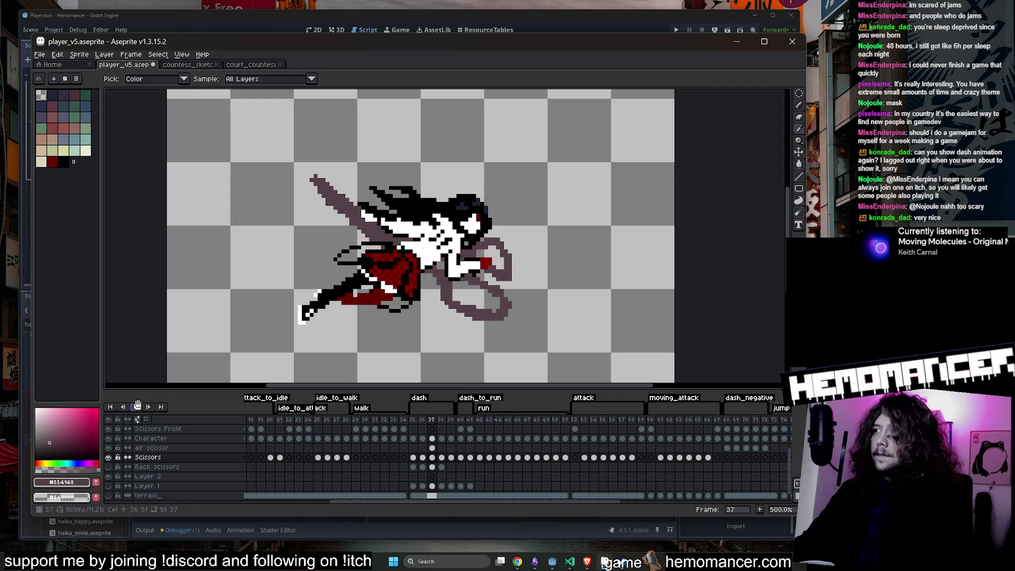
click(418, 420)
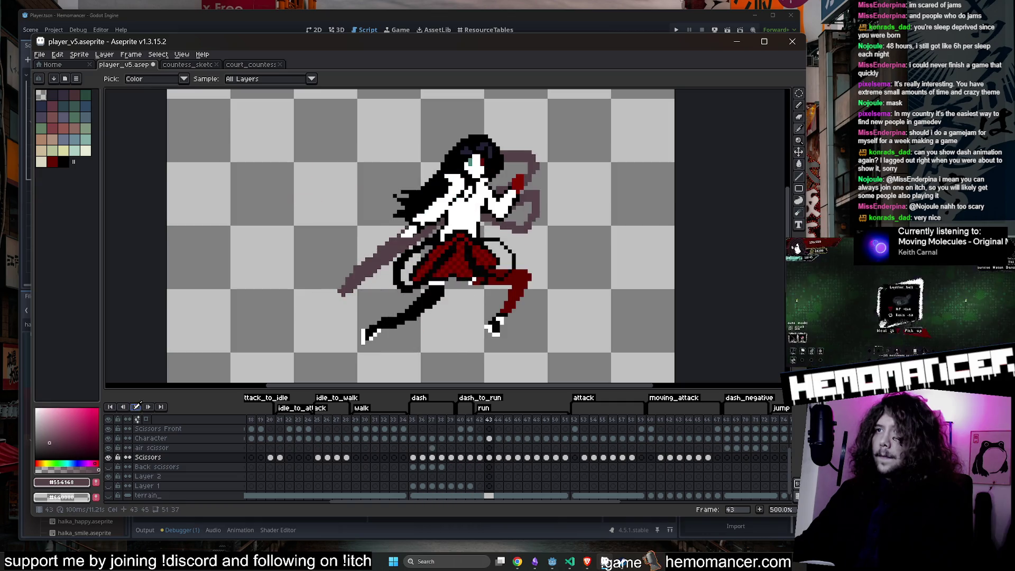
scroll(435, 348, up, 5)
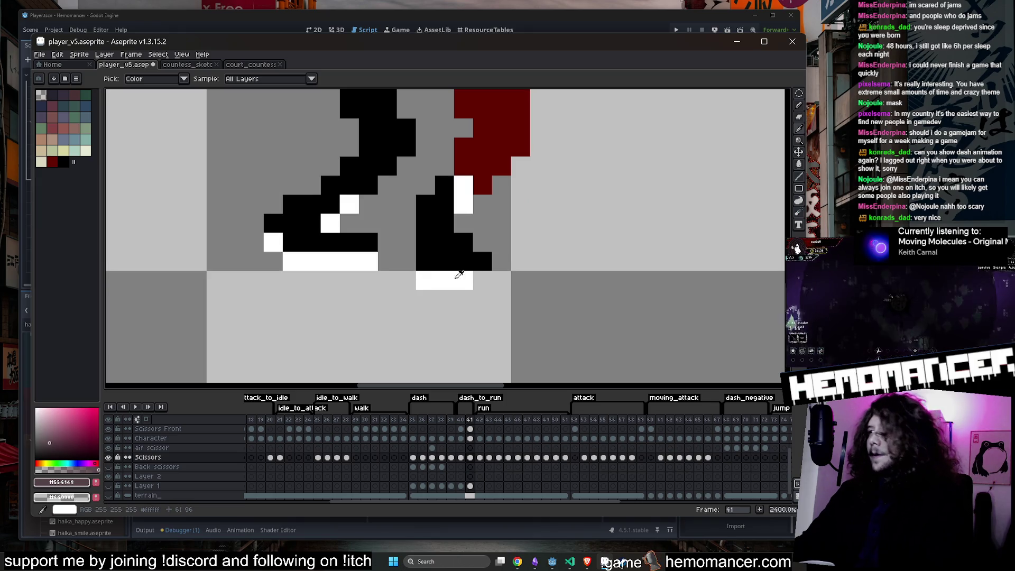
scroll(459, 275, down, 7)
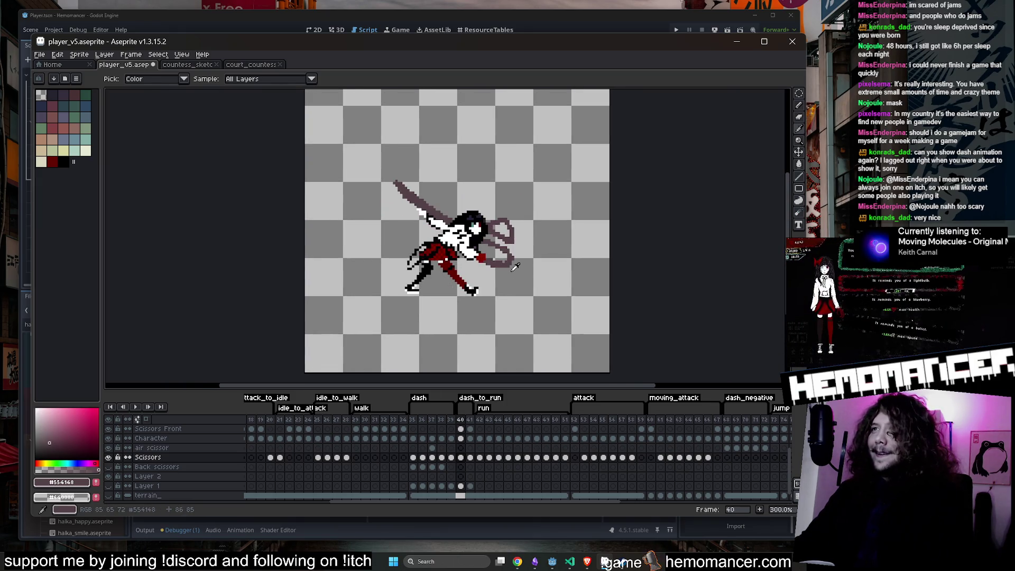
scroll(449, 211, up, 7)
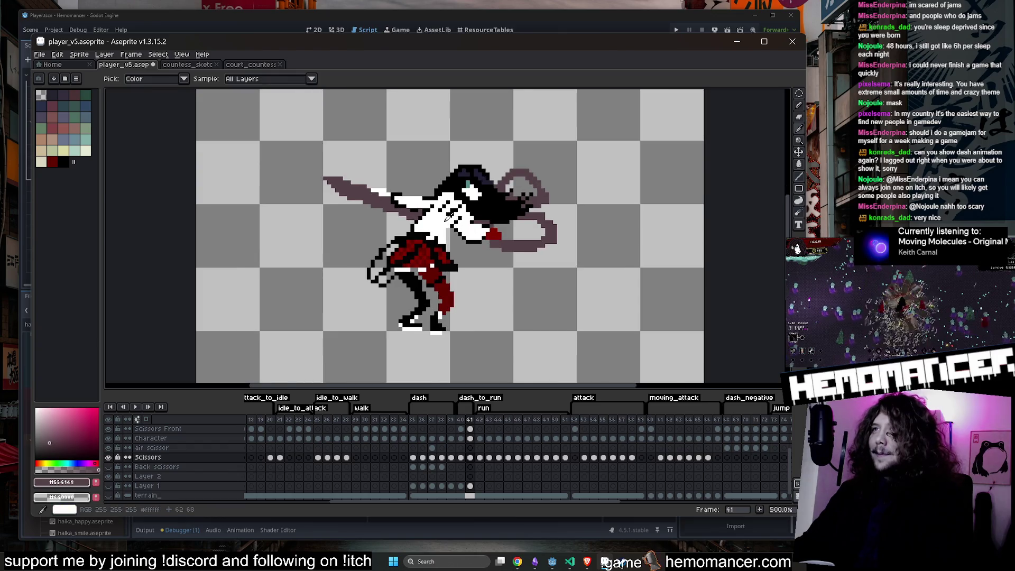
scroll(450, 199, down, 4)
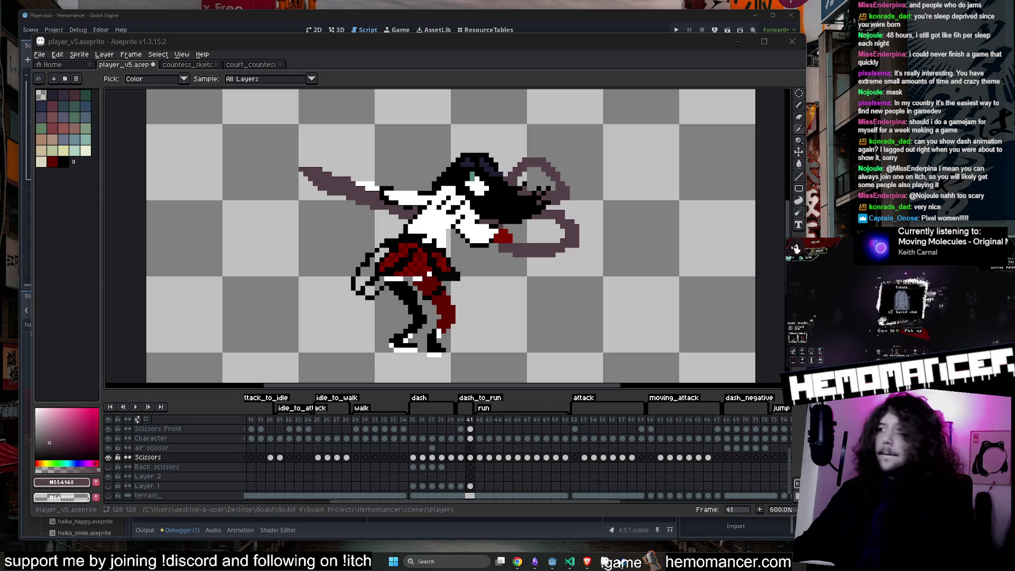
click(414, 429)
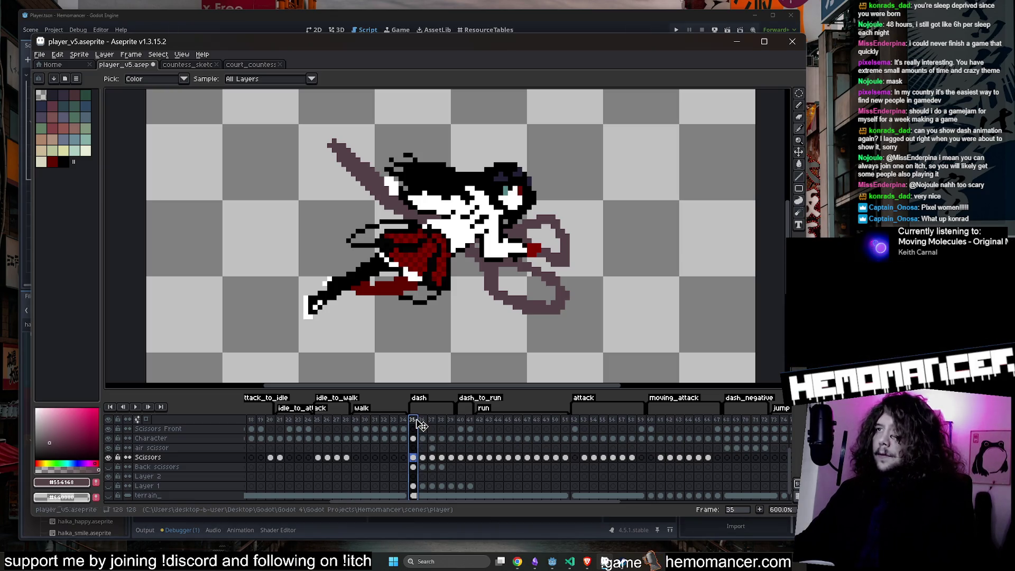
key(Return)
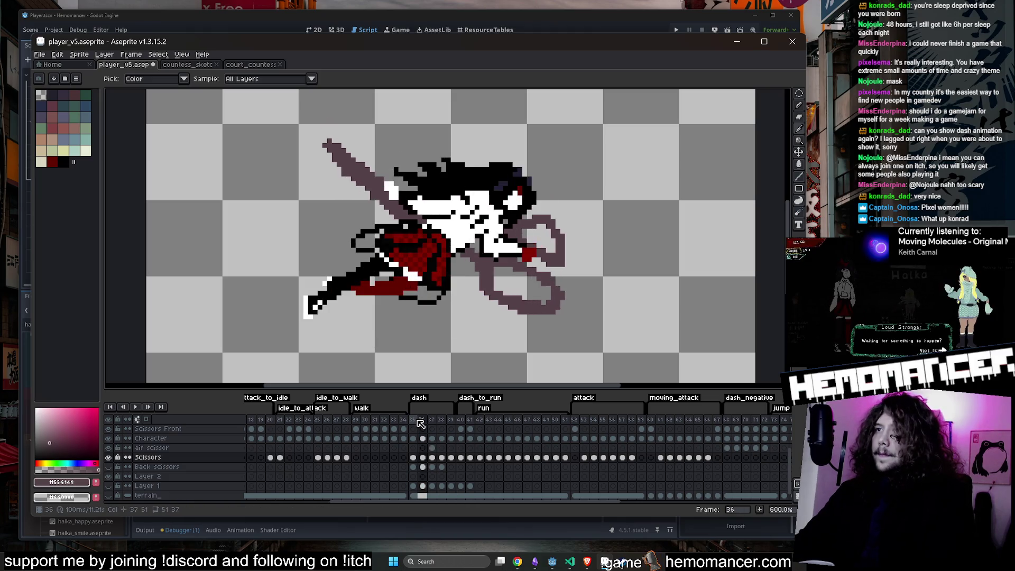
double_click(427, 408)
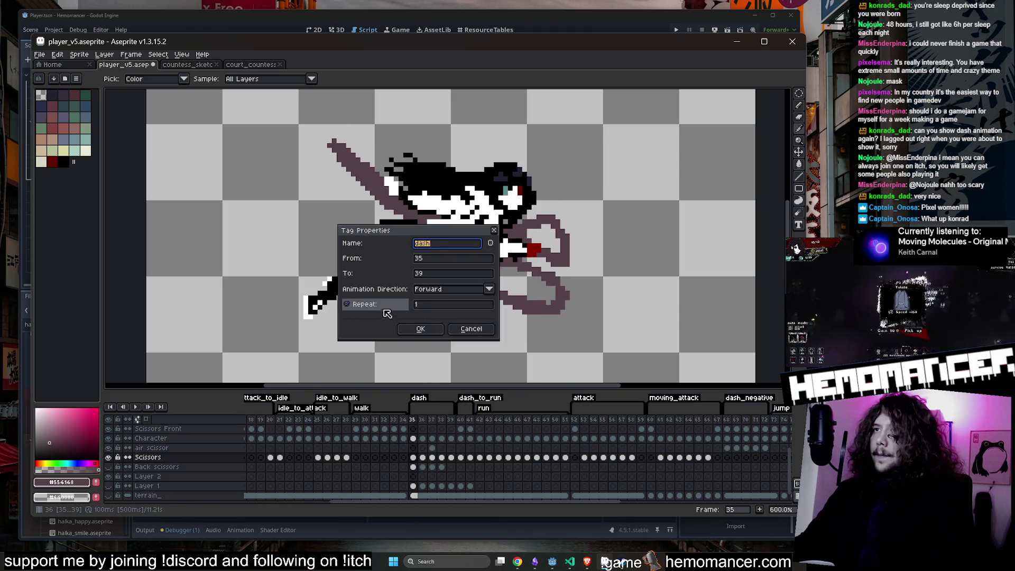
click(417, 329)
click(134, 407)
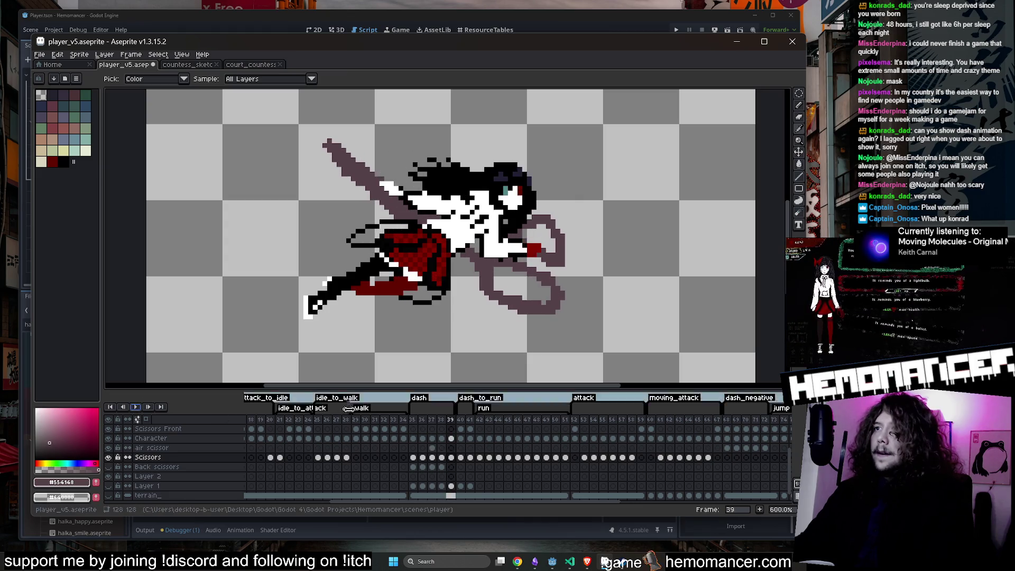
double_click(428, 407)
click(410, 330)
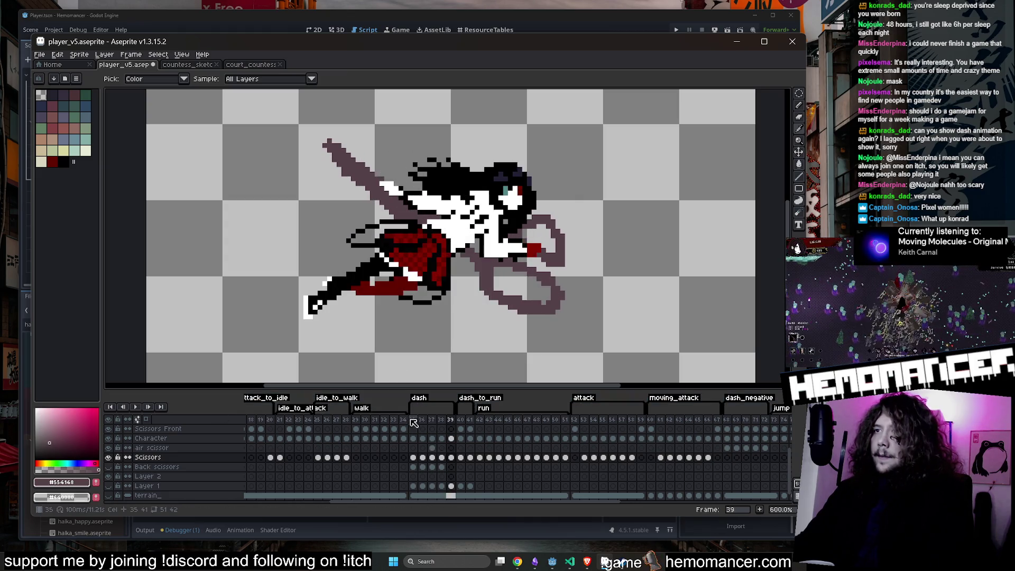
click(135, 407)
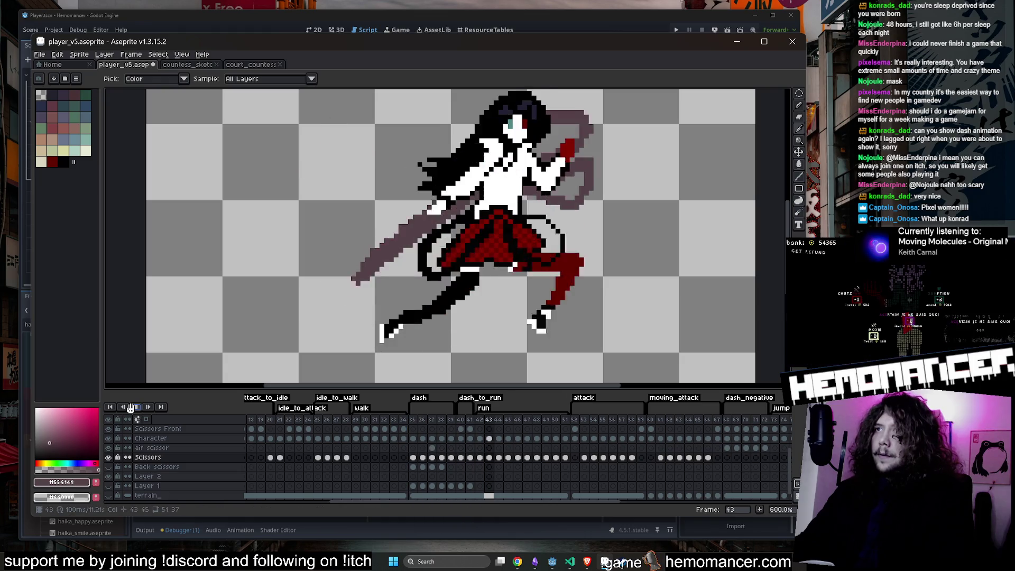
Step: Switch to Godot and briefly run the game, then stop it
key(alt+Tab)
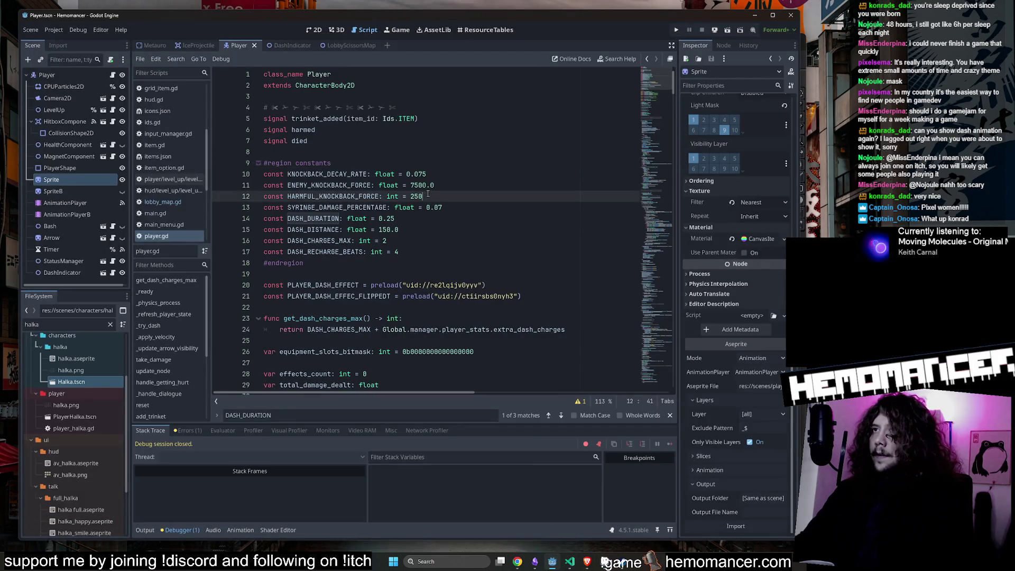
key(F5)
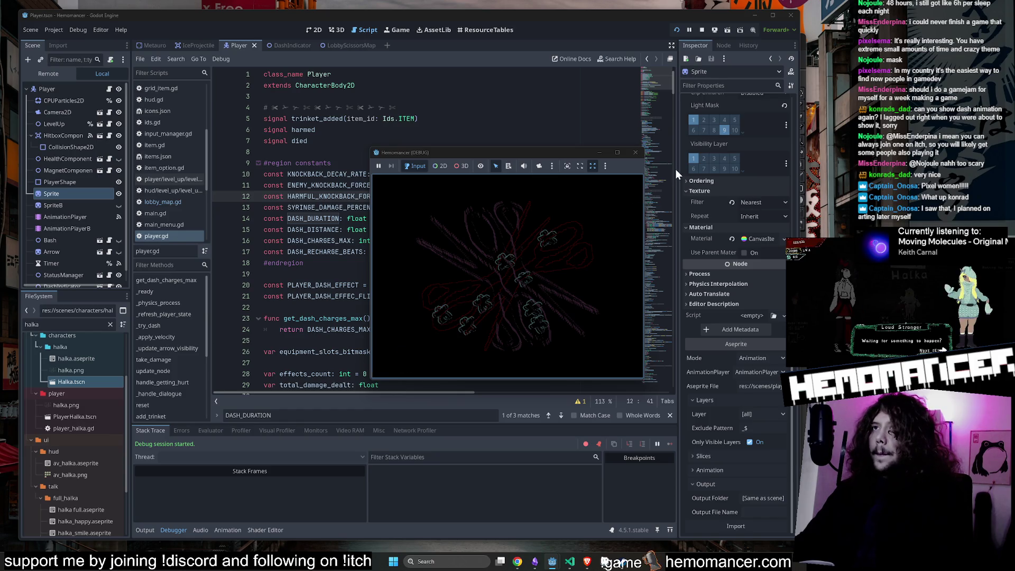
click(635, 153)
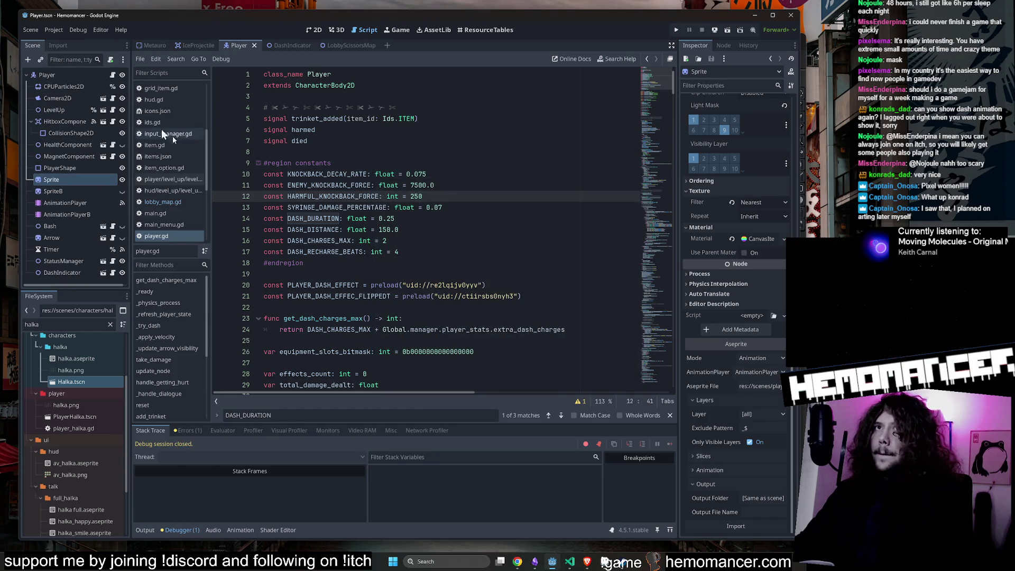
Step: In camera.gd, comment out the Vector2(1.0, 1.0) zoom line and rerun the game
click(74, 94)
click(103, 98)
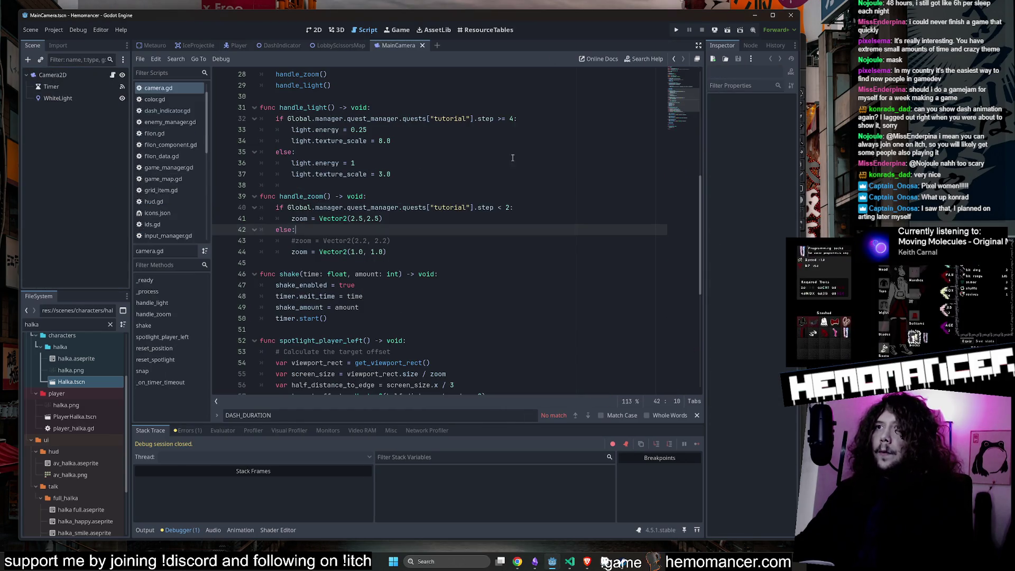
click(290, 252)
text(#)
click(295, 241)
click(360, 227)
key(F5)
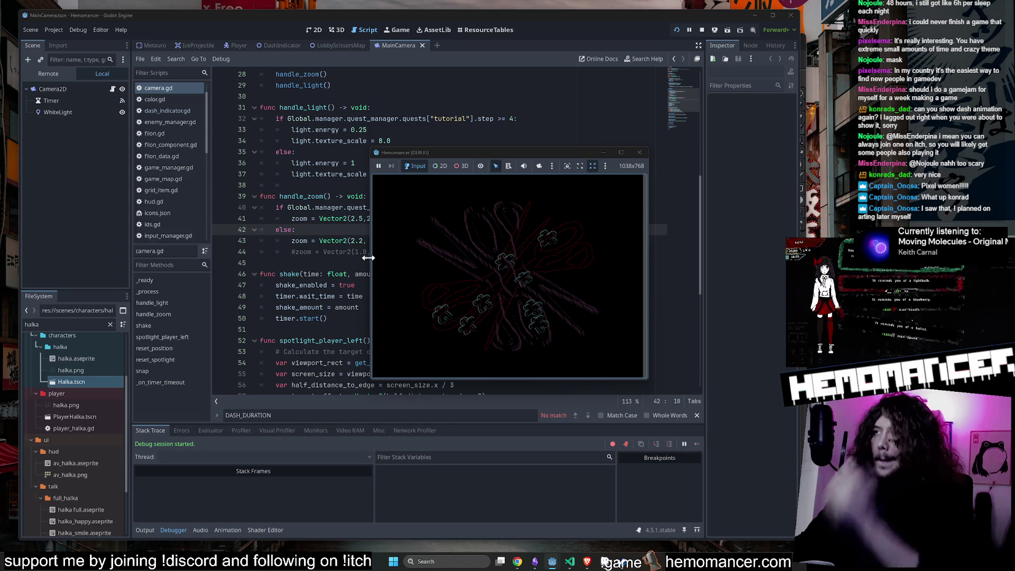
Step: Enlarge the game window and start gameplay from the title menu
drag(365, 384, 62, 536)
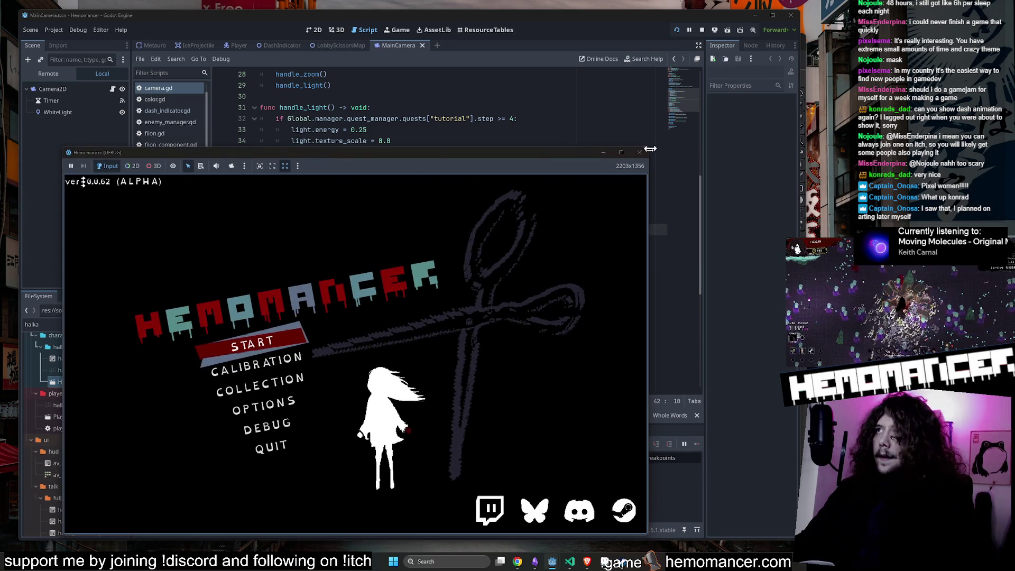
mouse_move(649, 149)
mouse_down()
mouse_move(713, 47)
mouse_move(747, 44)
mouse_up()
key(Return)
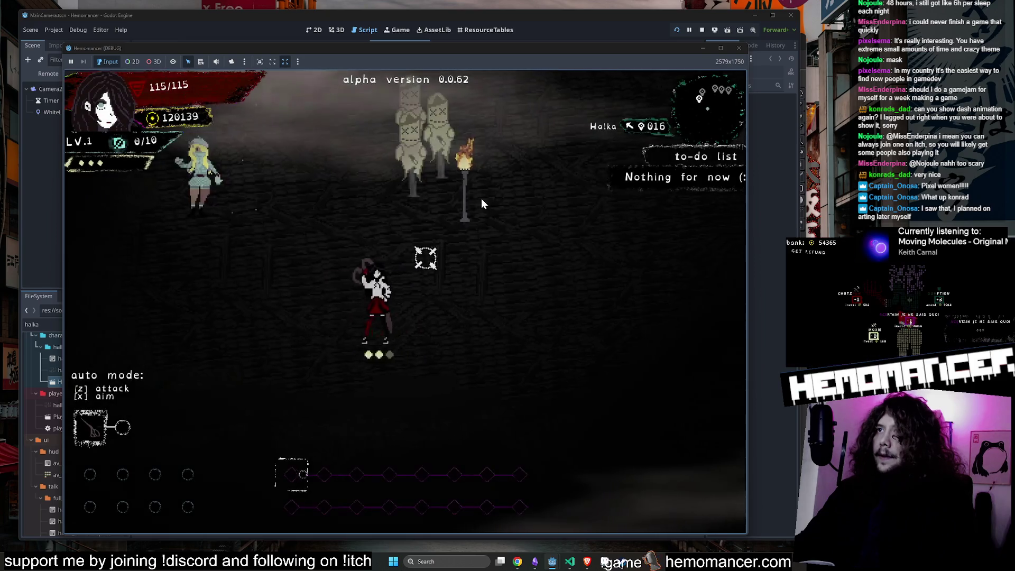
Step: Run and dash the girl left and right across the room into the scarecrow dummies, then pause
key(d)
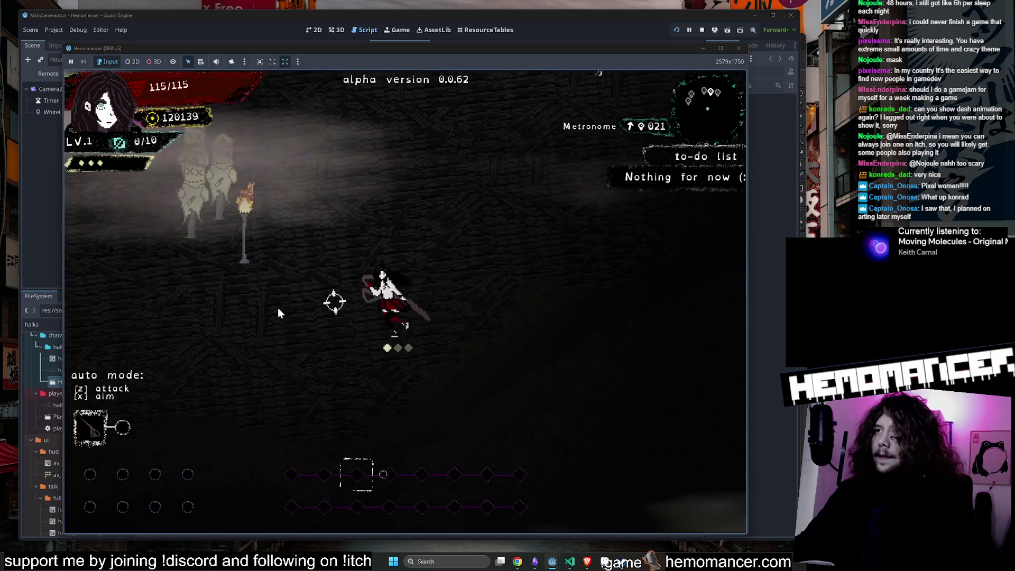
key(a)
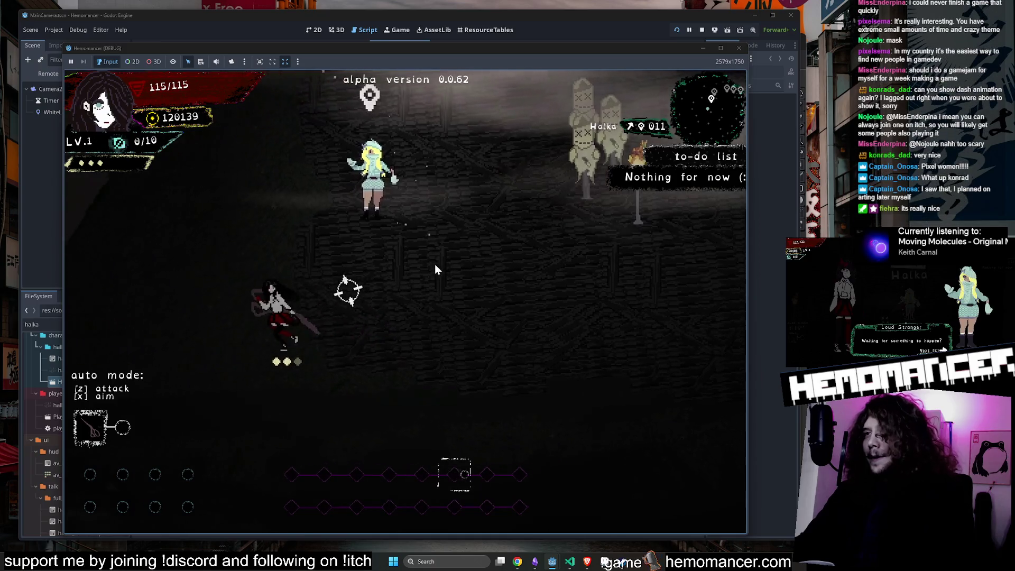
key(d)
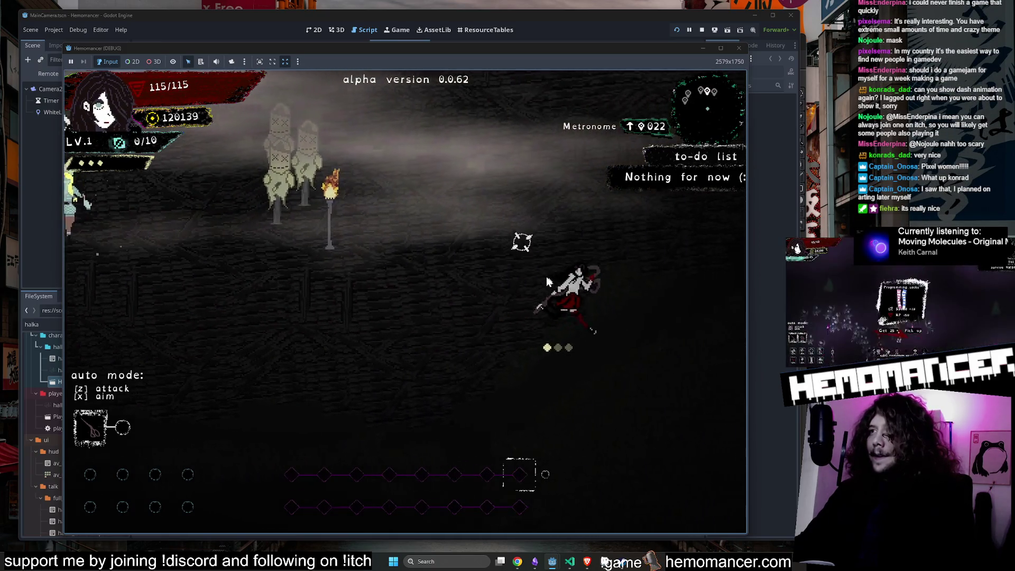
key(a)
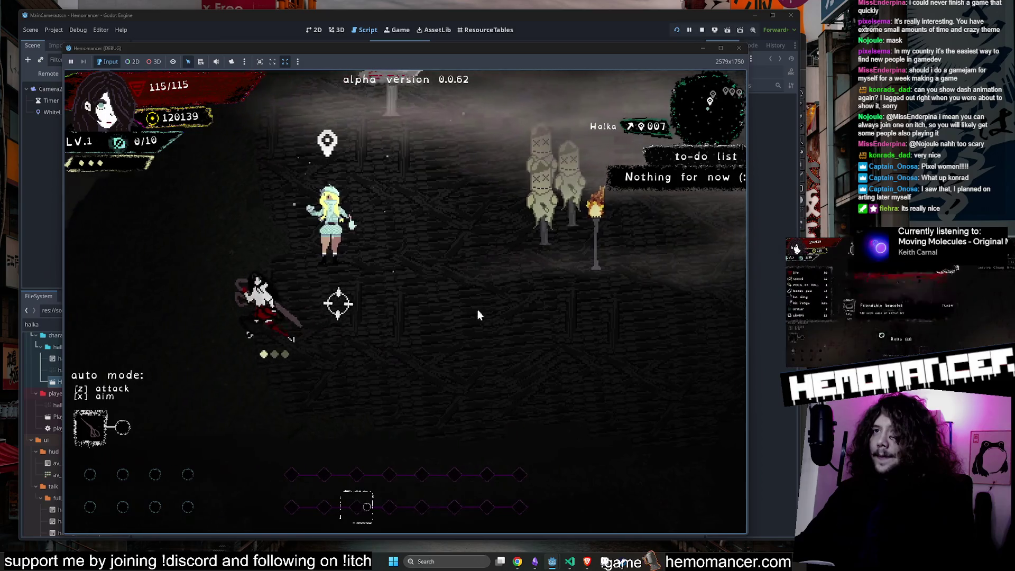
key(d)
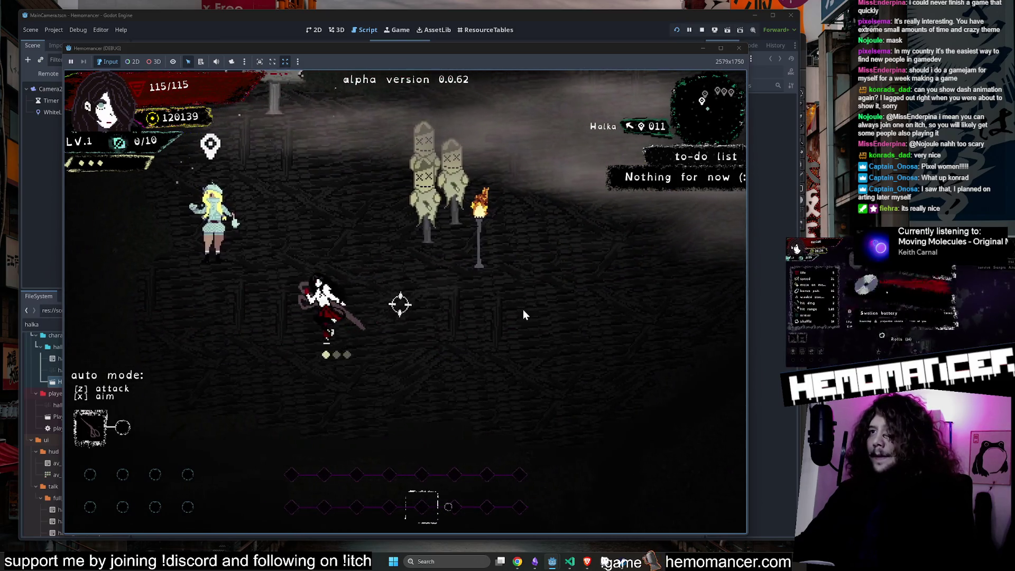
key(d)
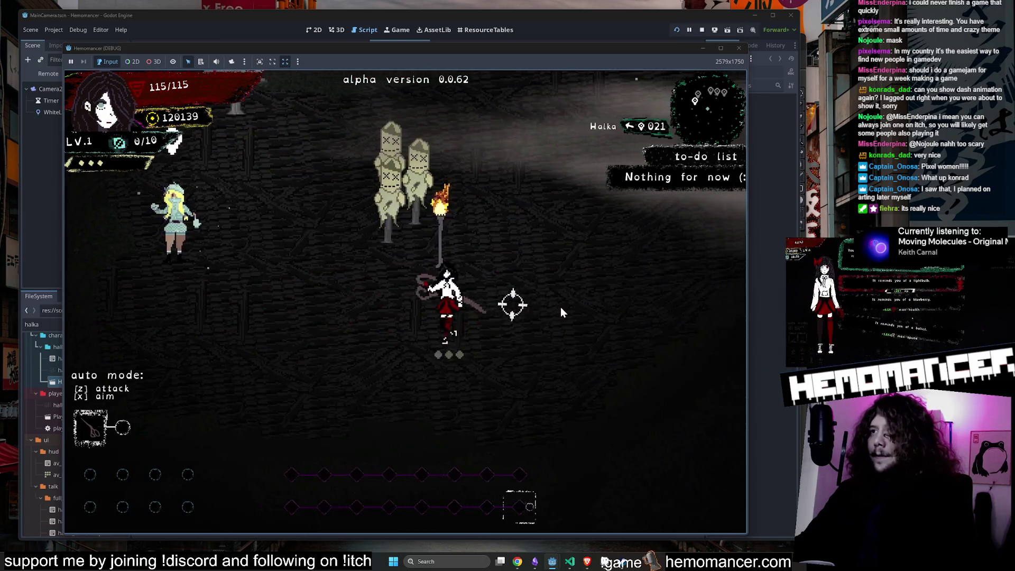
key(a)
key(d)
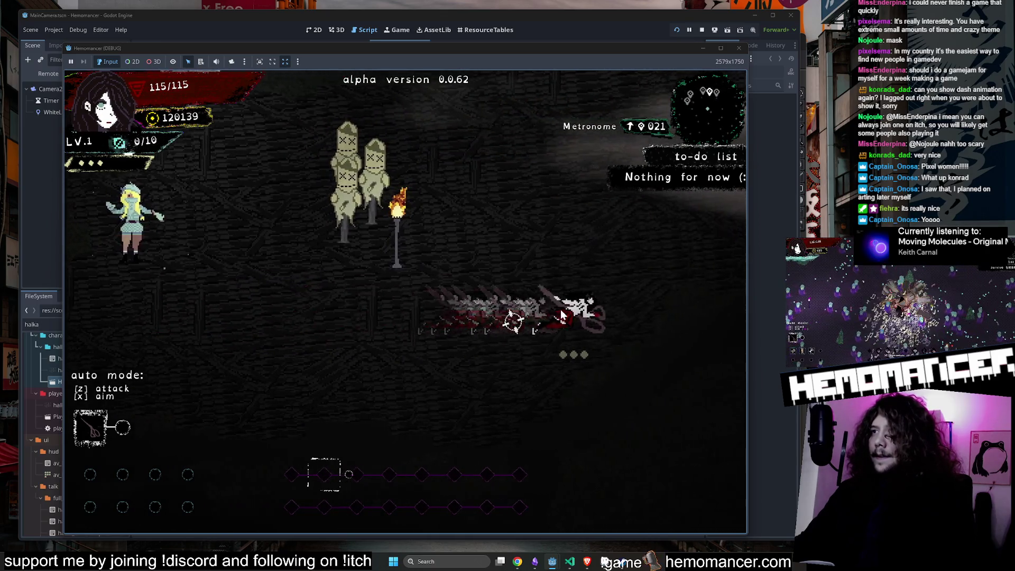
key(a)
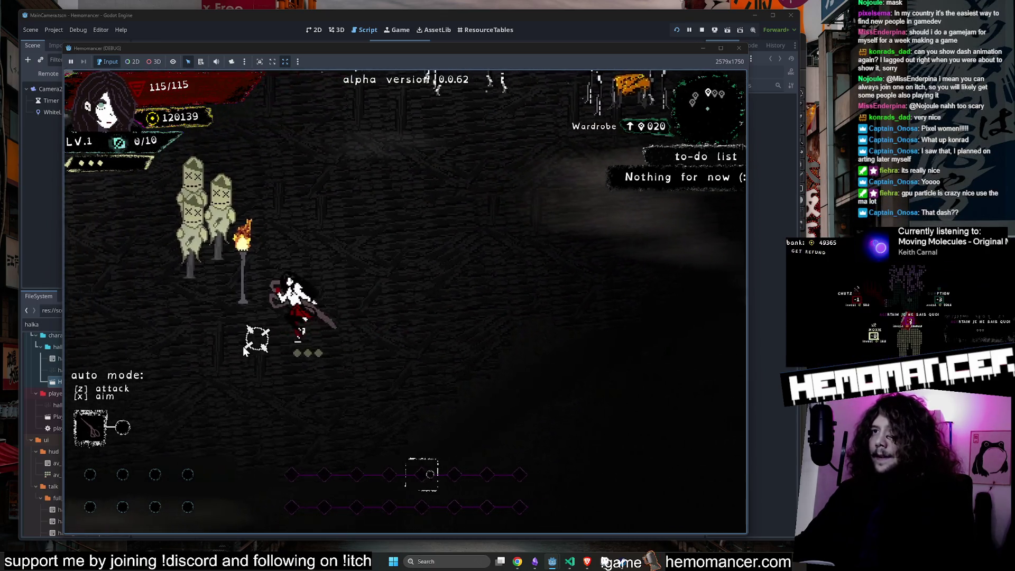
key(a)
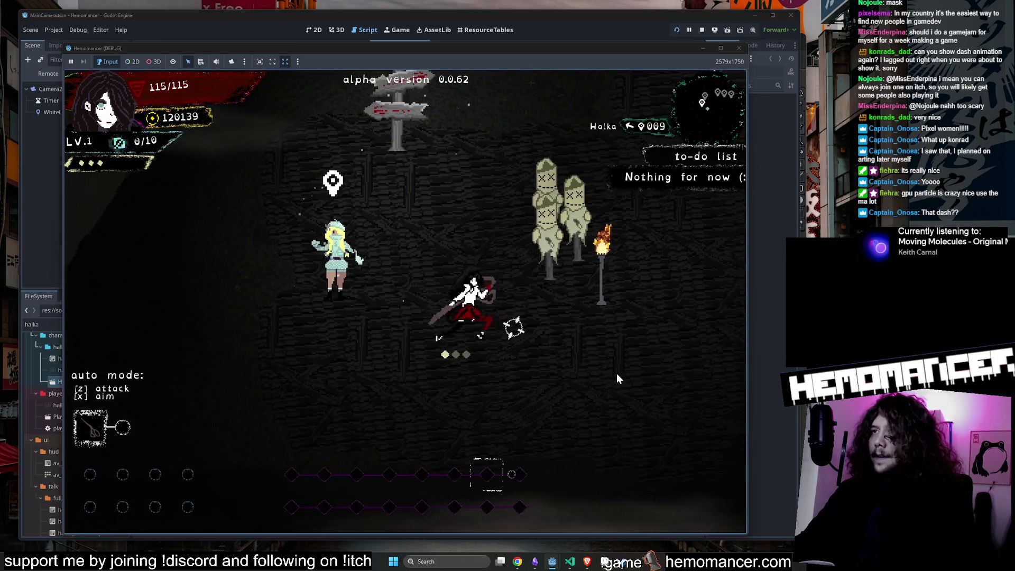
key(d)
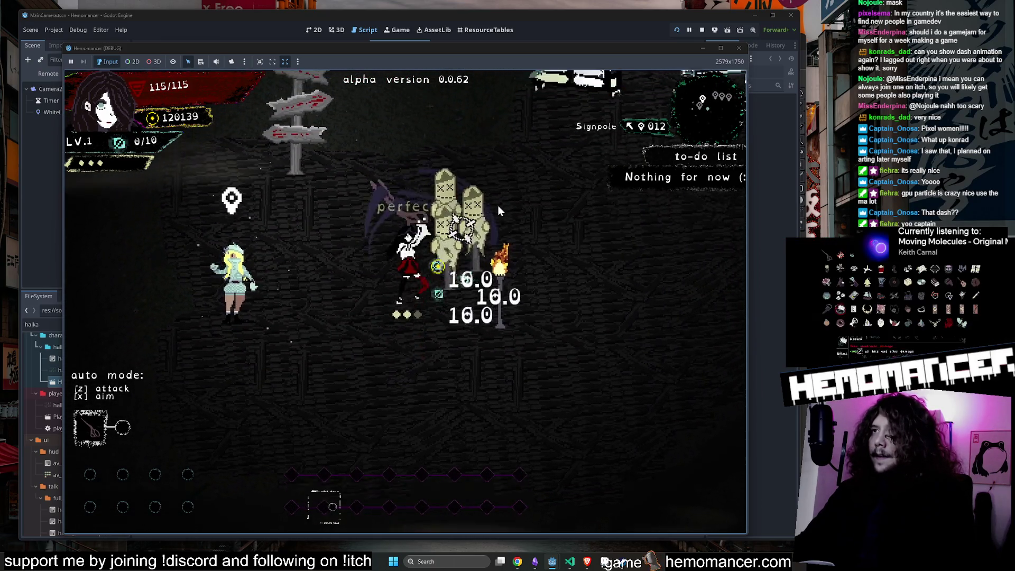
key(Escape)
Step: Restart the run from the pause menu, then dash right past the scarecrows and back left
click(367, 417)
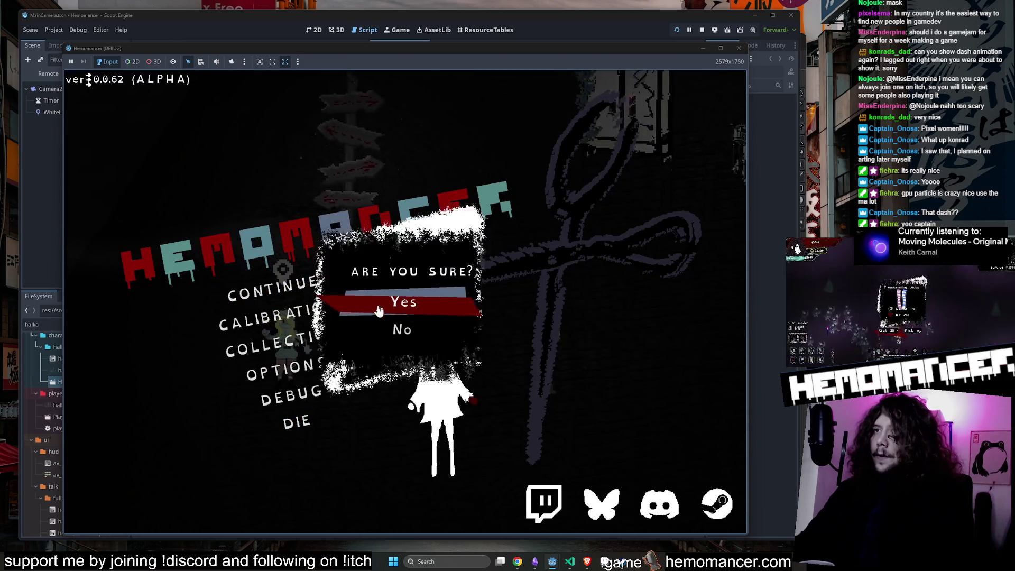
click(379, 310)
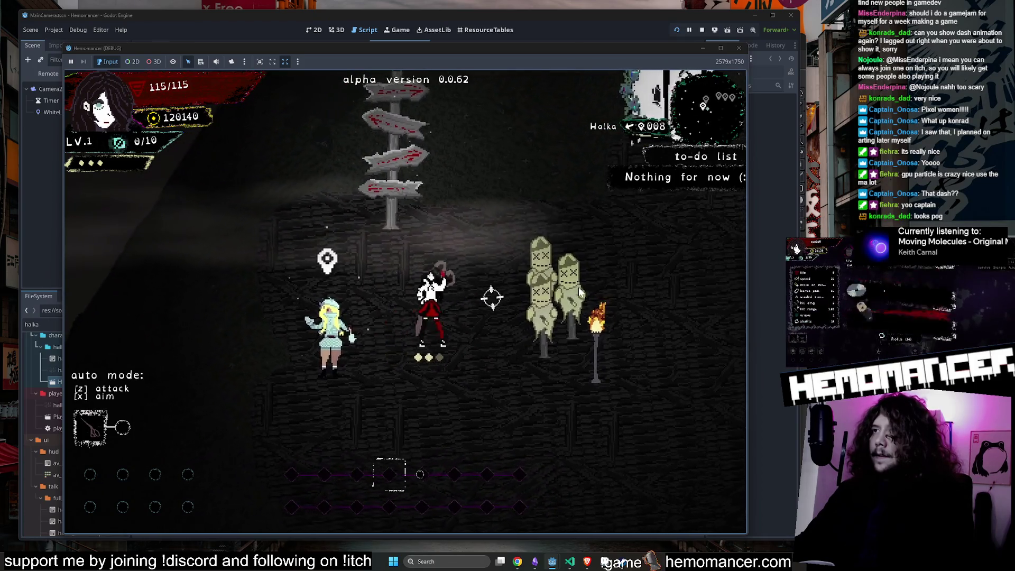
key(d)
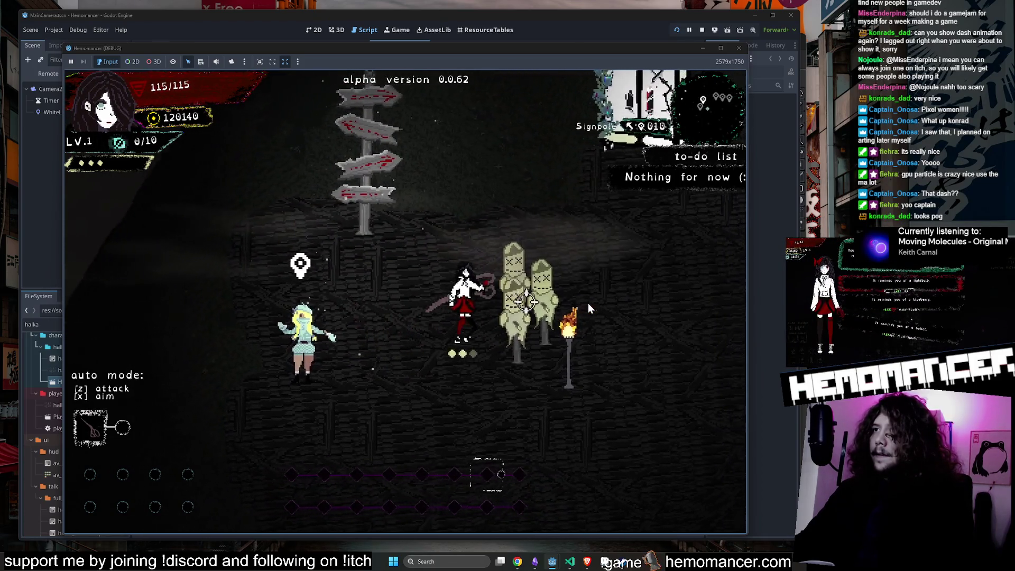
key(d)
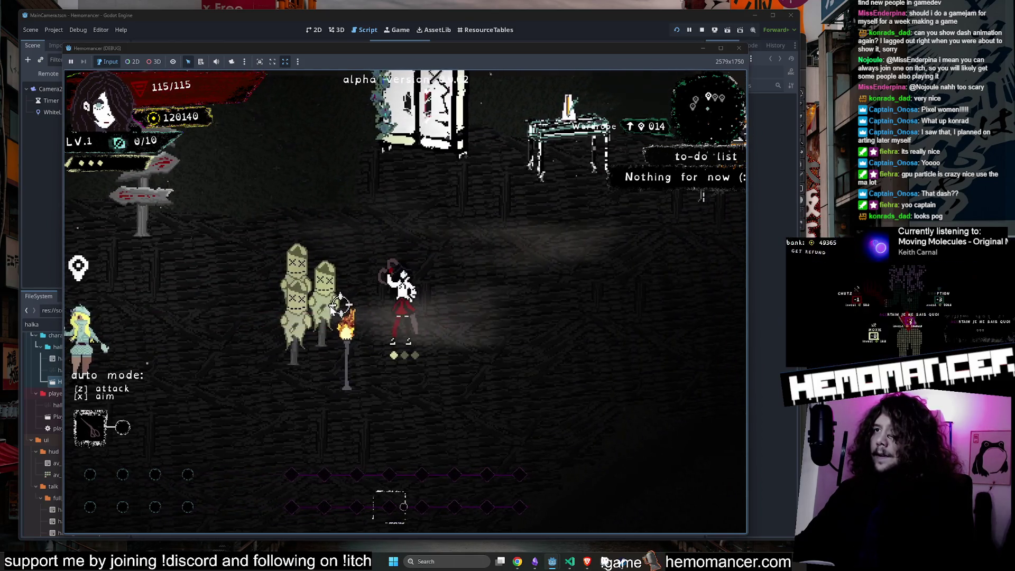
key(a)
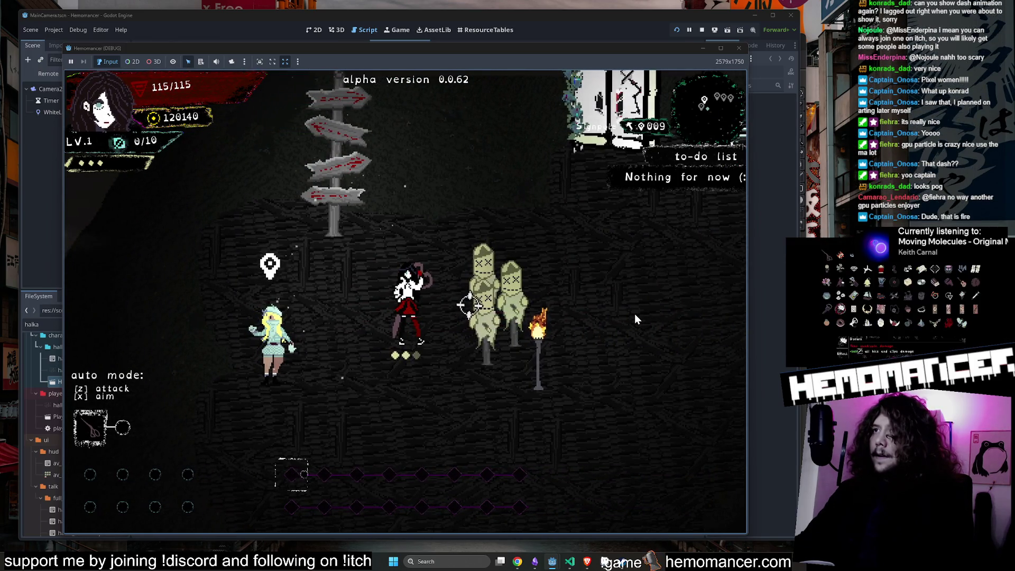
Step: Walk and dash the girl around the hub, past the scarecrows toward the wardrobe and metronome
key(d)
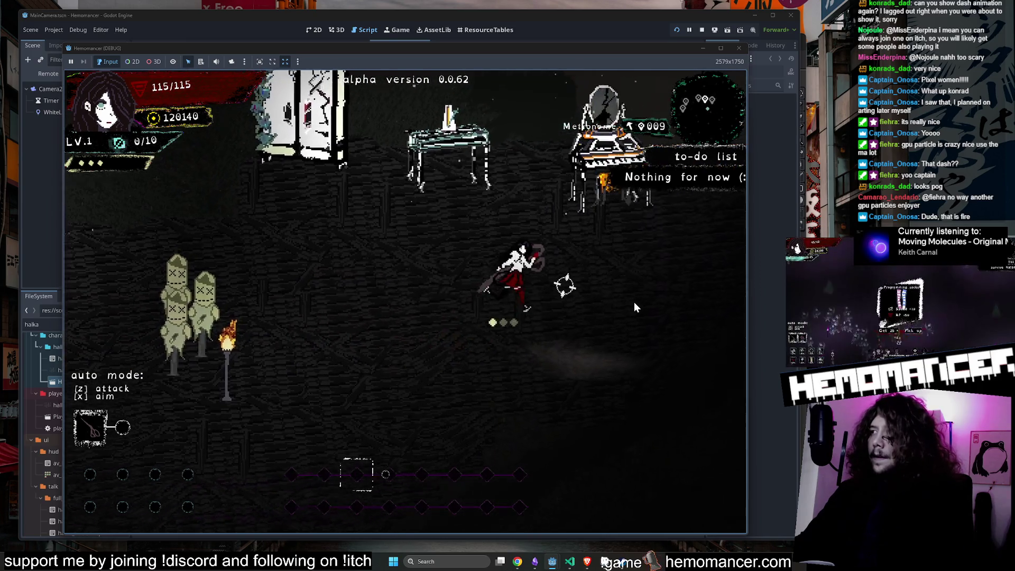
key(a)
key(s)
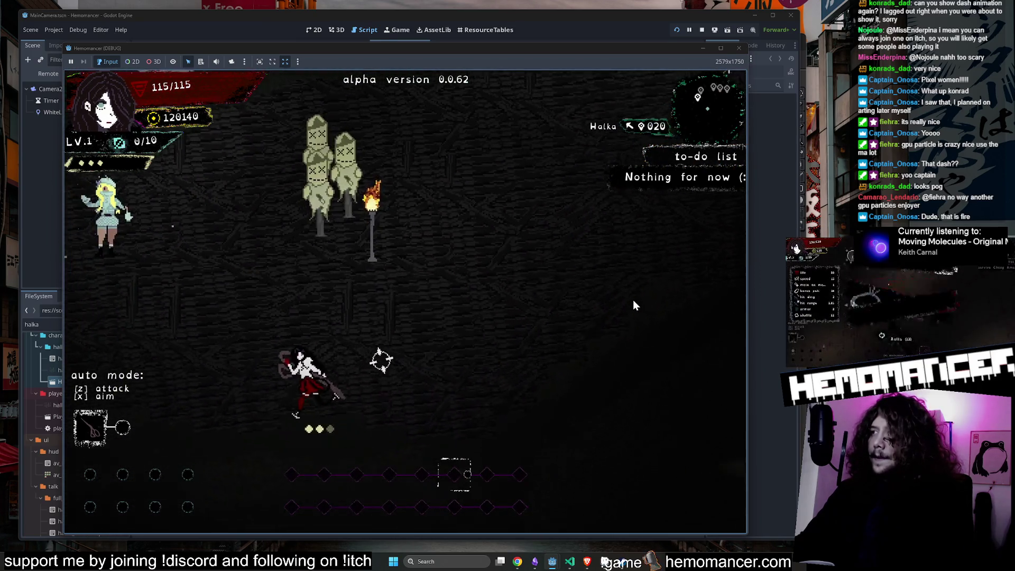
key(w)
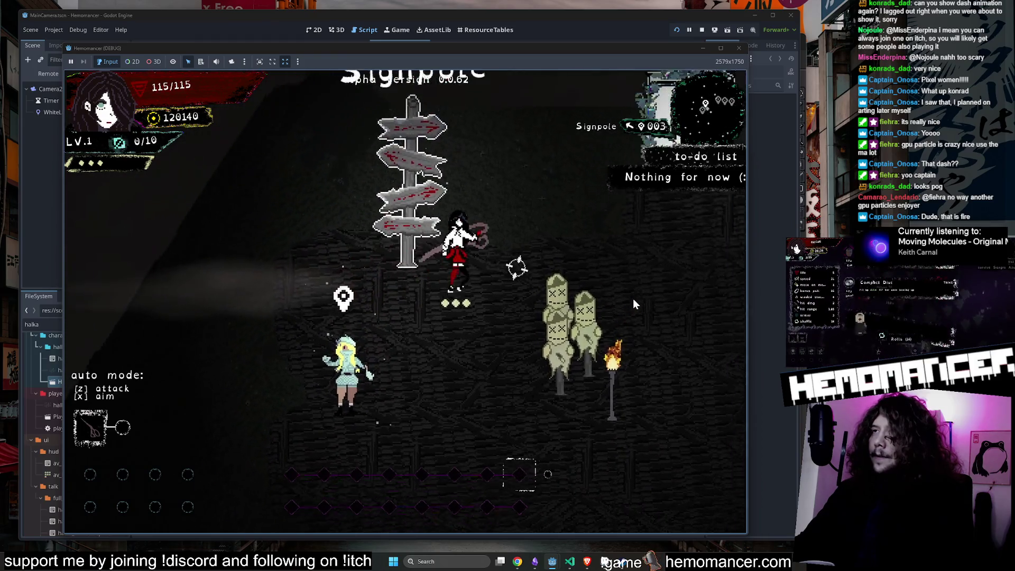
key(d)
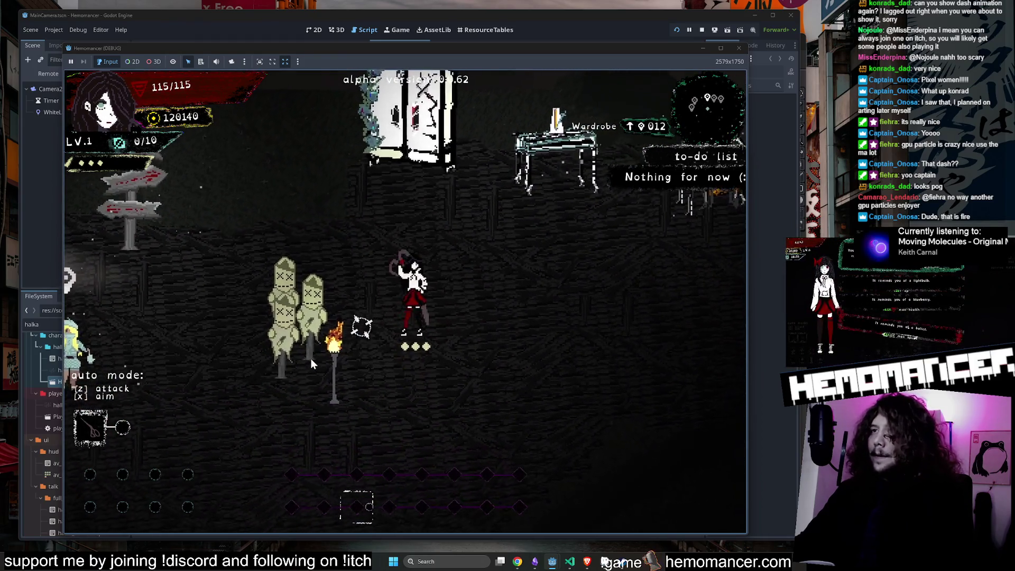
key(a)
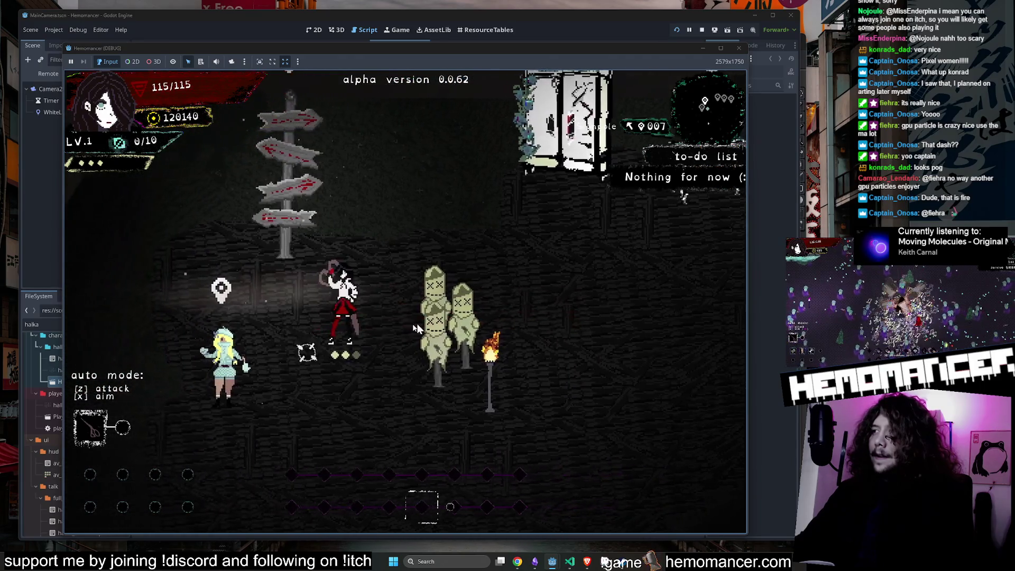
key(d)
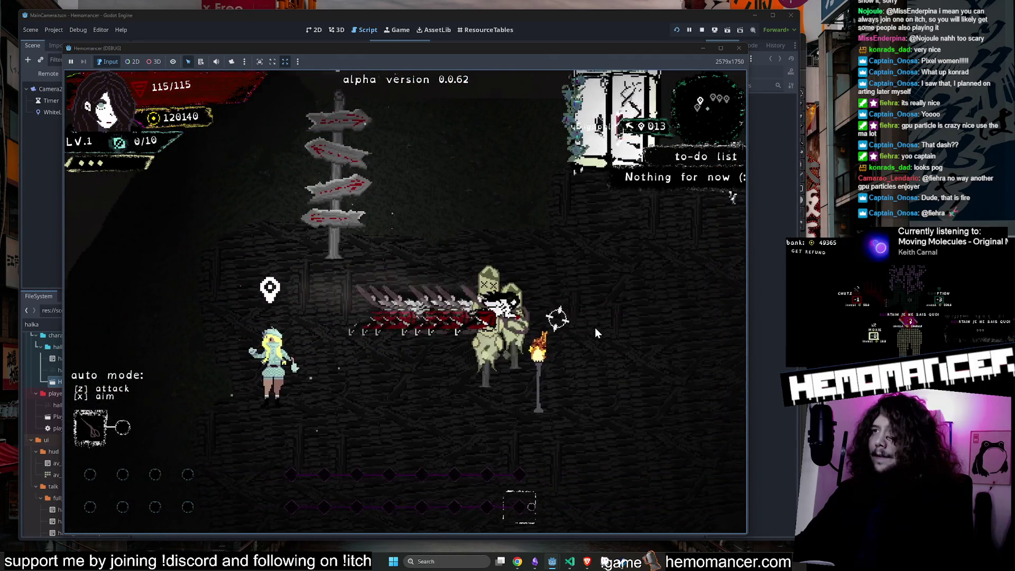
key(d)
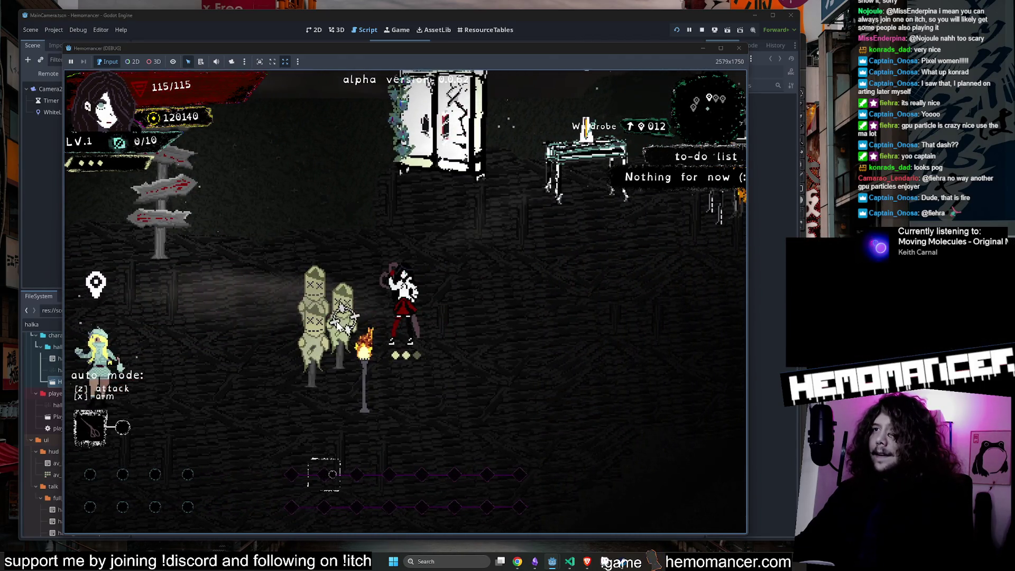
key(a)
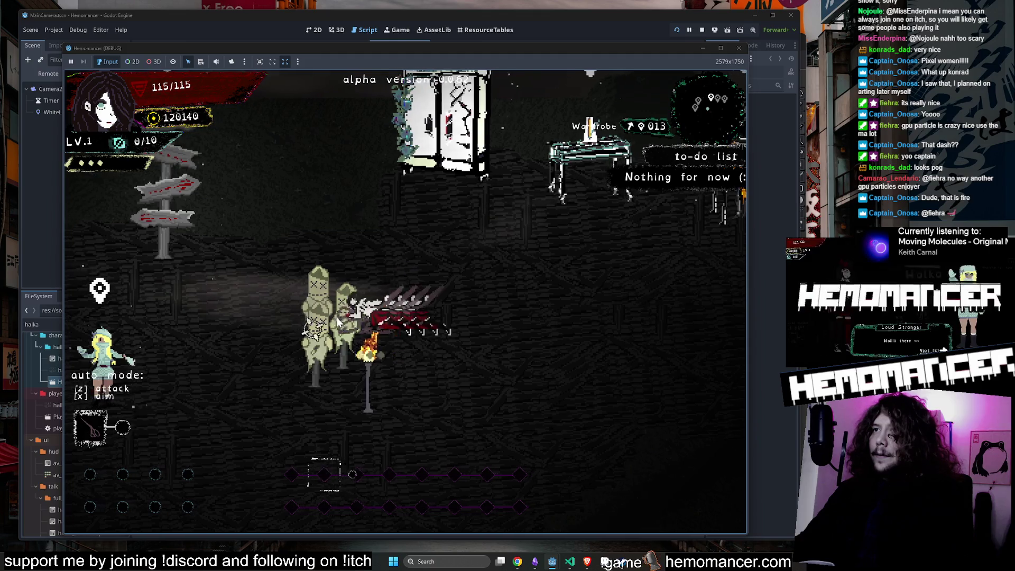
key(s)
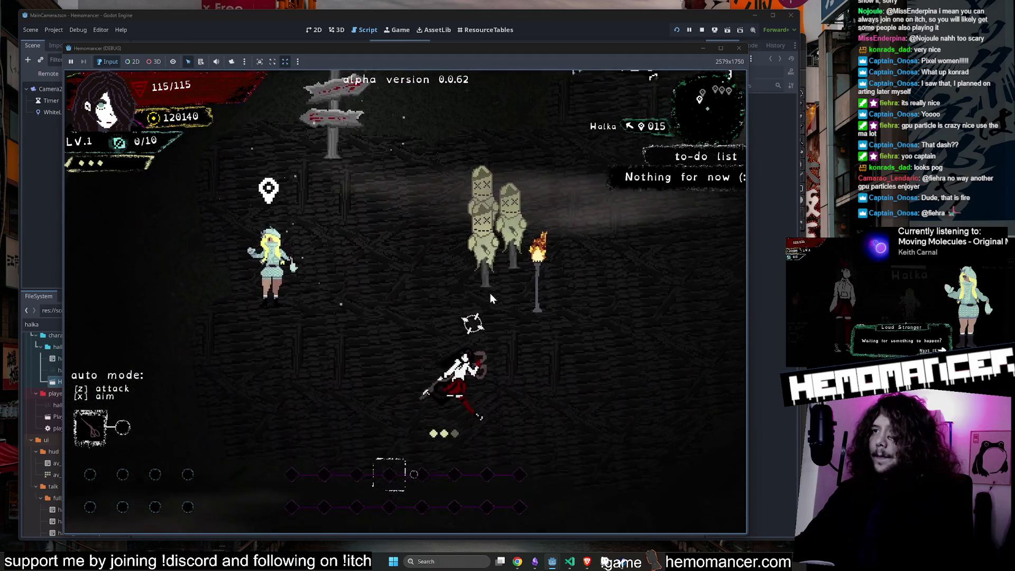
key(d)
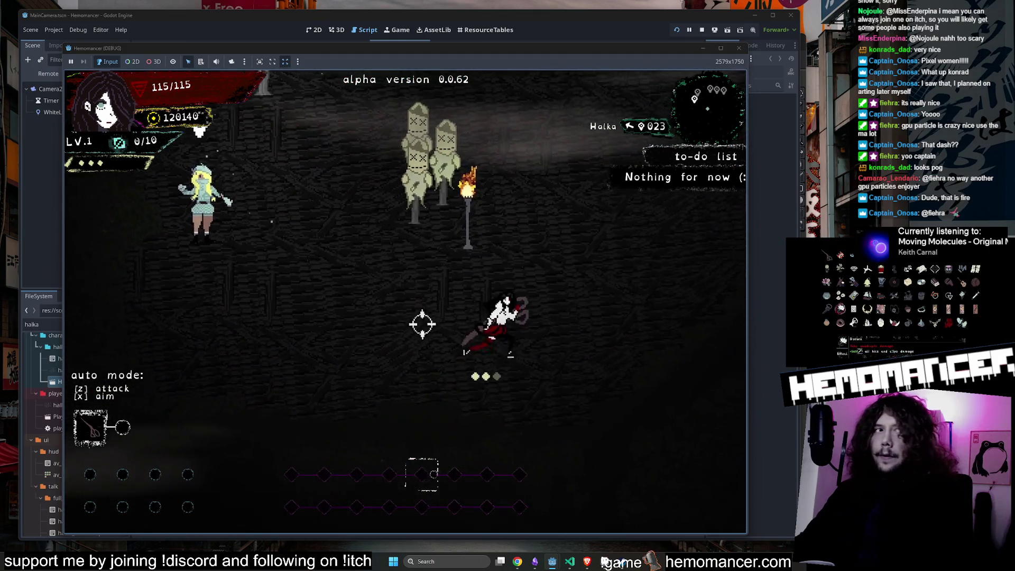
key(w)
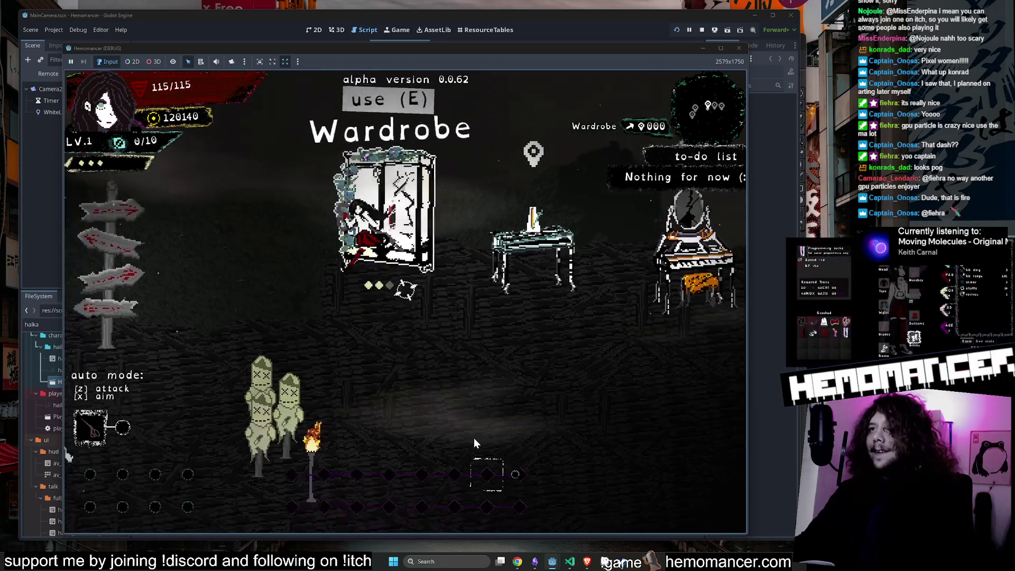
key(s)
key(a)
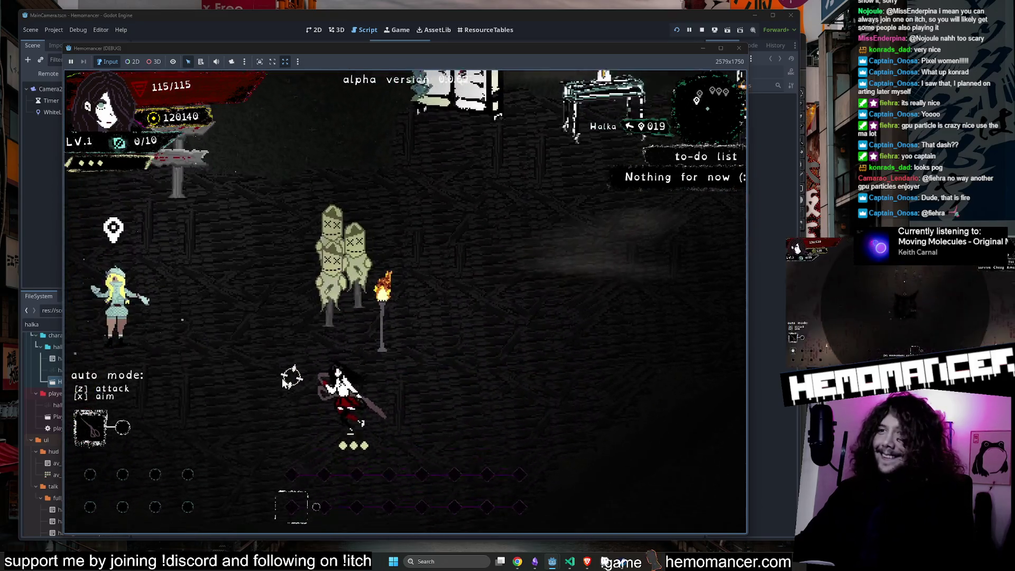
key(w)
key(a)
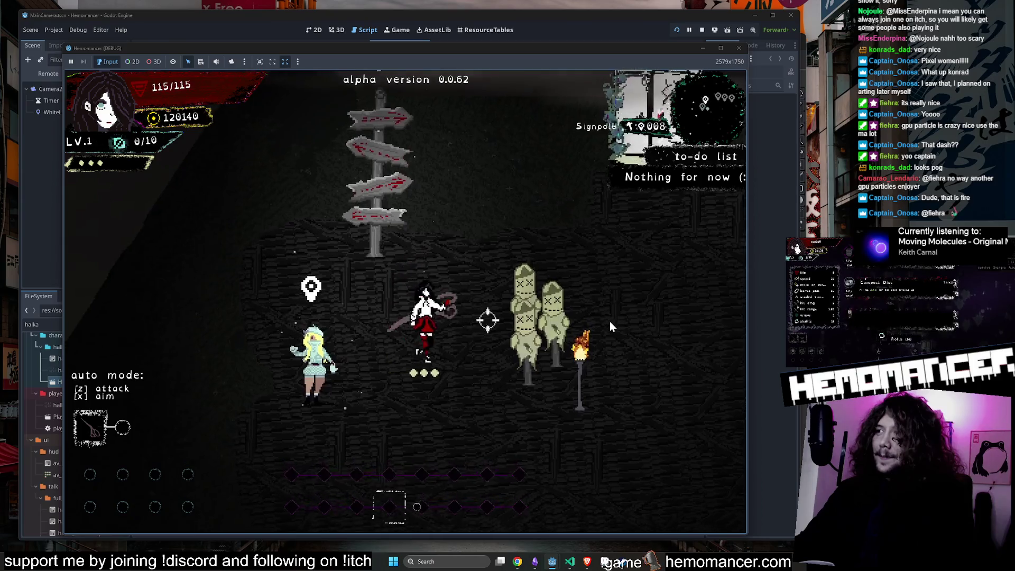
key(d)
key(a)
key(d)
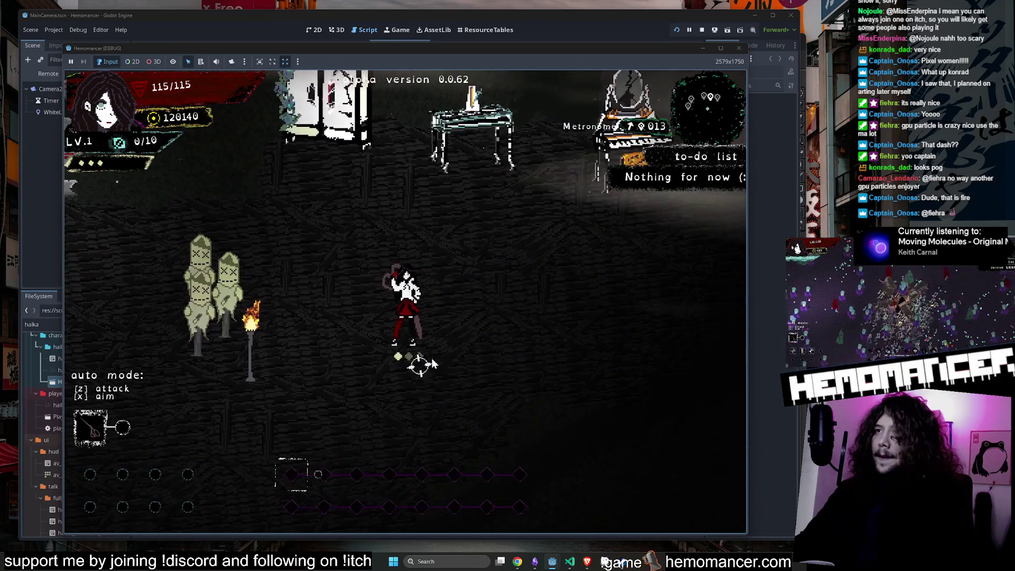
key(d)
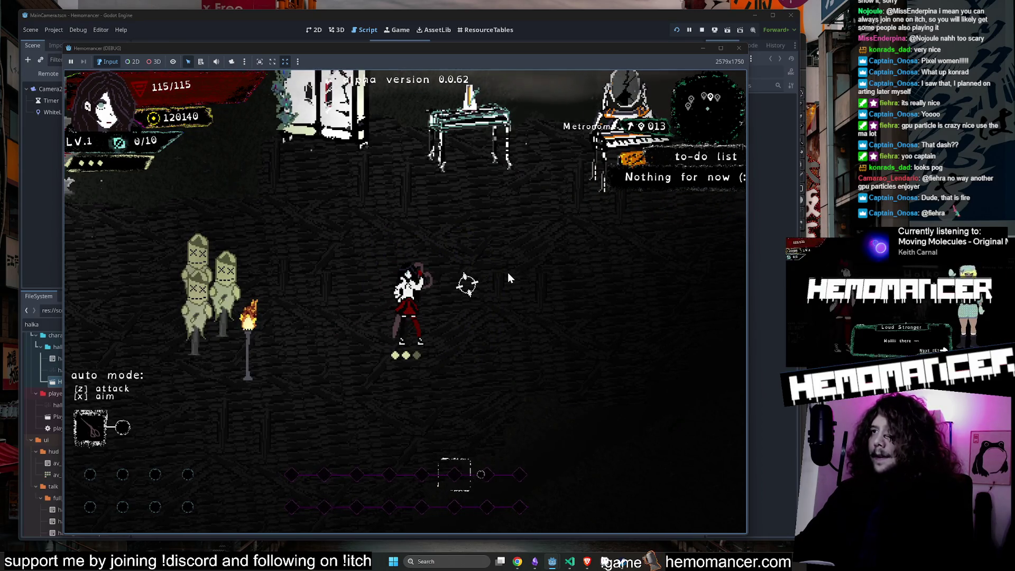
Step: Swing the scissors on the beat and dash left and right to show the blood trail
click(508, 272)
key(d)
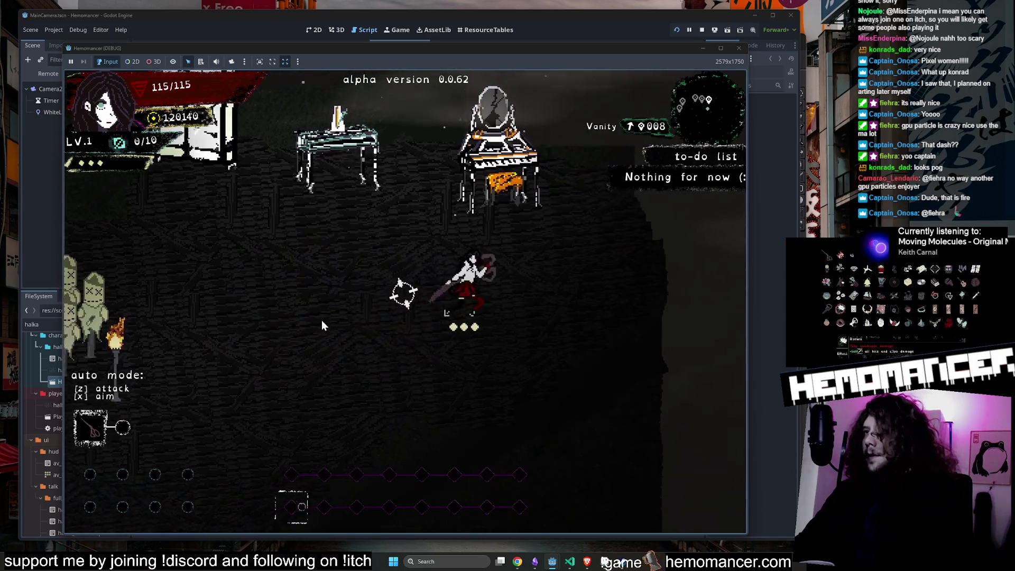
key(a)
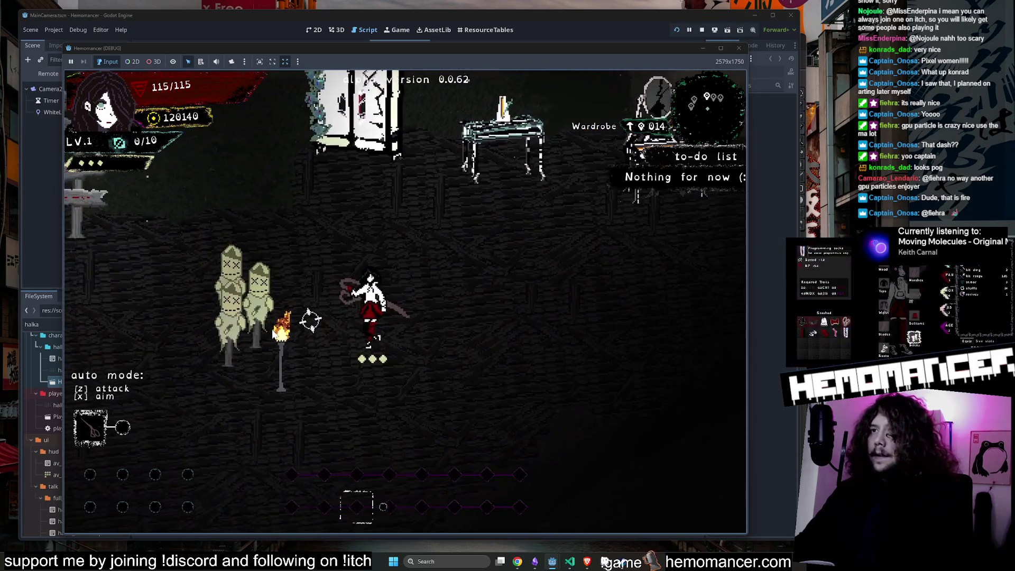
click(272, 328)
key(d)
click(445, 357)
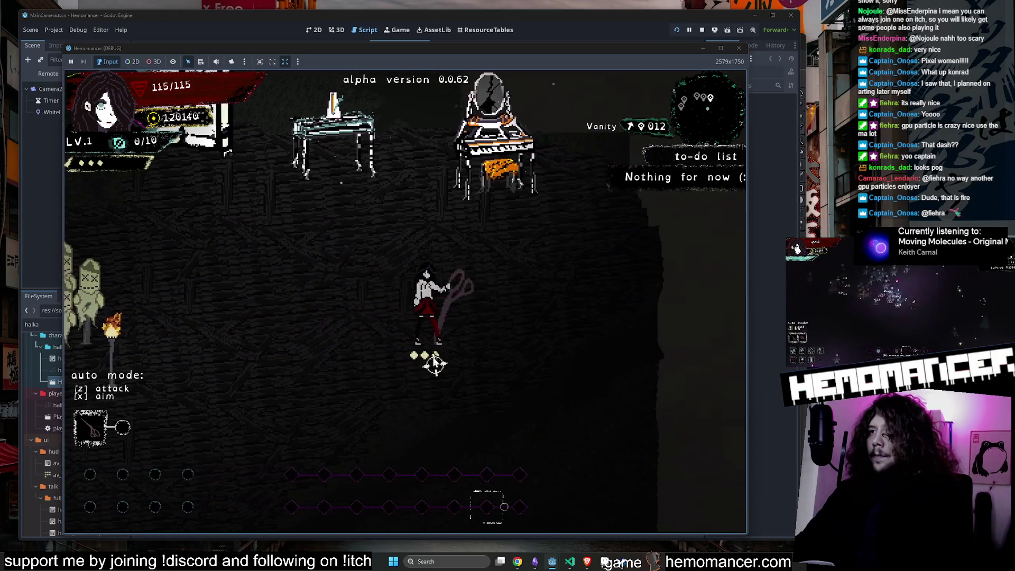
key(a)
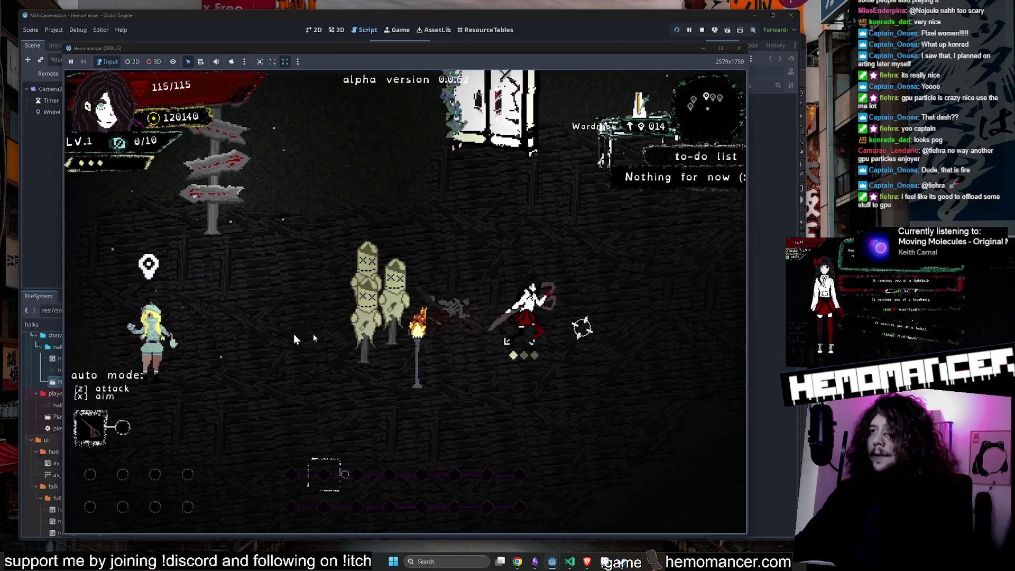
key(a)
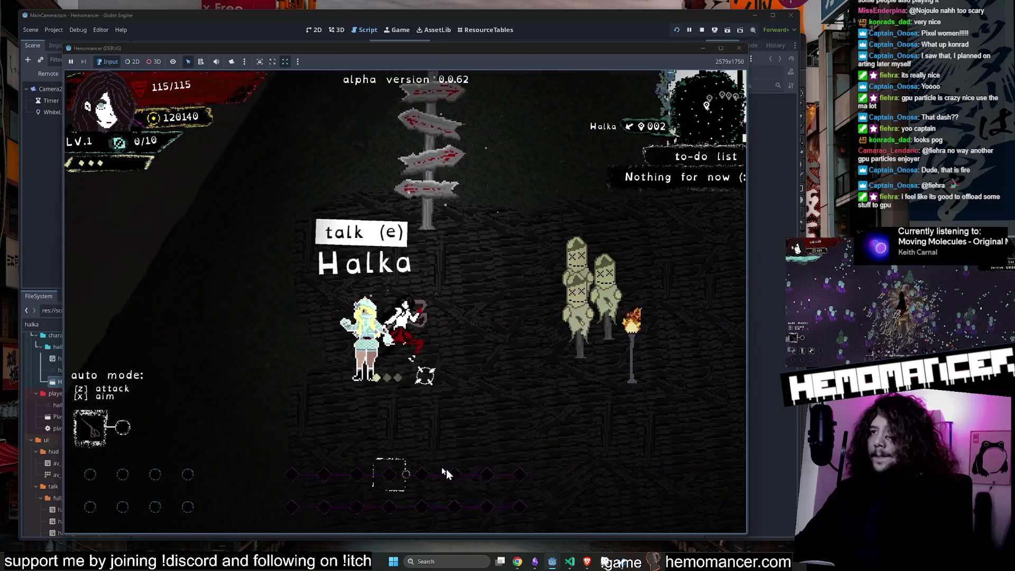
key(s)
key(d)
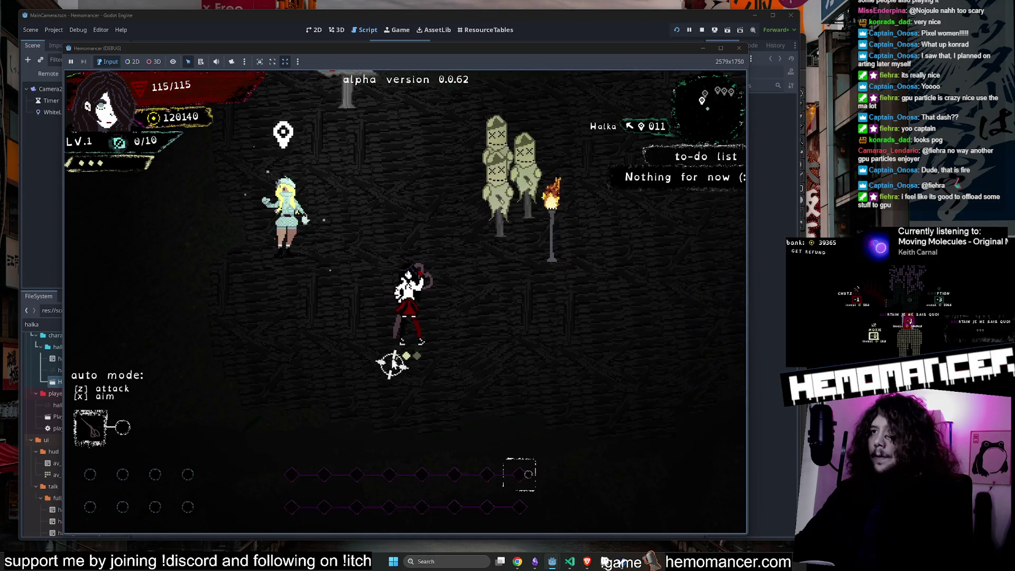
key(d)
key(w)
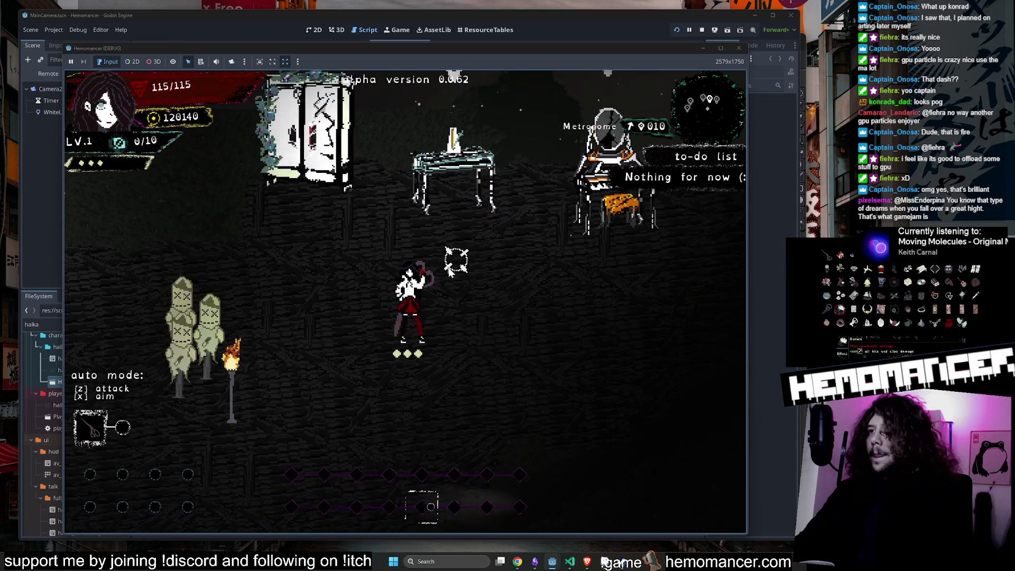
Step: Keep walking and dashing across the room with WASD and the arrow keys
key(s)
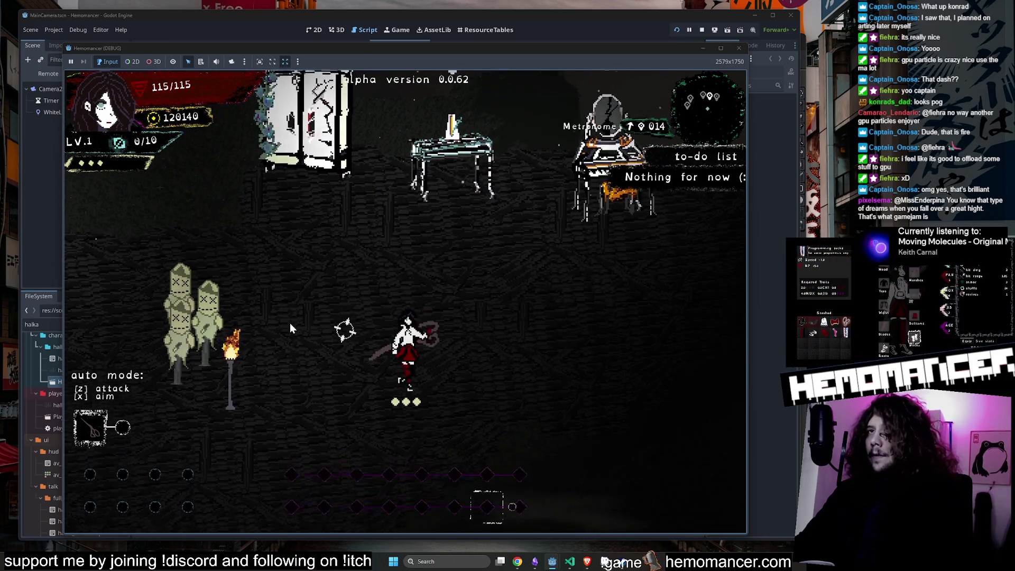
key(d)
key(s)
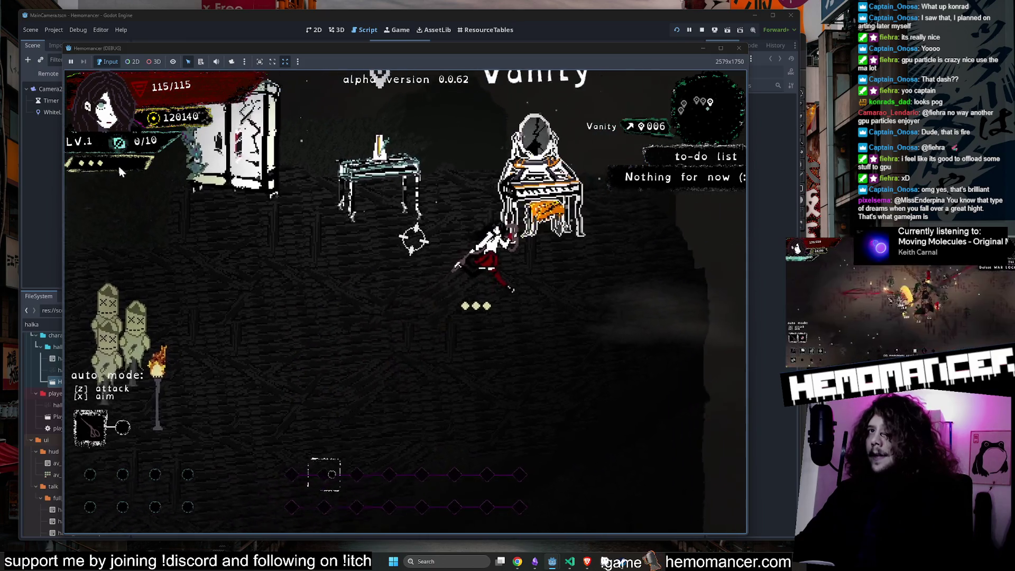
key(w)
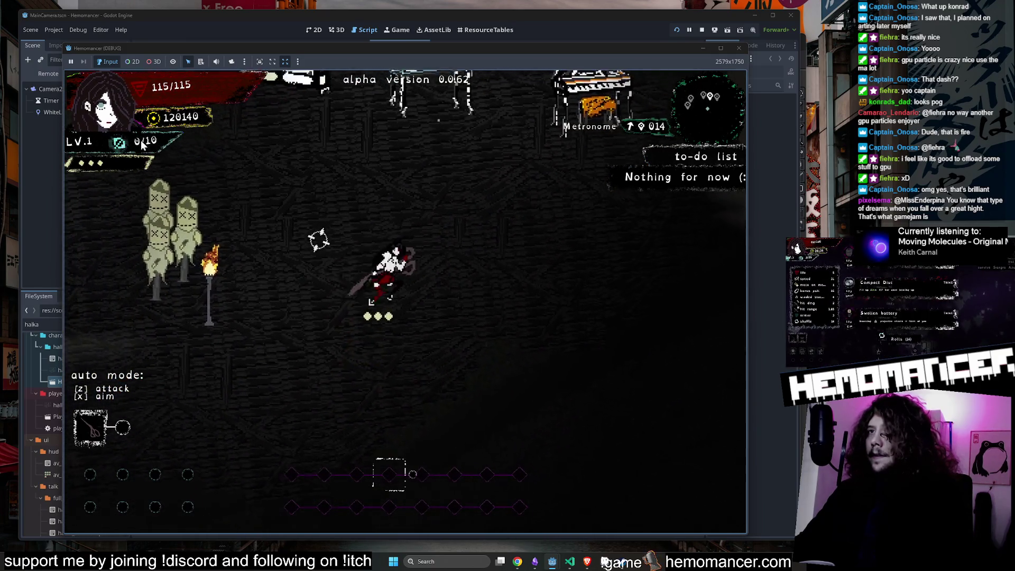
key(s)
key(a)
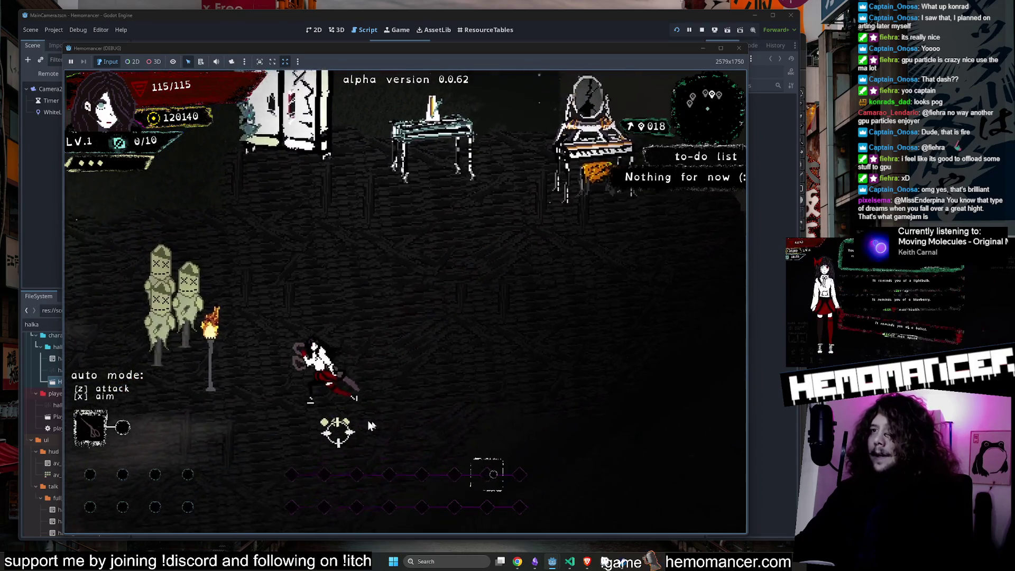
key(w)
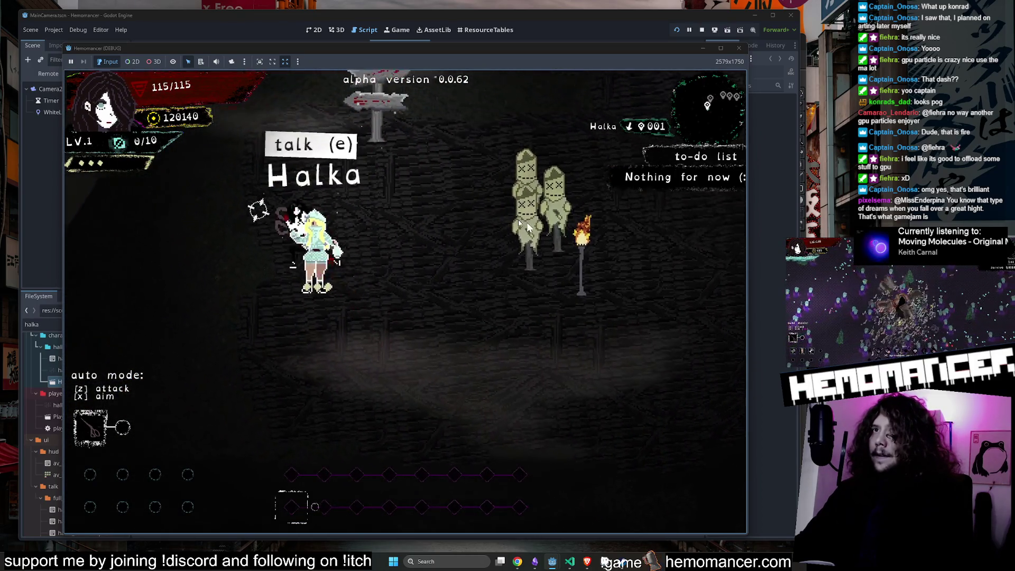
key(d)
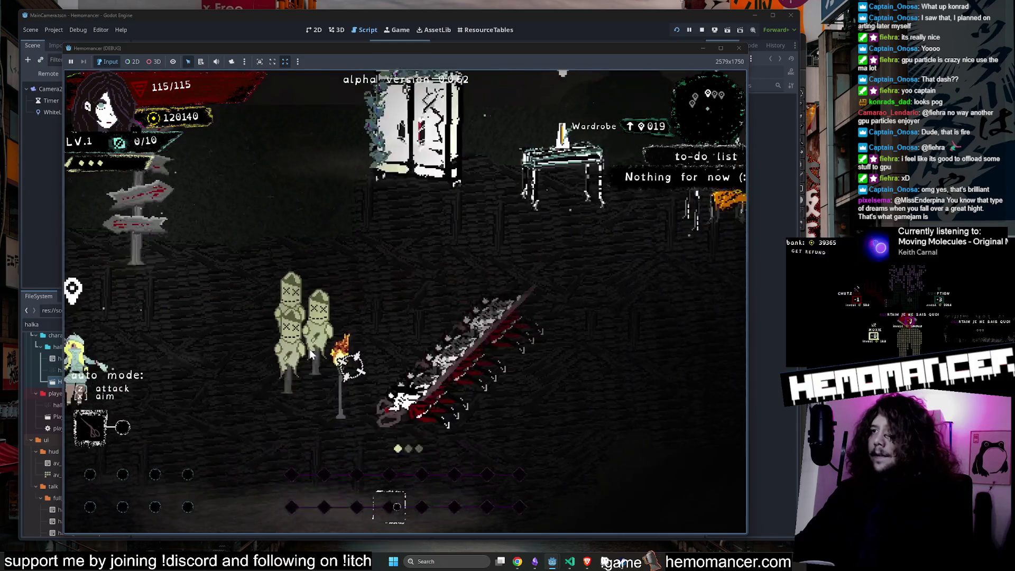
key(s)
key(a)
key(w)
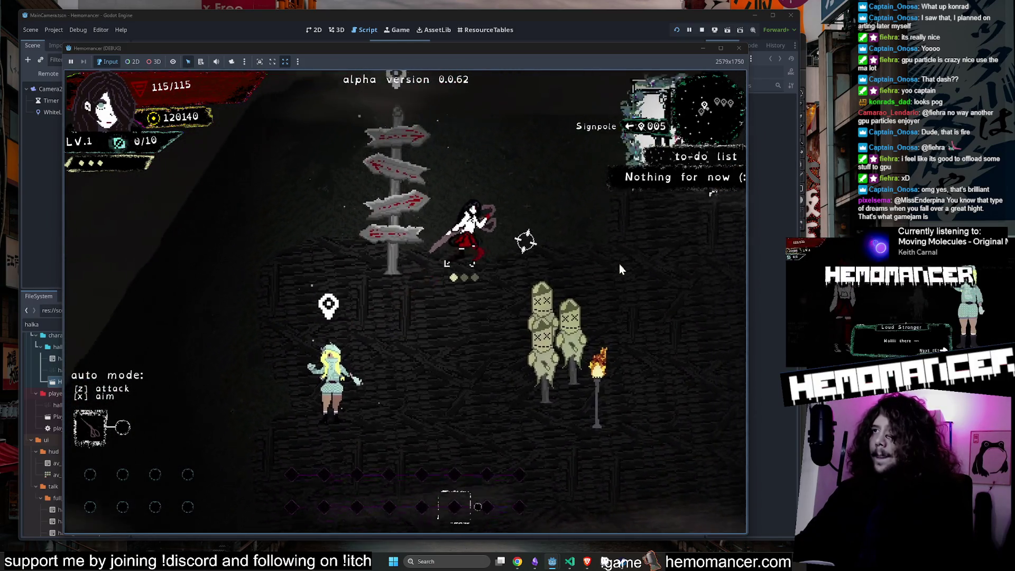
key(d)
key(Left)
key(Down)
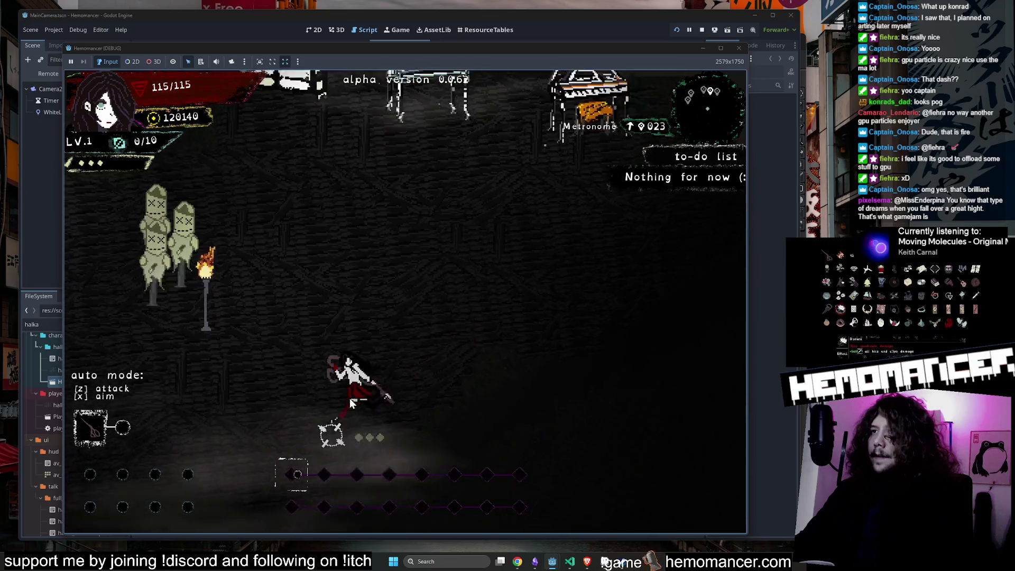
key(Up)
key(Right)
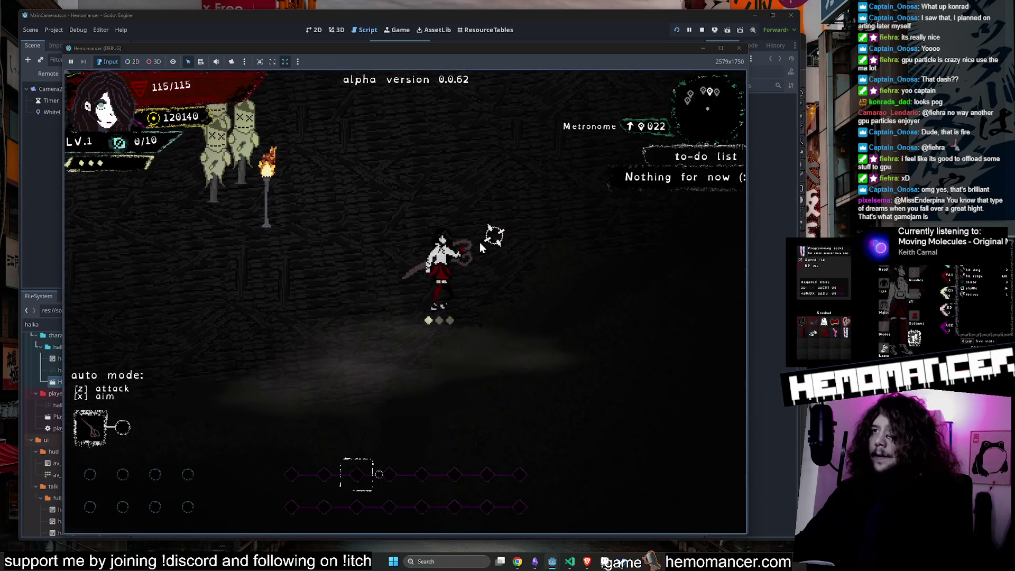
key(Left)
key(Down)
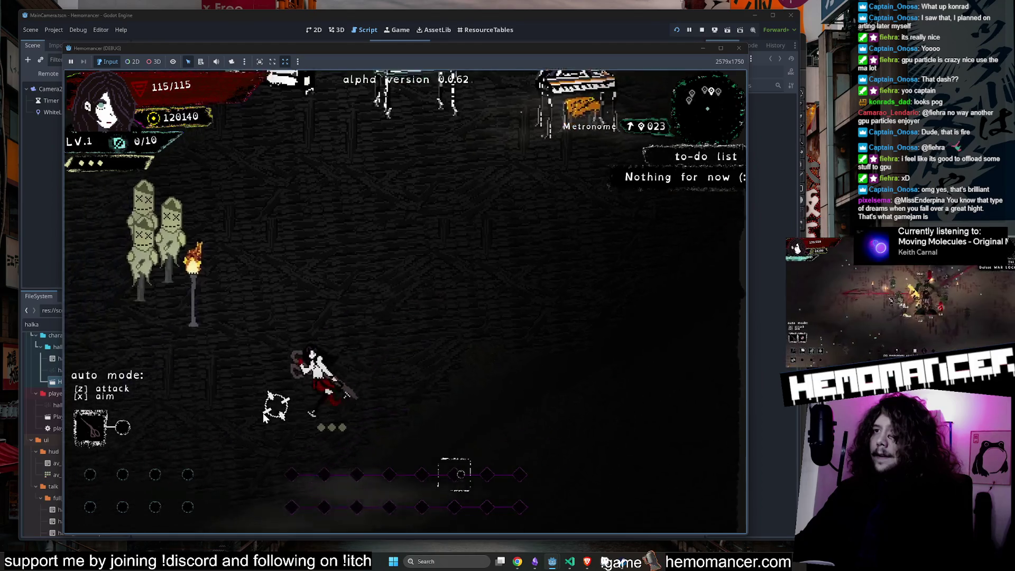
key(Right)
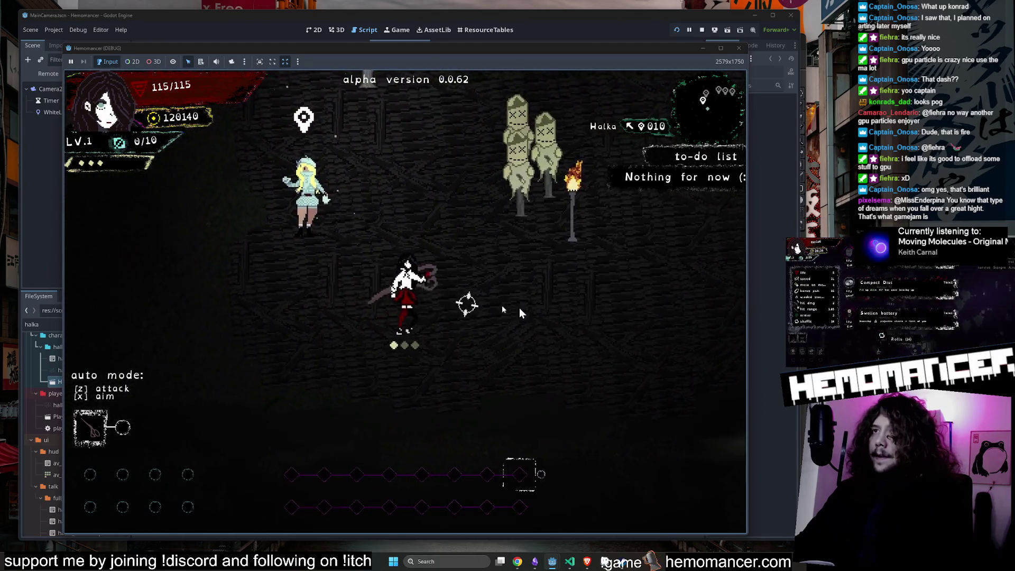
Step: Open the game menu, then bring the Godot editor back in front
key(Escape)
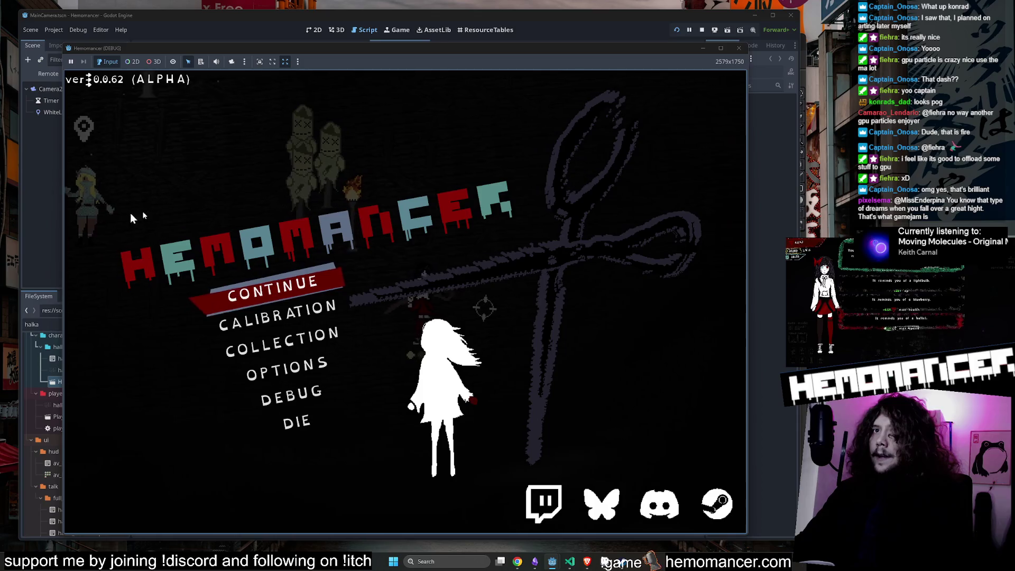
click(46, 357)
scroll(110, 455, down, 3)
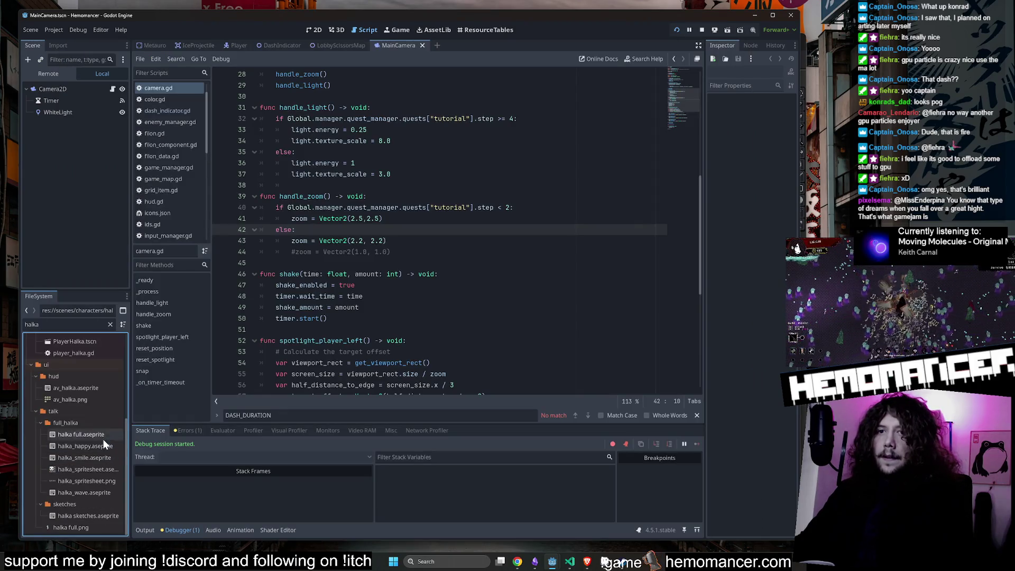
Step: Preview player_dash_effect.png and its flipped version enlarged in a widened Inspector, then narrow it
click(110, 324)
text(player)
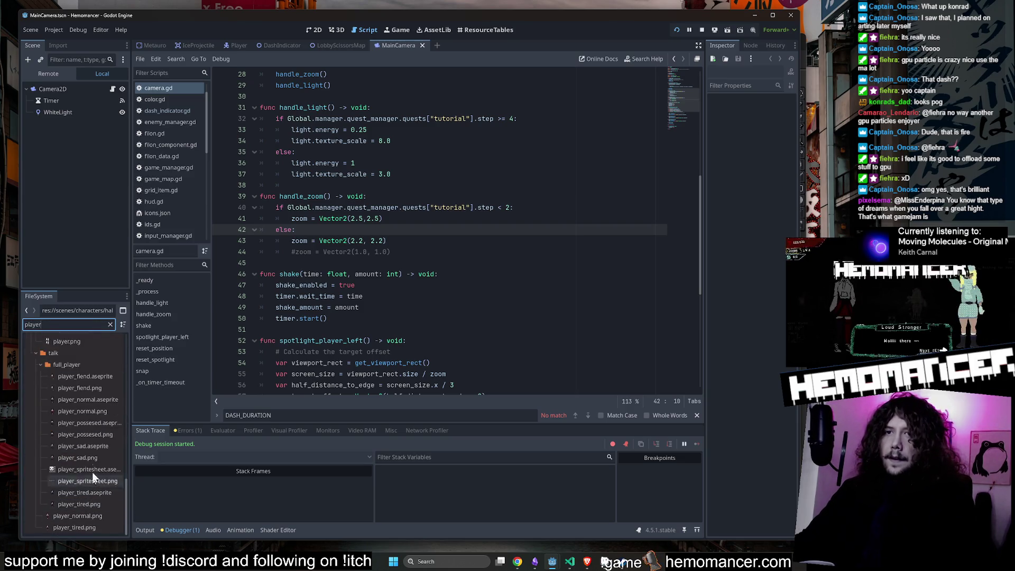
scroll(110, 443, up, 10)
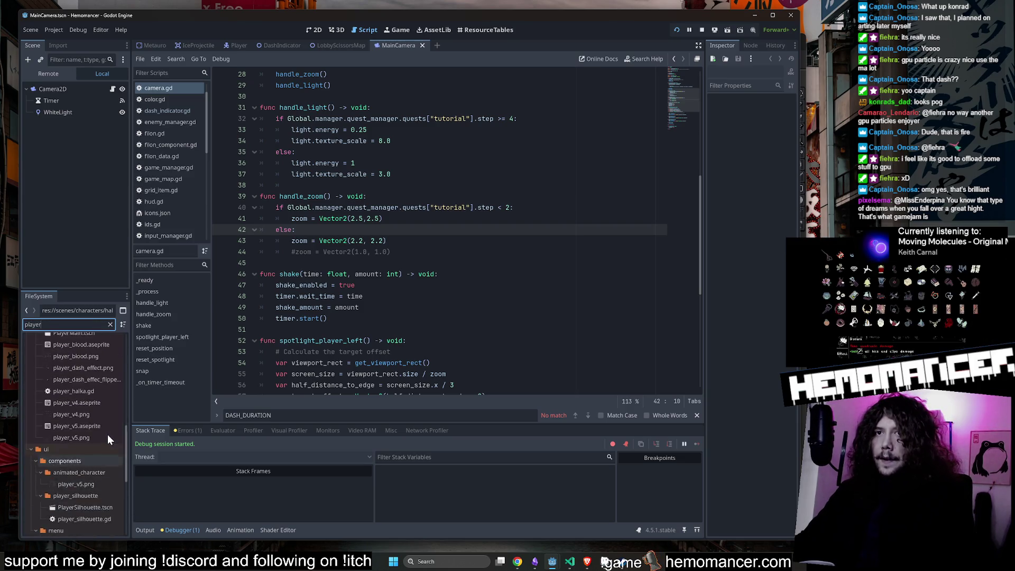
click(100, 445)
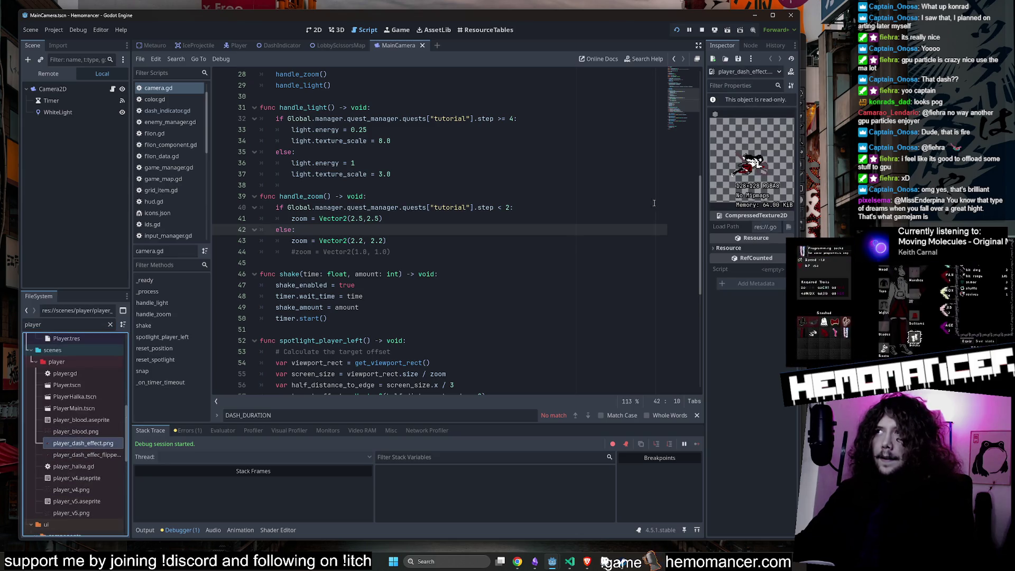
mouse_move(704, 157)
mouse_down()
mouse_move(430, 154)
mouse_move(333, 173)
mouse_move(459, 175)
mouse_up()
click(85, 453)
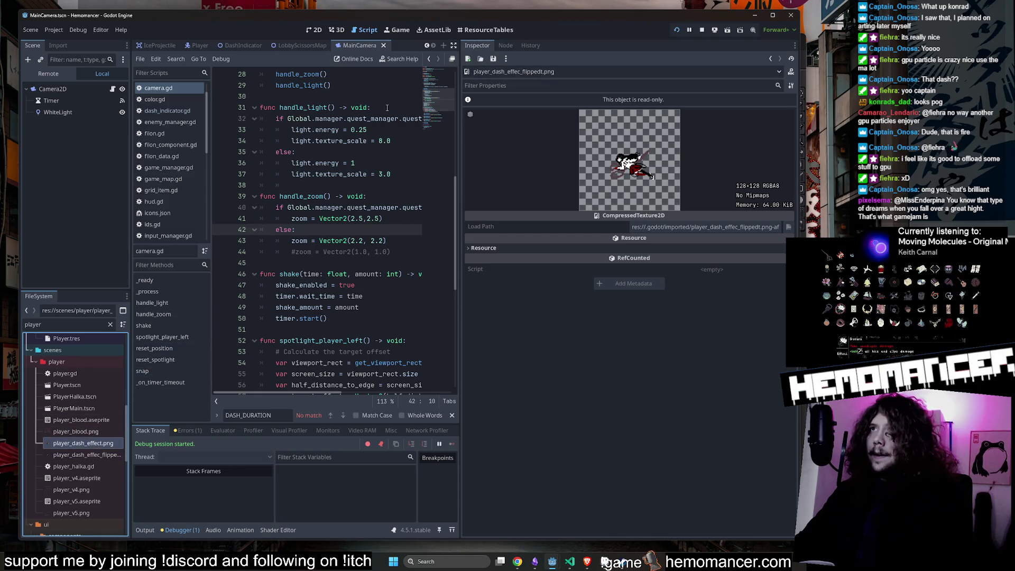
drag(460, 91, 672, 91)
Step: Bring player_v5 forward in Aseprite and jump to frame 35, the dash pose
click(487, 155)
click(605, 562)
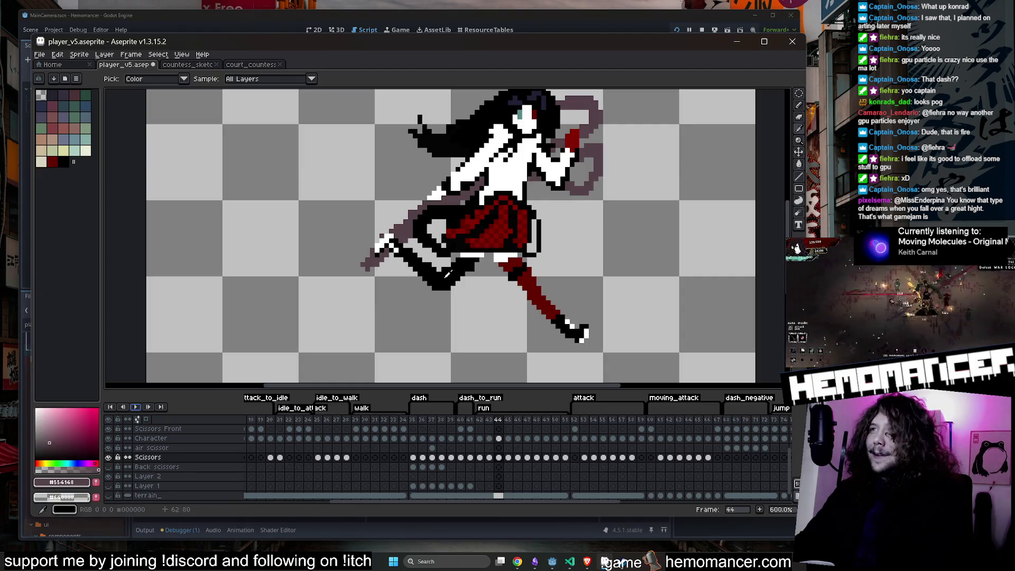
click(413, 420)
scroll(234, 226, down, 2)
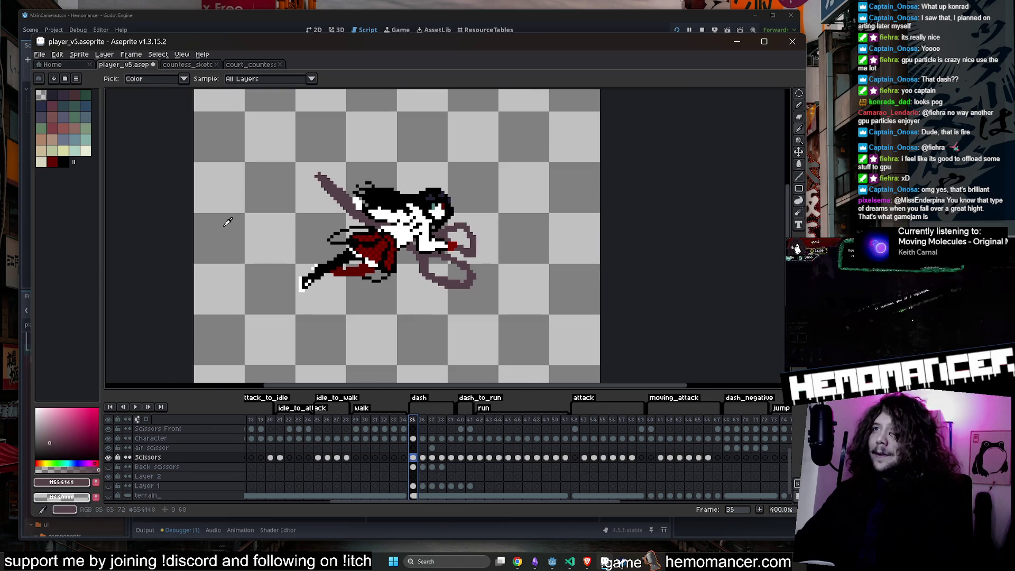
Step: Play and stop the dash animation from frame 35 several times, then minimize Aseprite
key(Return)
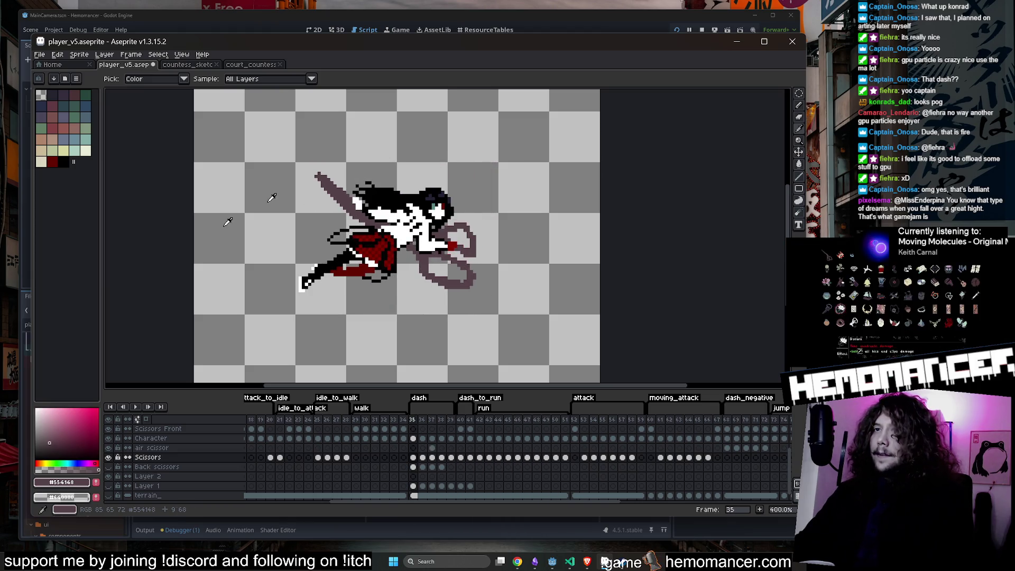
click(134, 407)
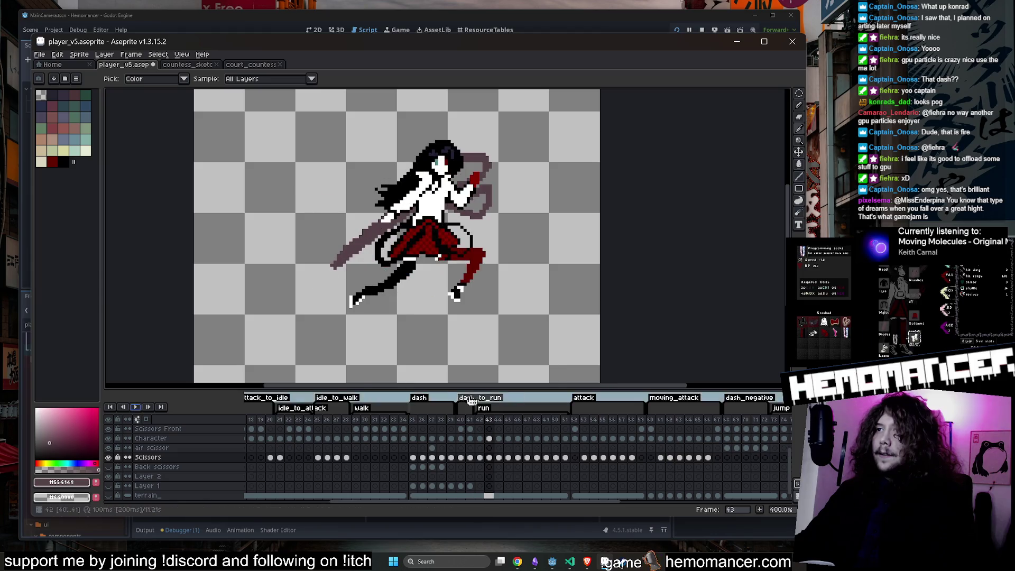
key(Return)
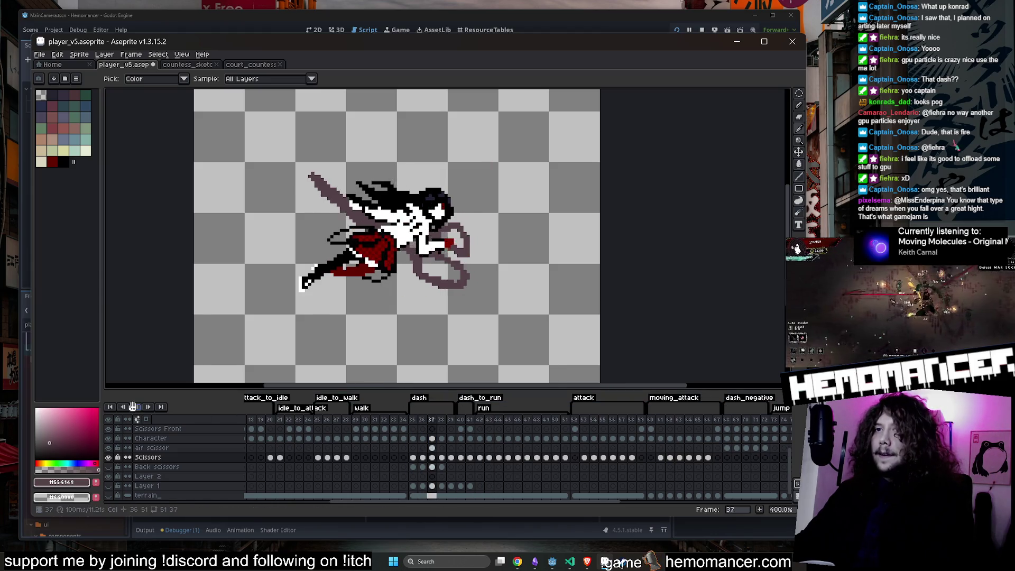
click(133, 406)
click(416, 420)
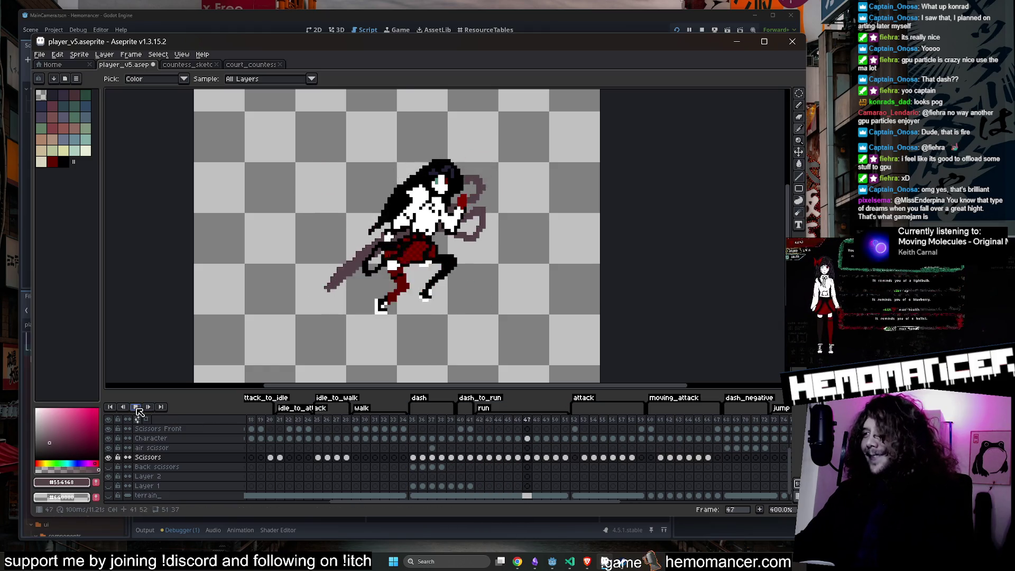
click(415, 419)
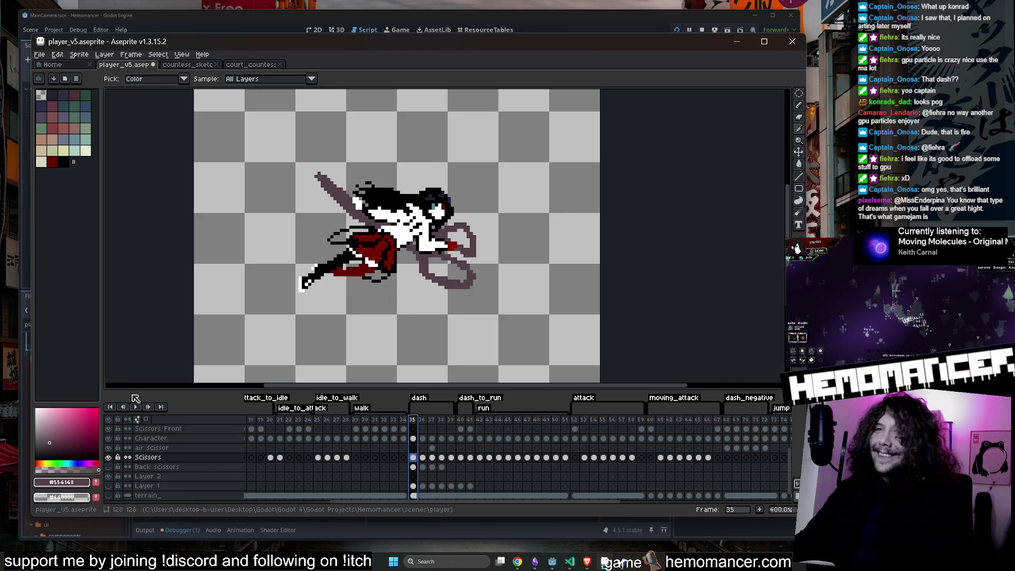
click(139, 408)
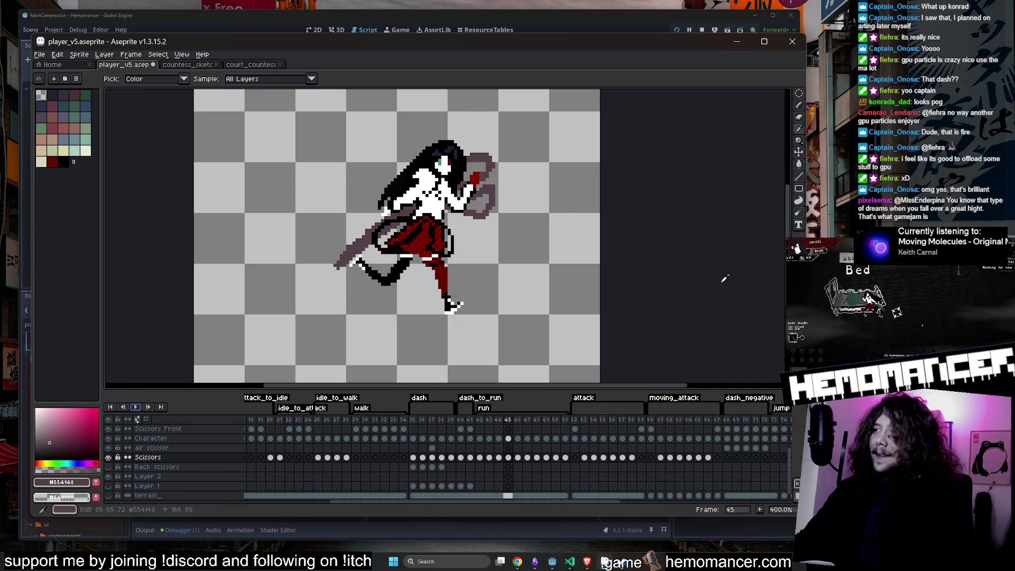
click(745, 42)
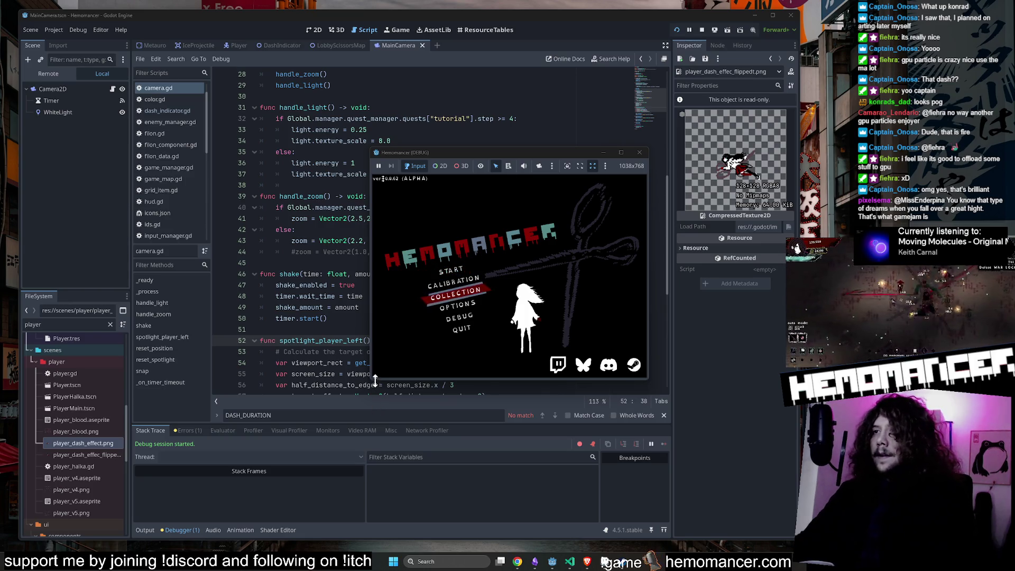
Step: Enlarge the game window and start playing from the game menu
drag(372, 380, 71, 534)
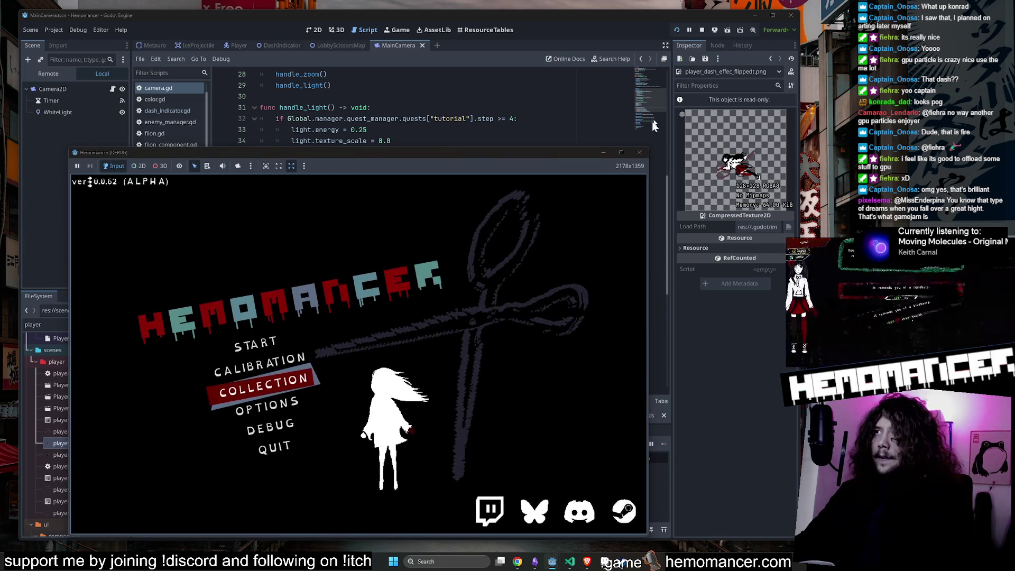
drag(649, 146, 762, 46)
key(Up)
key(Return)
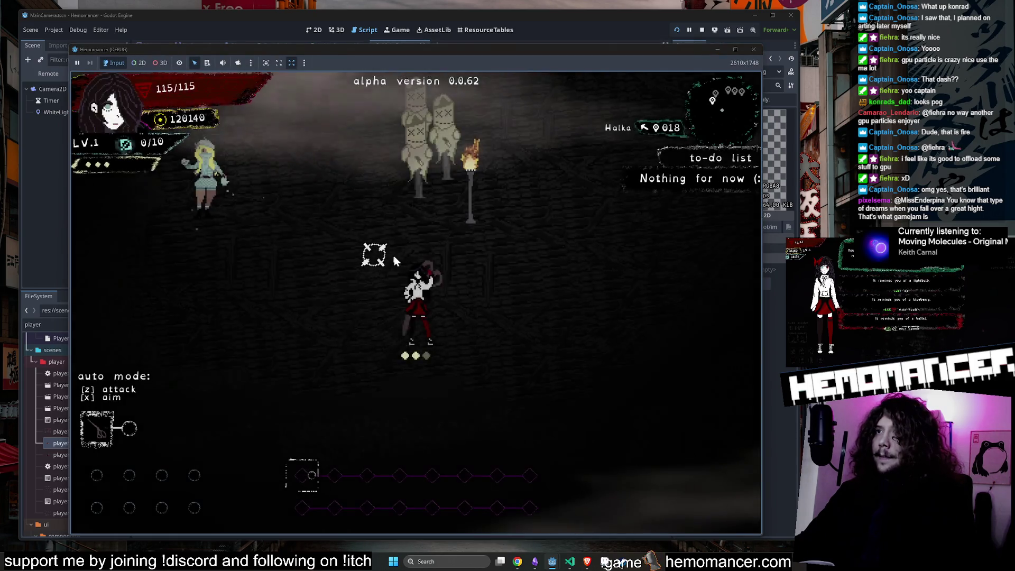
Step: Move, dash and swing at enemies around the hub on the beat
key(Up)
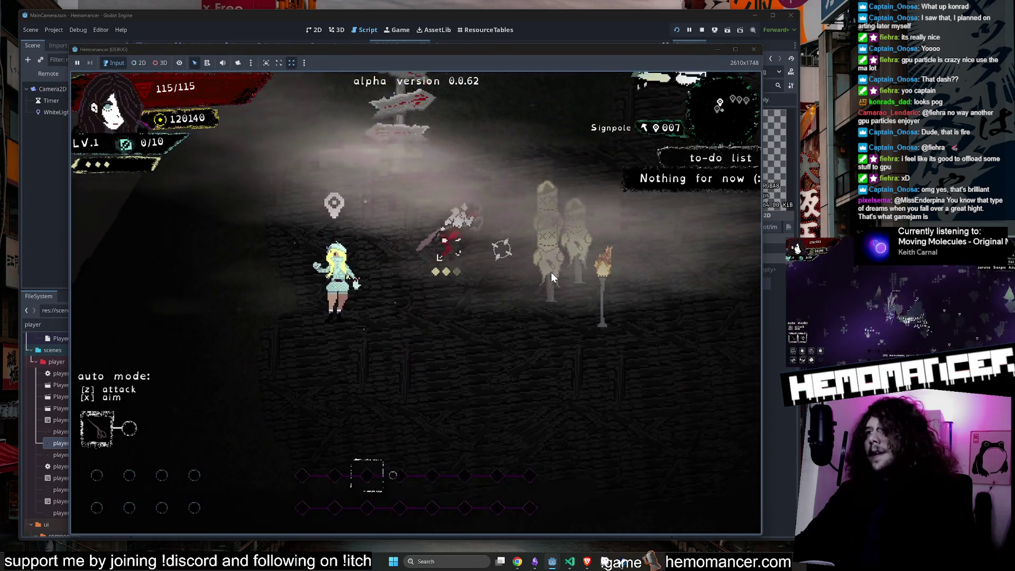
key(Up)
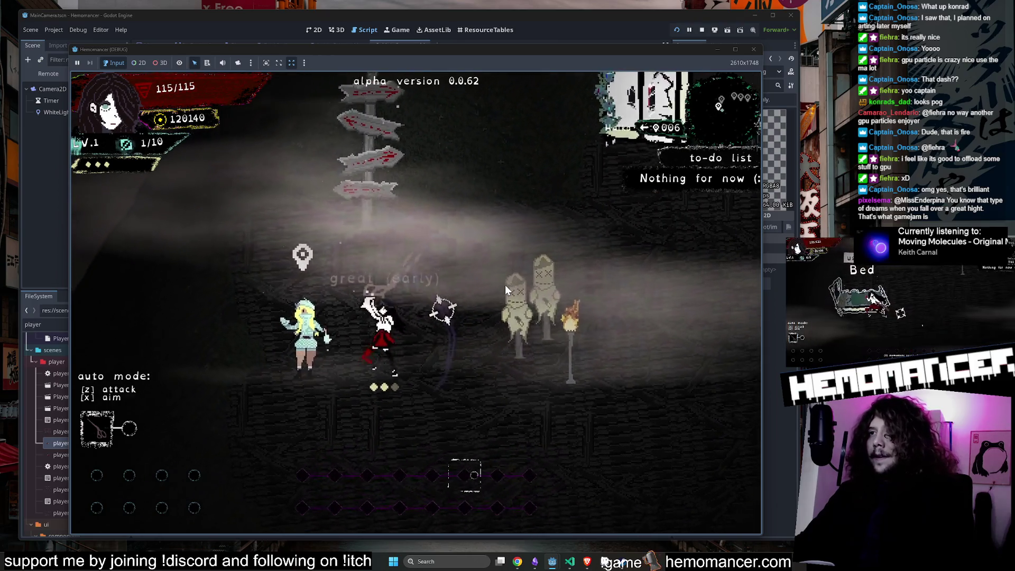
key(Up)
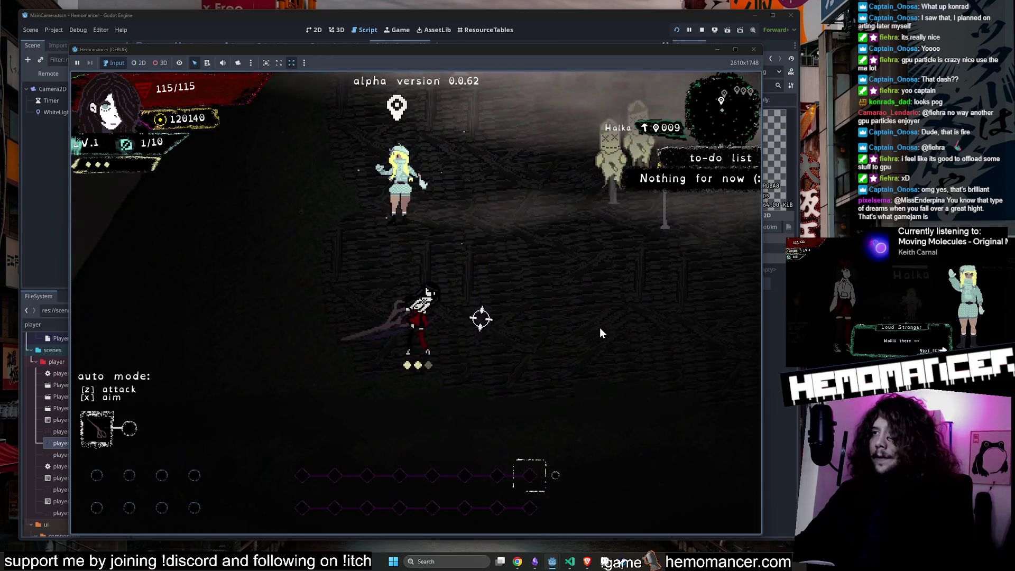
key(Right)
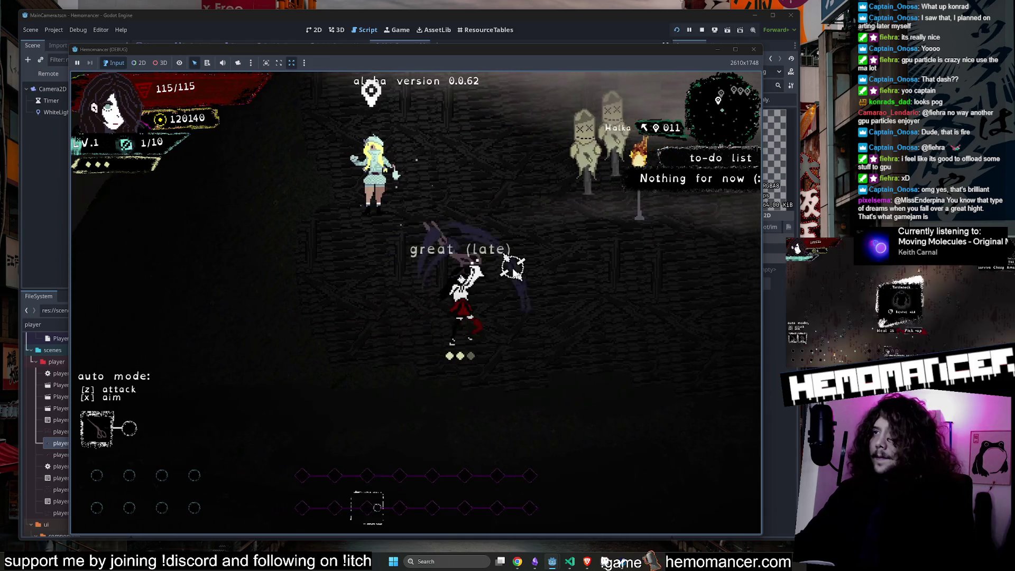
key(Right)
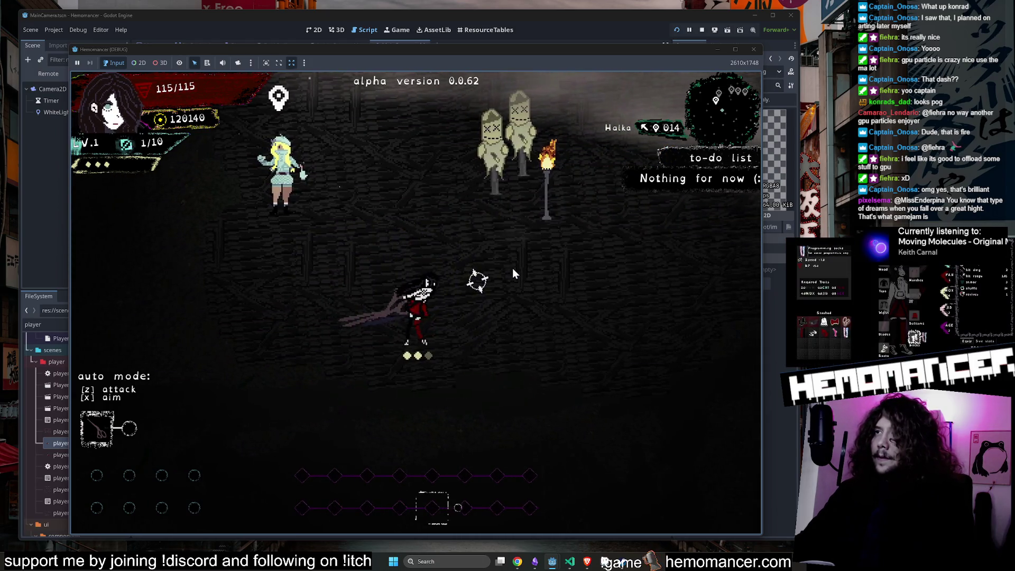
key(Up)
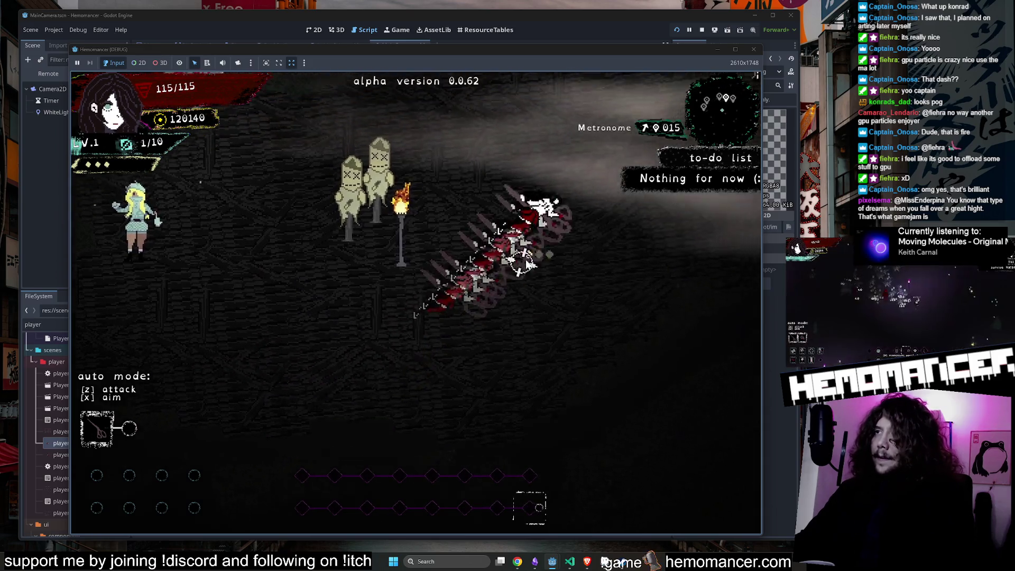
key(Down)
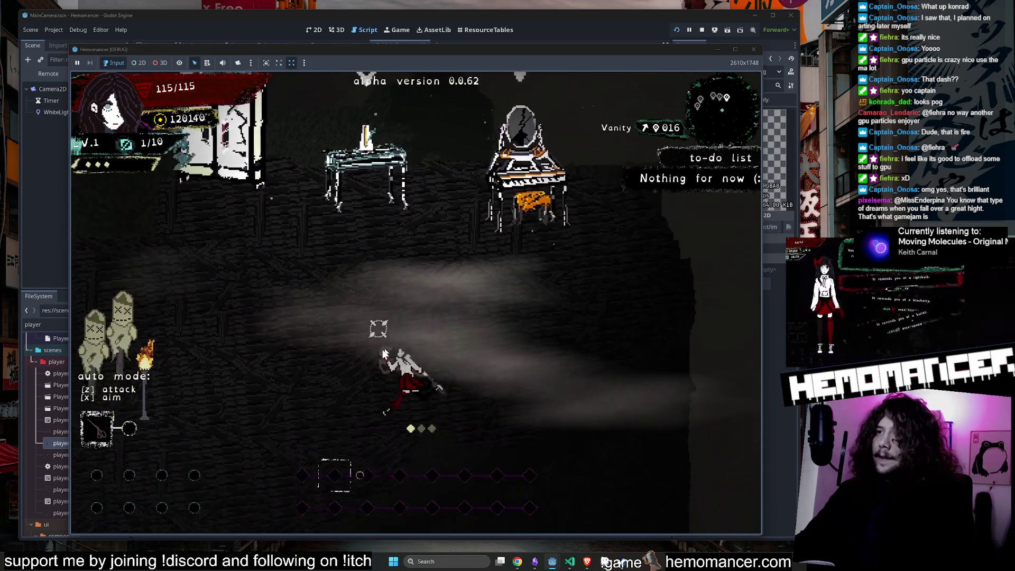
key(Up)
key(Left)
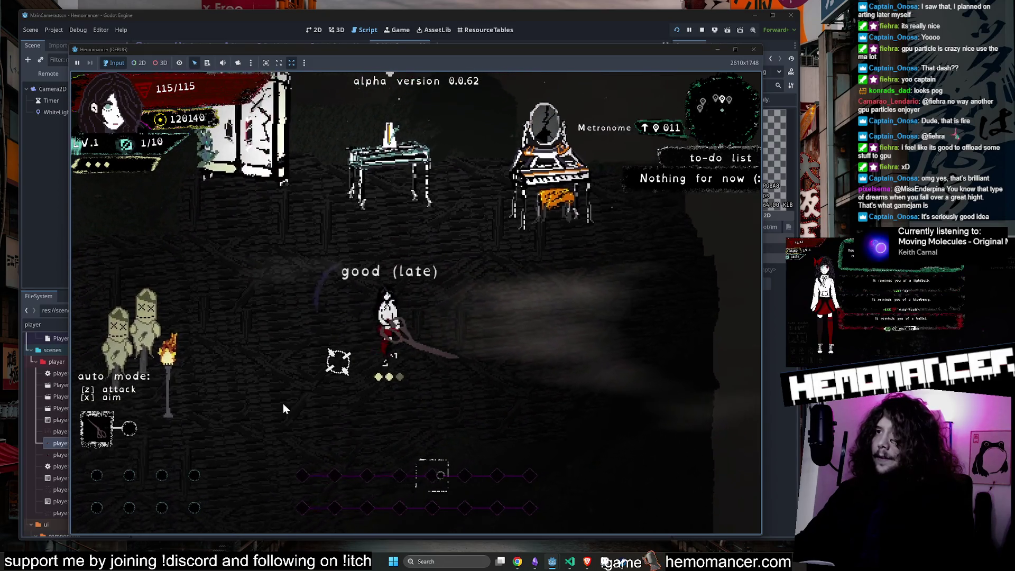
key(Left)
key(Down)
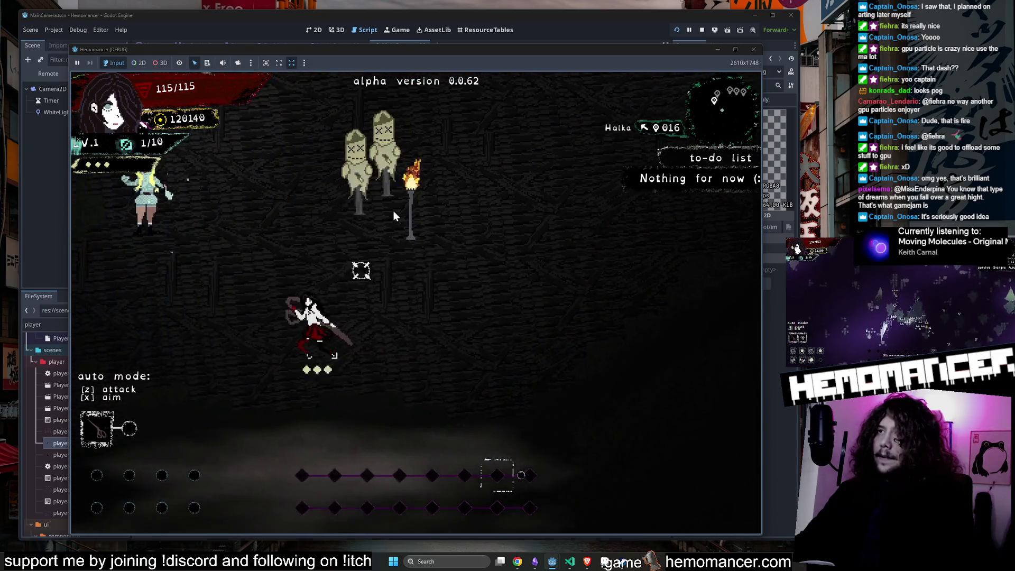
key(Up)
key(Right)
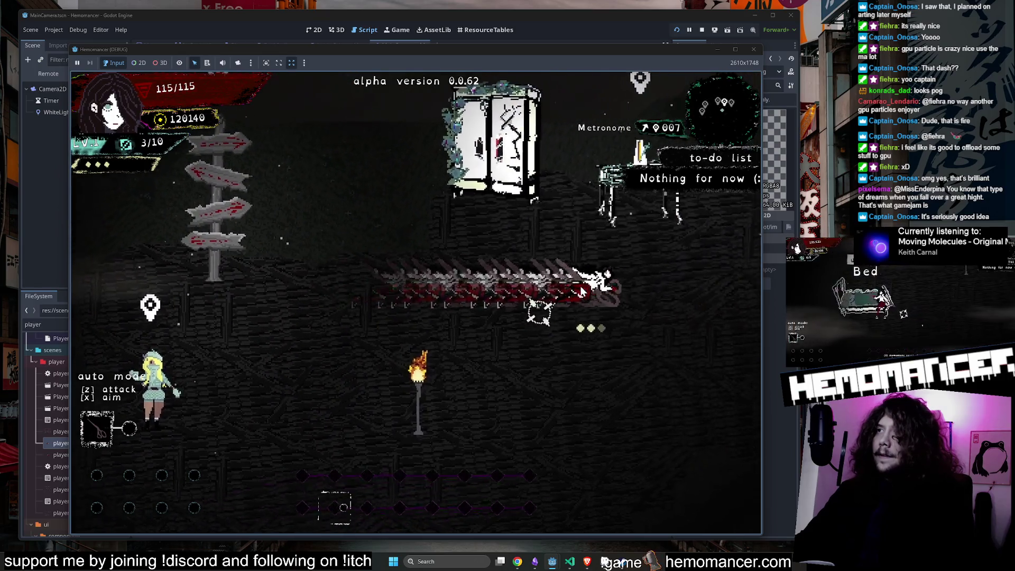
Step: Walk to the signpost, open the travel map and start the run in Cheag Amar
key(Left)
key(Down)
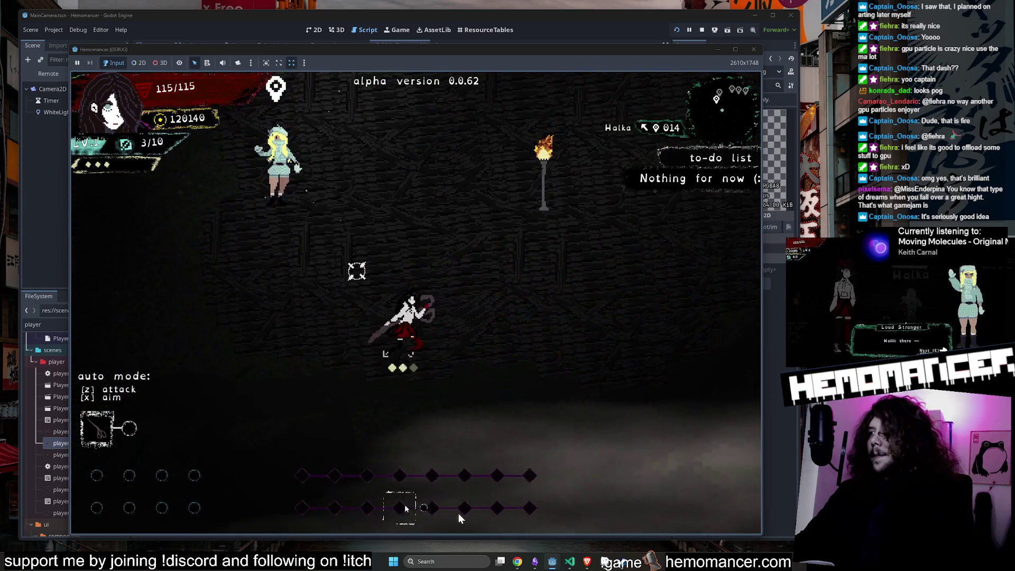
key(Up)
key(Left)
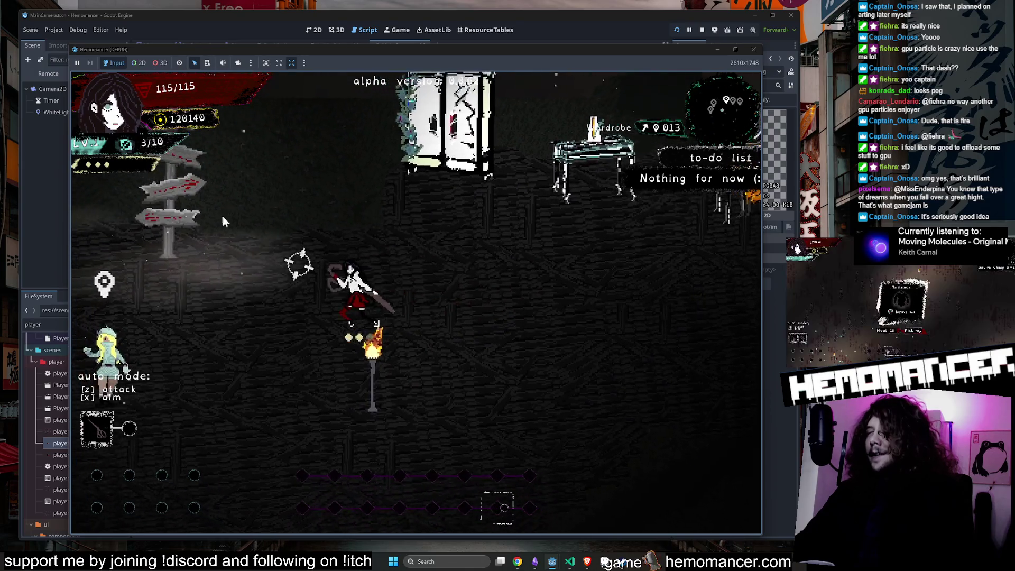
key(Up)
key(Left)
click(413, 360)
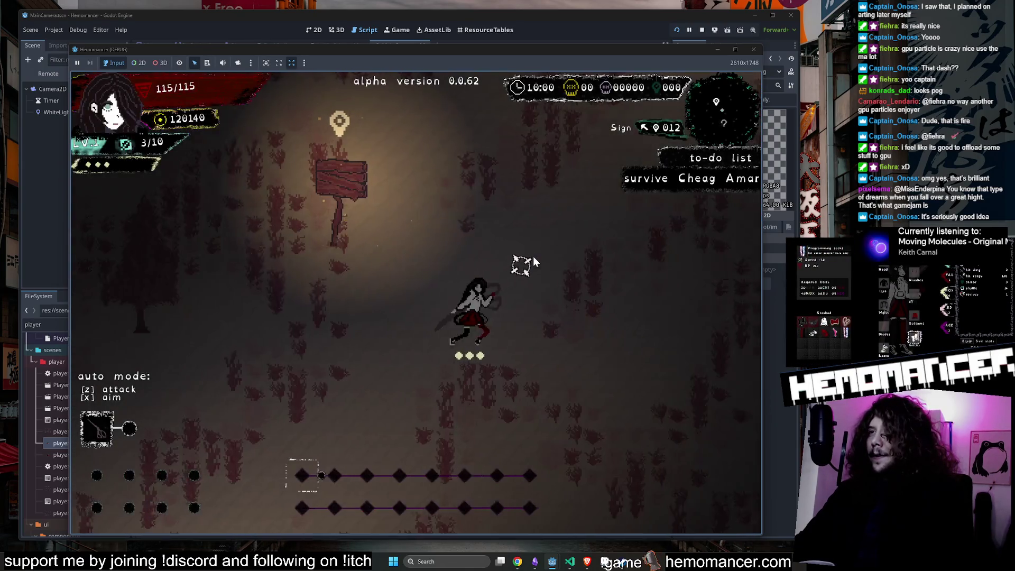
Step: Dash and fight through the enemies across the red-grass field until leveling up
key(Down)
key(Left)
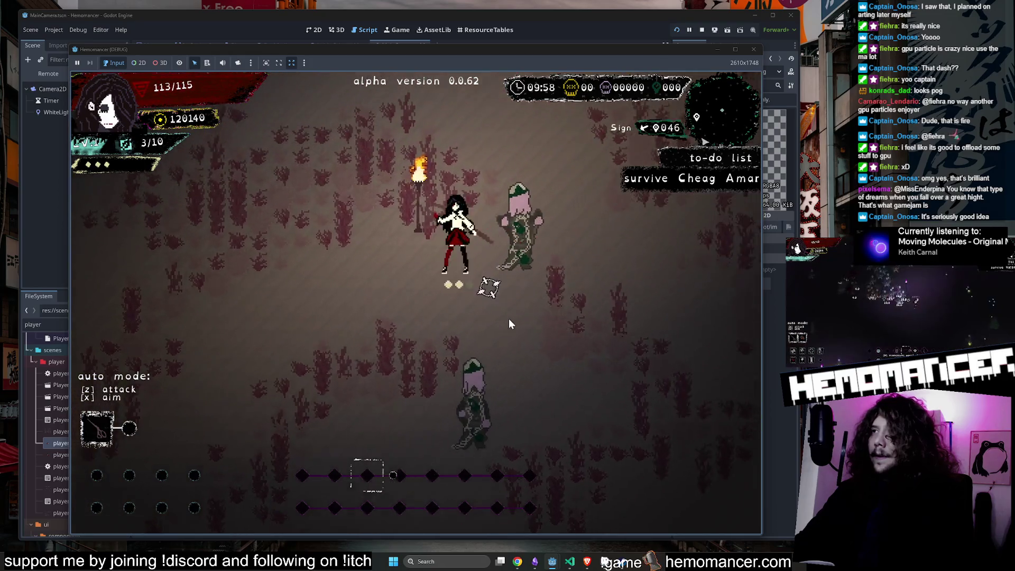
key(Up)
key(Right)
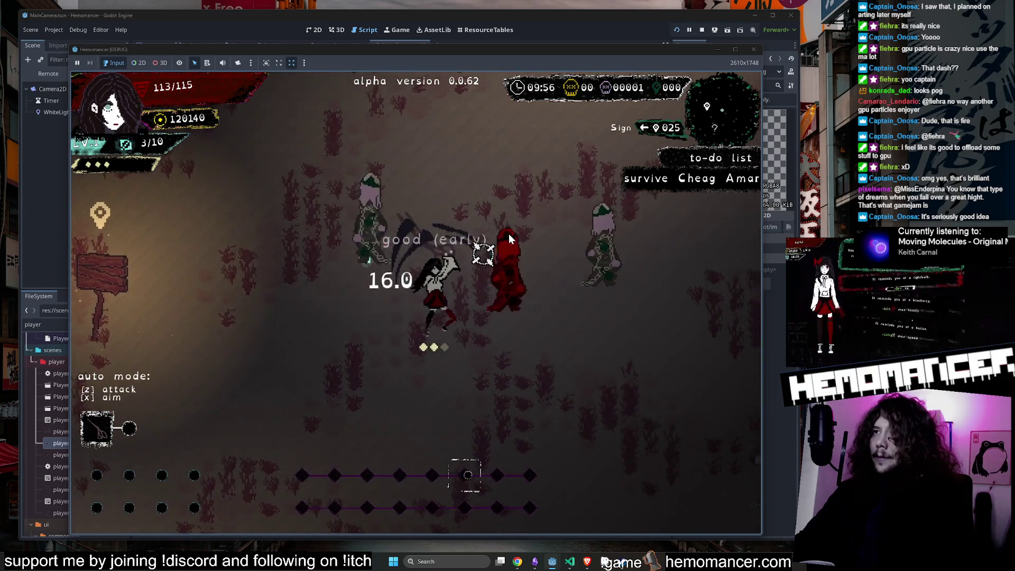
key(Up)
key(Left)
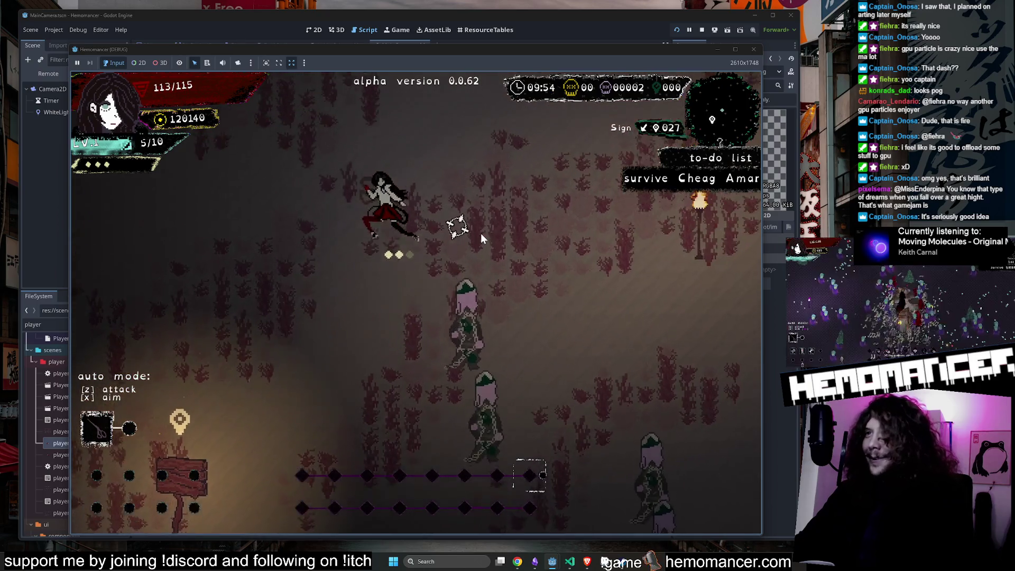
key(Down)
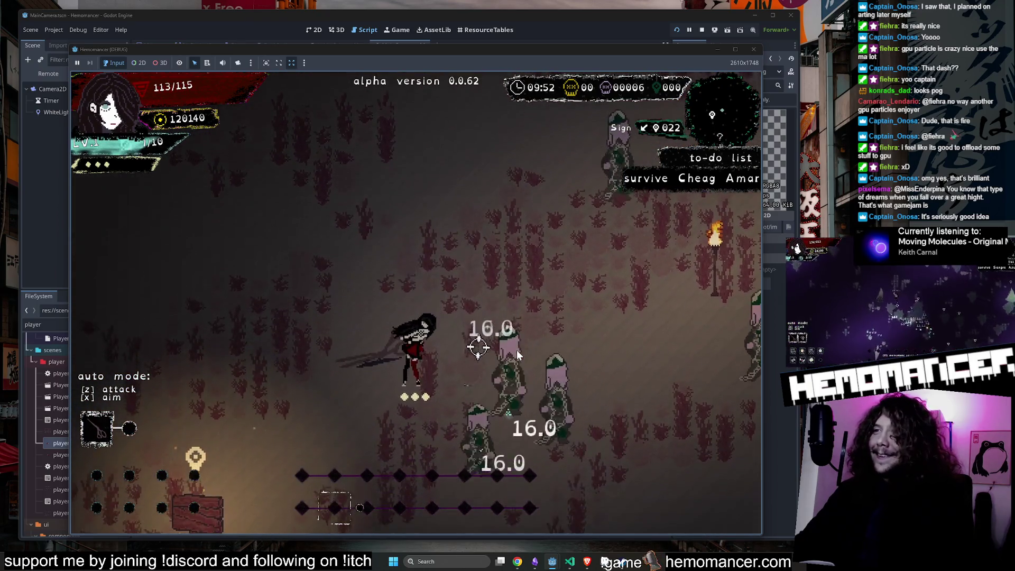
key(Up)
key(Left)
key(Left)
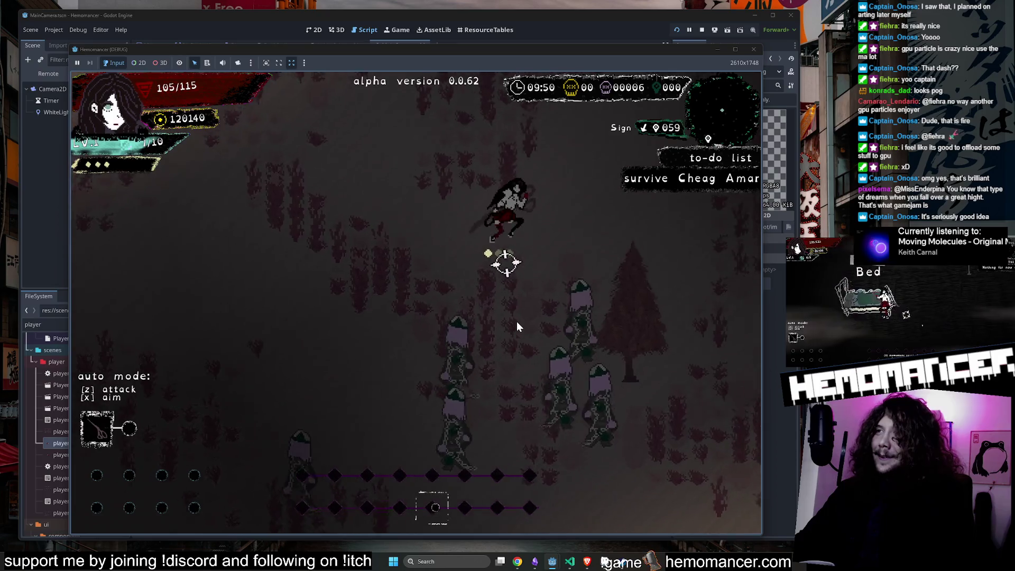
key(Up)
key(Left)
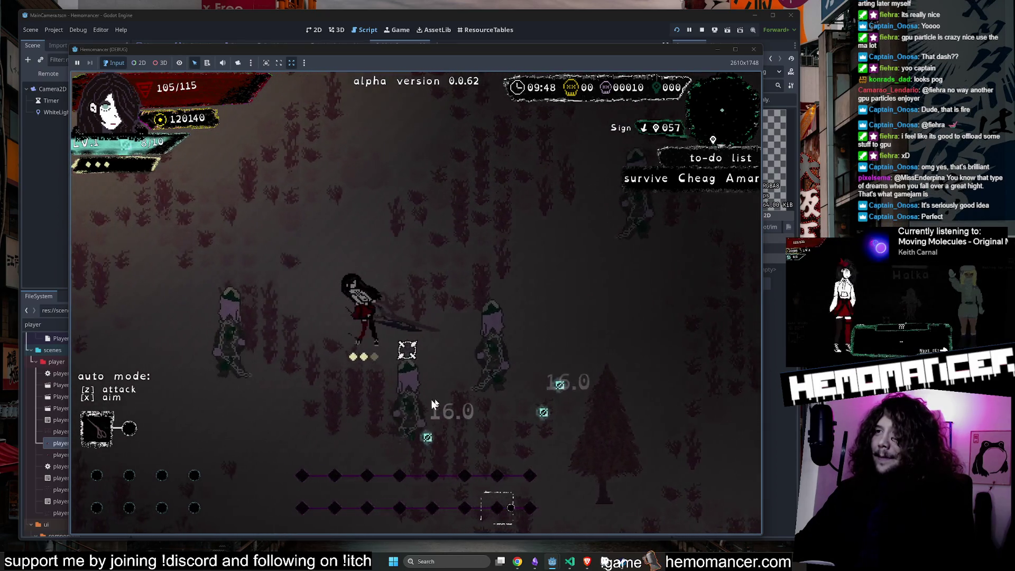
key(Up)
key(Left)
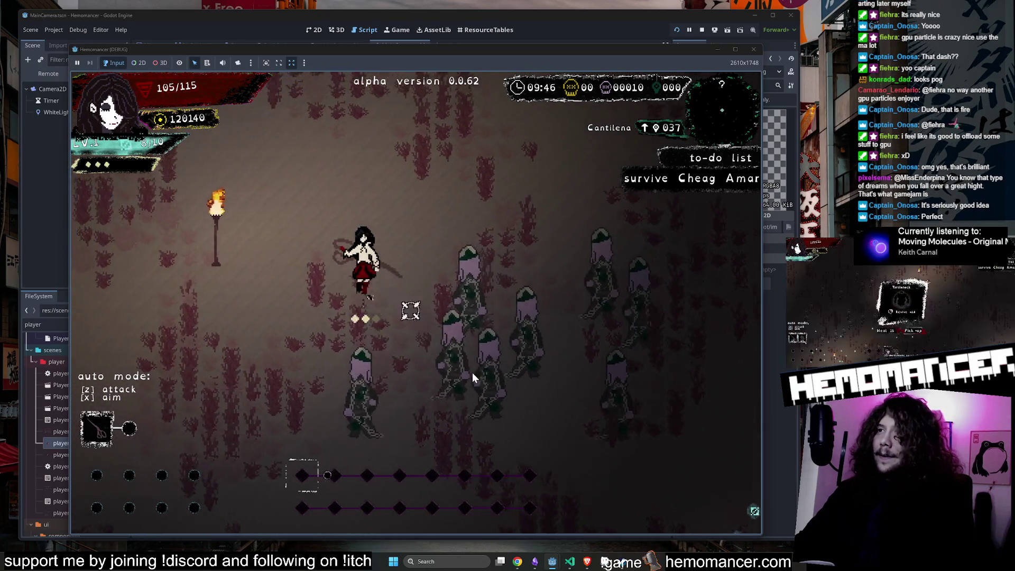
key(Right)
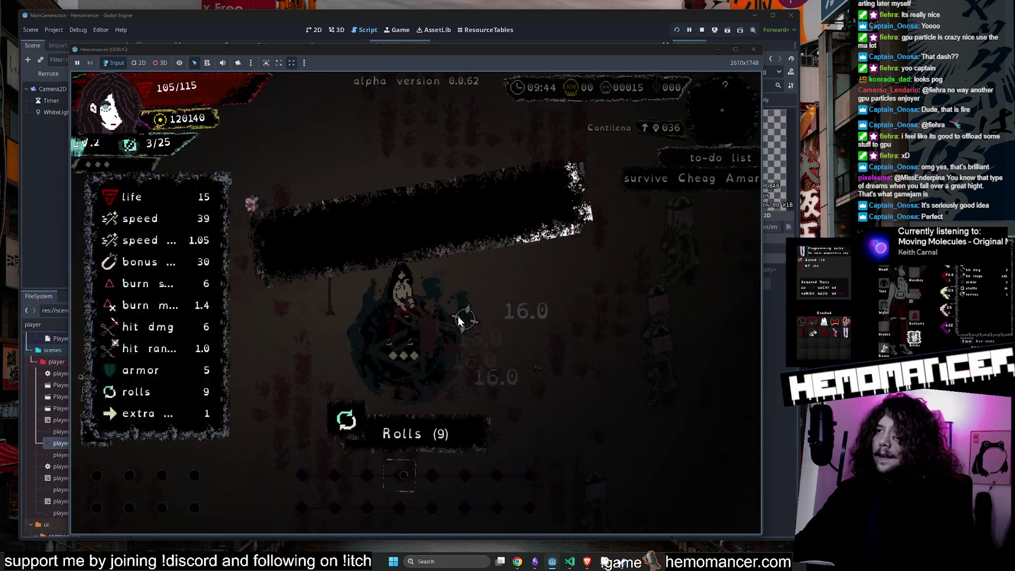
Step: Take the Sunset upgrade, pause, and choose DIE to end the run
click(388, 273)
key(Escape)
click(325, 431)
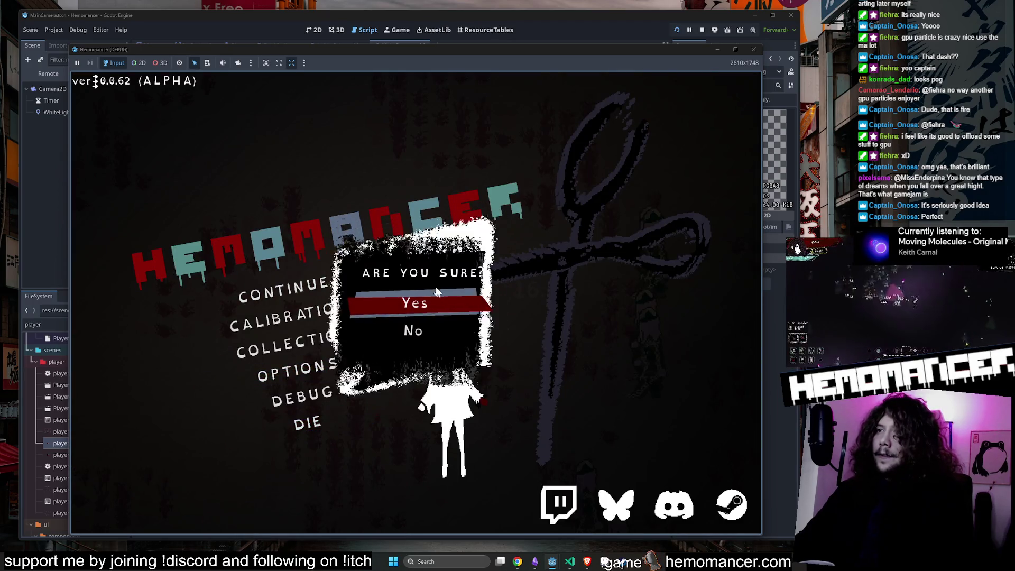
Step: Confirm ending the run, start a new game and walk down to Halka
click(417, 298)
click(329, 287)
key(Up)
key(Left)
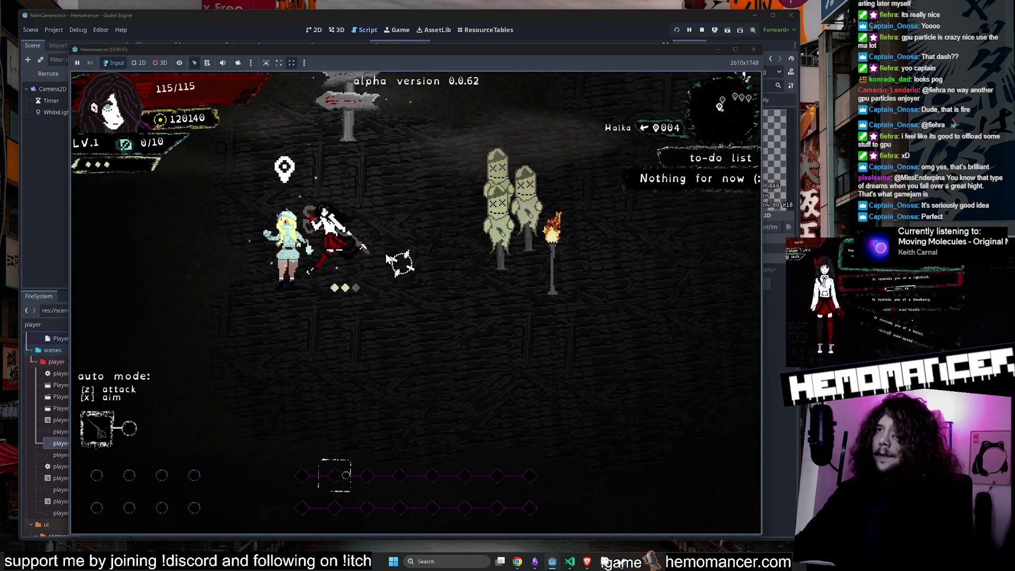
key(Down)
Step: Talk through the Loud Stranger's dialogue, then head up-right hitting the training dummies
key(e)
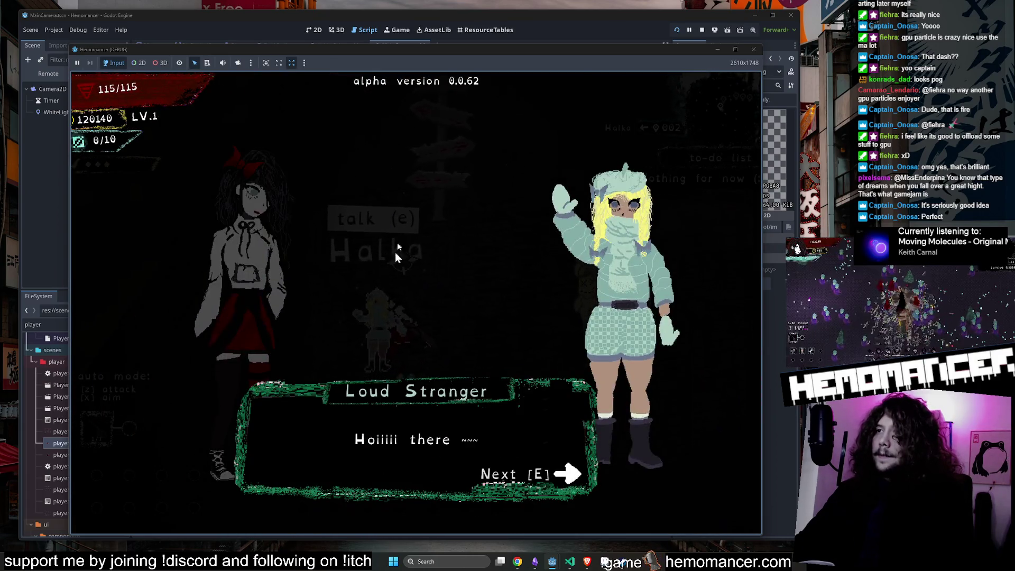
key(e)
key(e)
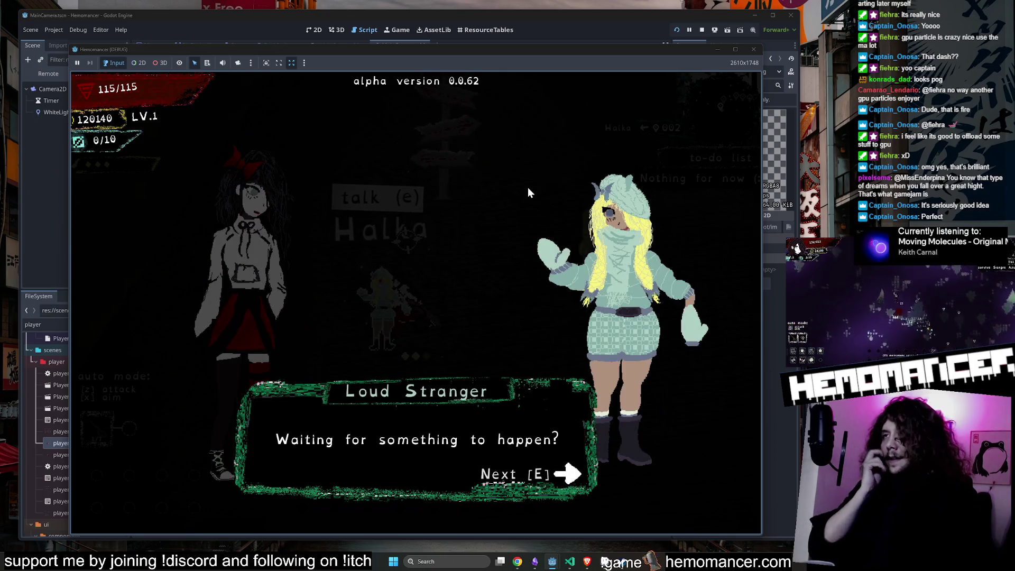
key(e)
key(Down)
key(Right)
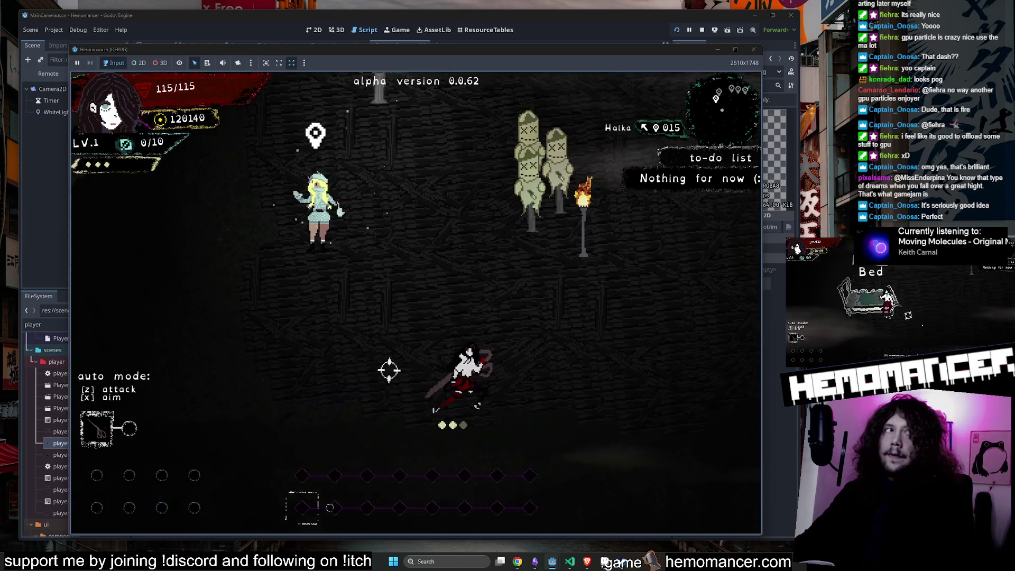
key(Up)
key(Right)
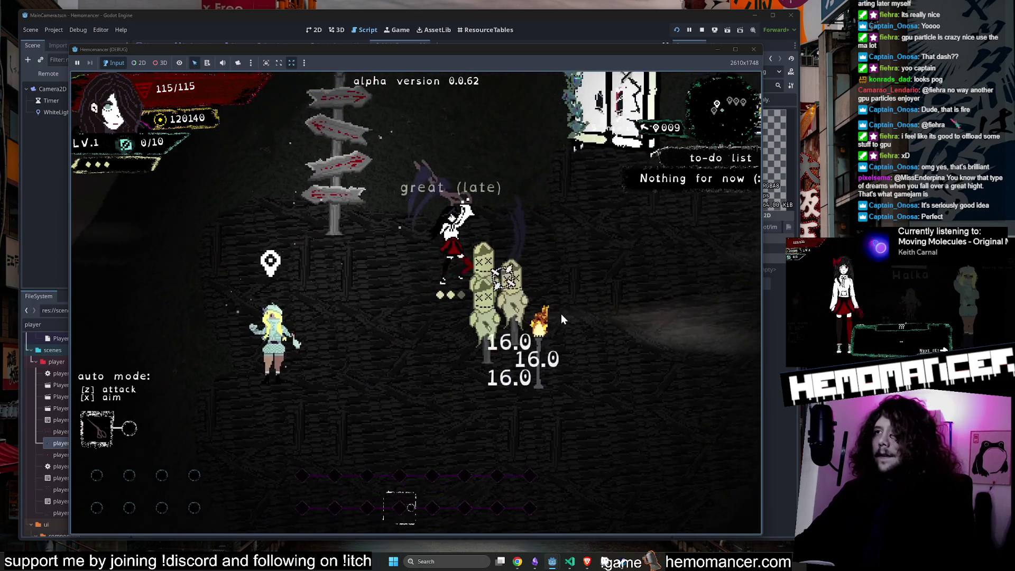
Step: Open the wardrobe, read the Yukata, Capri pants and The Glove info cards, then close it
key(e)
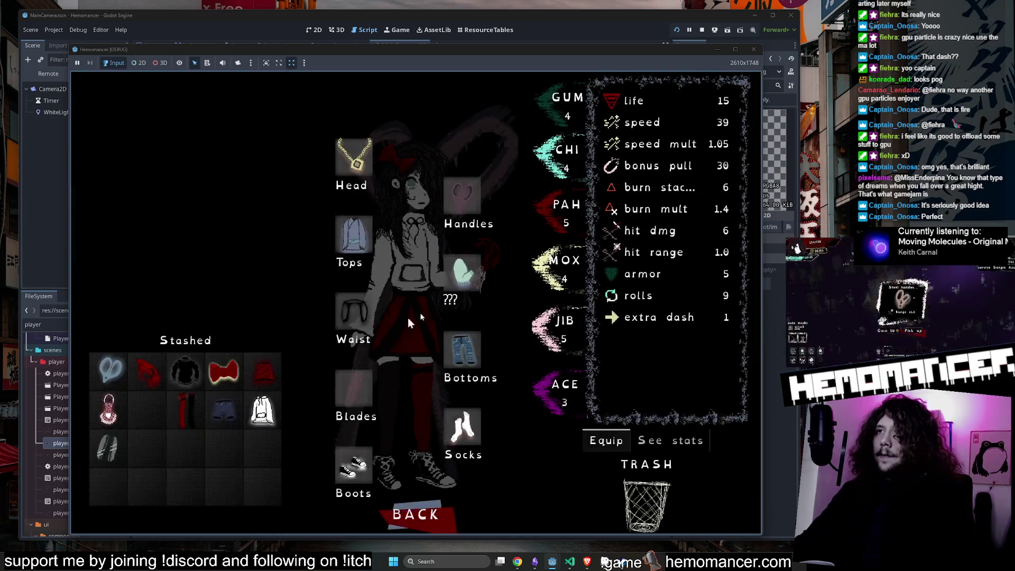
mouse_move(107, 429)
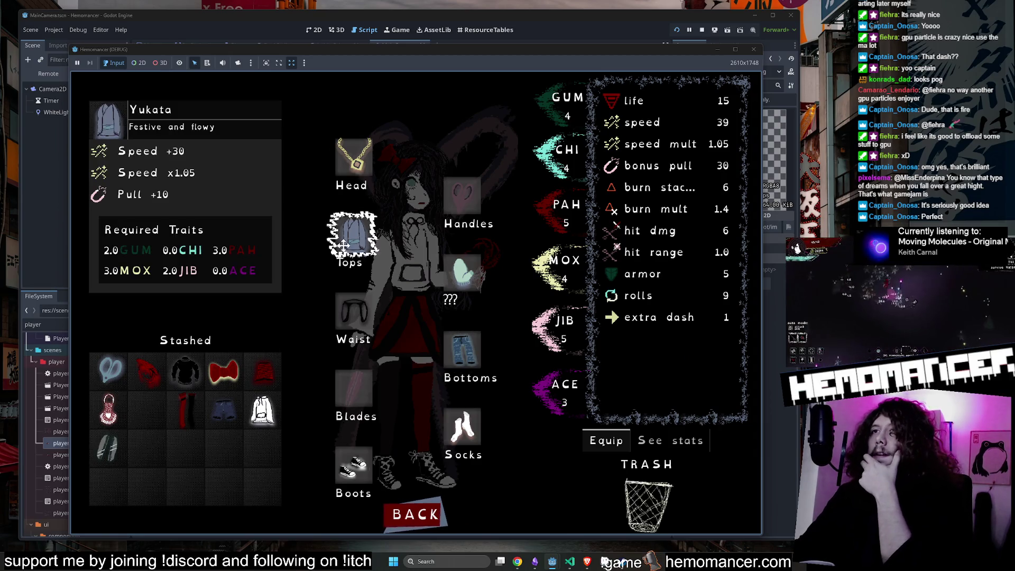
mouse_move(238, 416)
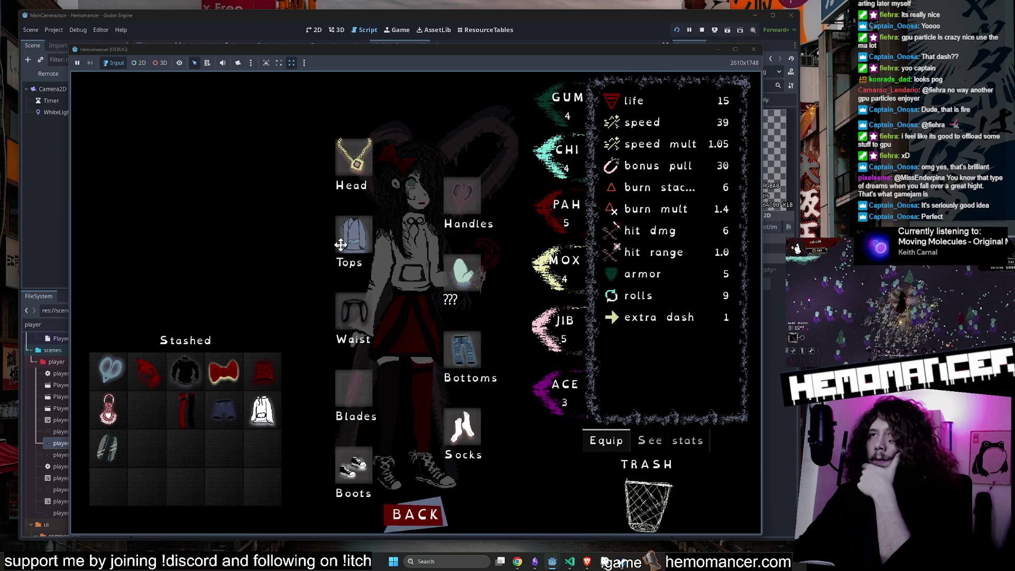
mouse_move(464, 361)
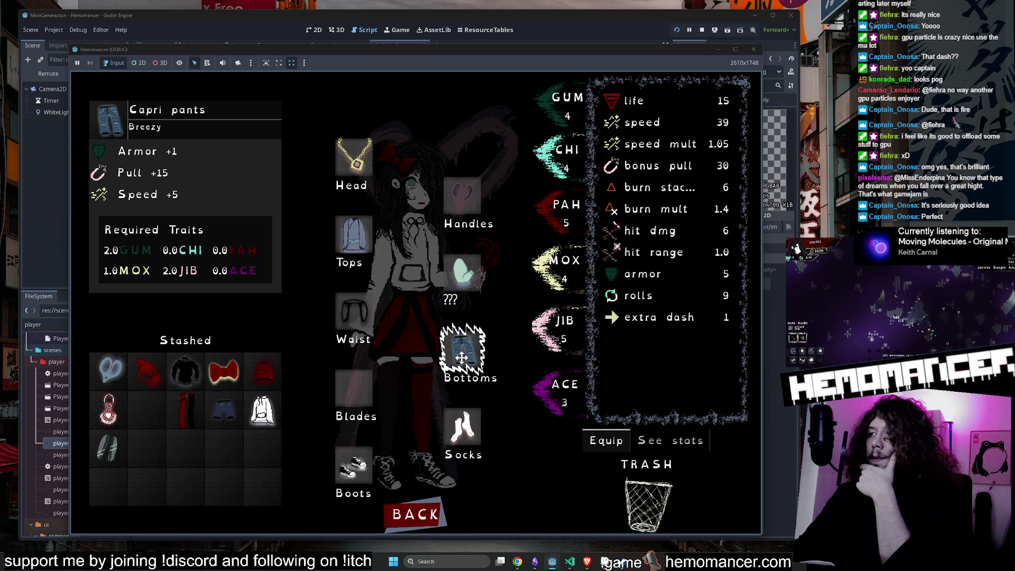
mouse_move(454, 270)
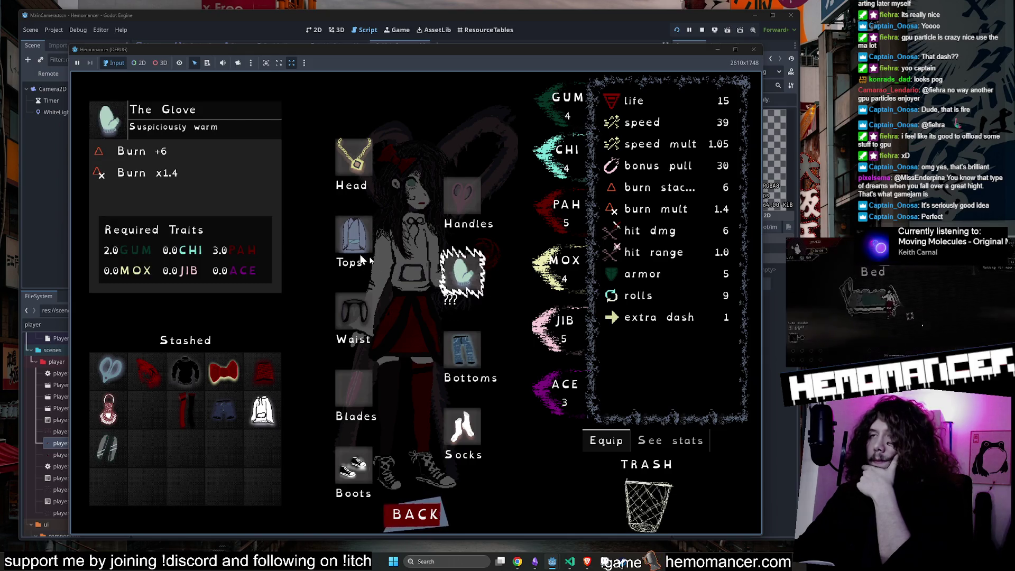
mouse_move(351, 241)
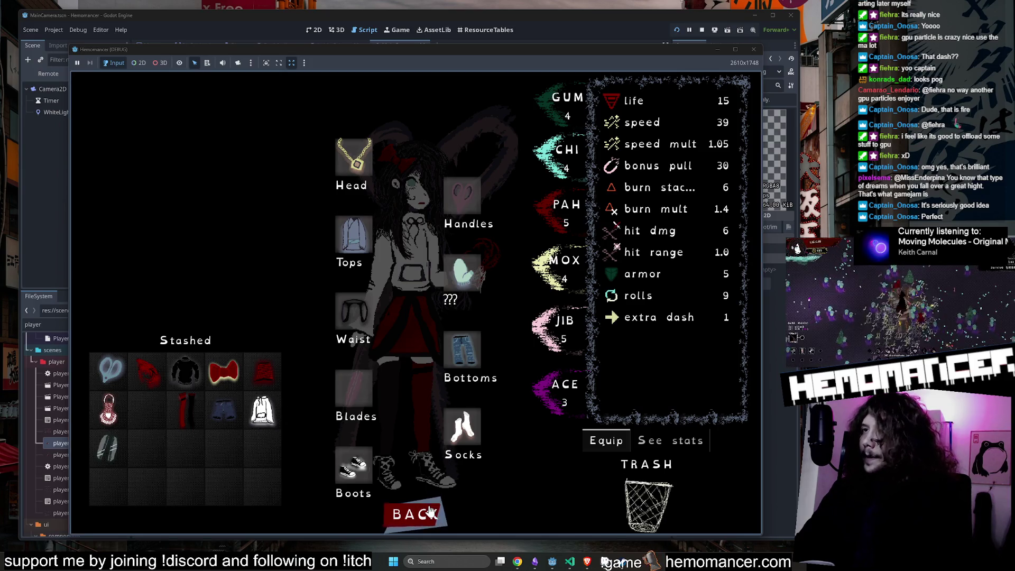
key(Escape)
Step: Walk down-right, quit to the Hemomancer title menu and switch to the Dungeon Siege 2 items page
key(s)
key(d)
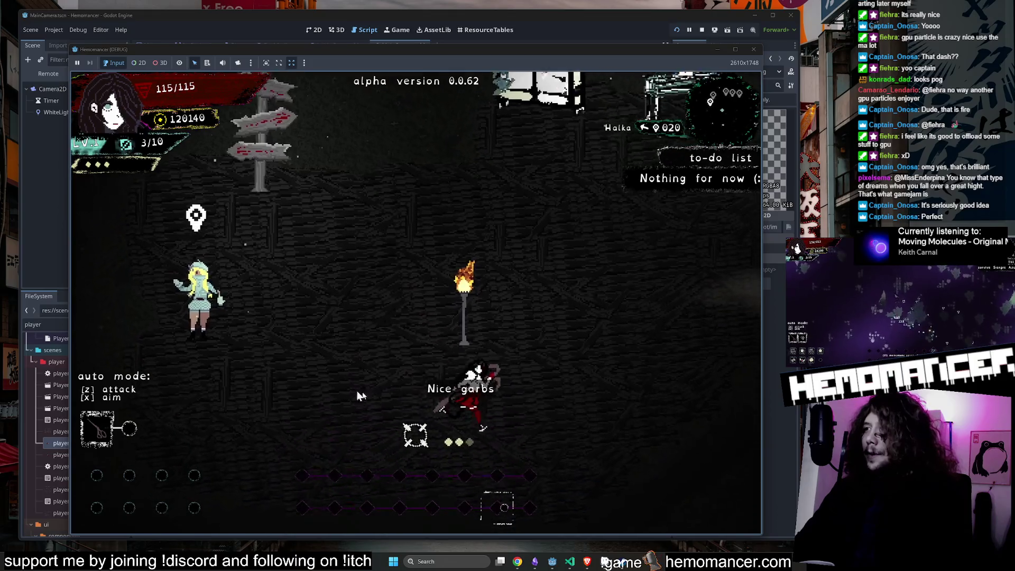
key(Escape)
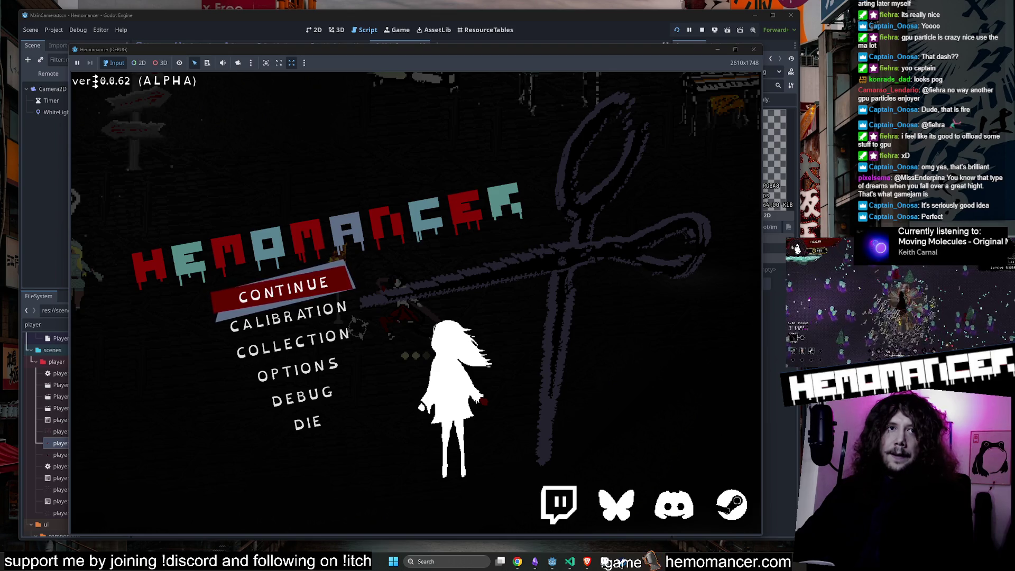
key(alt+Tab)
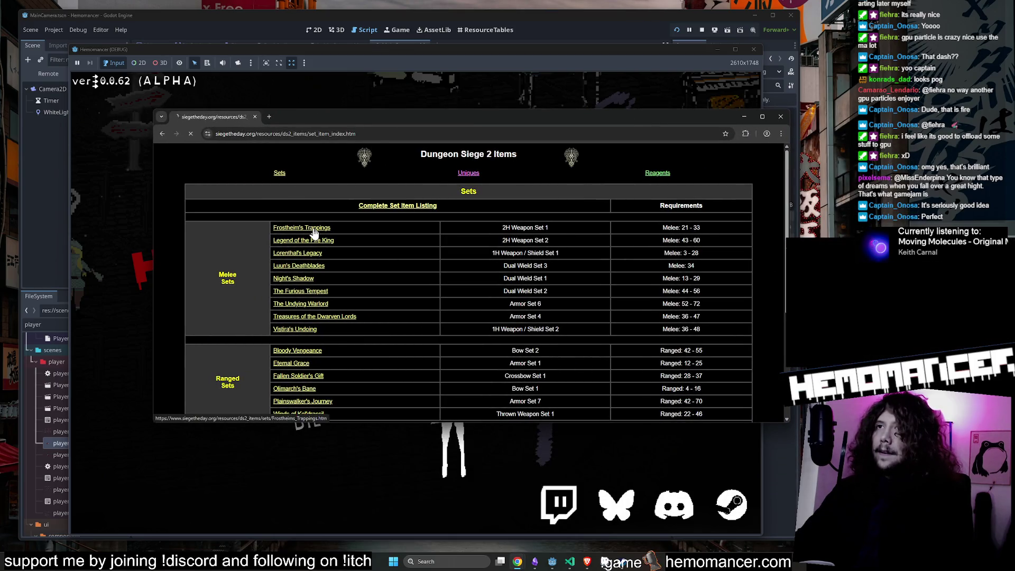
Step: Browse the Frostheim's Trappings set page, then return to the set item index
click(313, 231)
scroll(354, 227, down, 5)
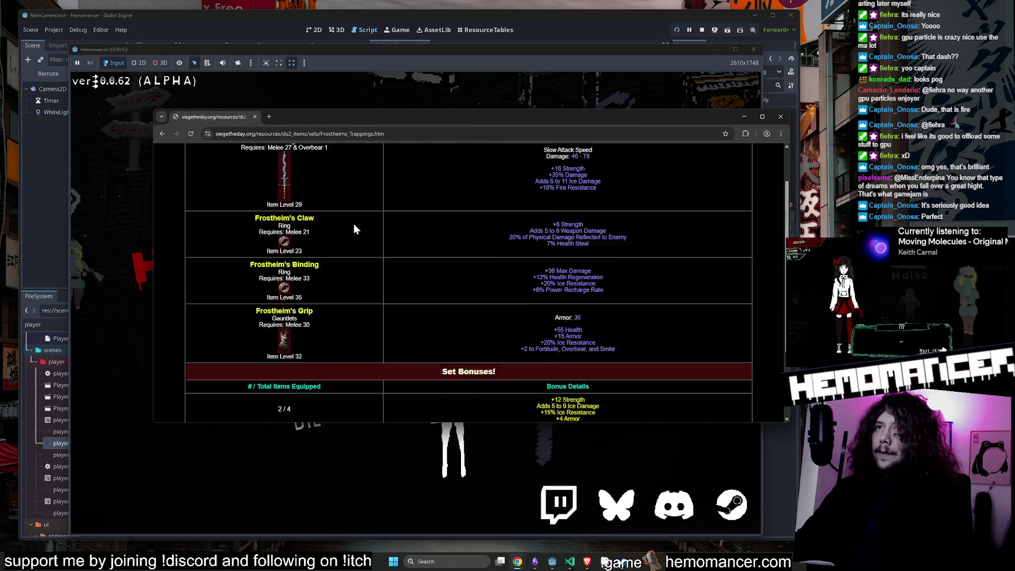
scroll(353, 224, down, 3)
scroll(352, 222, up, 5)
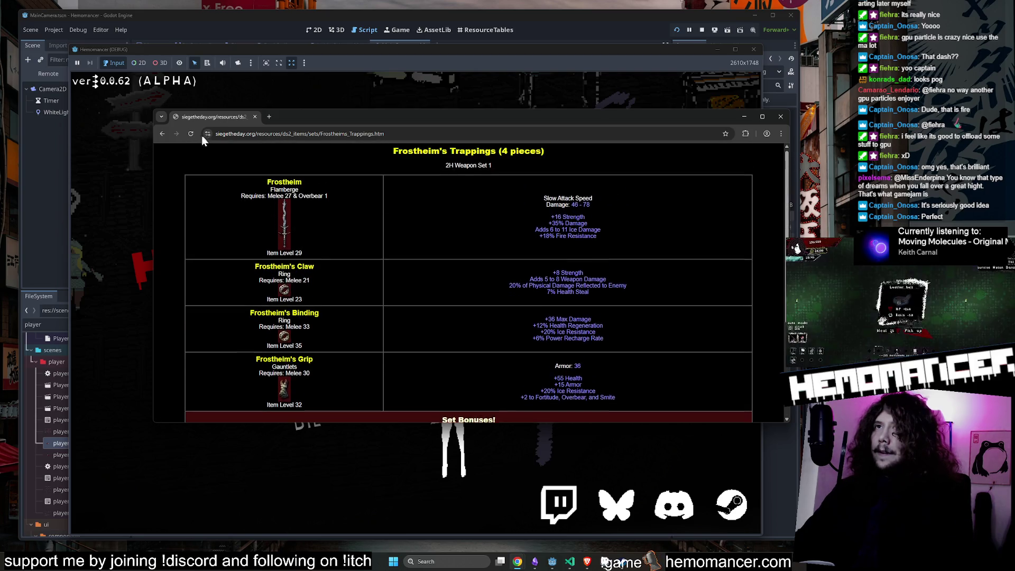
click(160, 132)
Step: Open the Bloody Vengeance set page and scroll through its pieces and set bonuses
scroll(298, 283, down, 2)
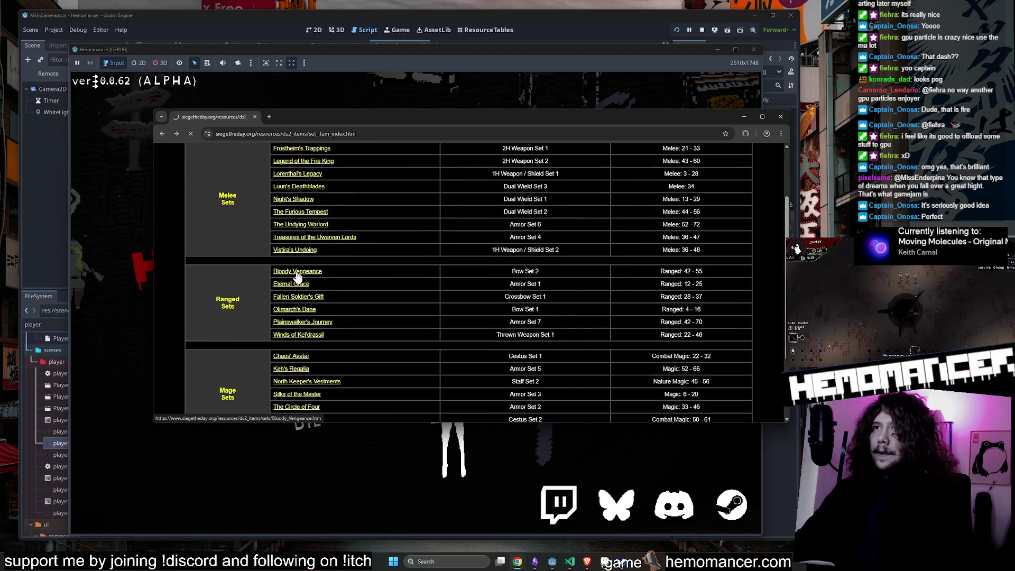
click(297, 272)
scroll(299, 270, down, 2)
scroll(306, 296, up, 2)
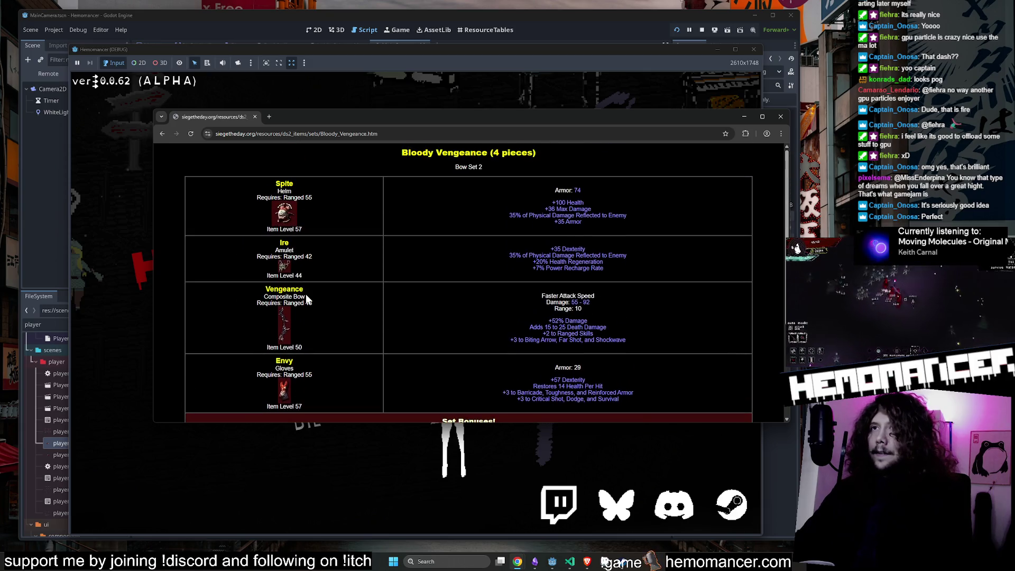
ctrl+scroll(285, 226, up, 8)
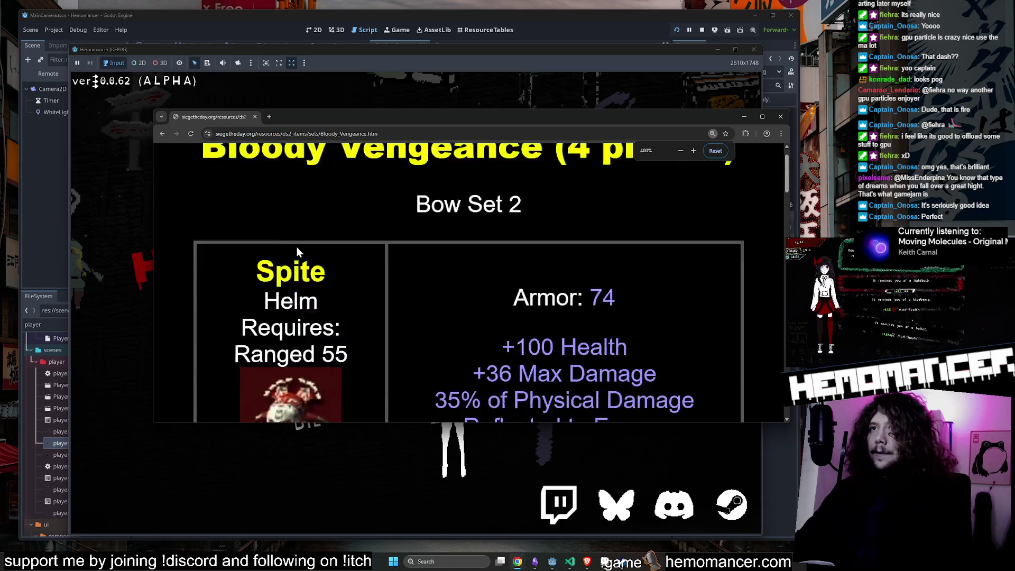
scroll(298, 247, down, 10)
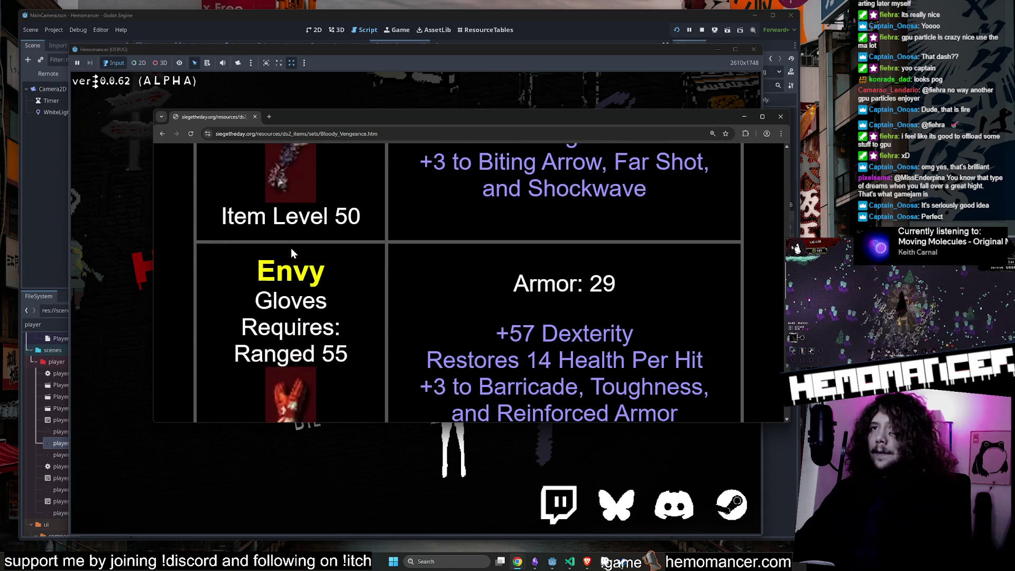
ctrl+scroll(290, 256, down, 3)
scroll(291, 269, up, 10)
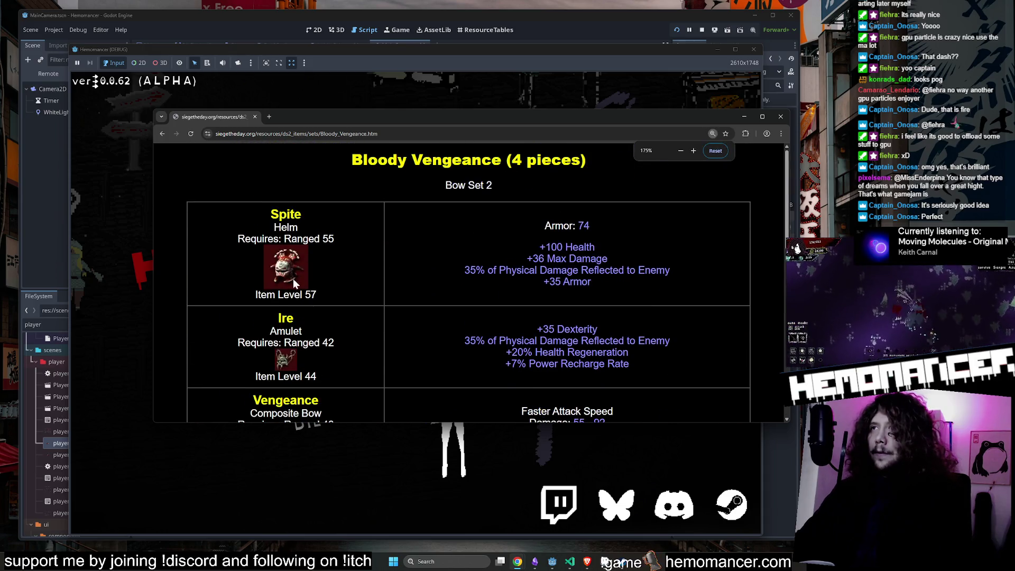
ctrl+scroll(668, 260, up, 2)
ctrl+scroll(634, 243, down, 2)
scroll(581, 221, down, 6)
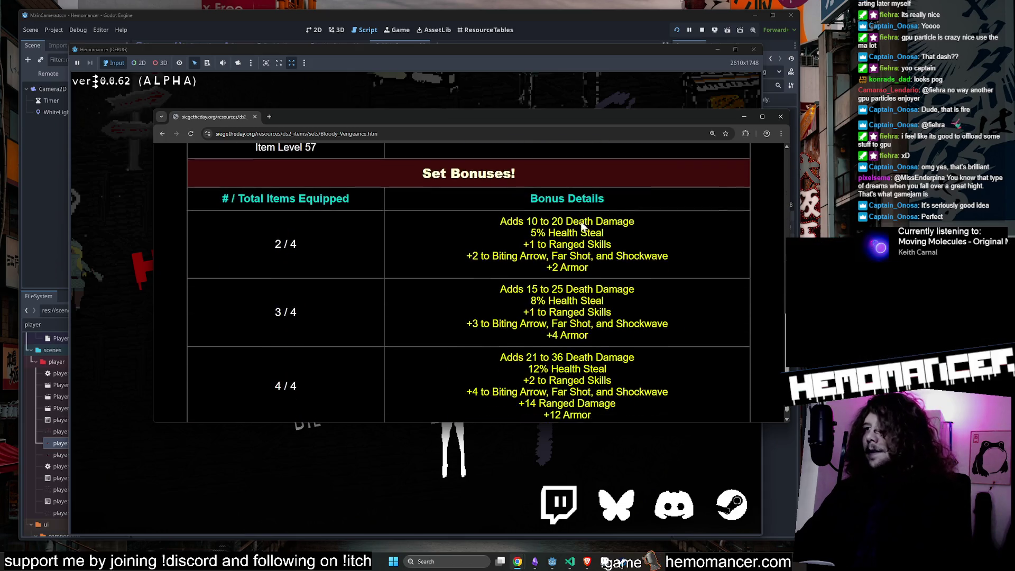
ctrl+scroll(331, 214, up, 2)
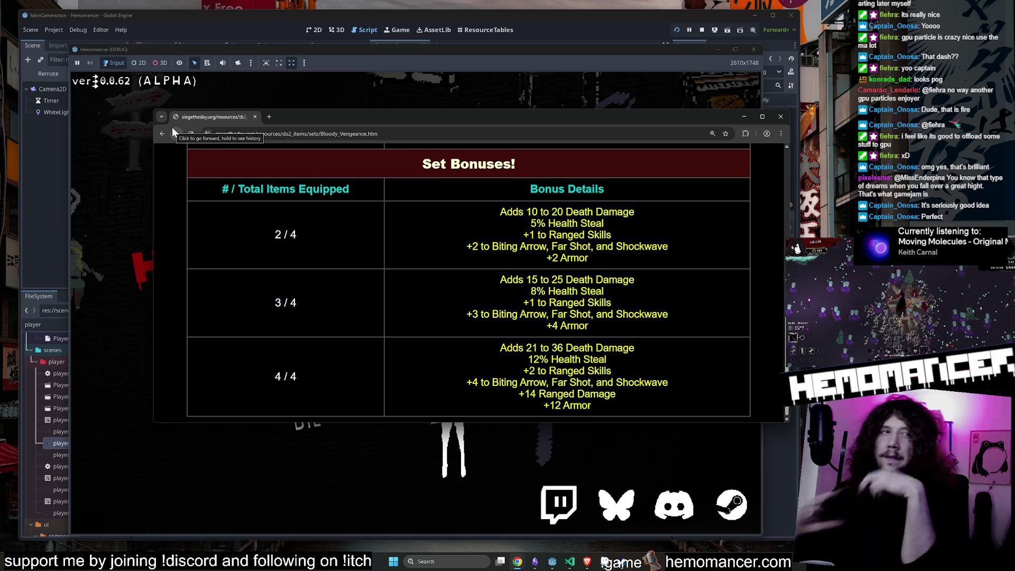
Step: Leave the Bloody Vengeance page for the set item index and scroll its list
click(96, 81)
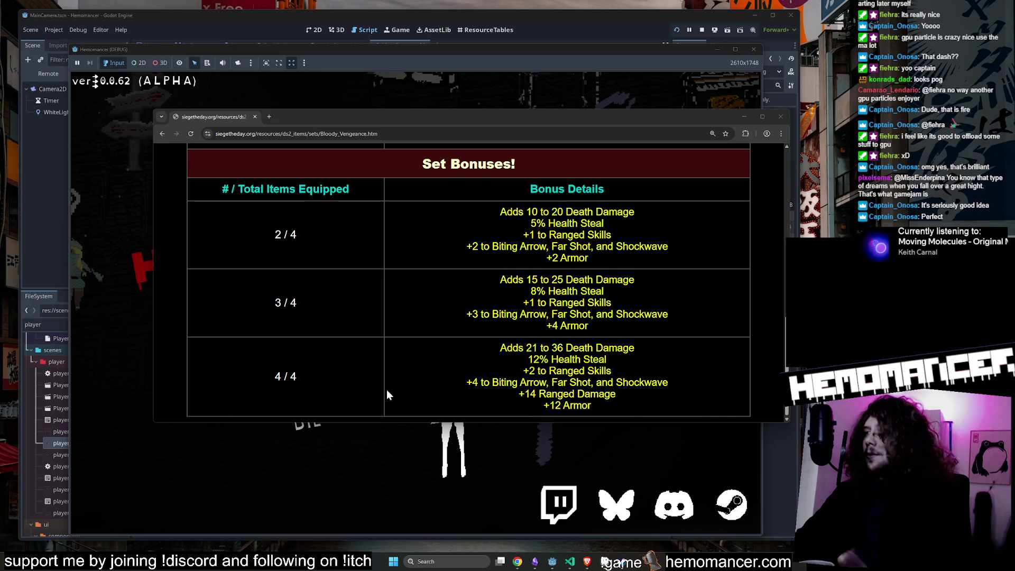
click(163, 133)
scroll(441, 244, down, 7)
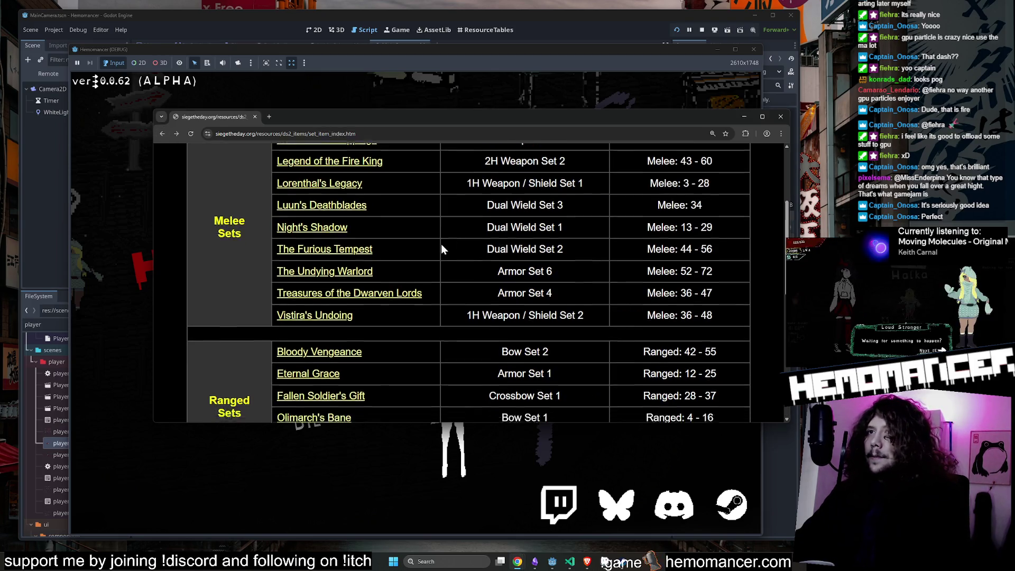
Step: Open the Chaos' Avatar set page and highlight its 2/3 set bonus lines
click(306, 191)
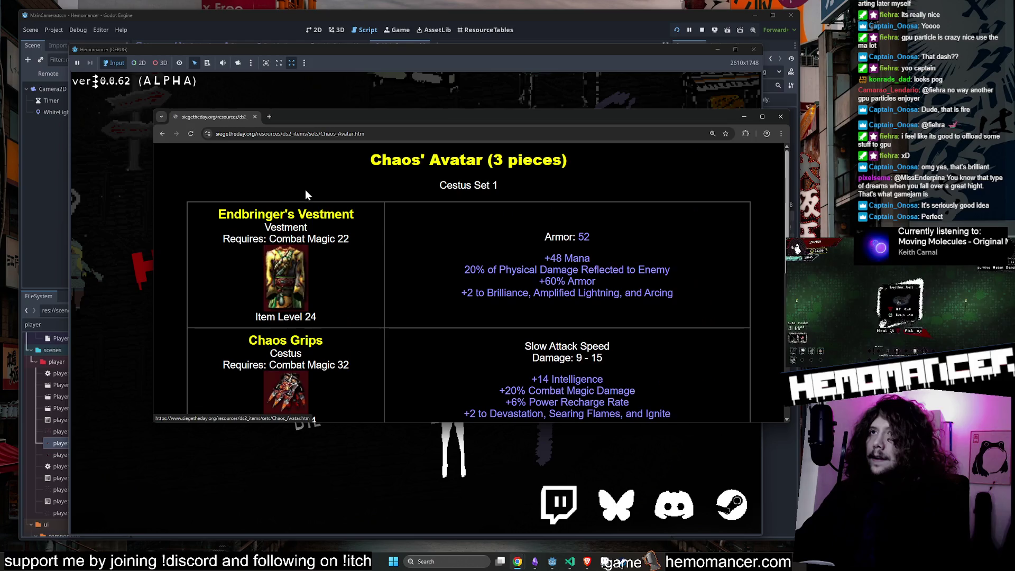
scroll(314, 191, down, 8)
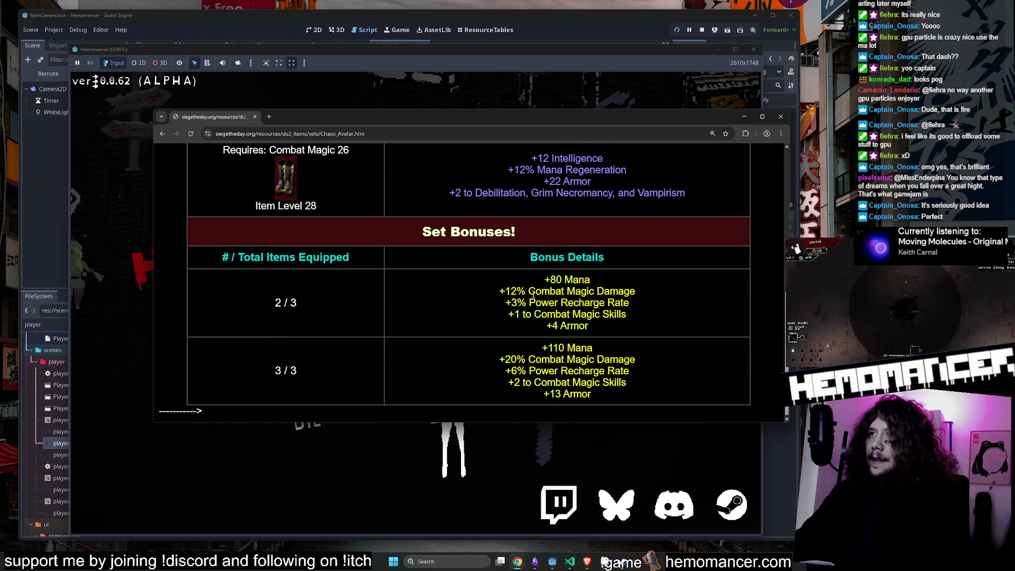
mouse_move(623, 381)
mouse_down()
mouse_move(274, 299)
mouse_move(657, 392)
mouse_up()
click(311, 319)
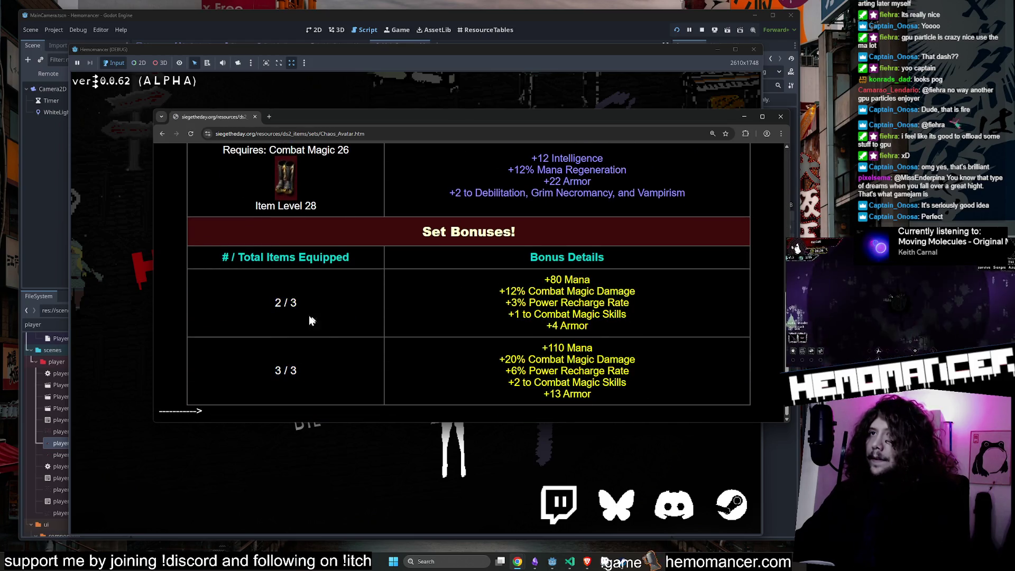
drag(545, 279, 617, 304)
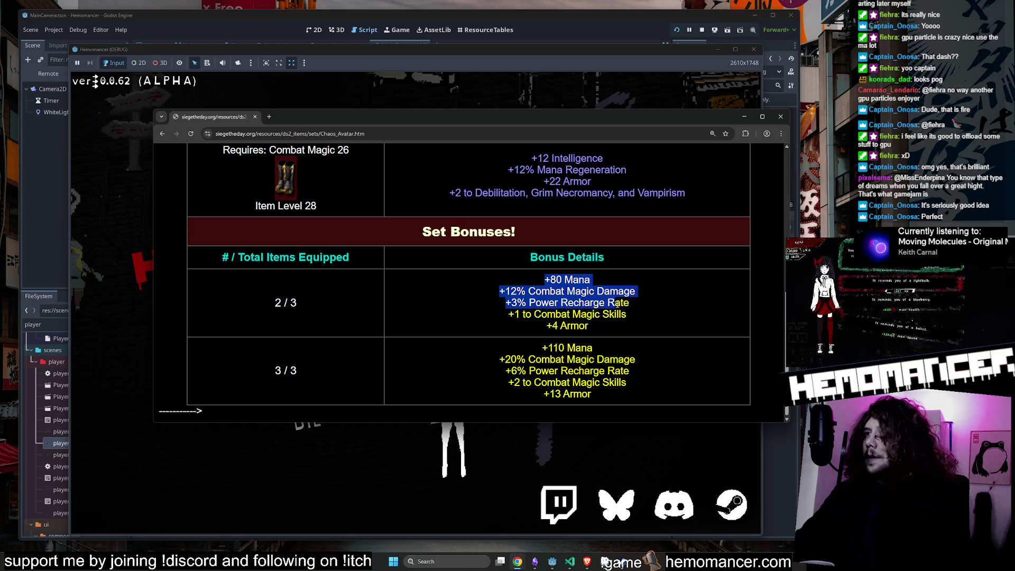
drag(608, 341, 540, 342)
click(528, 339)
mouse_move(561, 381)
mouse_down()
mouse_move(594, 391)
mouse_move(580, 381)
mouse_up()
Step: Return to the set index, then bring the Hemomancer game forward and continue the saved game
click(162, 133)
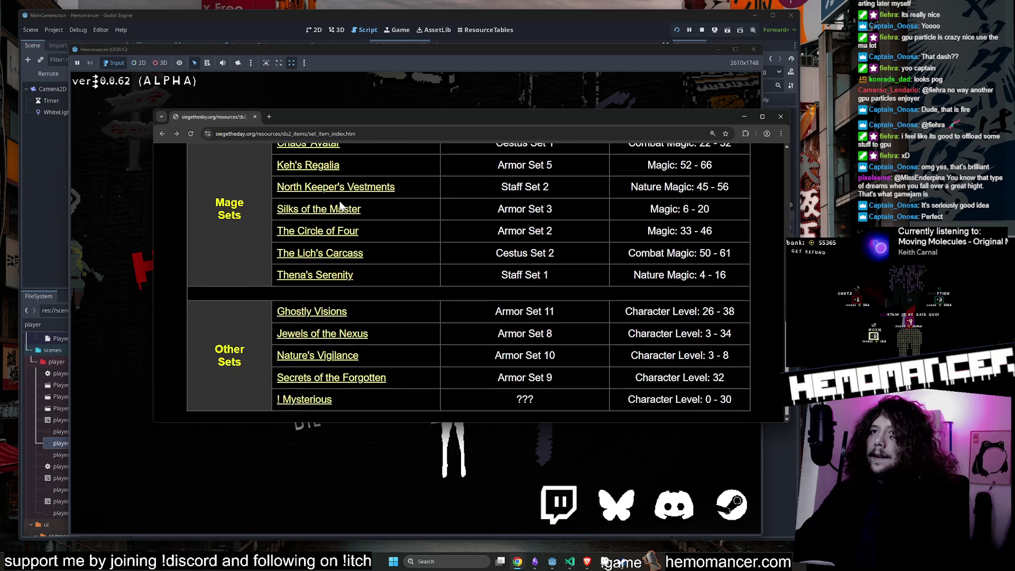
scroll(338, 200, up, 10)
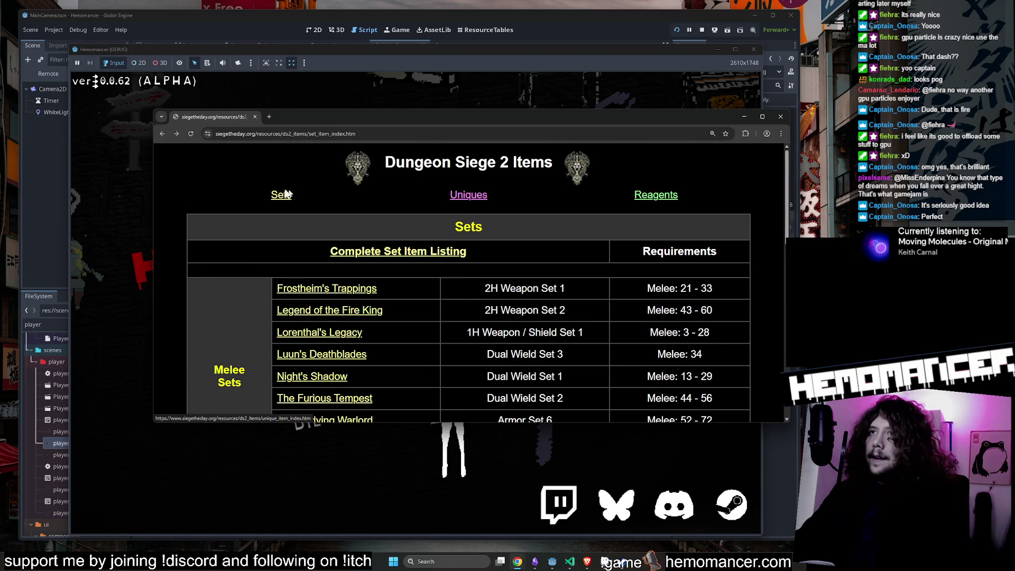
scroll(363, 208, down, 8)
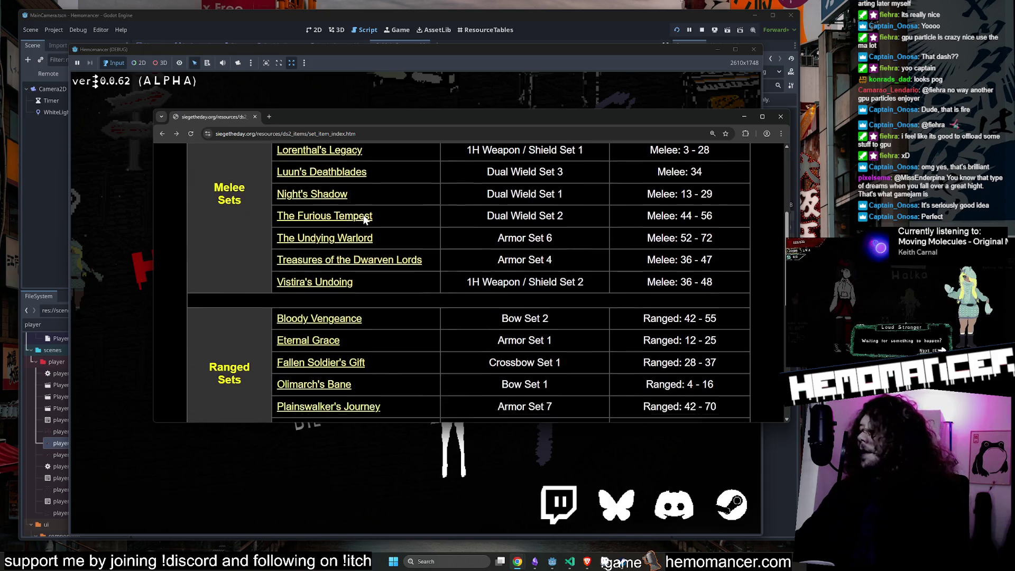
scroll(371, 211, up, 8)
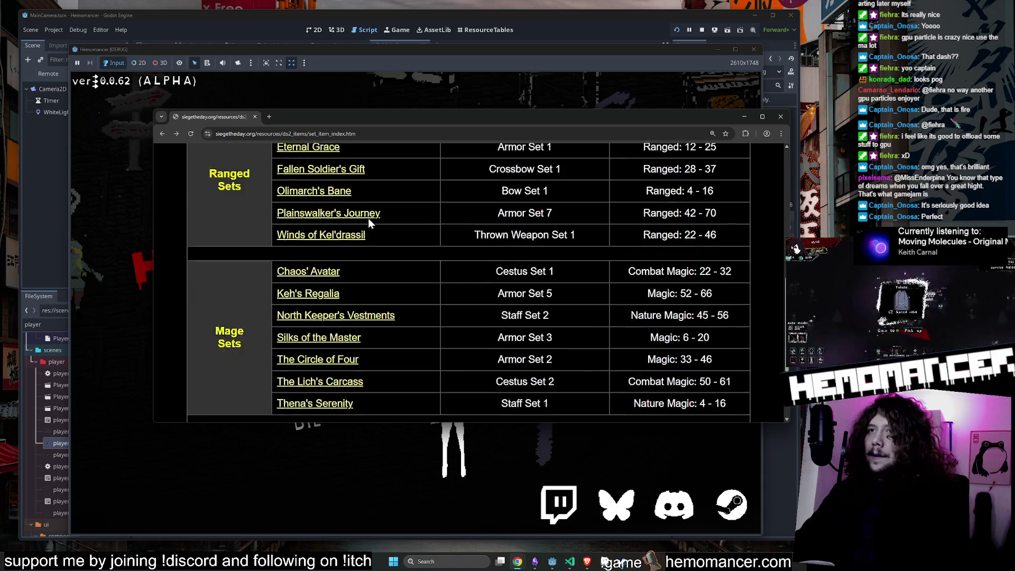
click(192, 96)
click(317, 280)
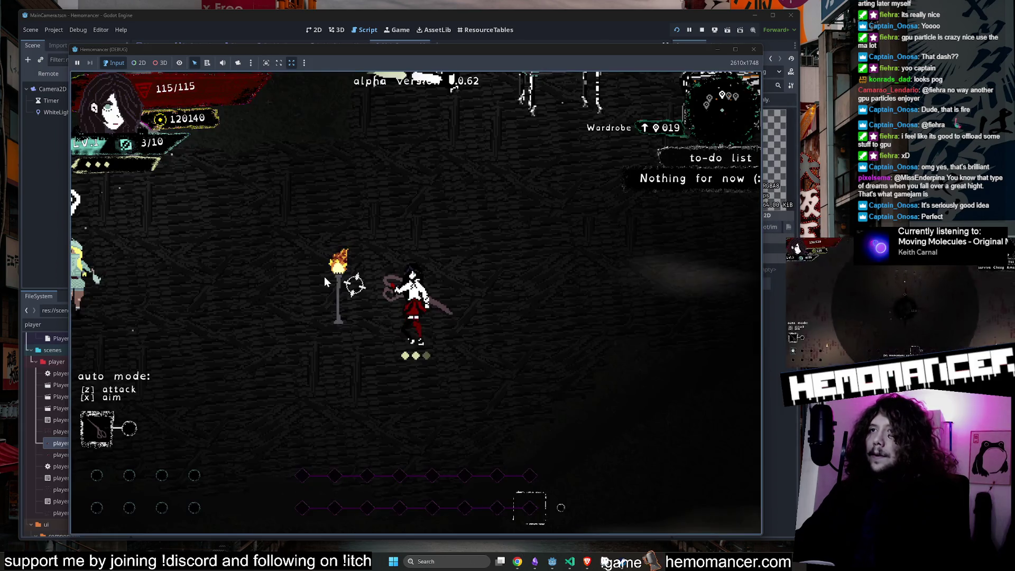
Step: Run around the hub past the wardrobe and vanity, then talk to Halka for the travel map
key(a)
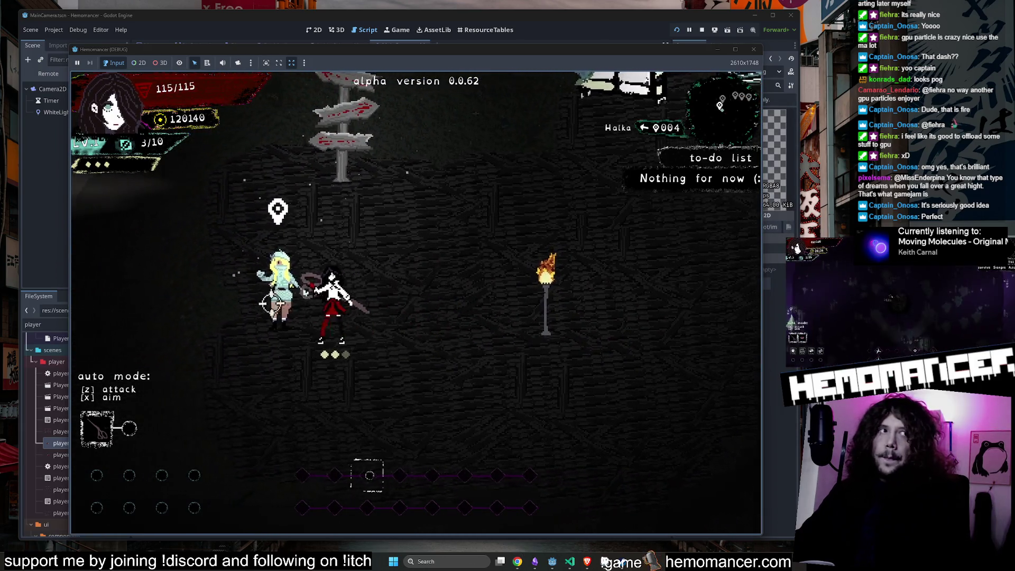
key(w)
key(d)
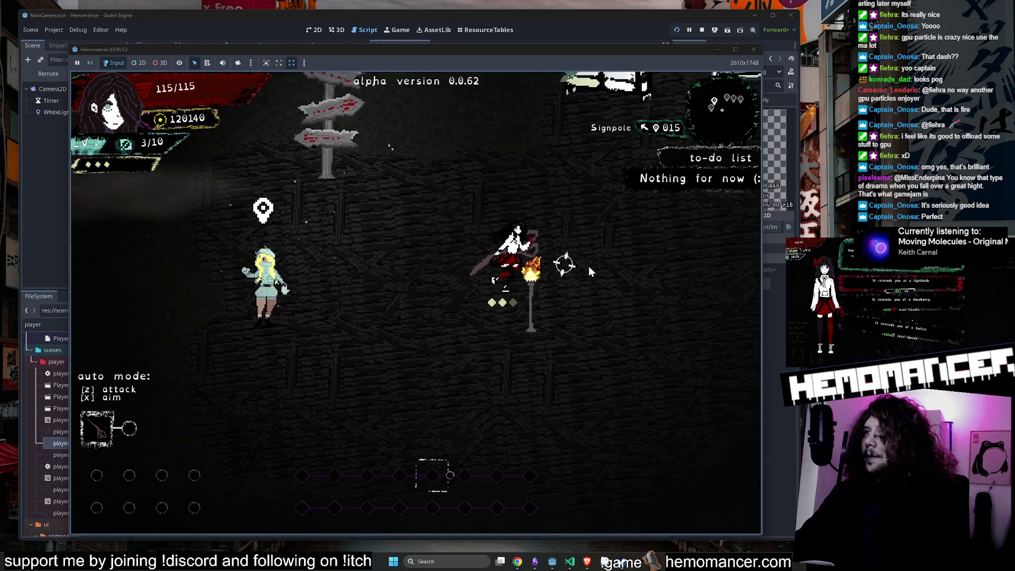
key(d)
key(s)
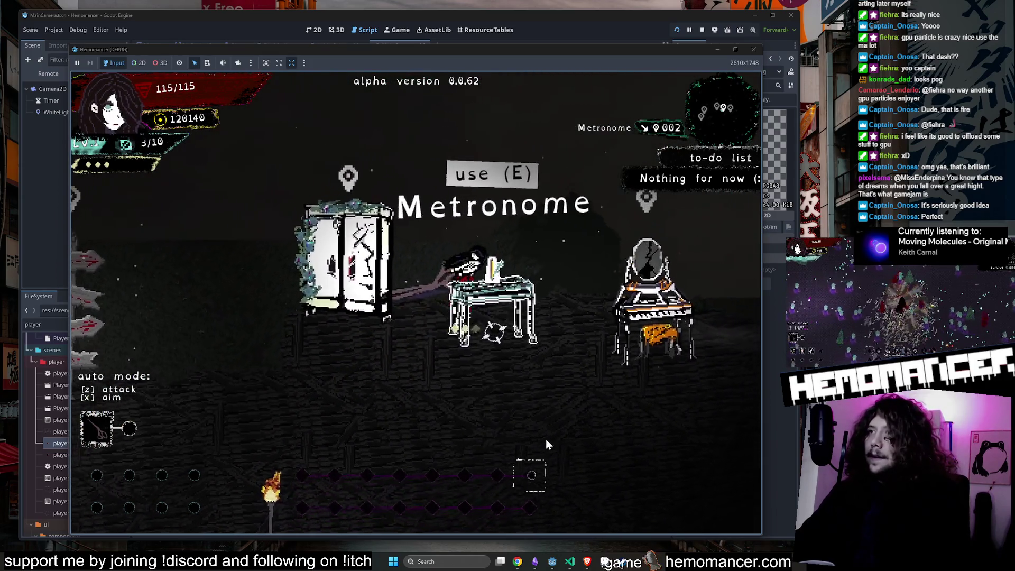
key(a)
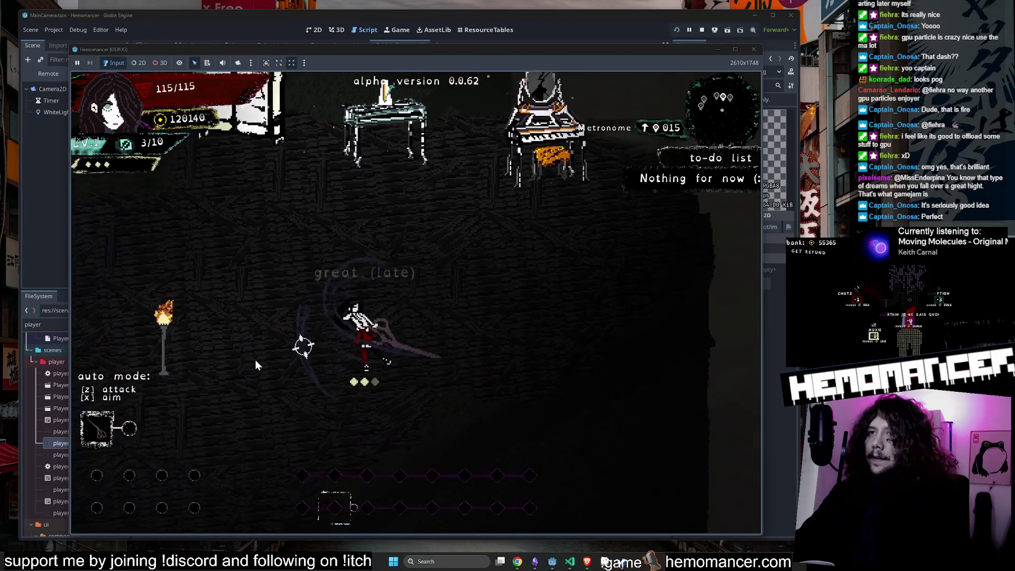
key(e)
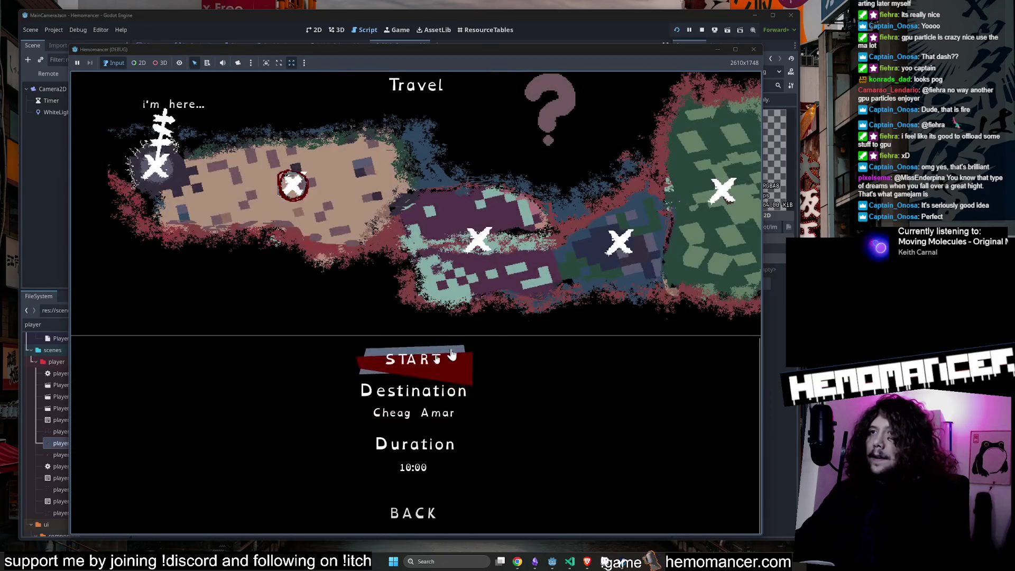
Step: In camera.gd, comment out the 2.2 zoom and use Vector2(1.0, 1.0), then relaunch in an enlarged window
click(753, 51)
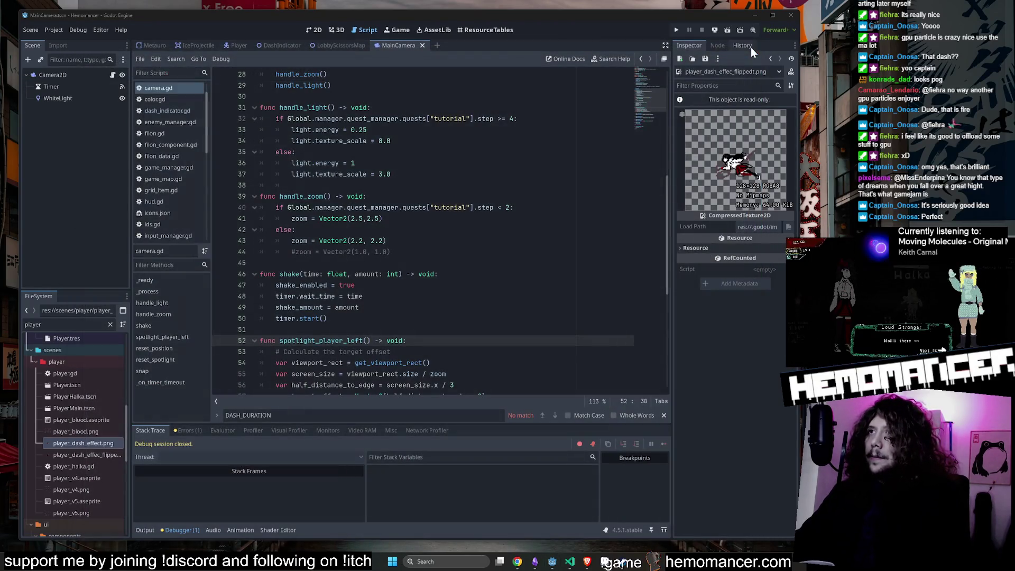
click(293, 251)
key(ctrl+k)
key(Up)
key(Up)
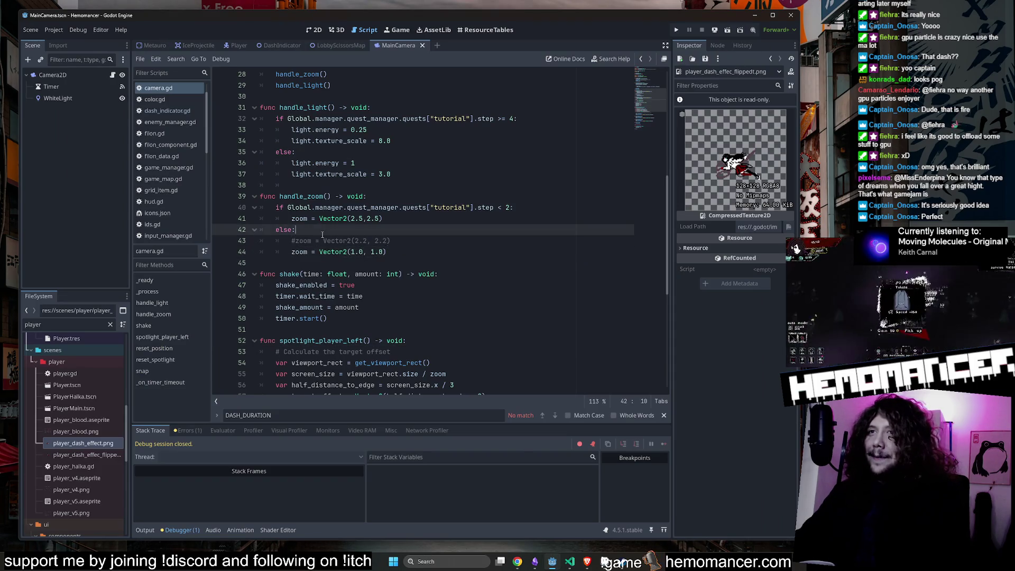
key(F5)
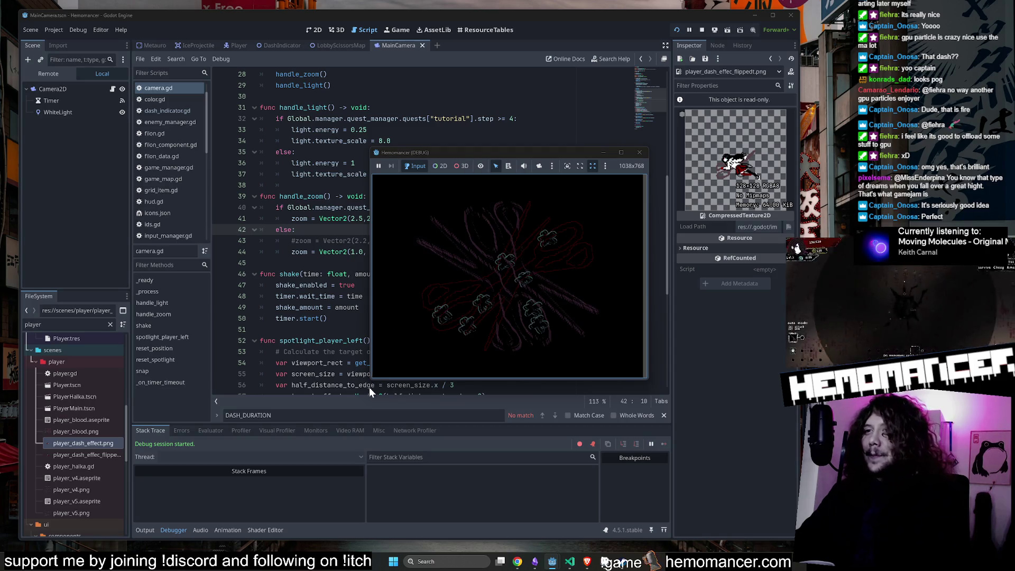
drag(370, 380, 206, 494)
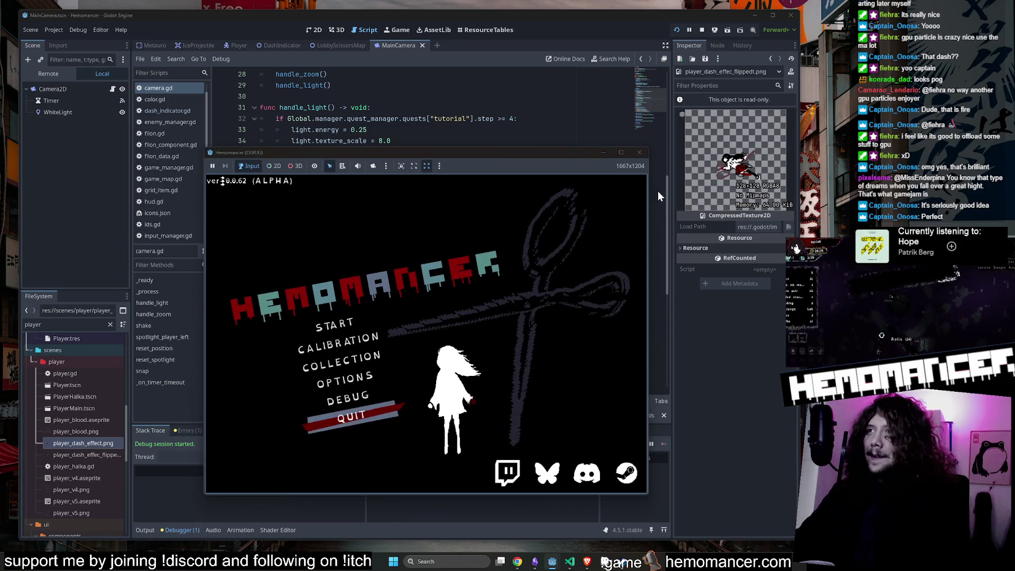
Step: Enlarge the game window further, choose START, and check the wardrobe equipment screen
drag(649, 147, 765, 51)
key(Down)
key(Return)
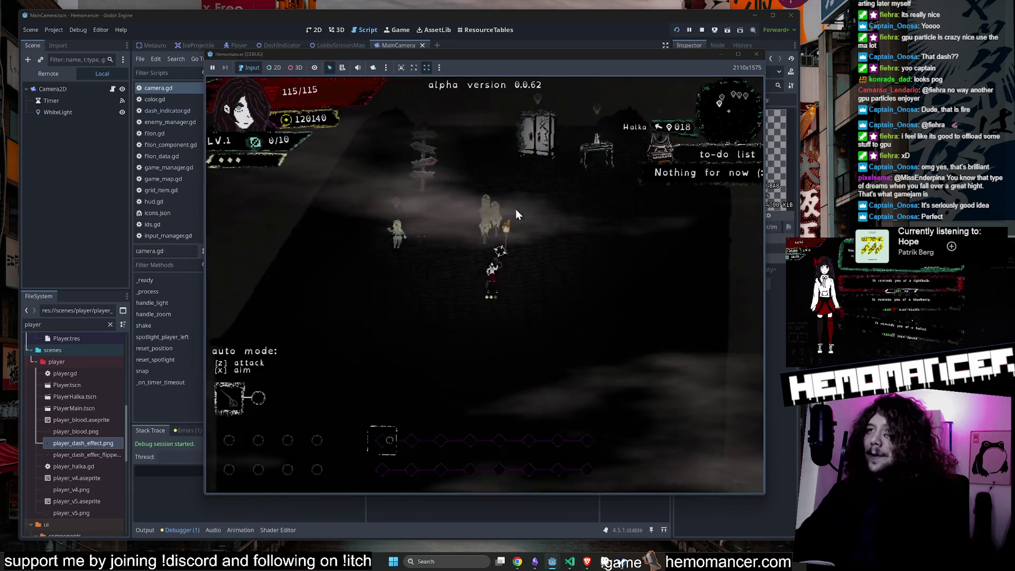
key(w)
key(e)
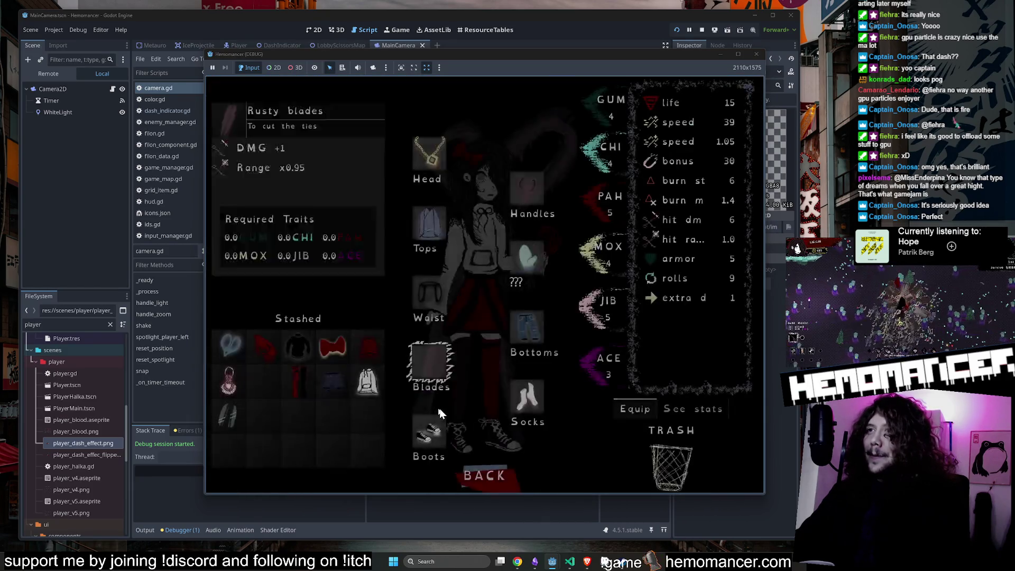
click(485, 468)
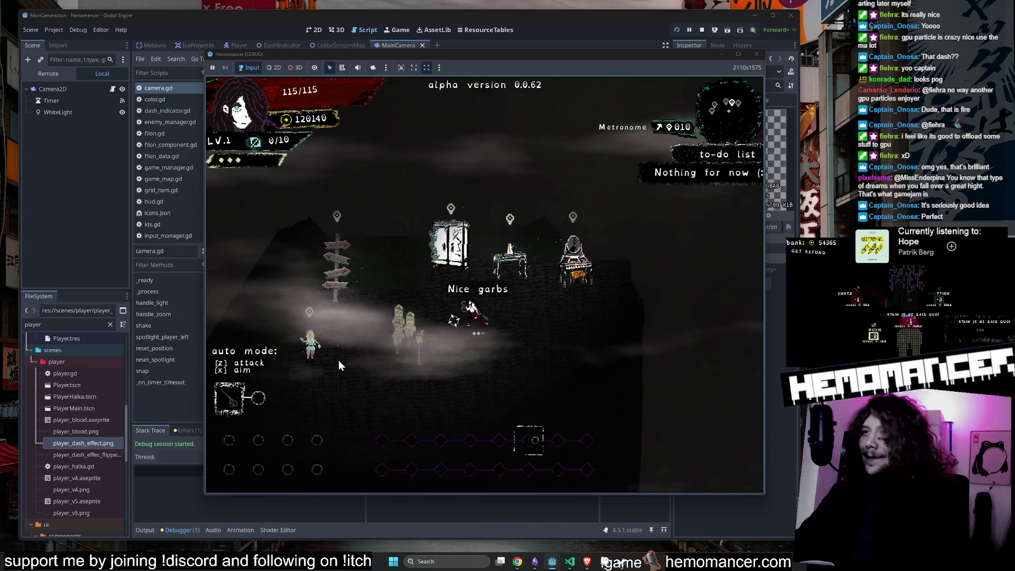
Step: Walk to Halka and set off on the journey to Cheag Amar
key(a)
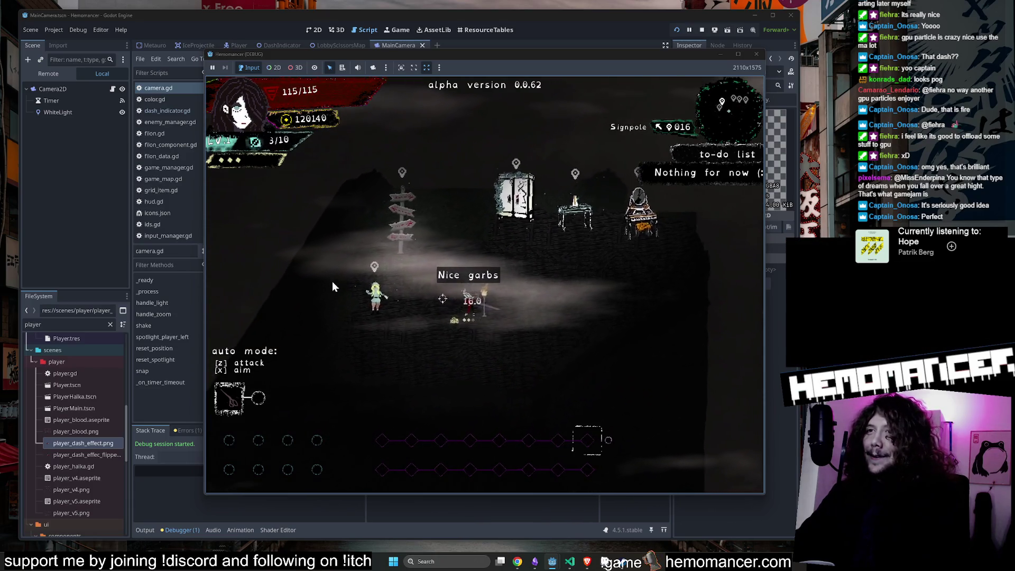
key(e)
click(492, 343)
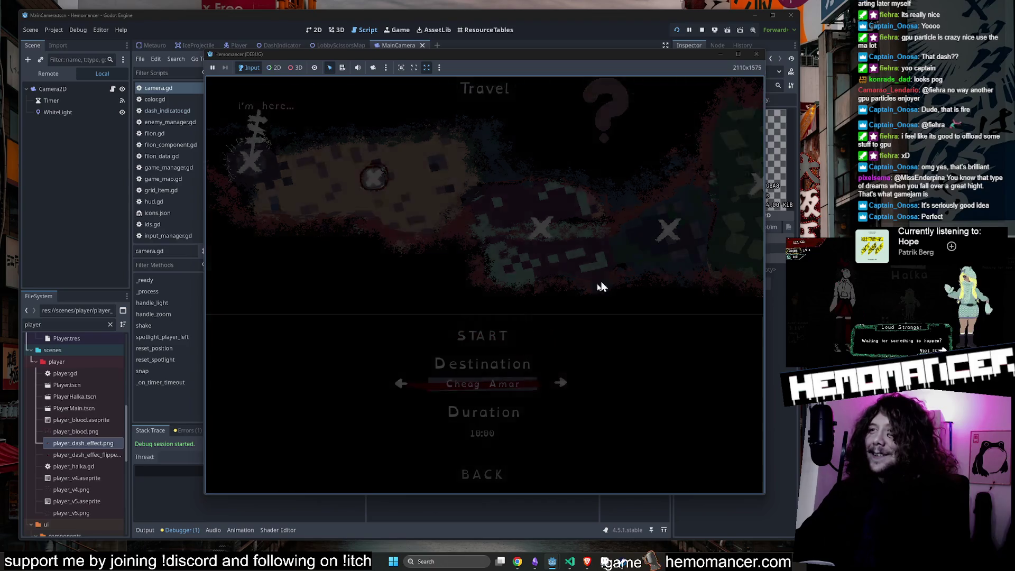
key(w+d)
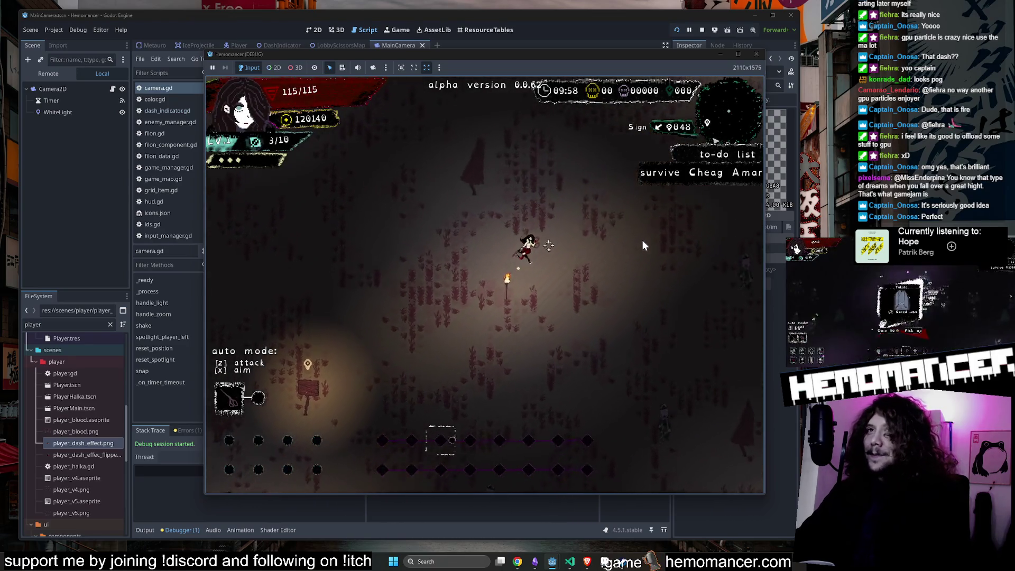
Step: Kill enemies running up-right until level 2, then take the Hypotenuse upgrade
key(w+d)
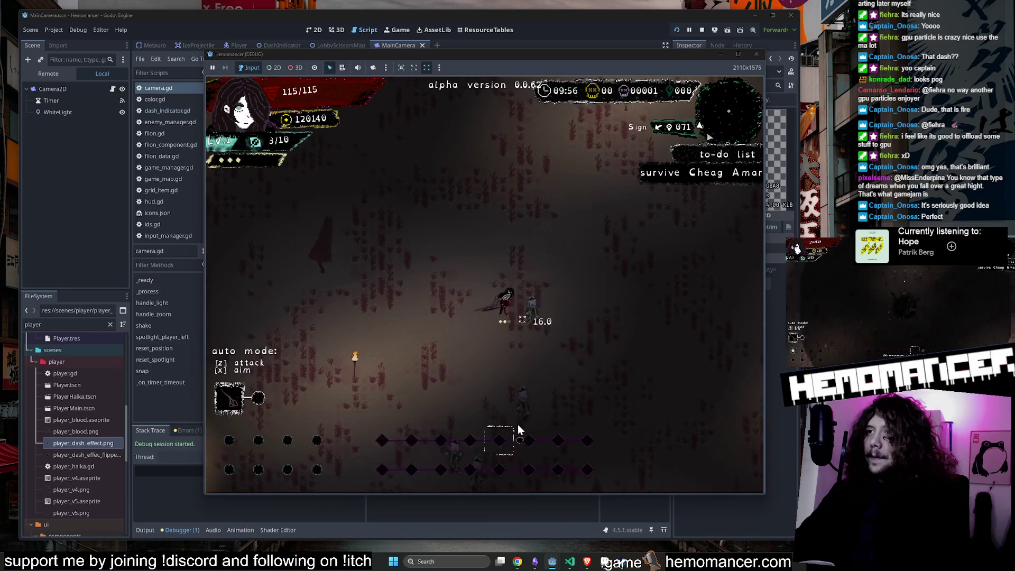
key(s)
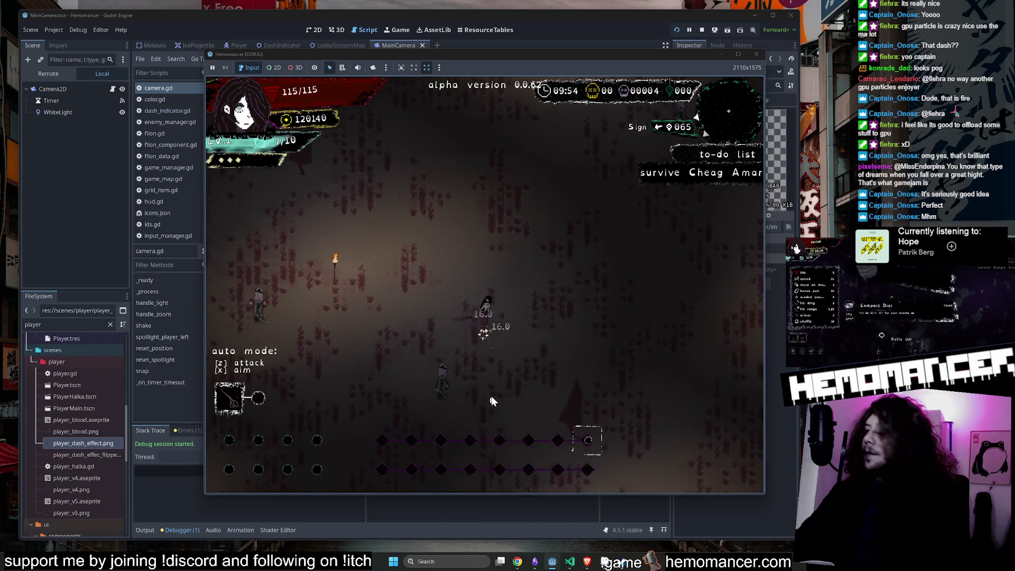
key(w+d)
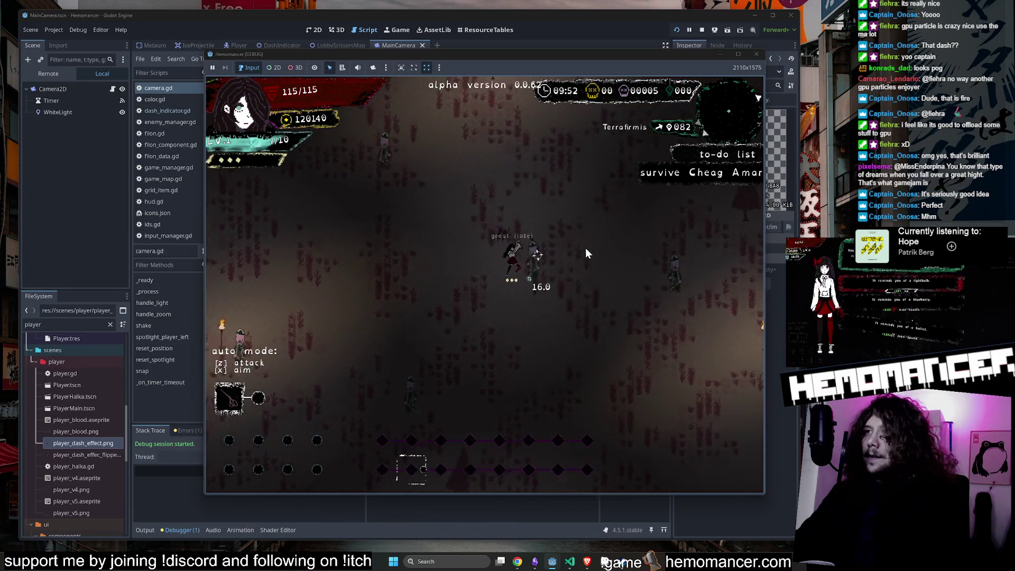
key(w+d)
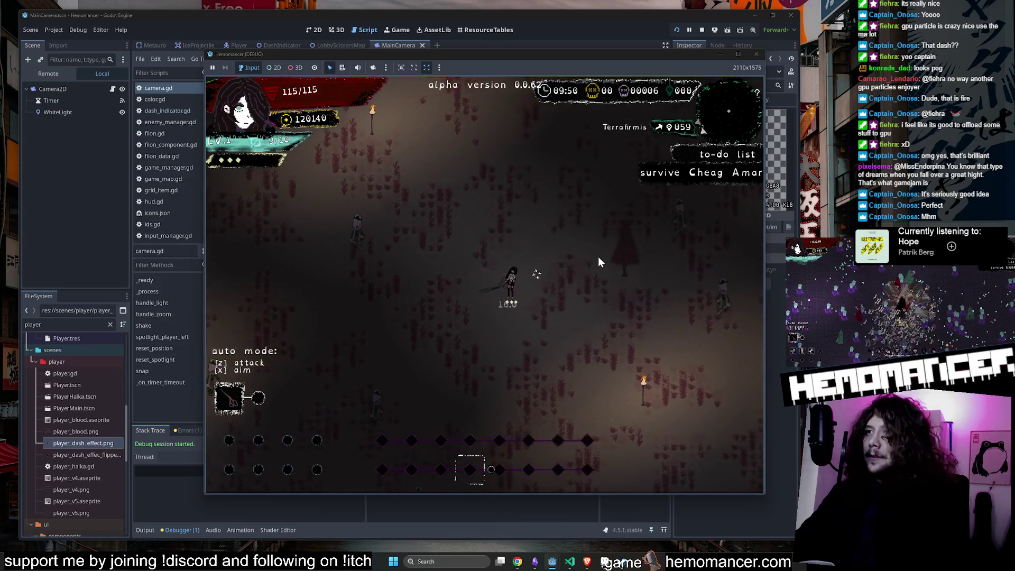
key(w+d)
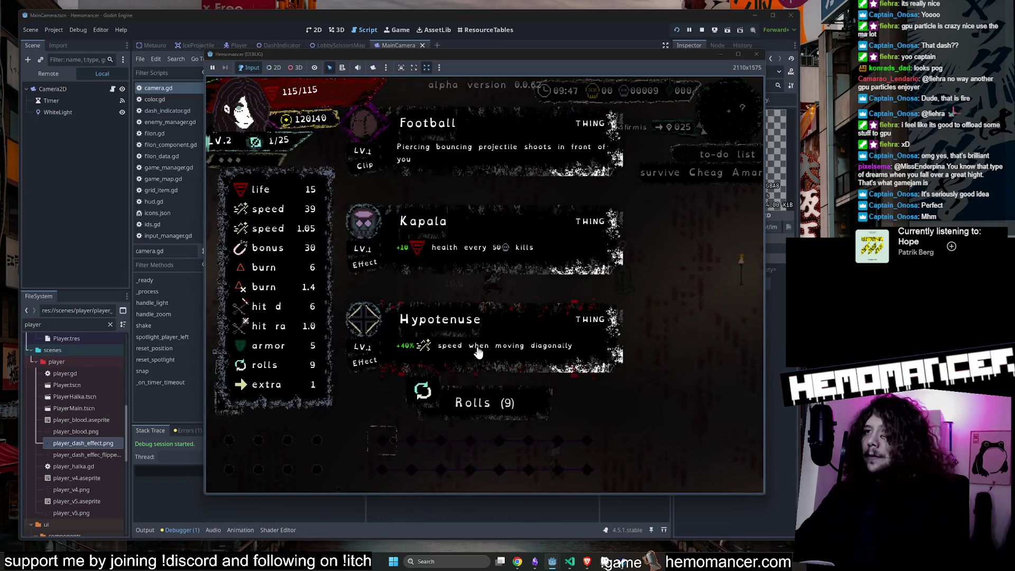
click(584, 312)
Step: Dash up-right across the field to the Pillar and choose its third (speed) option
key(w+d)
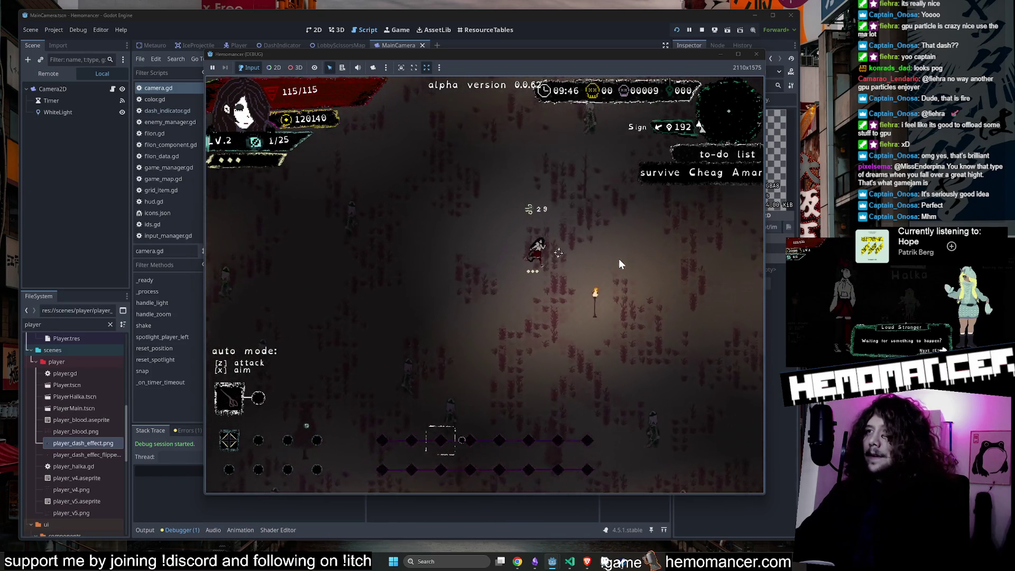
key(w+d)
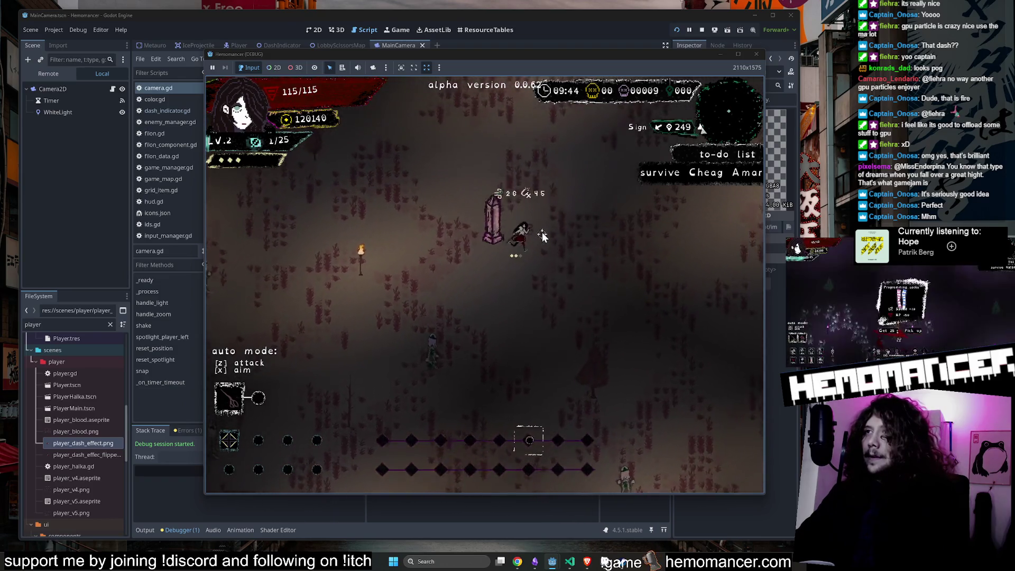
key(w+d)
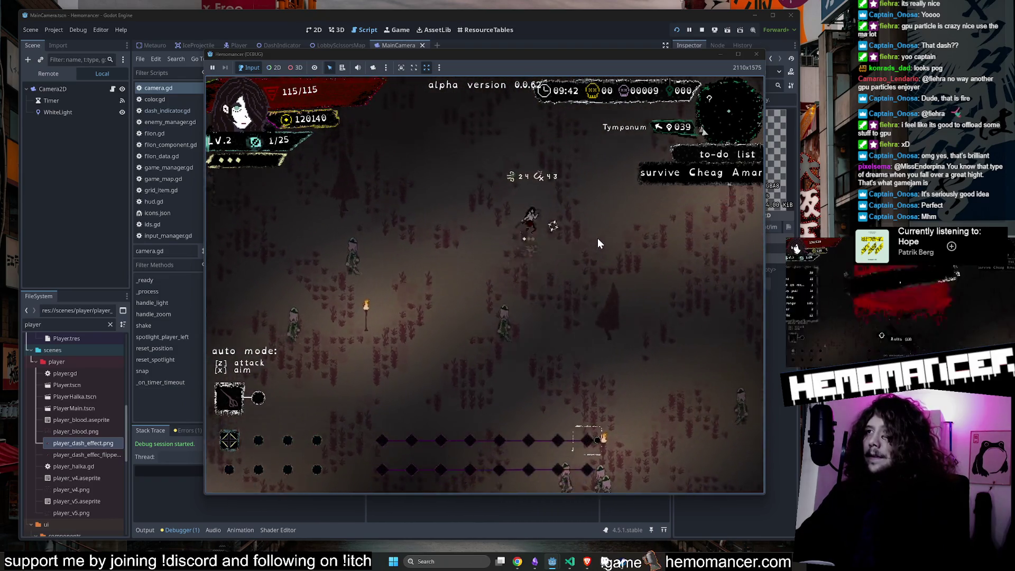
key(w+d)
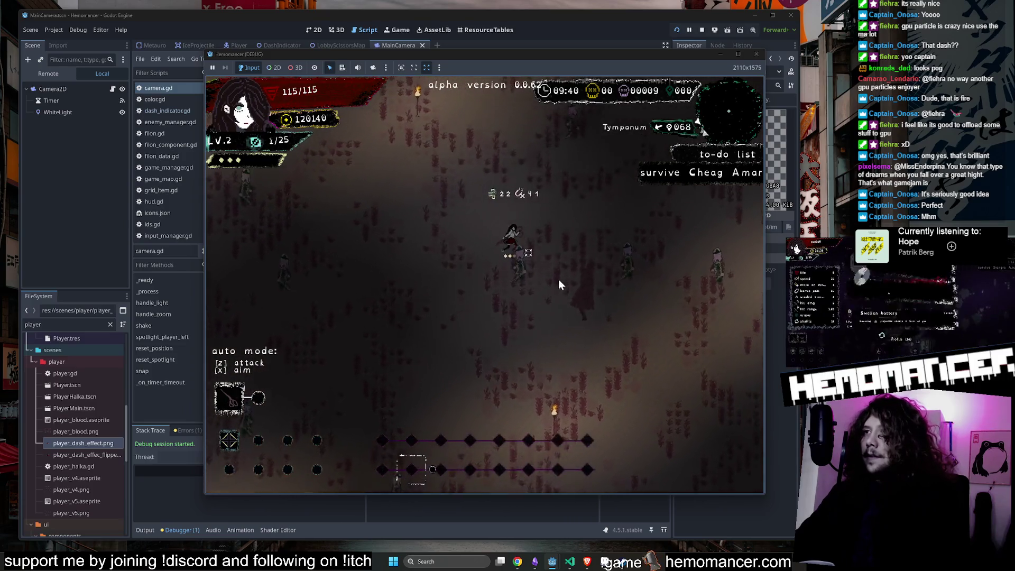
key(w)
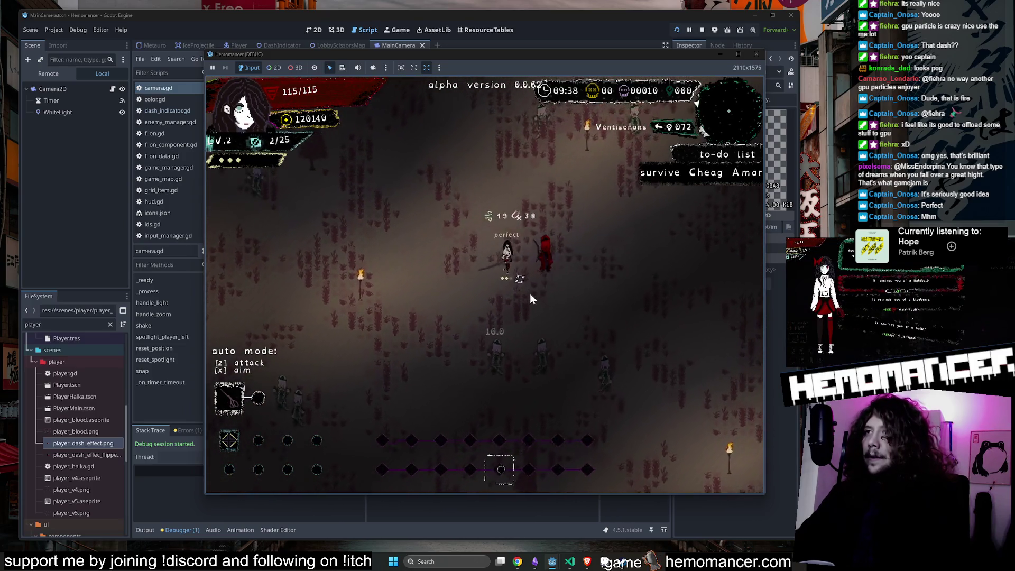
key(w+d)
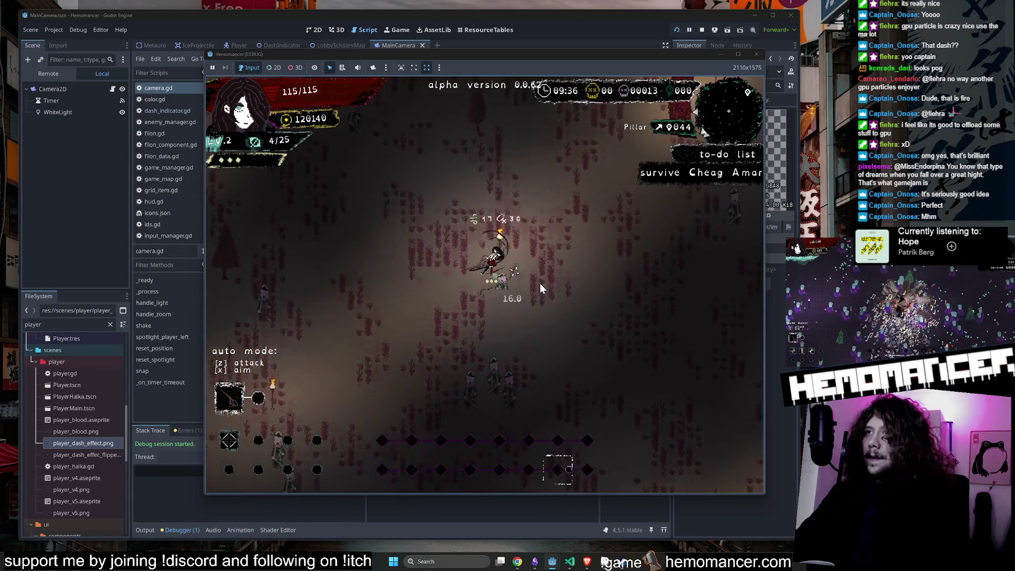
key(w+d)
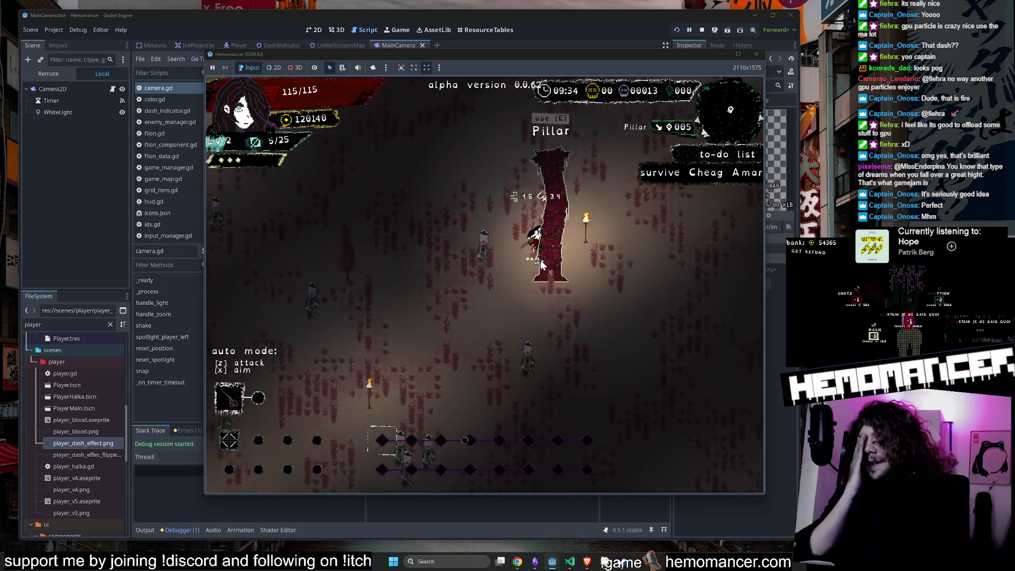
key(3)
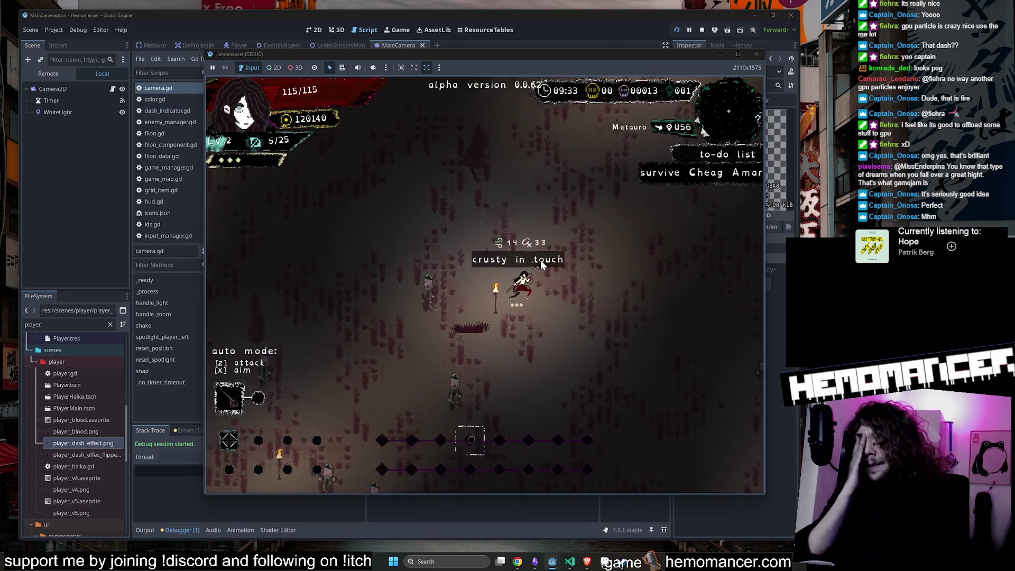
Step: Run back and forth across the field past attacking enemies toward the Spool
key(s+d)
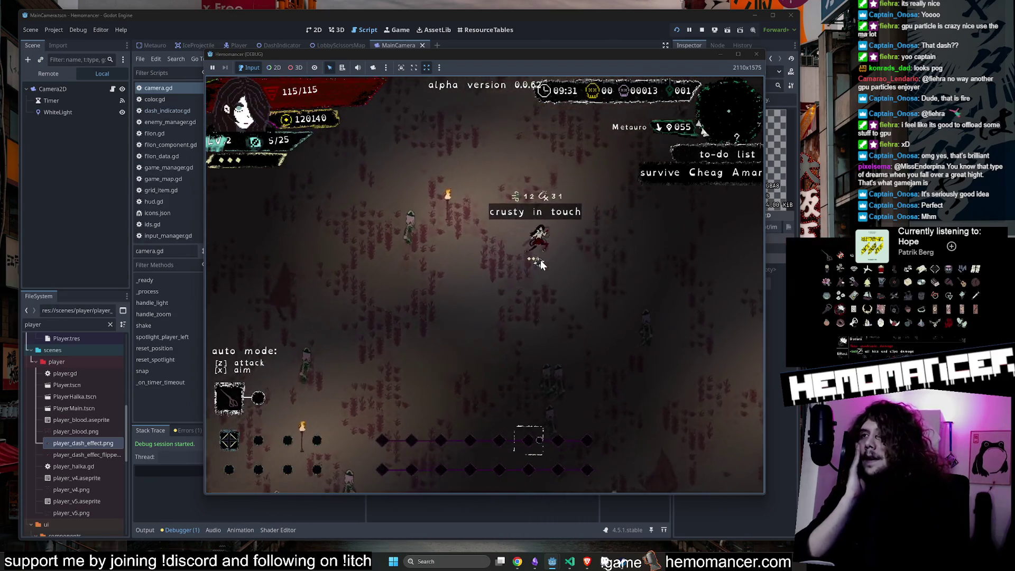
key(a)
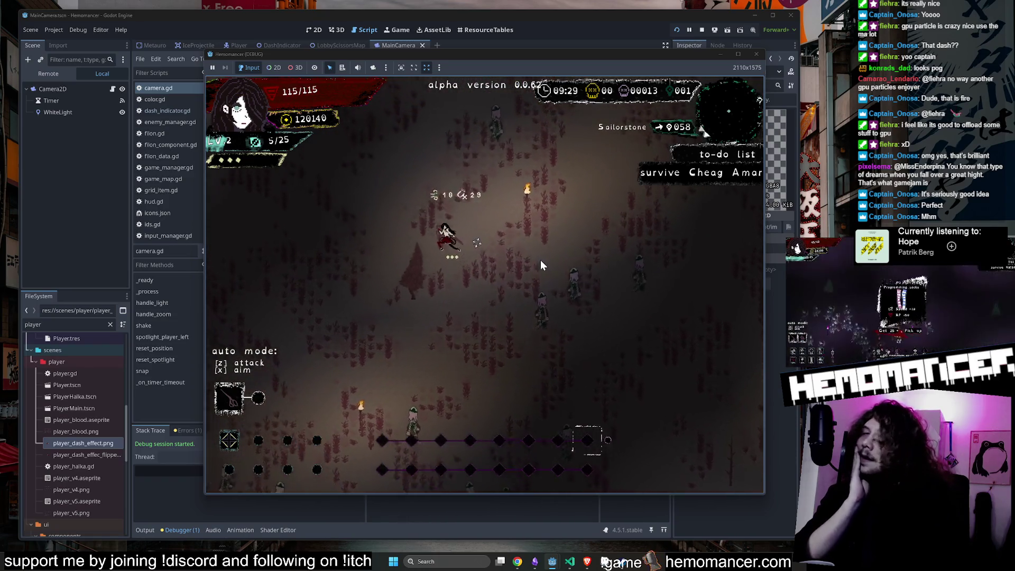
key(a)
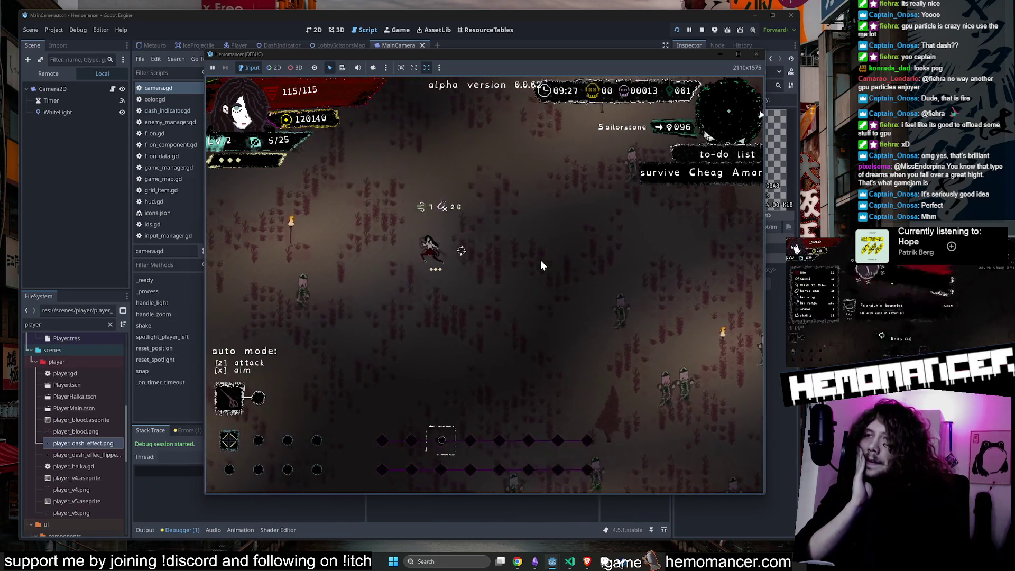
key(d)
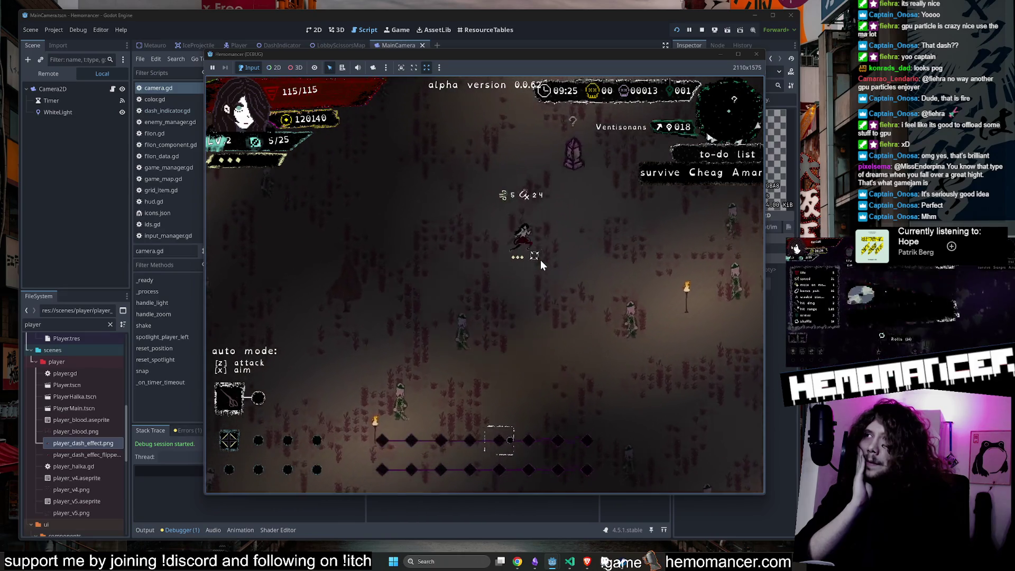
key(d)
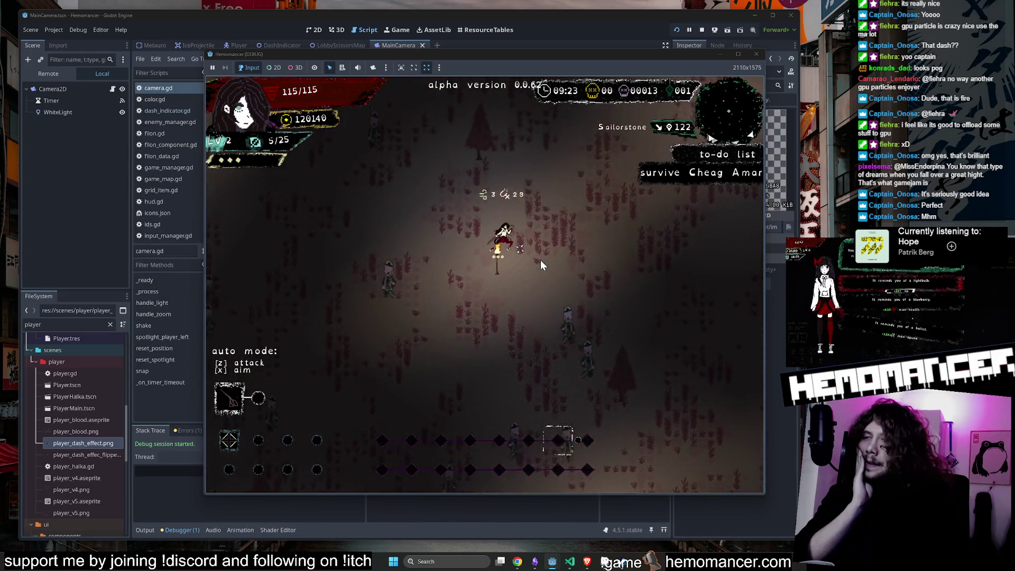
key(w)
key(a)
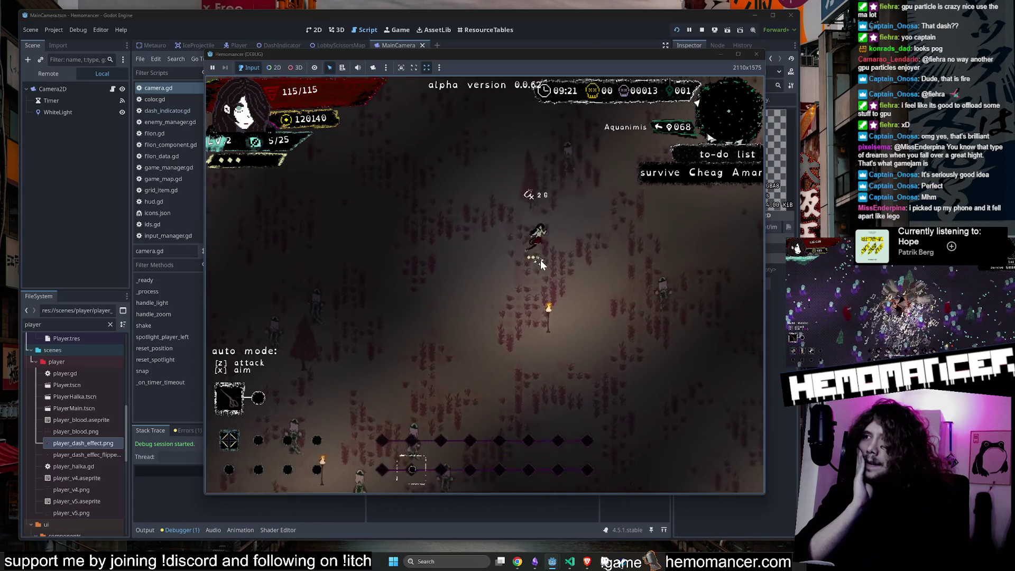
key(w)
key(d)
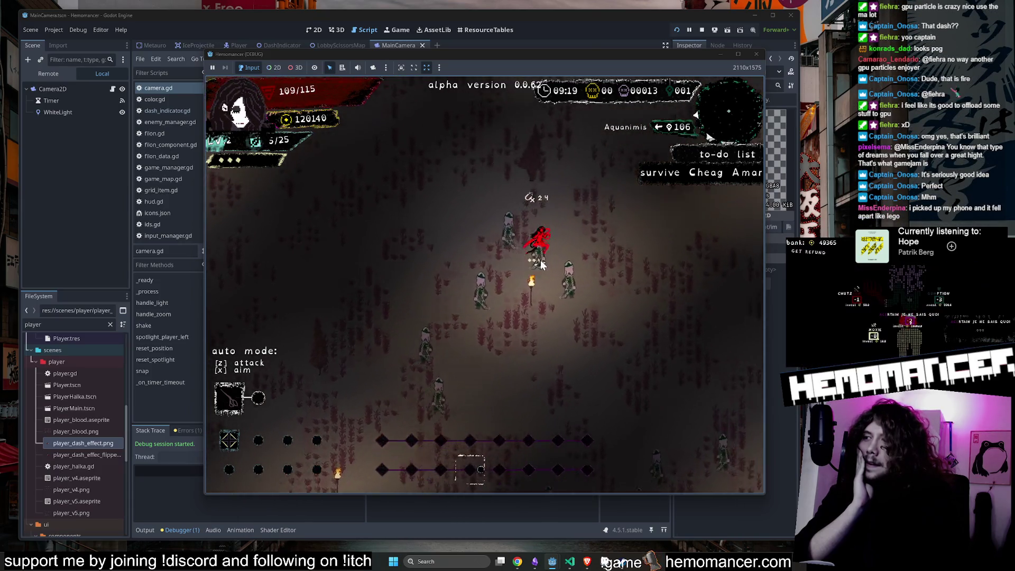
key(w)
key(d)
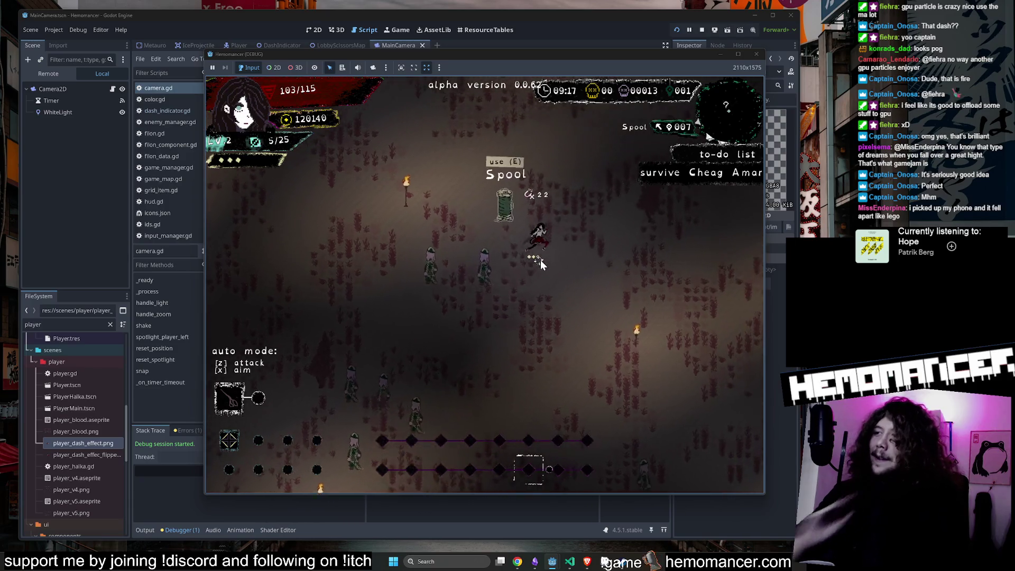
Step: Dash through the enemy group and head up to the Round Stone for its 6 xp reward
key(a)
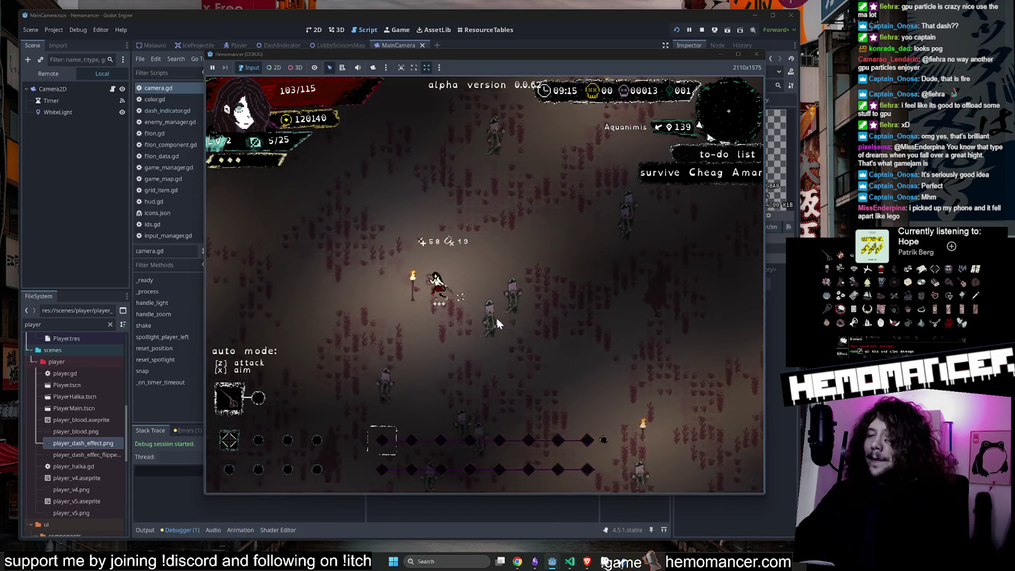
key(a)
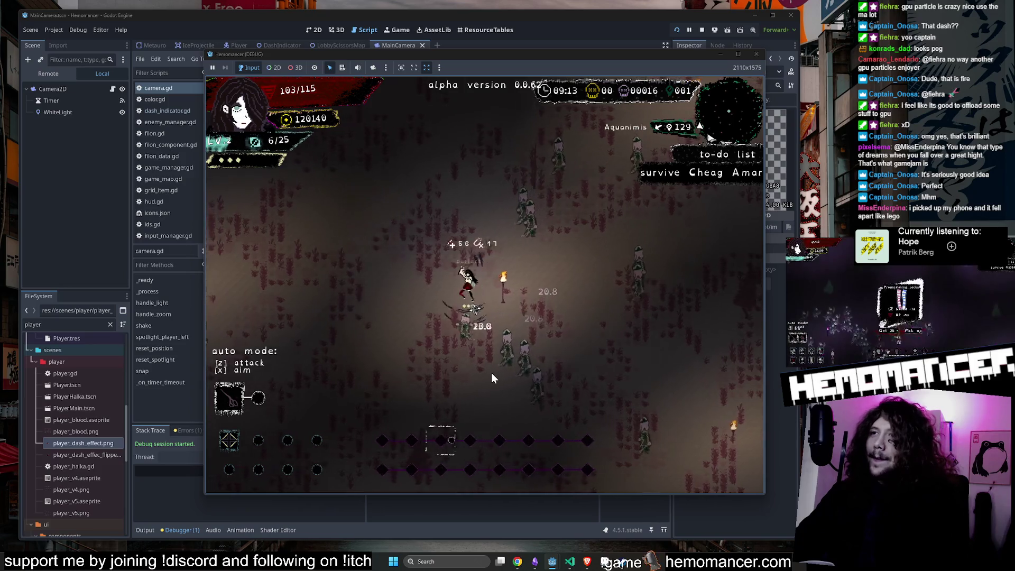
key(d)
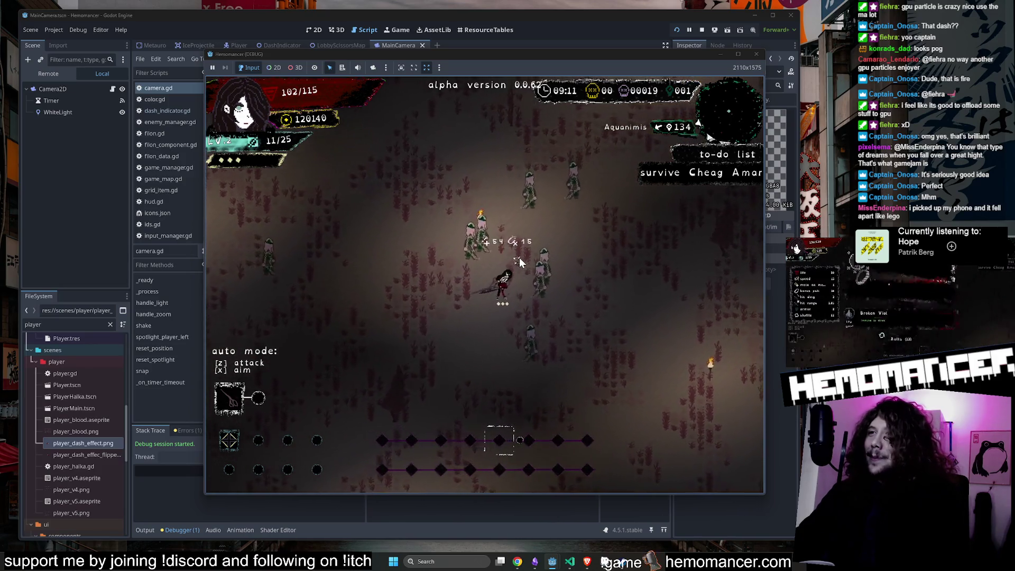
key(w)
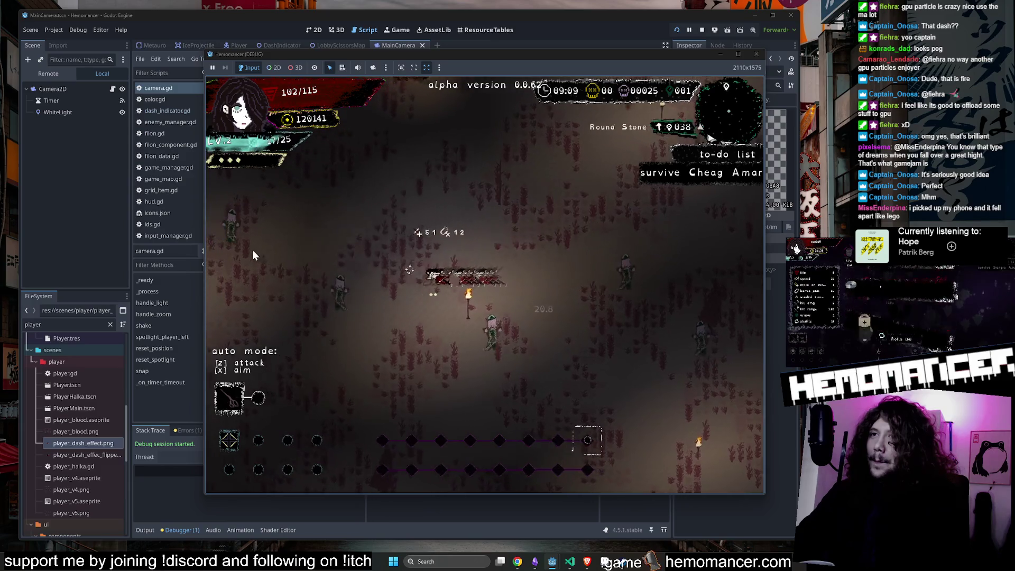
key(w)
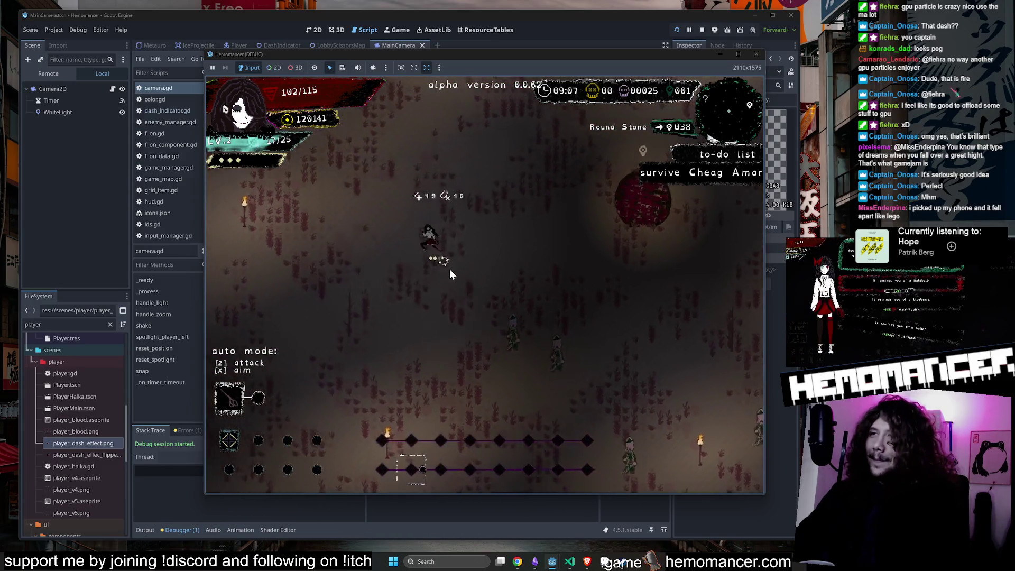
key(w)
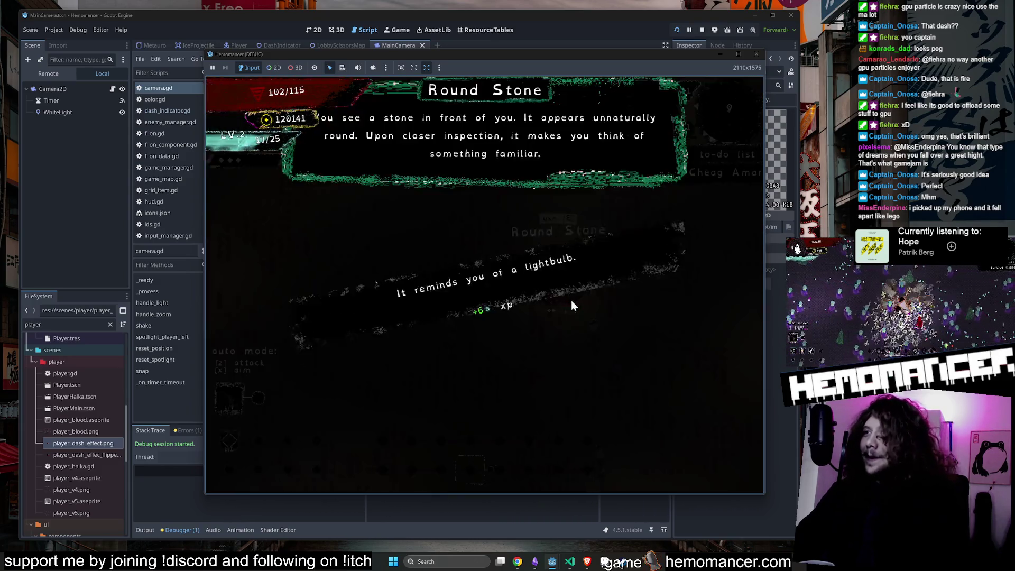
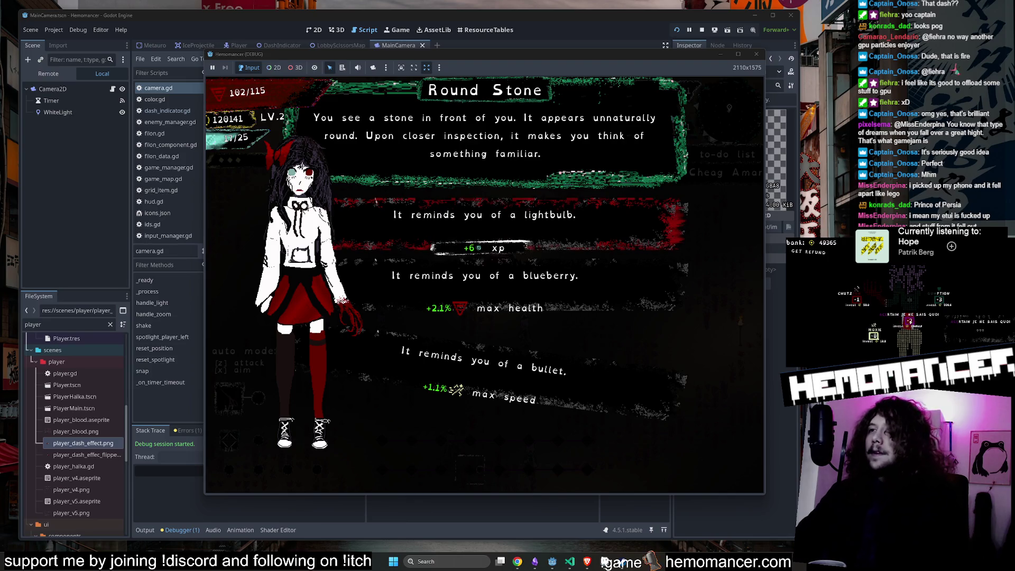
Step: Take the Round Stone upgrade to reach 118 max health, then clear the Godot file filter
click(492, 276)
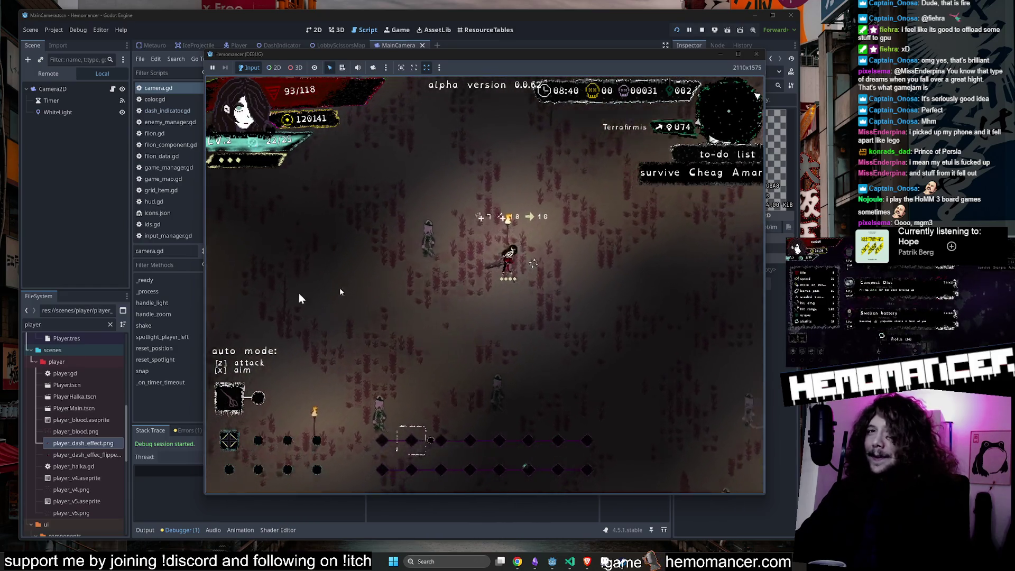
click(68, 325)
click(67, 323)
key(BackSpace)
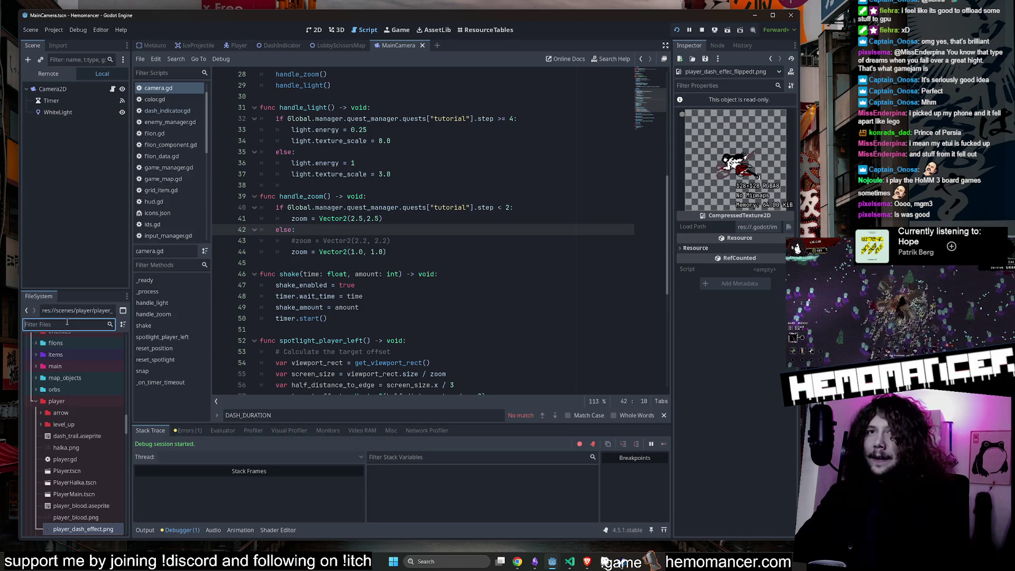
Step: Collapse the ui and database folders in the FileSystem panel
scroll(100, 374, up, 10)
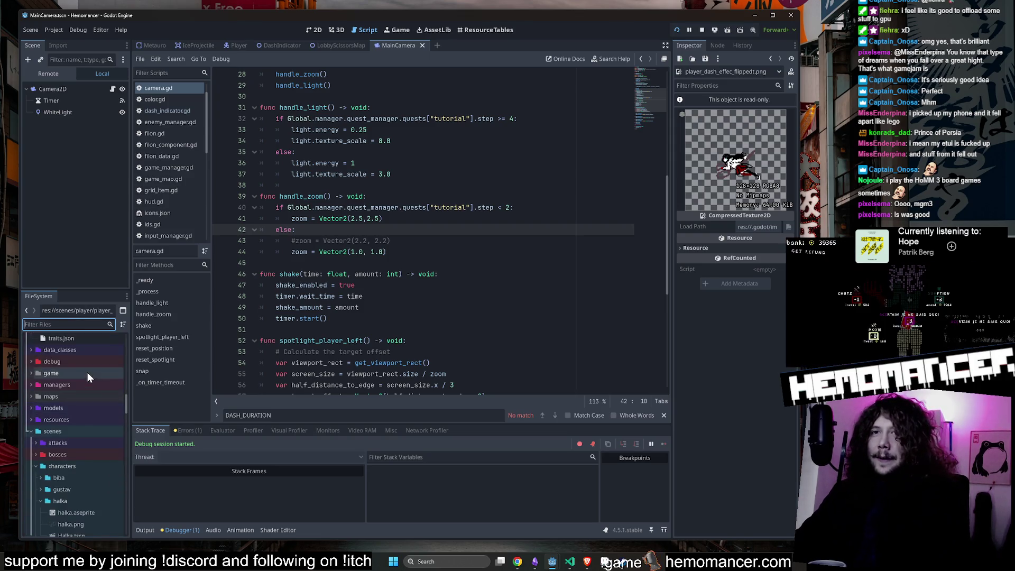
scroll(58, 449, up, 2)
scroll(34, 455, down, 2)
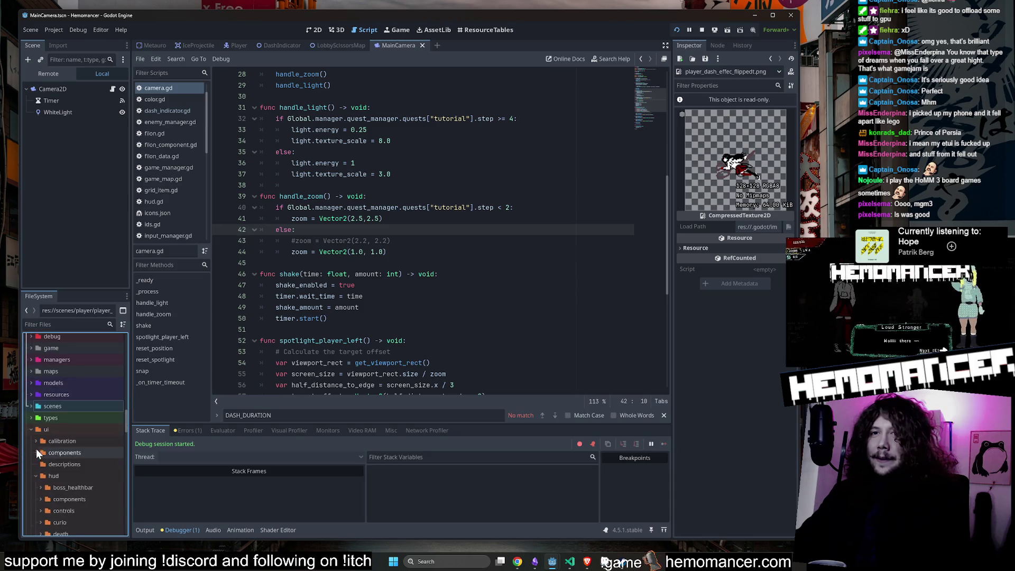
click(30, 433)
scroll(74, 411, up, 4)
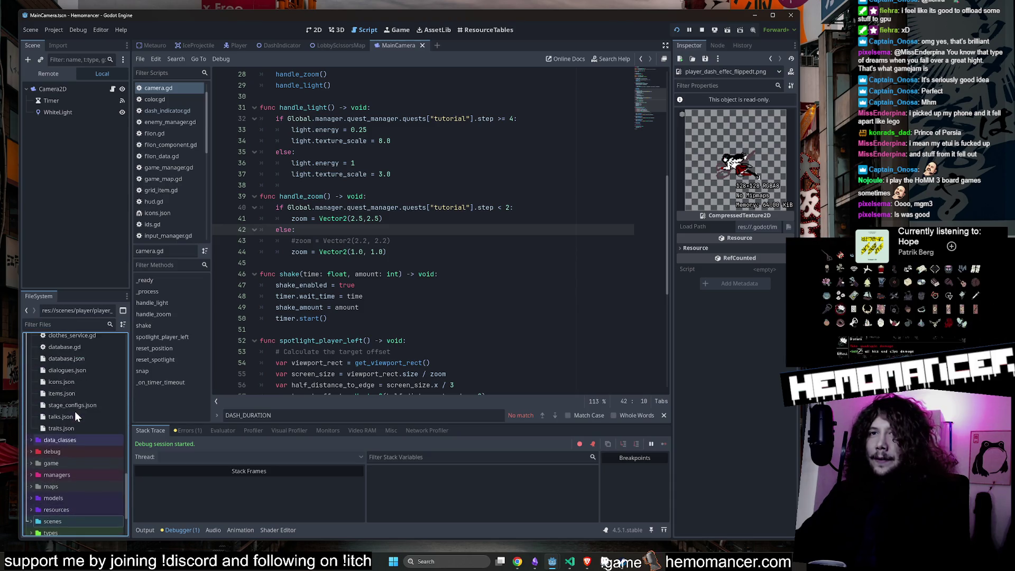
click(31, 373)
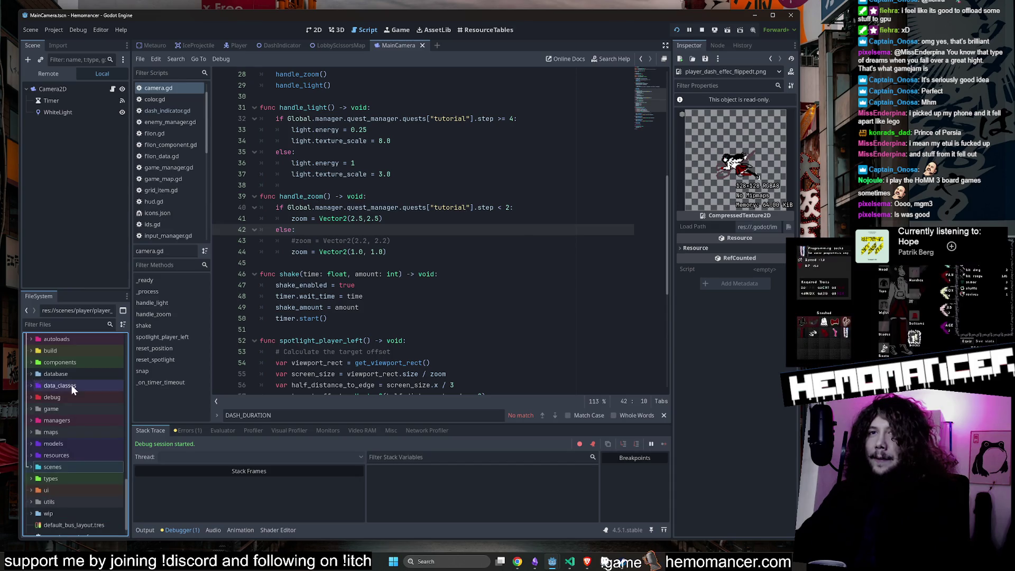
scroll(98, 447, down, 2)
Step: Expand scenes > enemies > jungle > jungle_enemy and open enemy_jungle.aseprite in Aseprite
click(81, 444)
double_click(81, 445)
scroll(81, 445, down, 2)
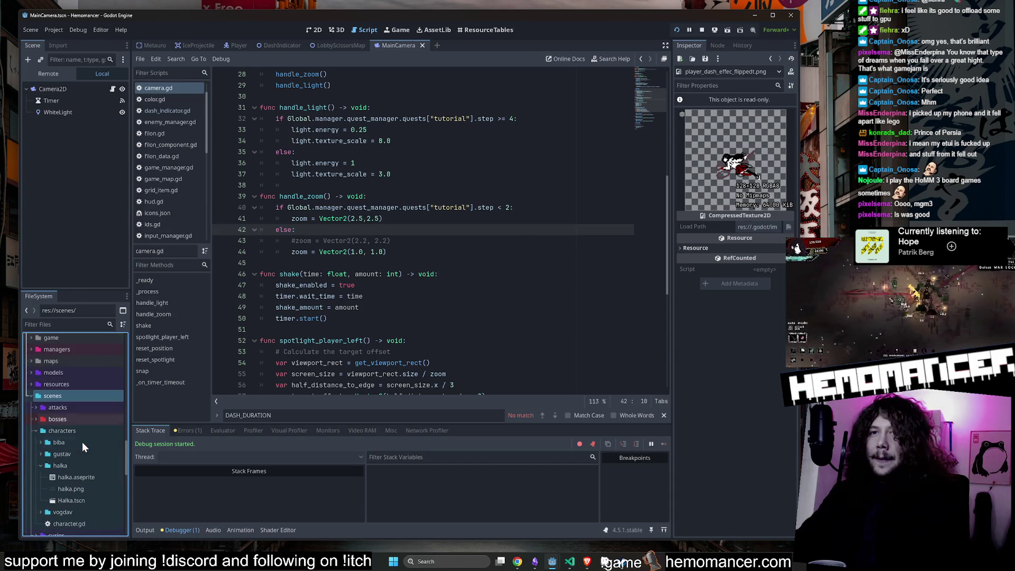
click(78, 431)
scroll(77, 433, down, 2)
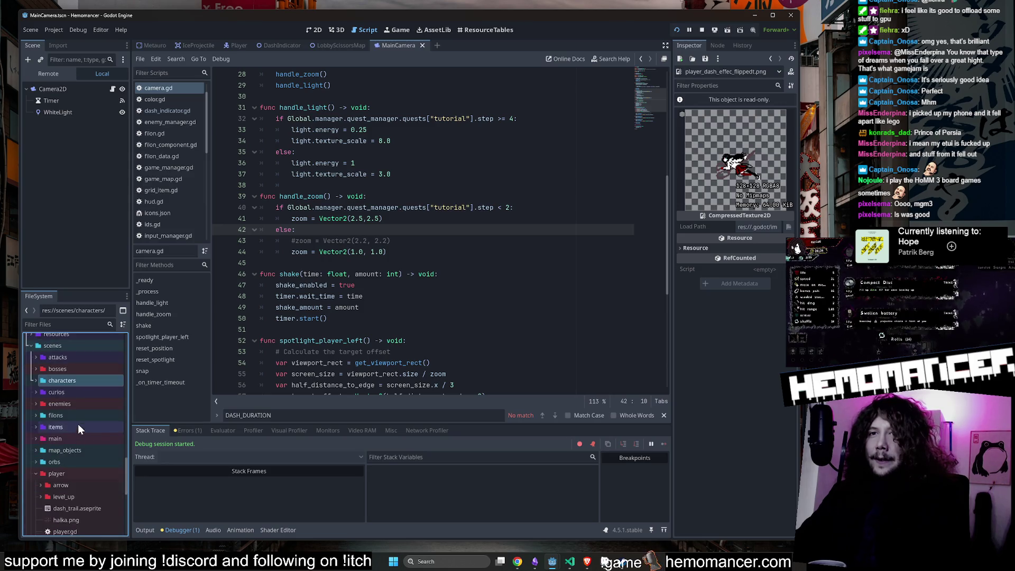
double_click(78, 404)
double_click(81, 443)
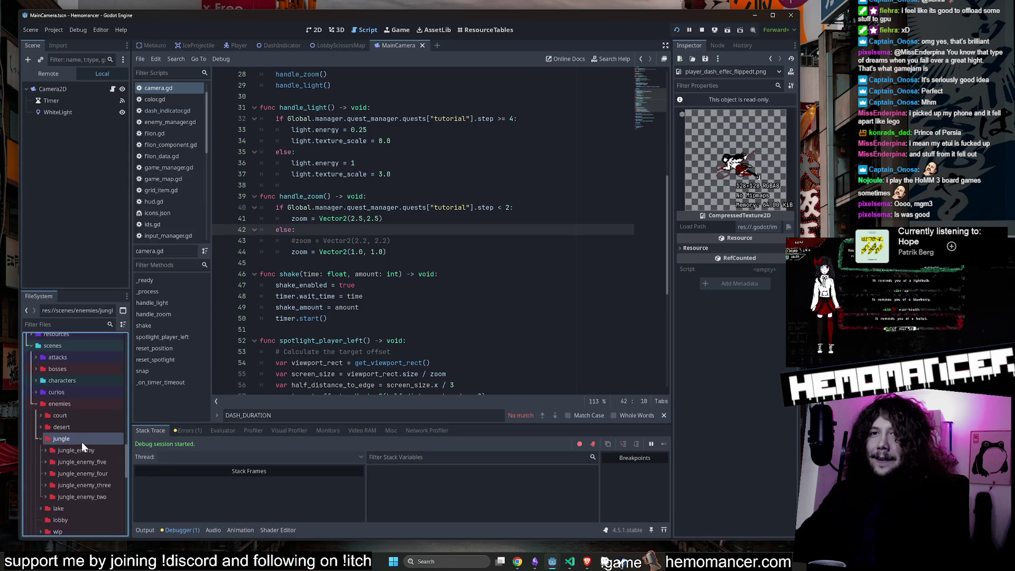
scroll(100, 452, down, 2)
double_click(100, 402)
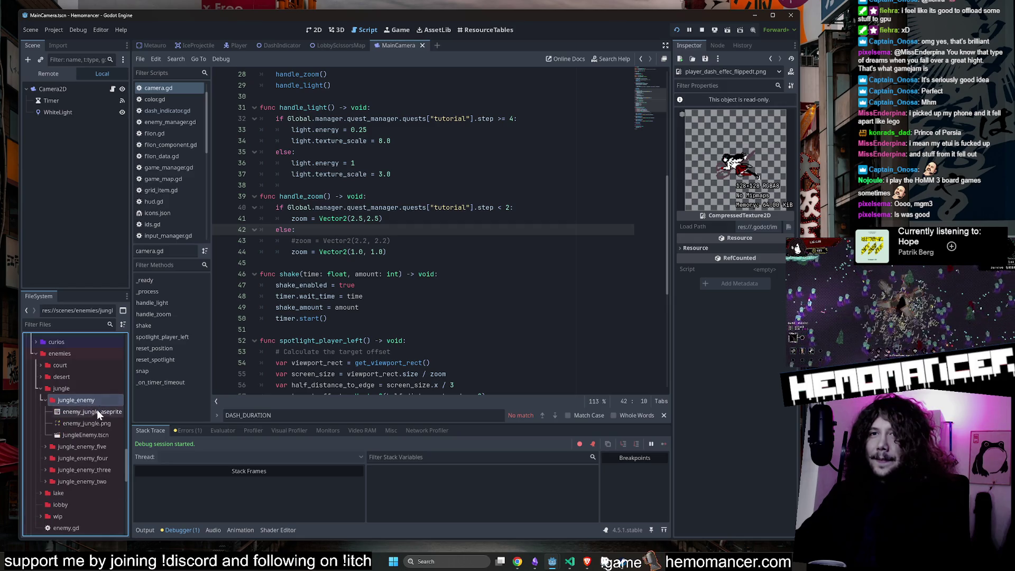
right_click(97, 412)
click(156, 534)
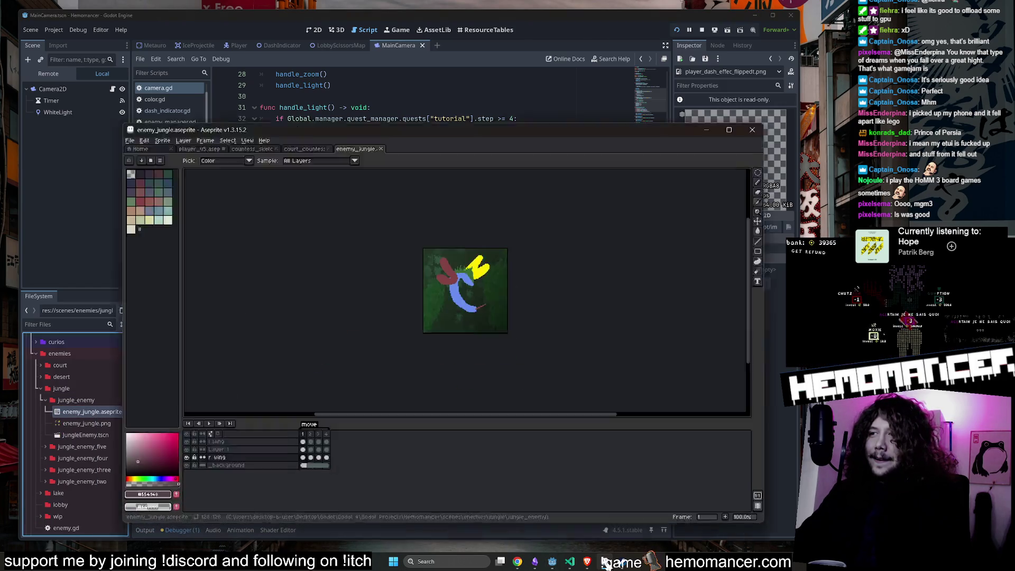
Step: Preview the enemy animation, stop on frame 2, and eyedrop yellow from the sprite
click(137, 396)
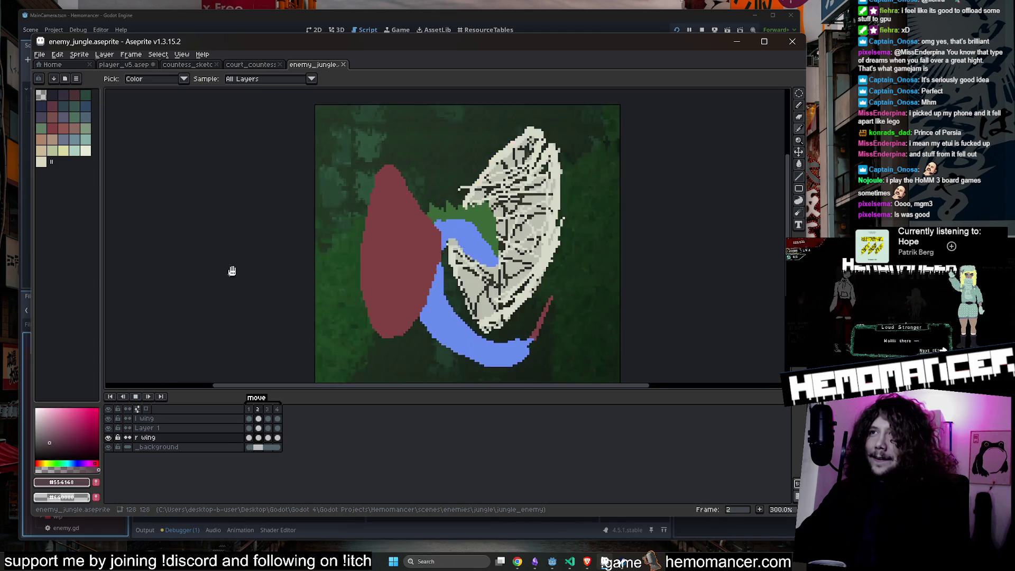
scroll(243, 274, down, 1)
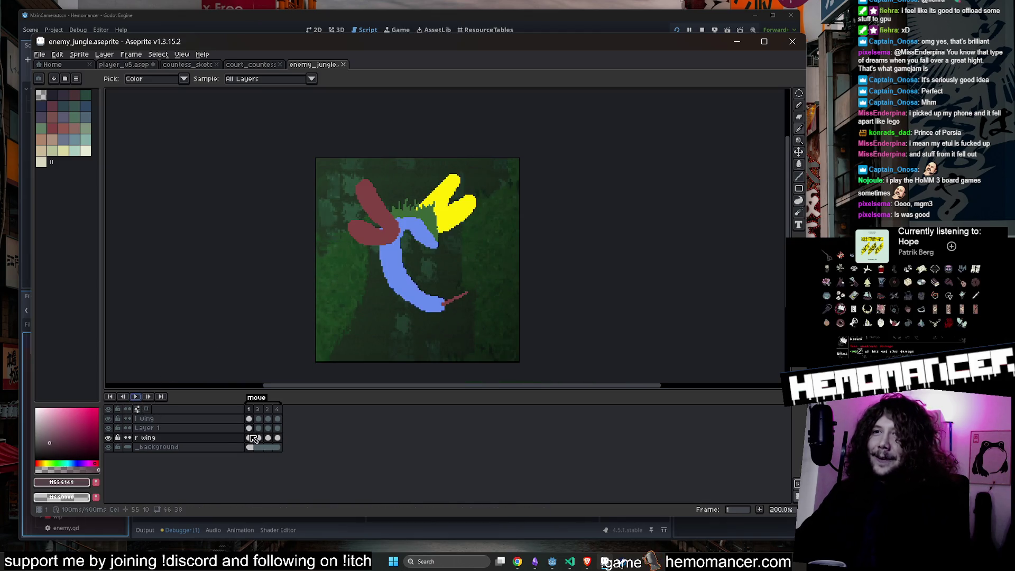
click(258, 437)
key(comma)
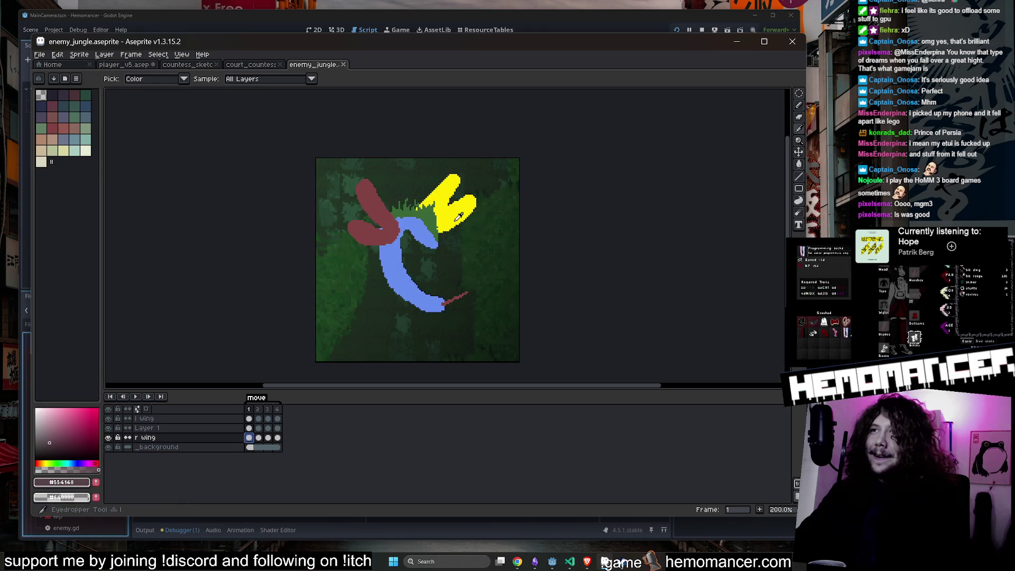
click(434, 196)
key(period)
Step: Paint the large wing solid yellow on frame 2 with a 44px Pencil
key(v)
key(b)
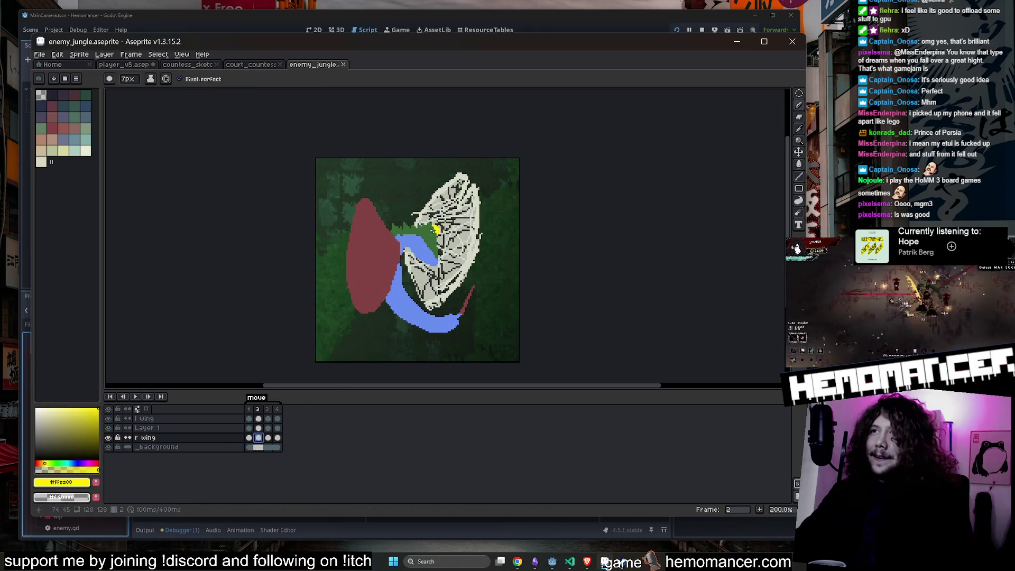
click(153, 79)
click(160, 114)
alt+scroll(161, 111, up, 6)
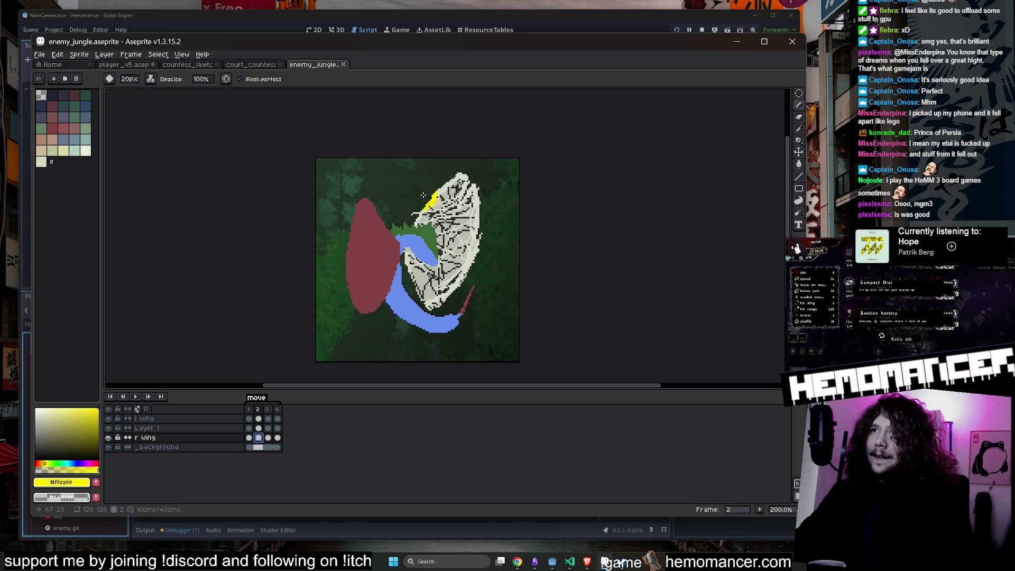
scroll(453, 256, up, 5)
drag(453, 256, 451, 227)
scroll(450, 229, down, 3)
scroll(449, 228, down, 2)
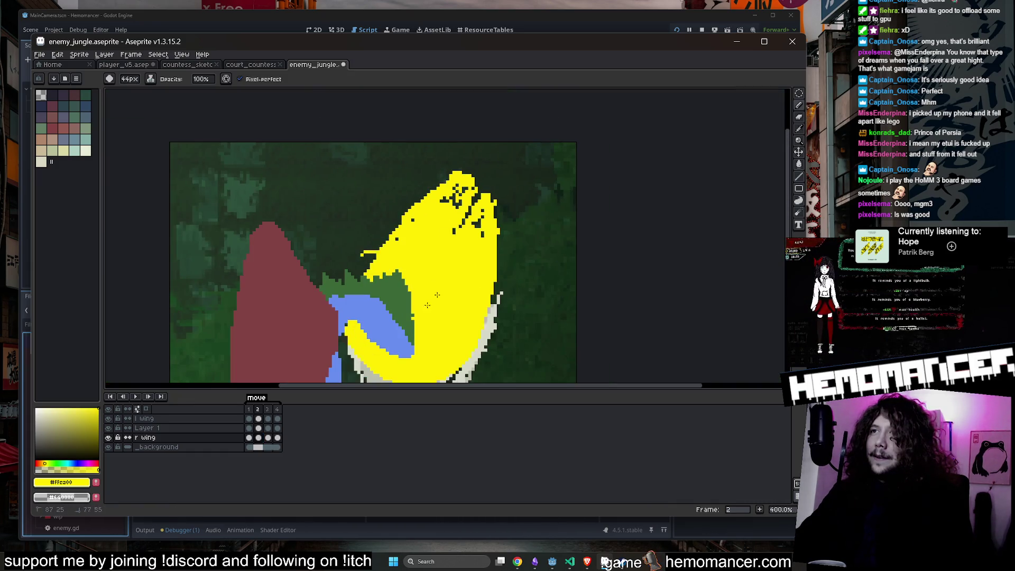
Step: Play the animation to check the yellow wing, then bring the Serpent fly reference alongside
click(135, 396)
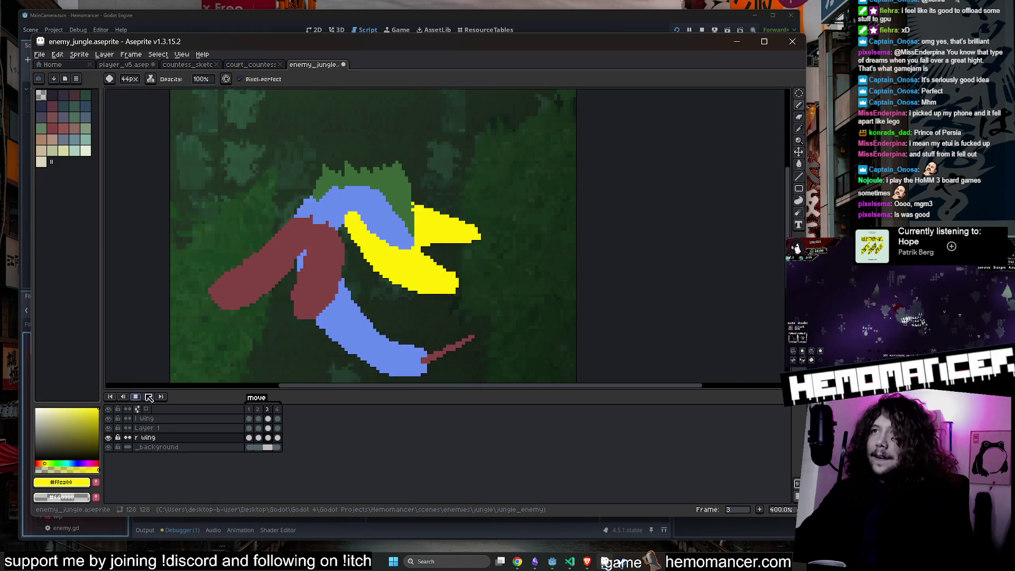
scroll(386, 282, down, 4)
scroll(386, 281, up, 3)
scroll(399, 281, down, 1)
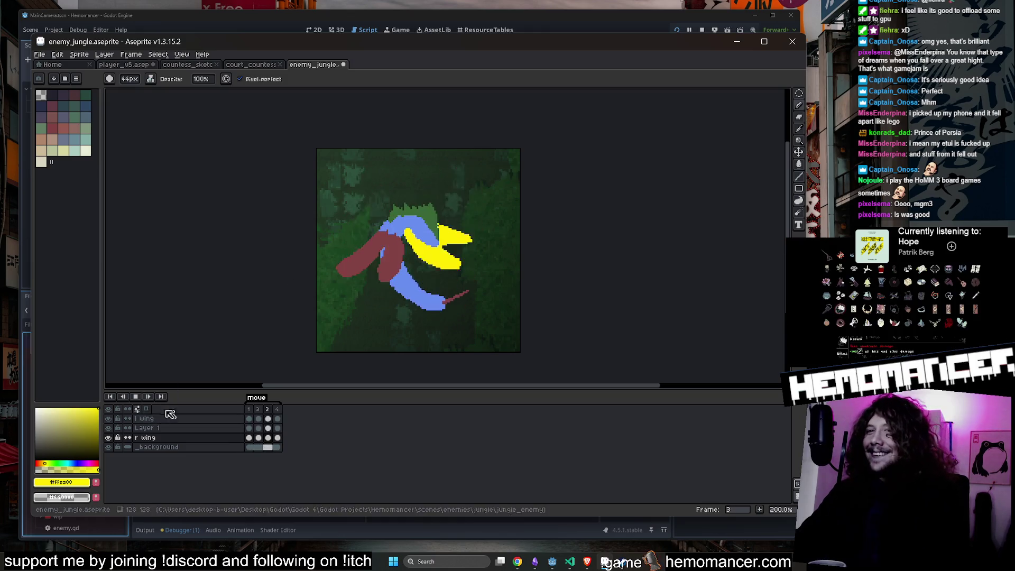
click(137, 398)
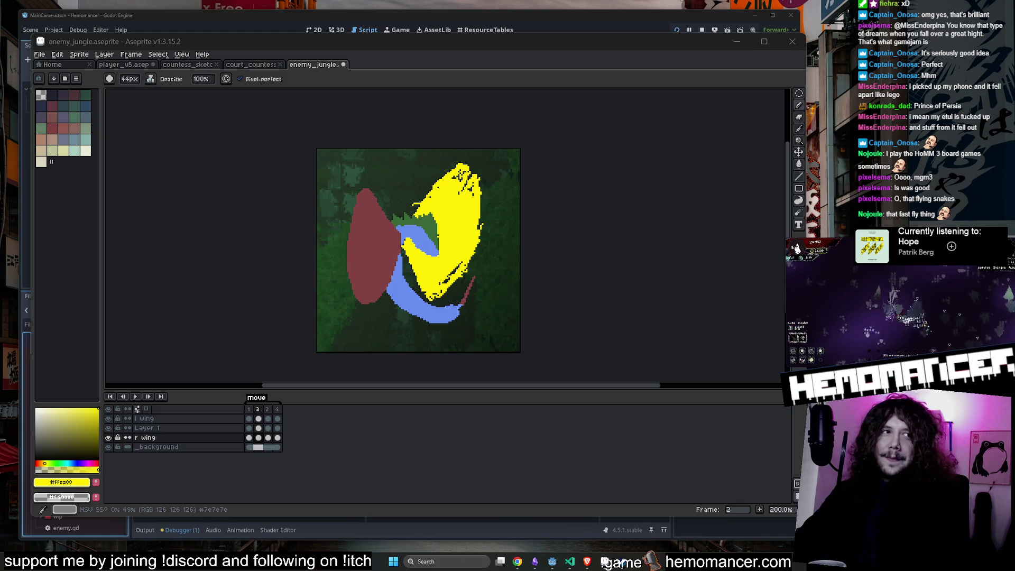
mouse_move(0, 294)
mouse_down()
mouse_move(64, 295)
mouse_move(491, 126)
mouse_move(760, 110)
mouse_move(716, 101)
mouse_up()
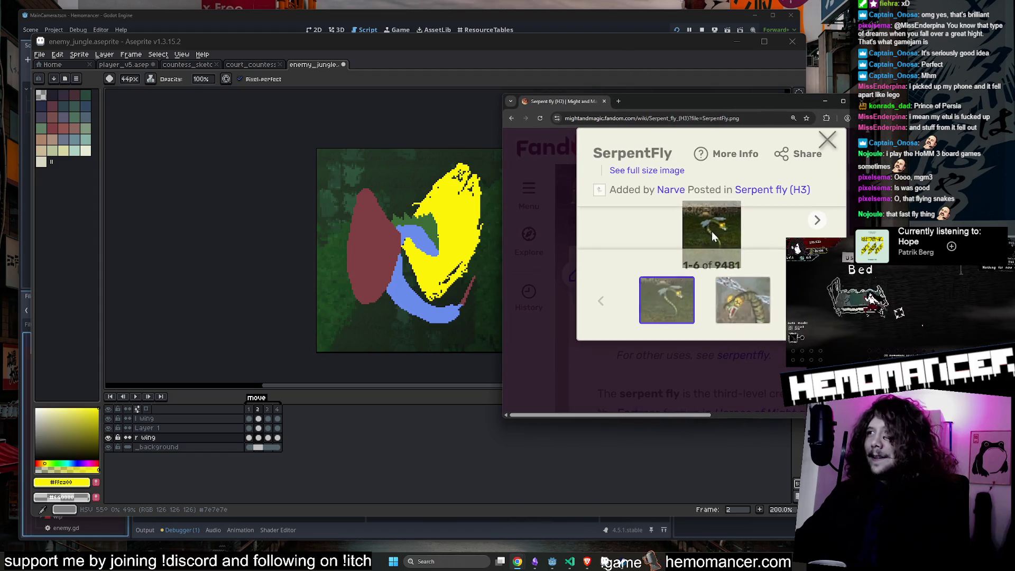
Step: Browse the SerpentFly images in the wiki lightbox, then return to the page
click(740, 317)
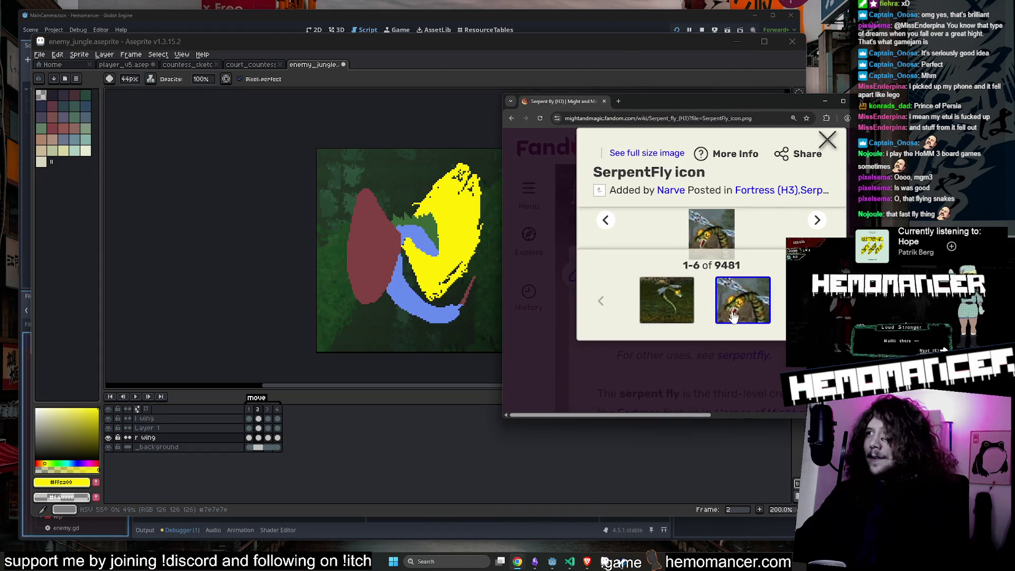
click(662, 309)
key(Escape)
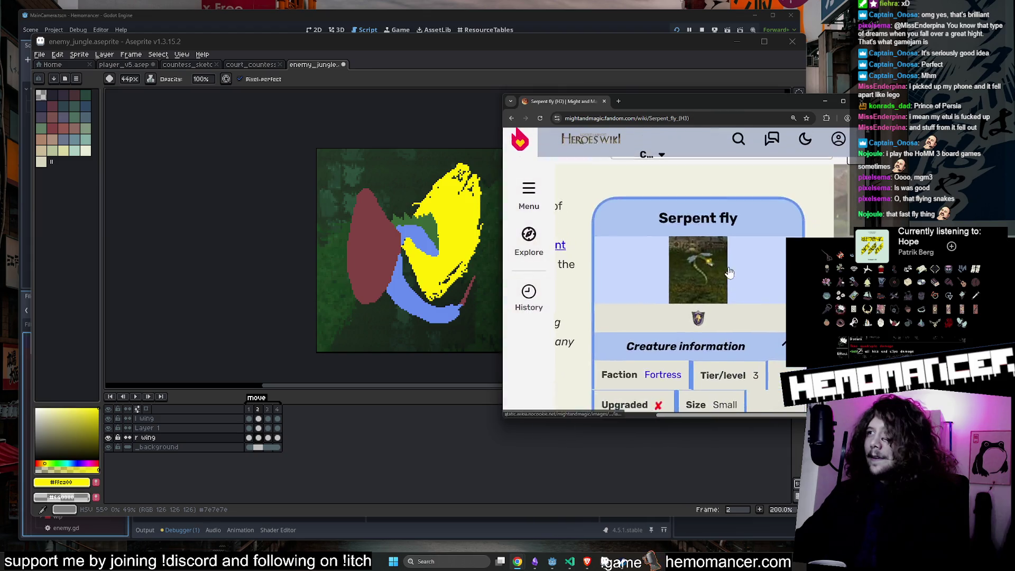
scroll(729, 272, down, 3)
scroll(728, 272, up, 2)
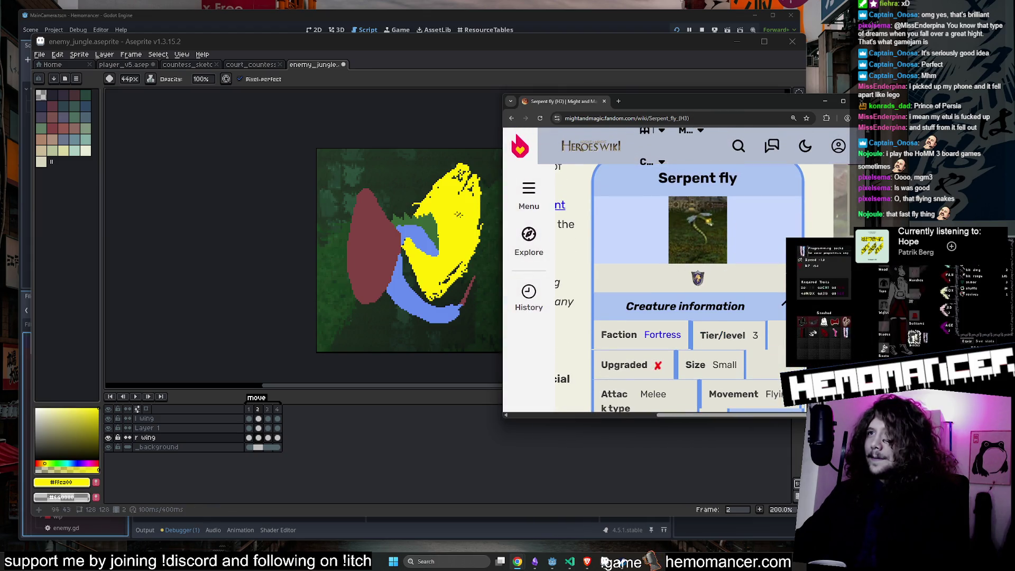
Step: Reposition the wiki window, read the infobox, close Chrome, and view frame 3 in Aseprite
mouse_move(721, 96)
mouse_down()
mouse_move(812, 96)
mouse_move(695, 80)
mouse_up()
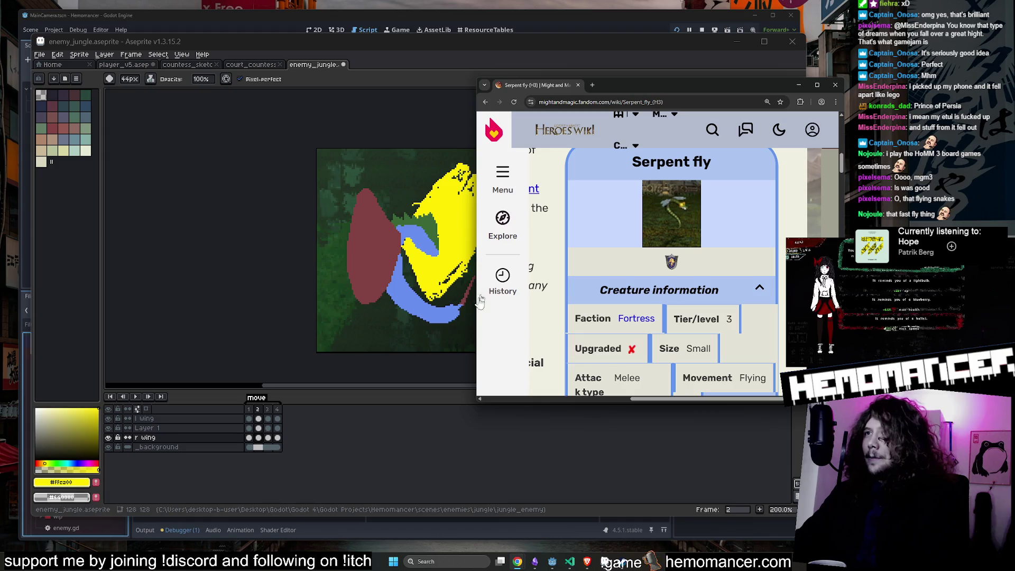
mouse_move(689, 93)
mouse_down()
mouse_move(731, 91)
mouse_move(652, 80)
mouse_move(785, 115)
mouse_move(708, 105)
mouse_move(696, 90)
mouse_up()
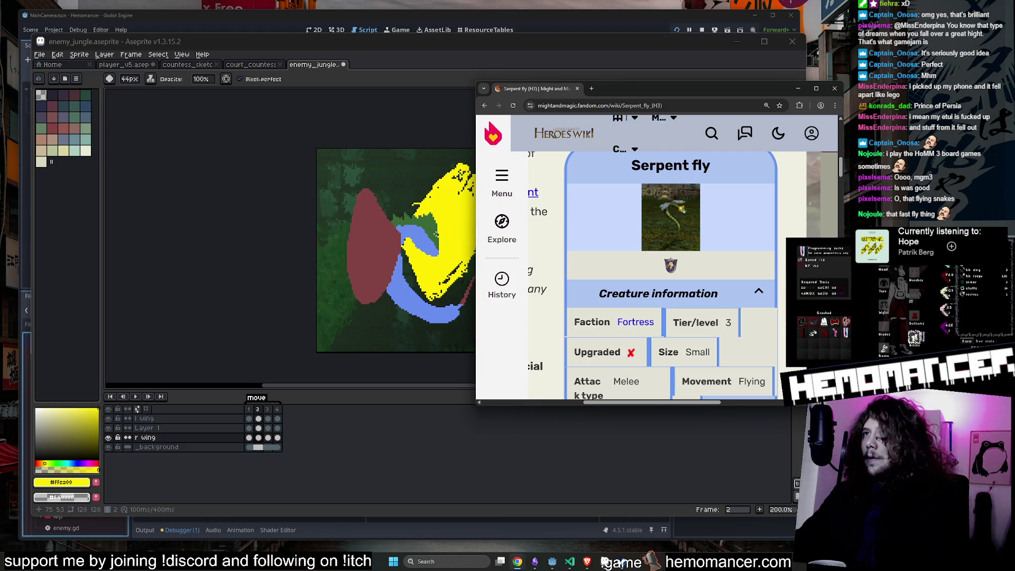
drag(644, 90, 508, 69)
scroll(561, 252, down, 2)
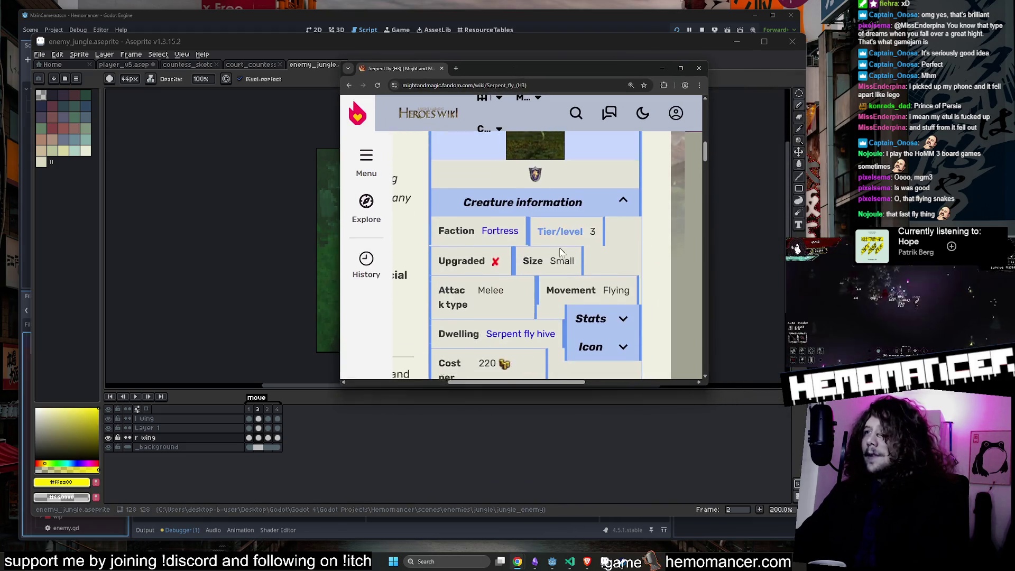
scroll(561, 252, up, 3)
click(699, 67)
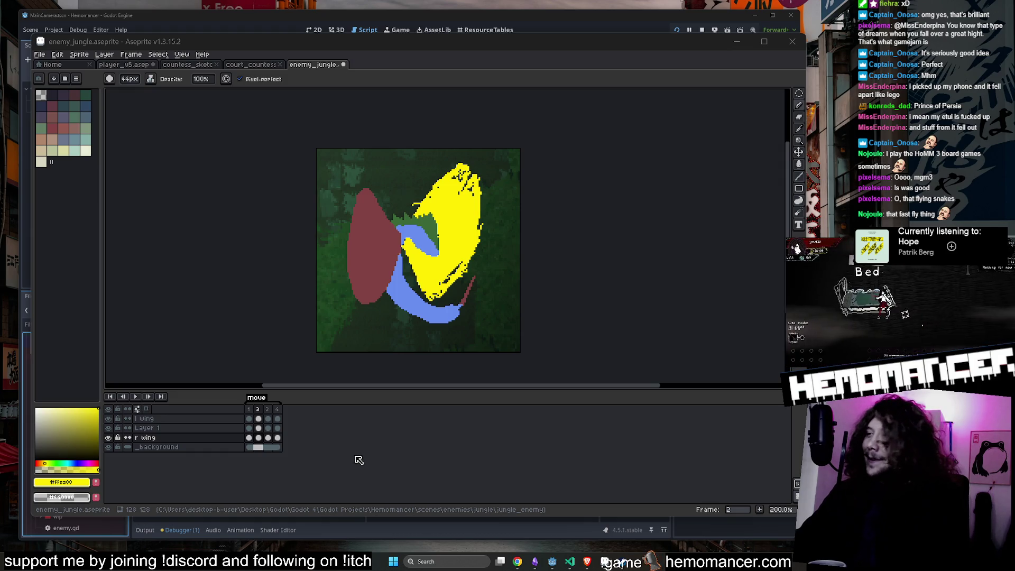
click(267, 409)
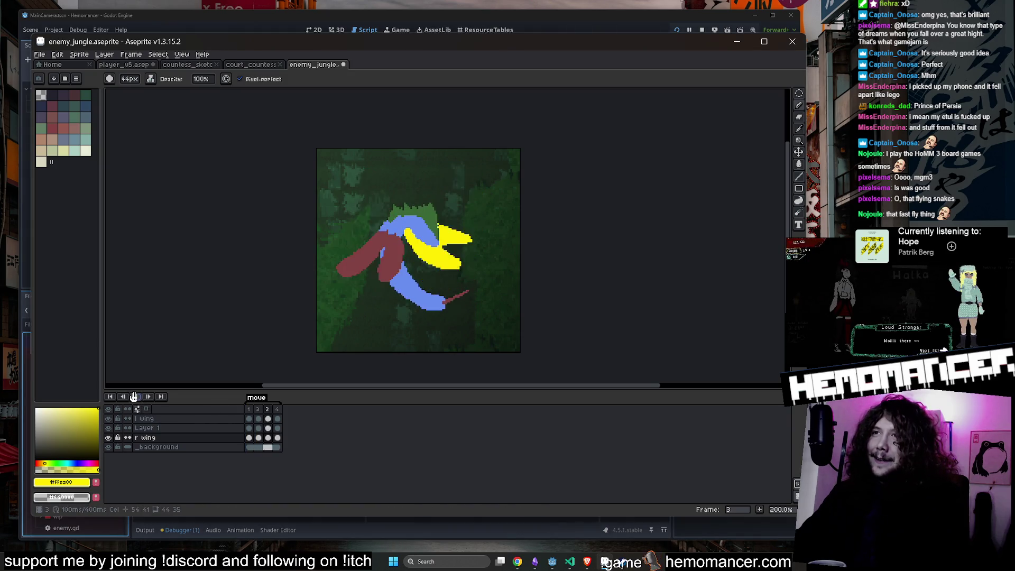
Step: Close enemy_jungle and step through court_countess frames to the arms-outstretched frame 5
click(134, 396)
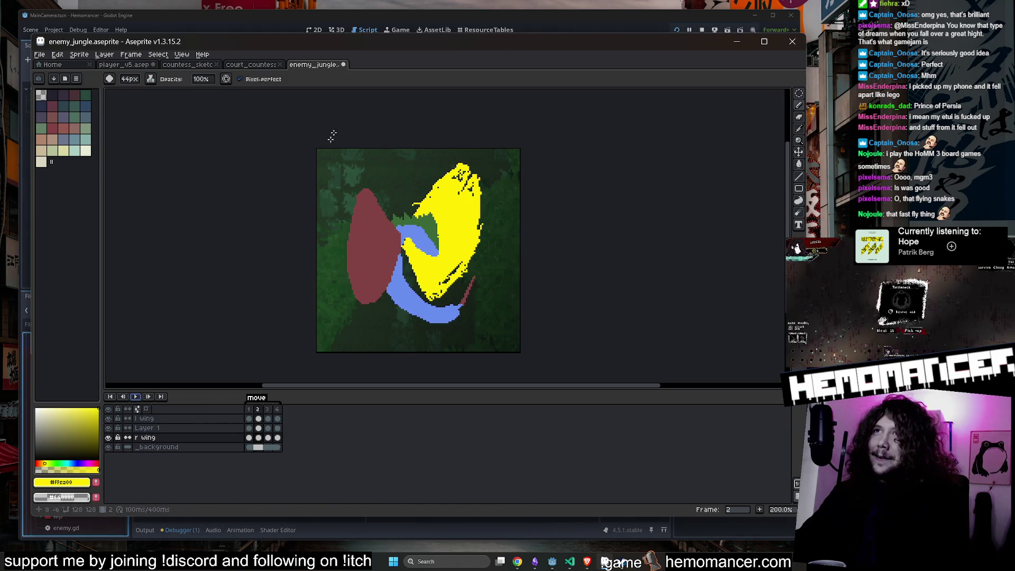
click(343, 64)
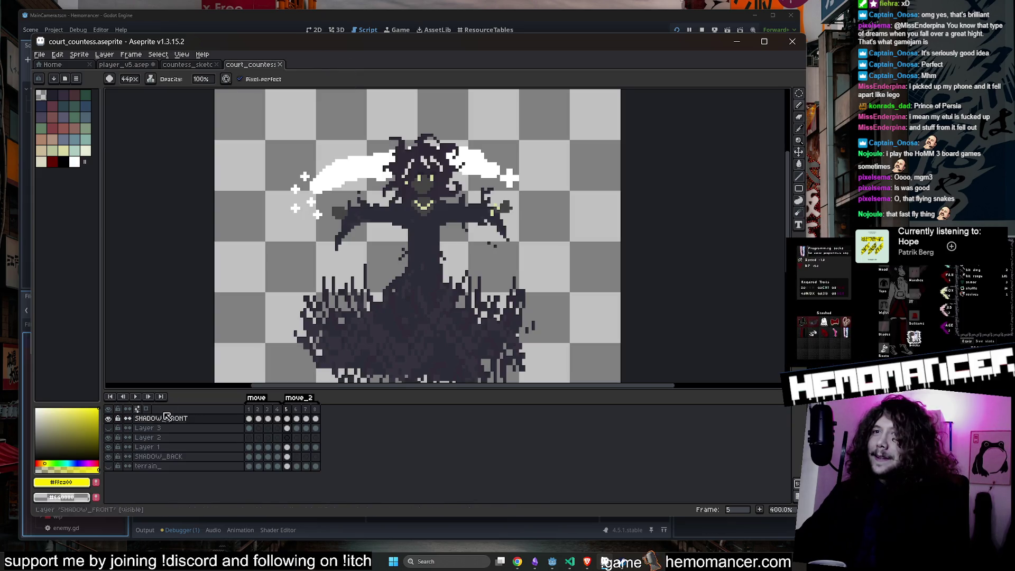
click(136, 396)
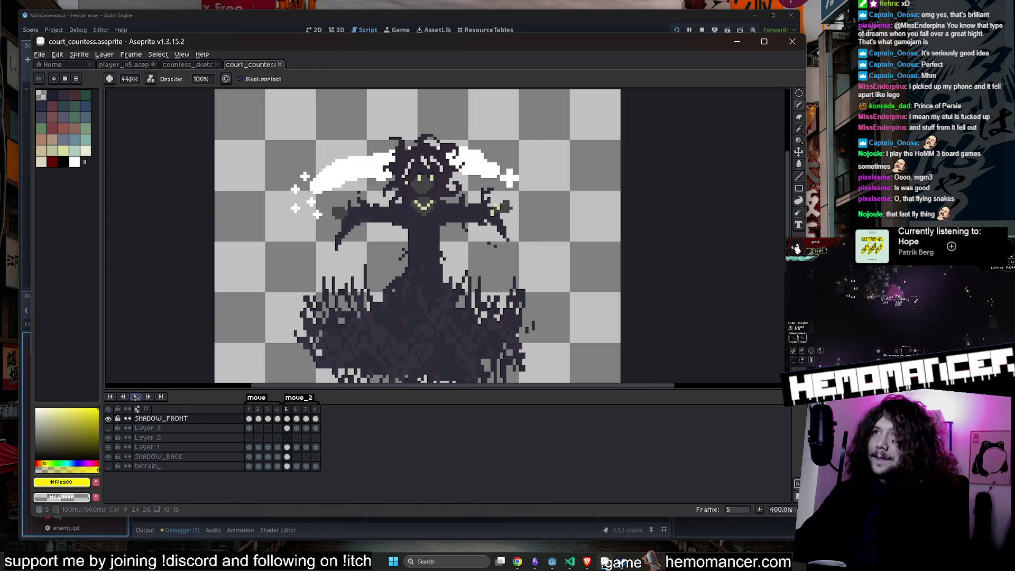
click(136, 396)
click(253, 419)
click(259, 418)
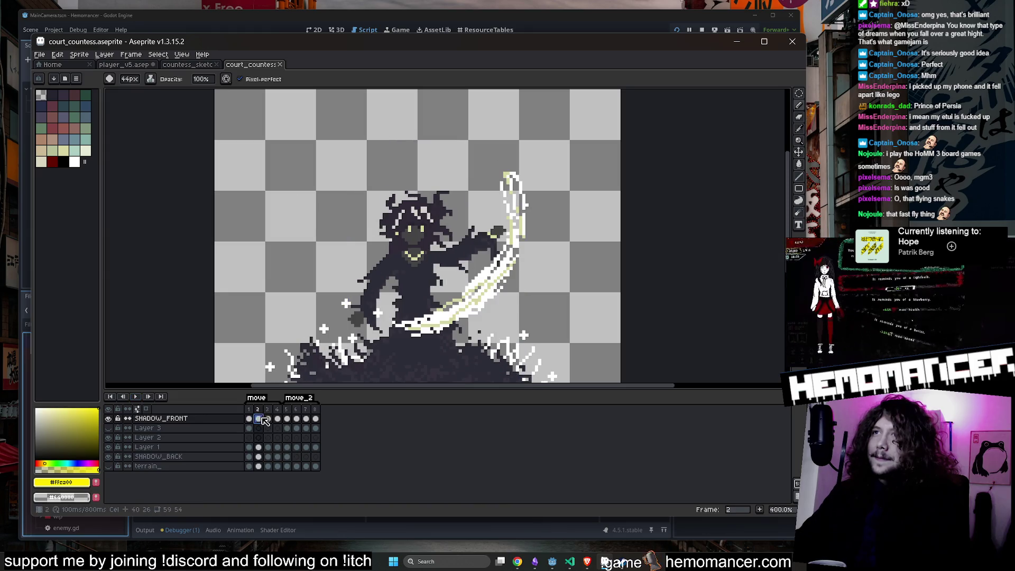
click(268, 418)
click(277, 418)
click(287, 418)
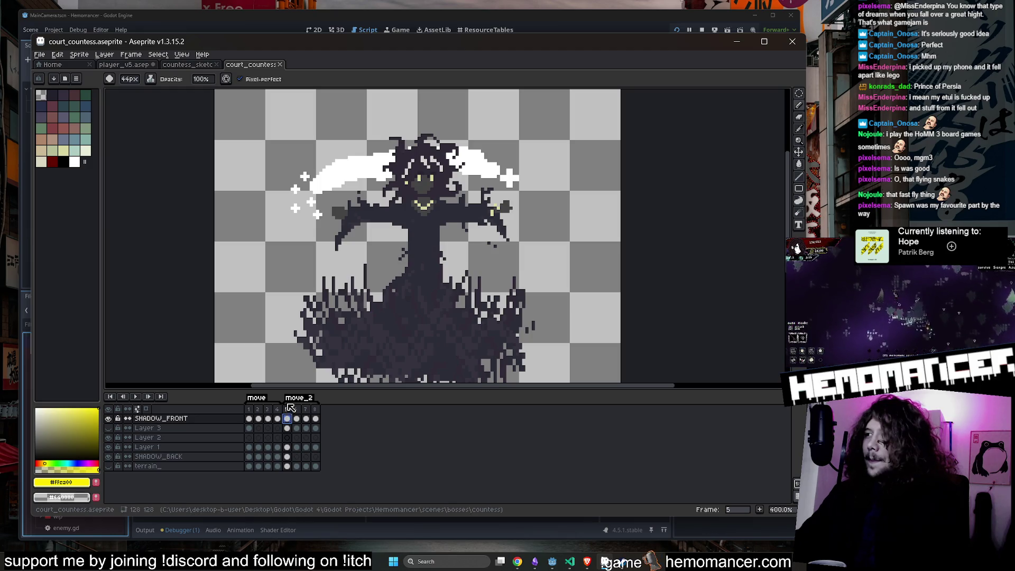
Step: Inspect the countess_sketch portrait, panning and zooming around it
click(199, 65)
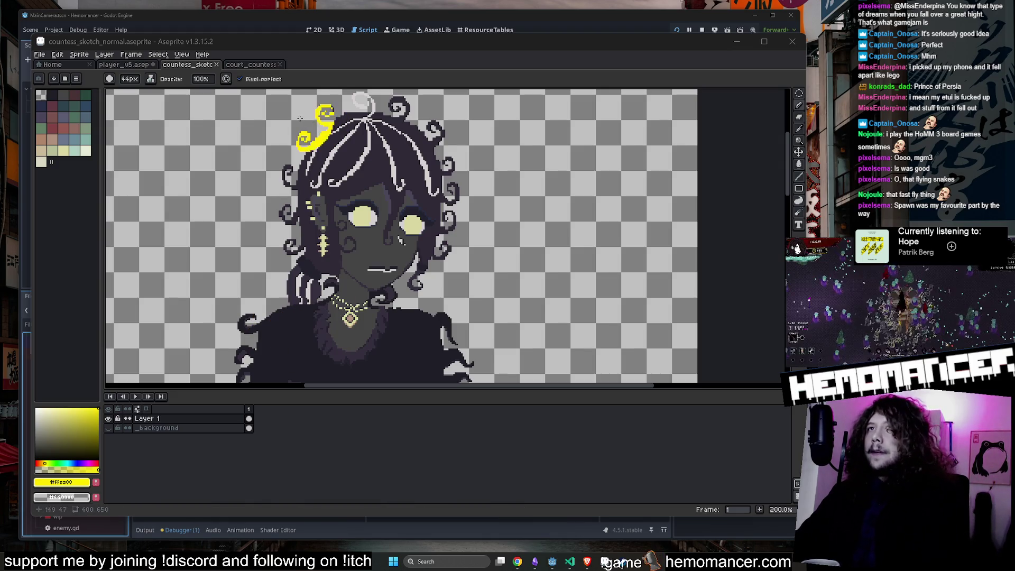
scroll(329, 182, down, 10)
click(154, 80)
click(157, 91)
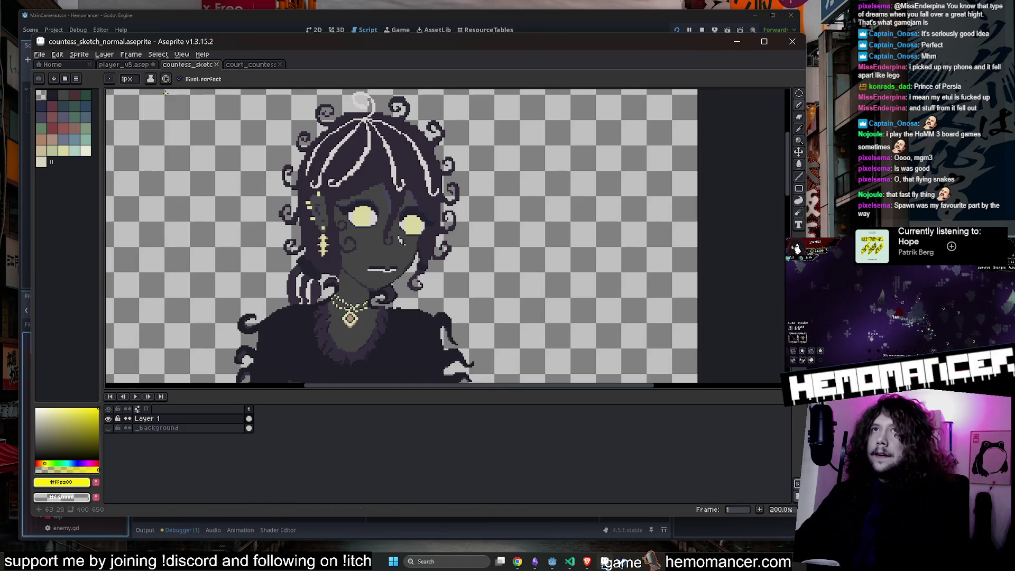
scroll(338, 238, down, 3)
scroll(338, 199, up, 3)
scroll(338, 199, down, 10)
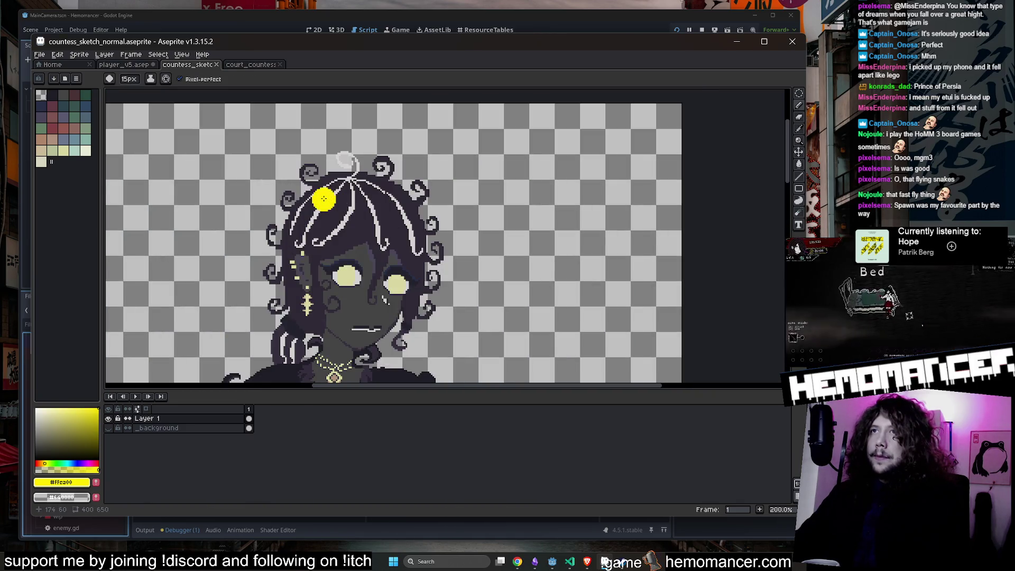
scroll(310, 170, up, 3)
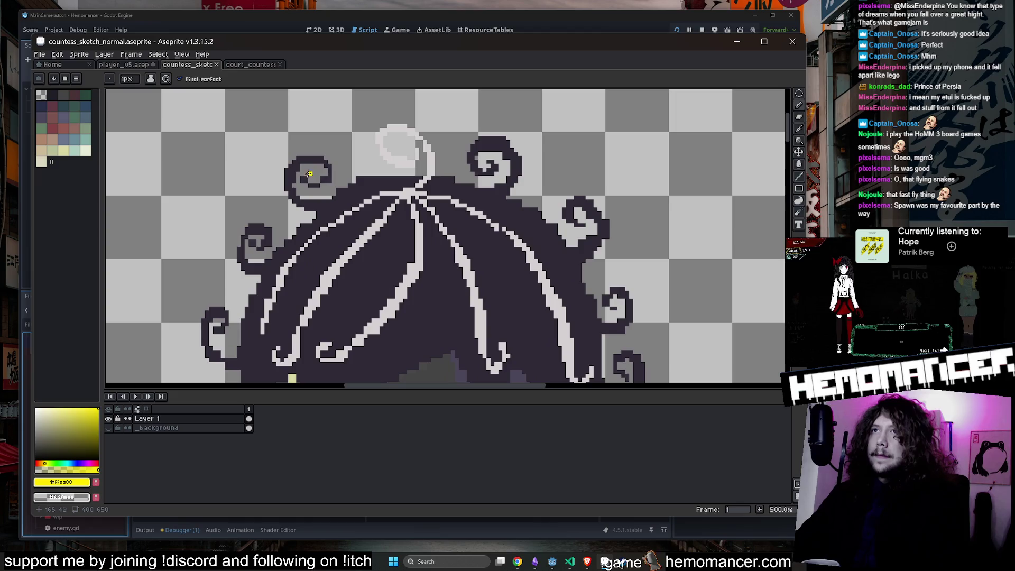
scroll(309, 173, down, 3)
drag(247, 194, 268, 153)
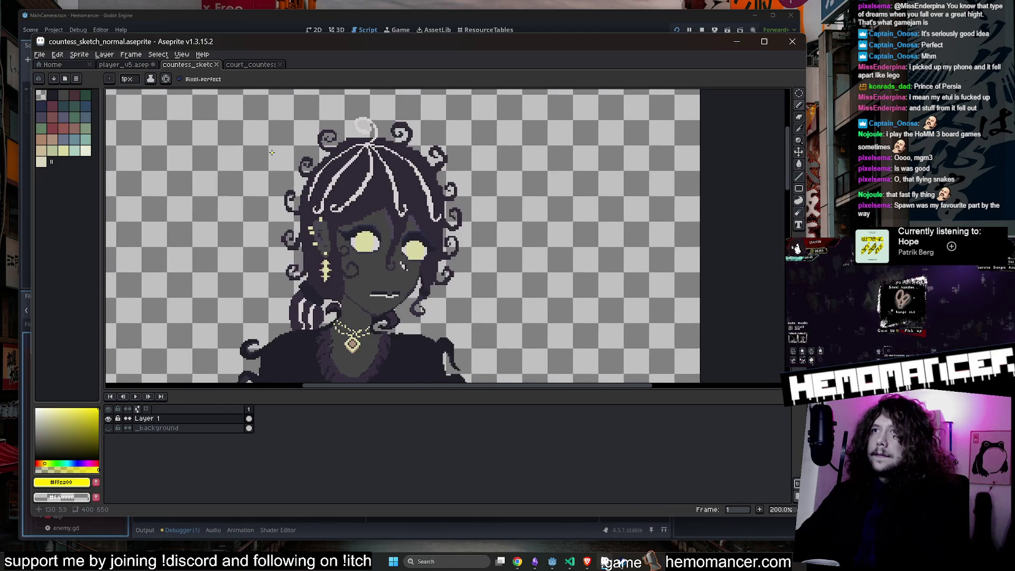
scroll(272, 146, up, 1)
scroll(272, 147, down, 1)
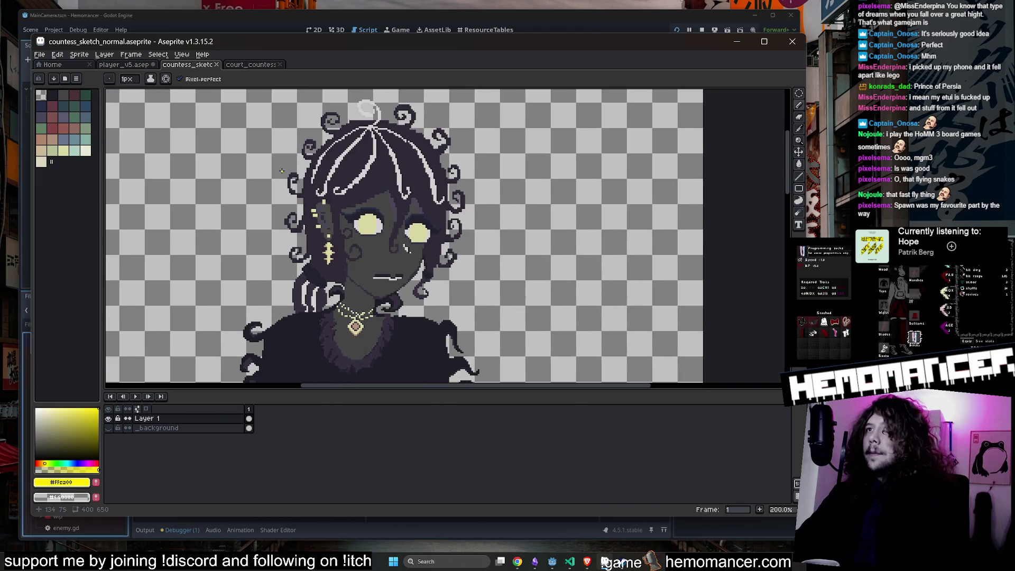
scroll(288, 131, up, 1)
scroll(285, 131, down, 1)
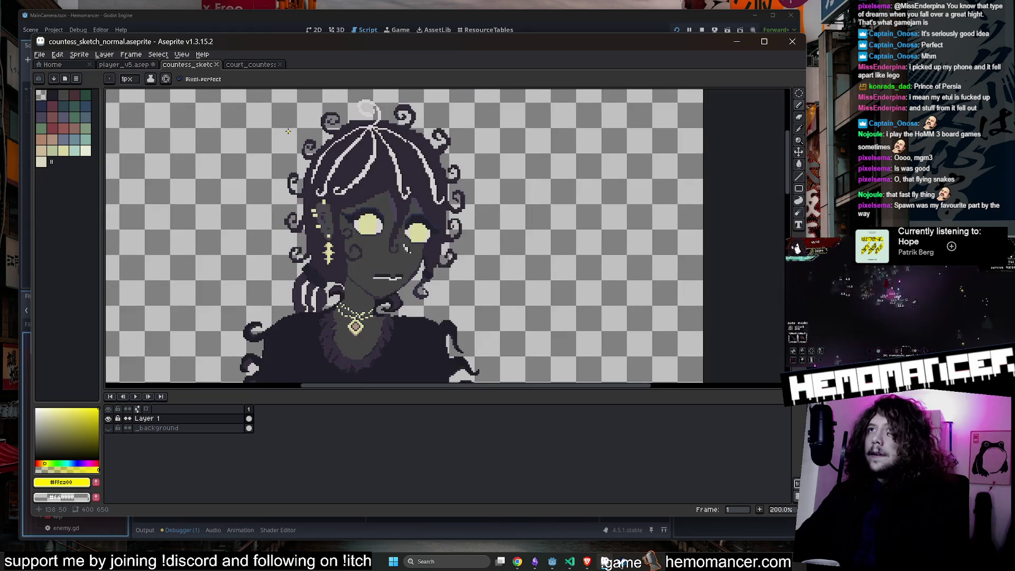
Step: Switch to player_v5 and replay the dash-into-run animation from frame 35 several times
click(251, 64)
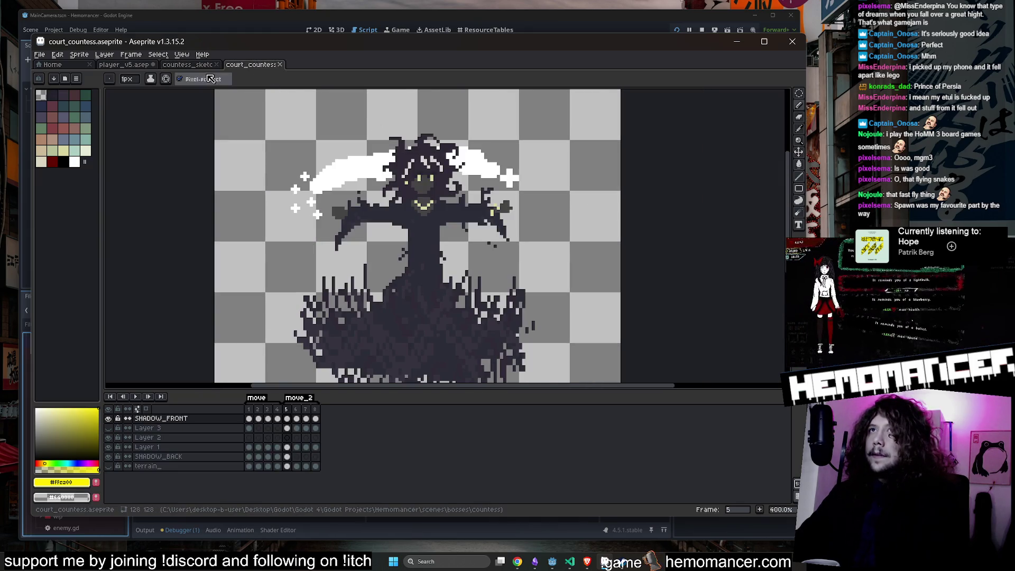
click(188, 65)
click(135, 64)
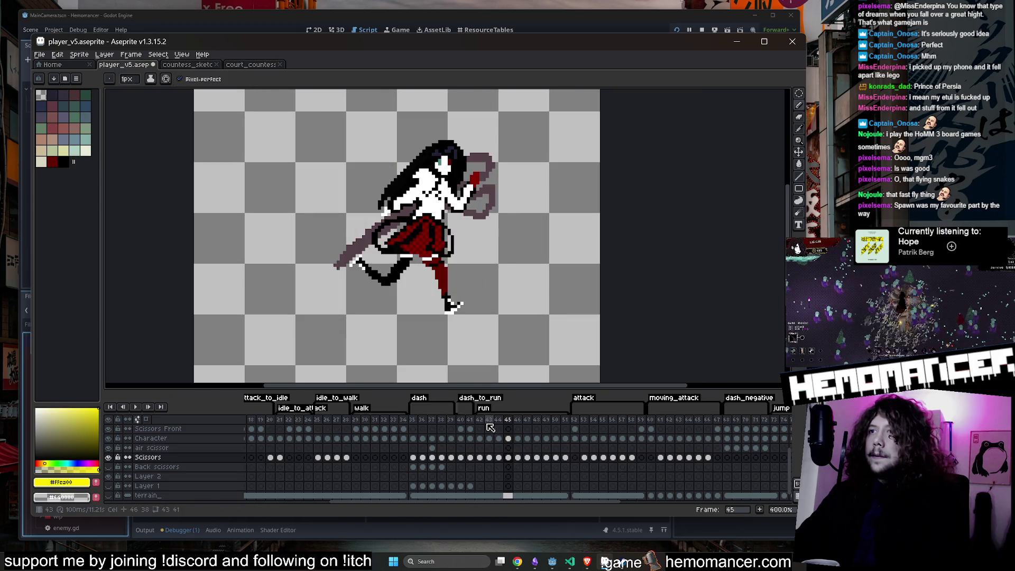
drag(468, 426, 425, 423)
key(Return)
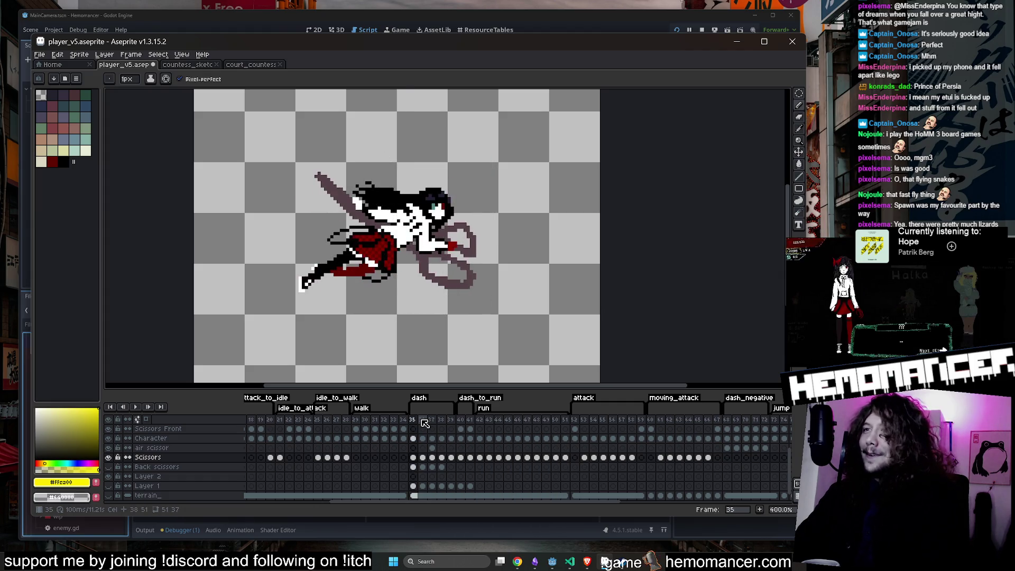
click(137, 406)
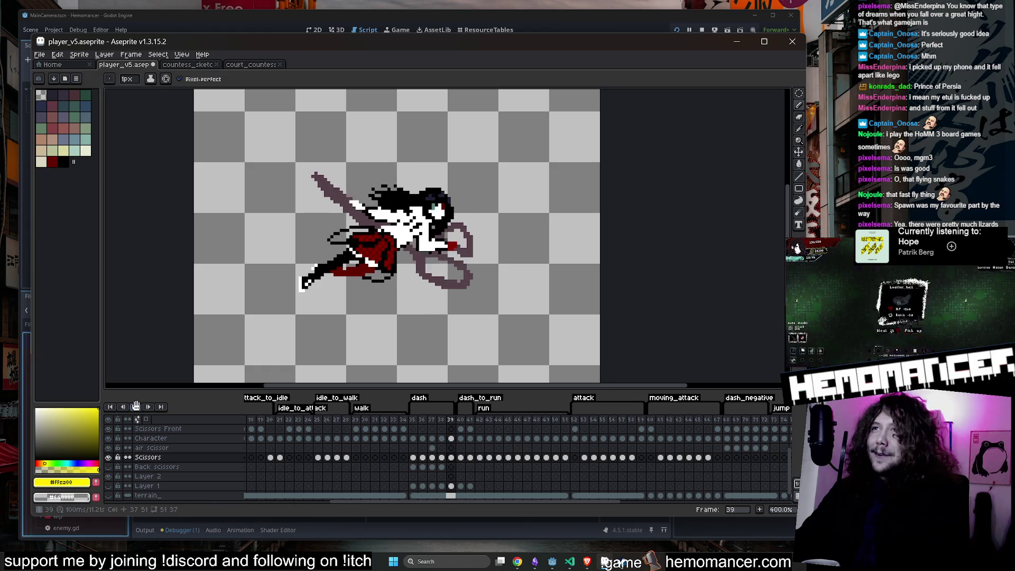
click(412, 421)
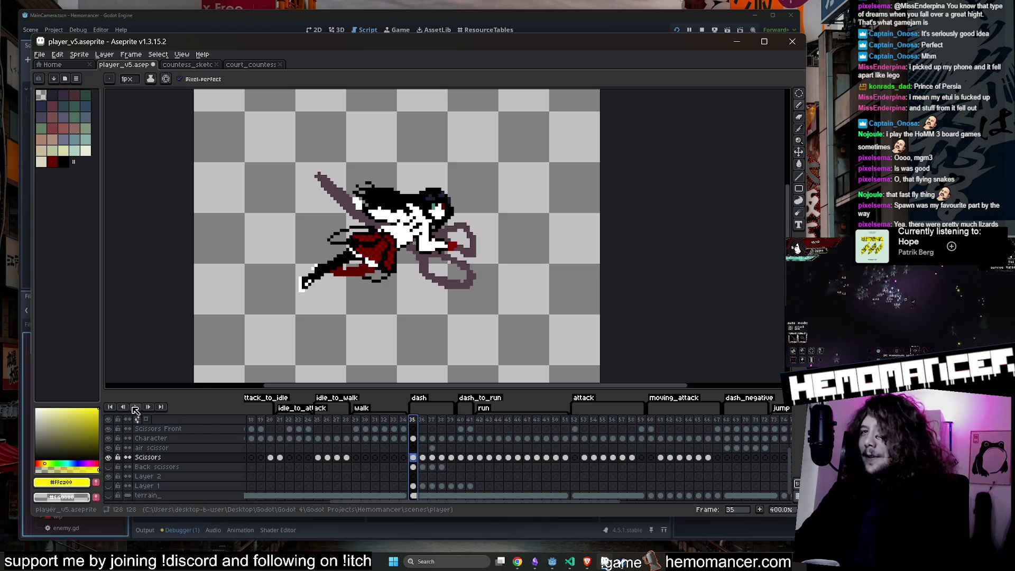
click(134, 408)
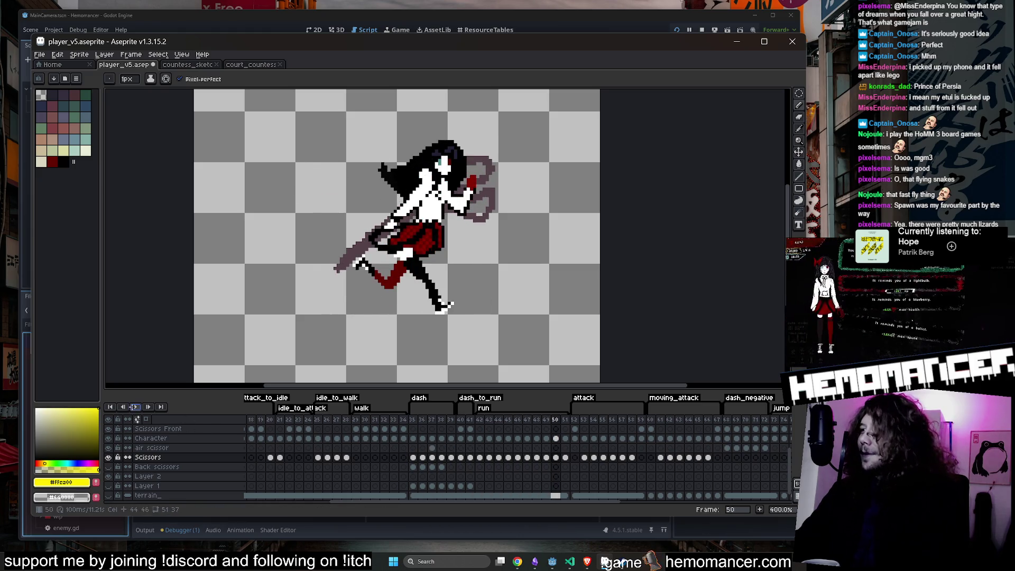
click(414, 419)
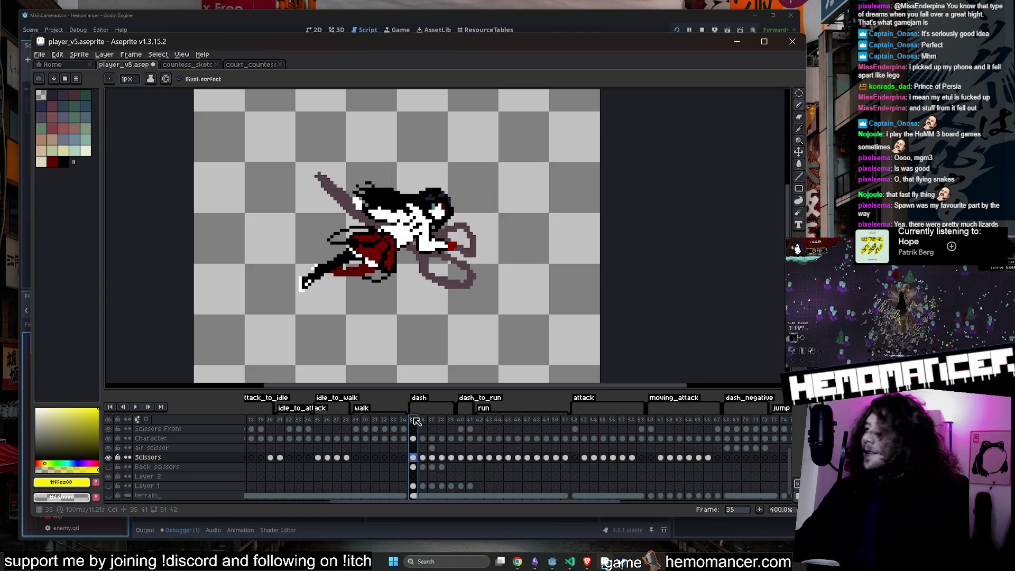
click(135, 407)
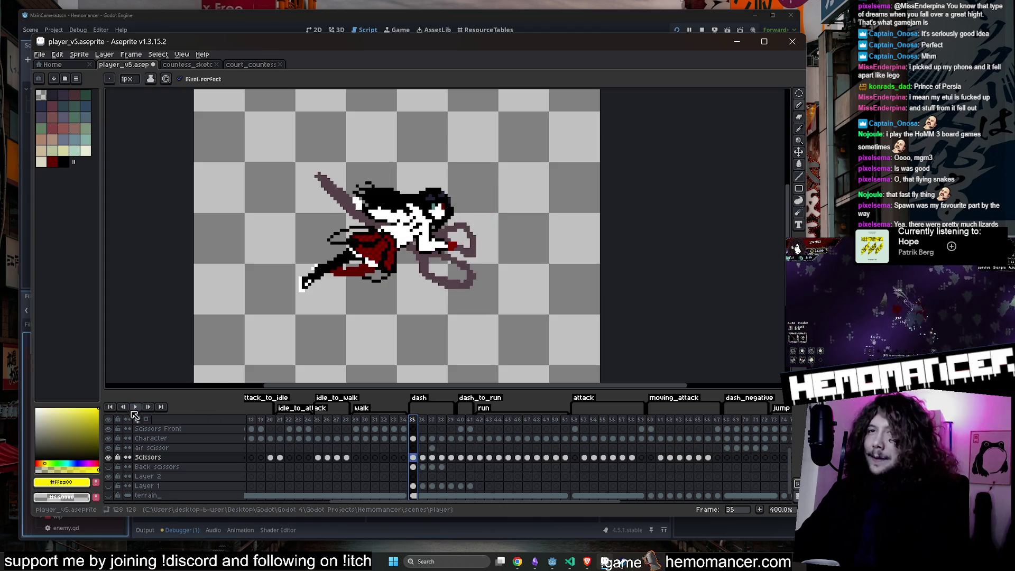
click(414, 420)
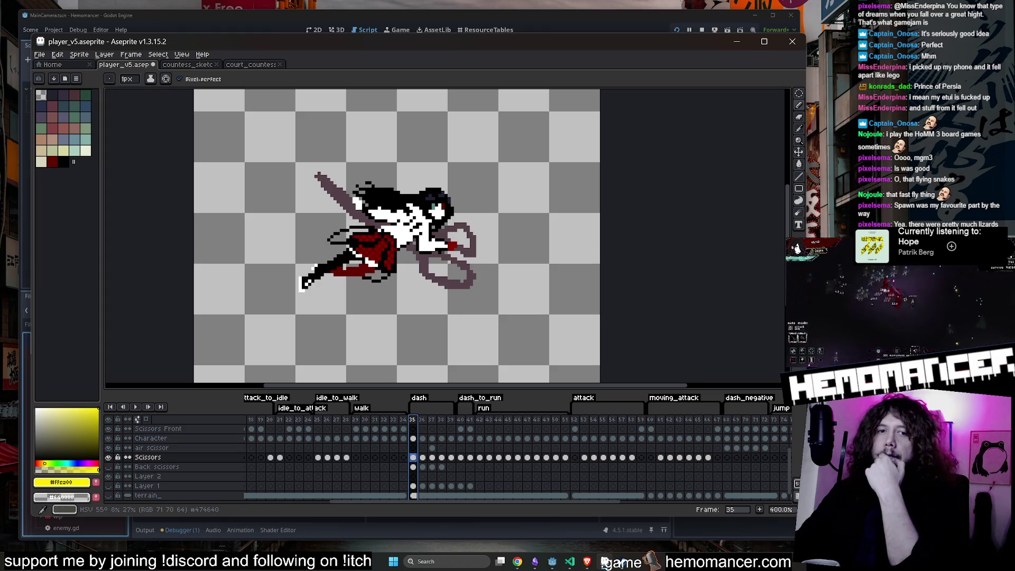
Step: Replay the dash from frame 35 twice more, then minimize Aseprite
click(604, 561)
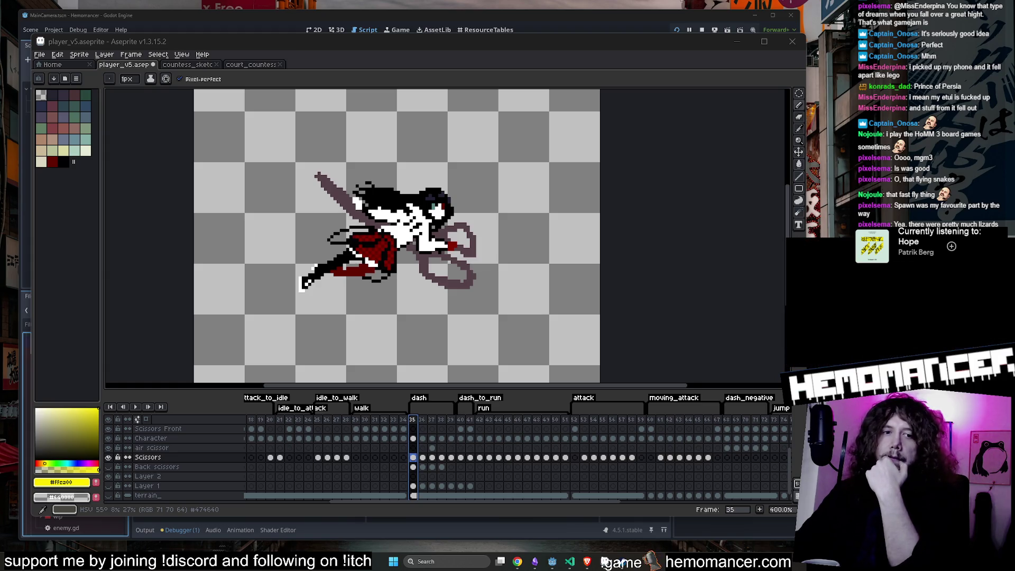
key(e)
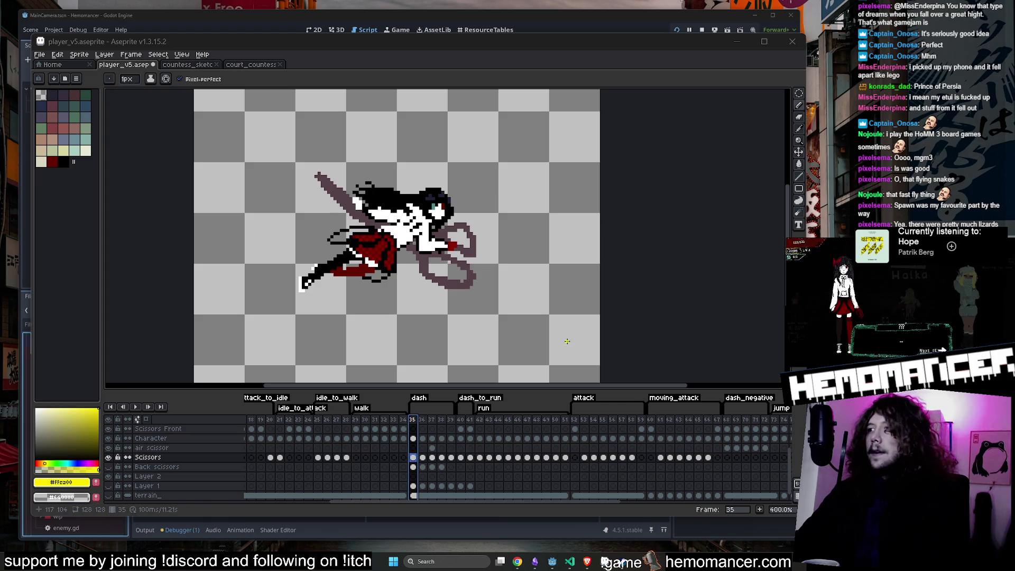
click(135, 406)
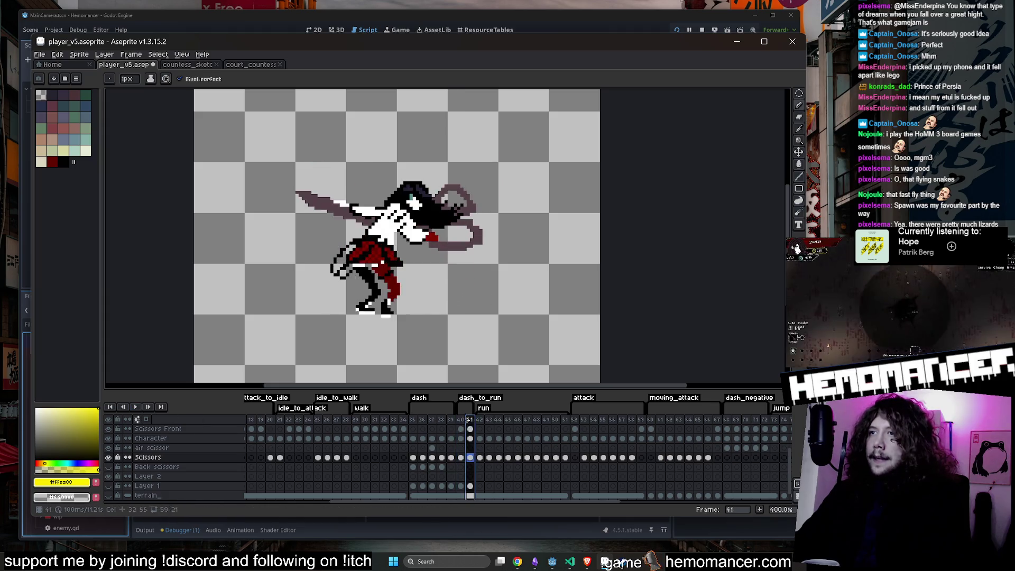
click(413, 420)
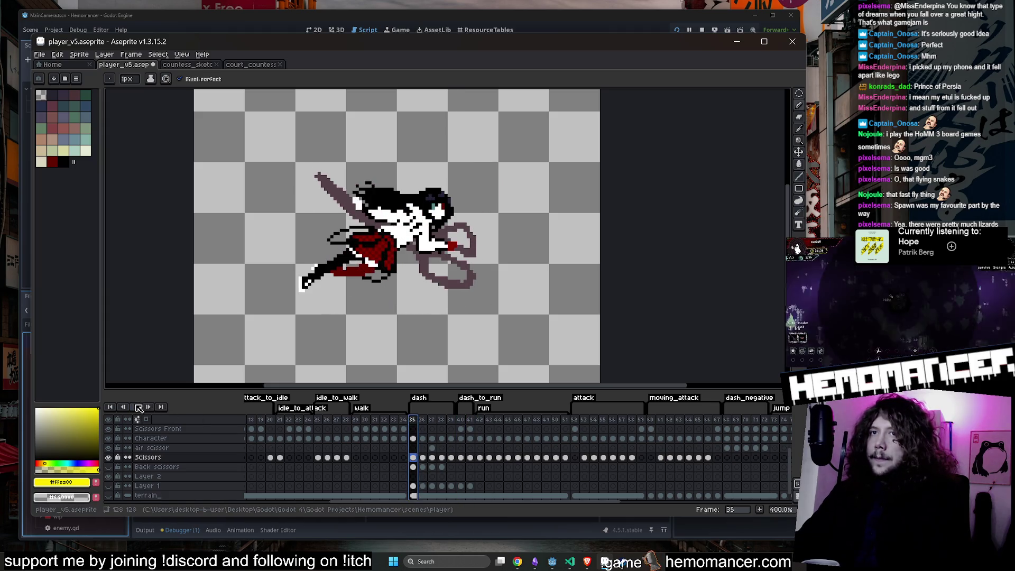
click(136, 406)
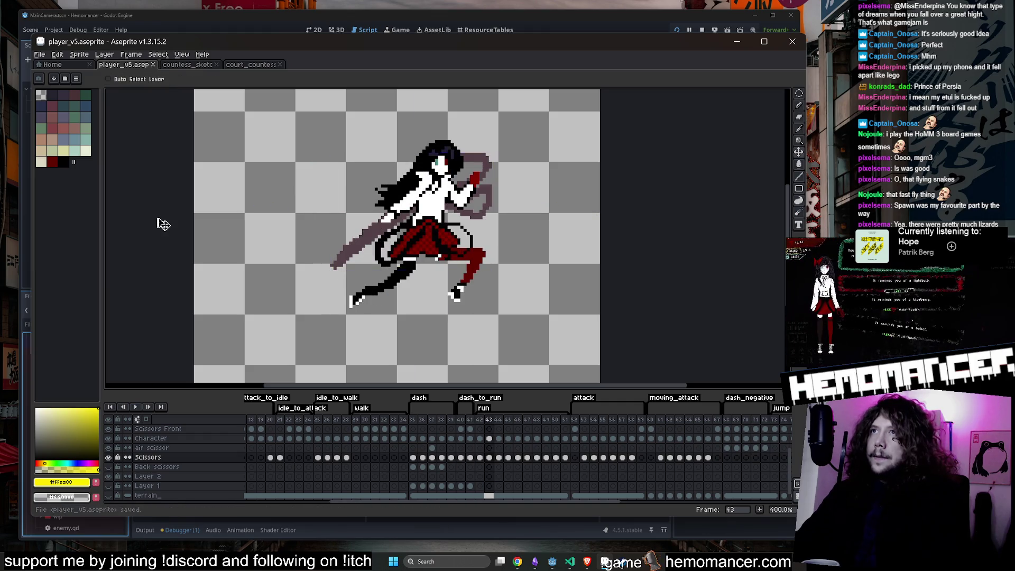
click(744, 41)
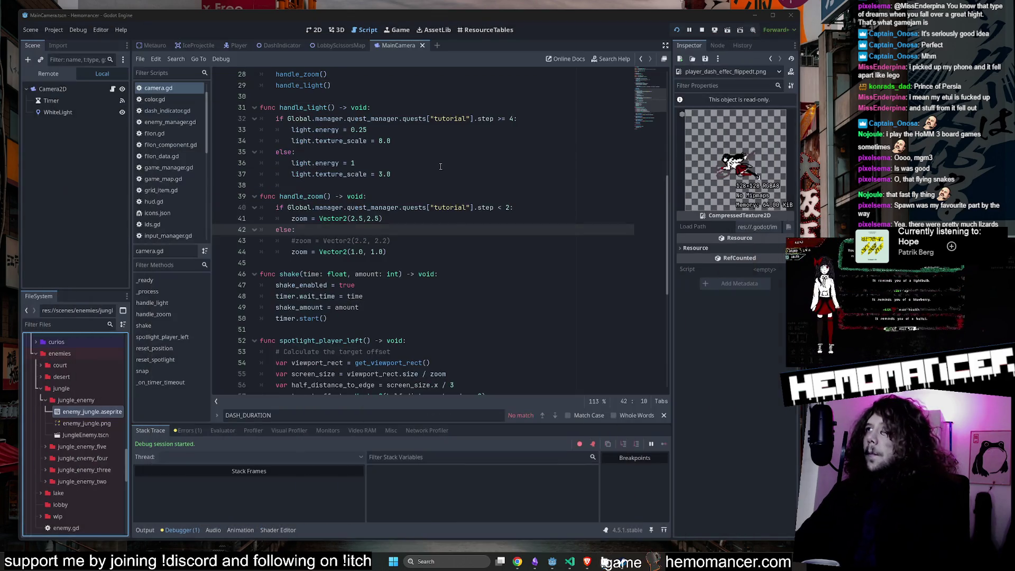
click(312, 30)
scroll(210, 134, up, 5)
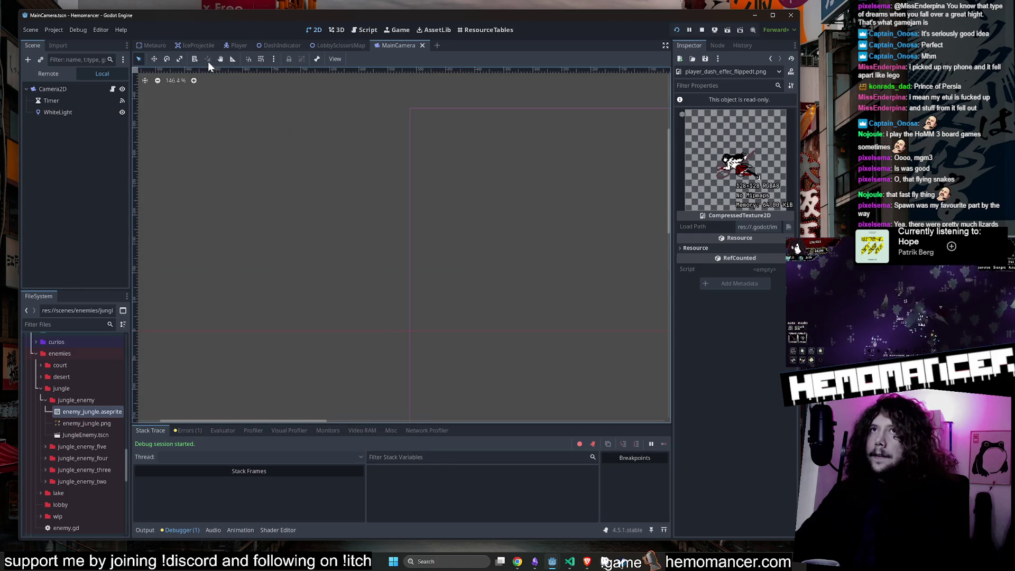
click(239, 46)
scroll(357, 207, up, 1)
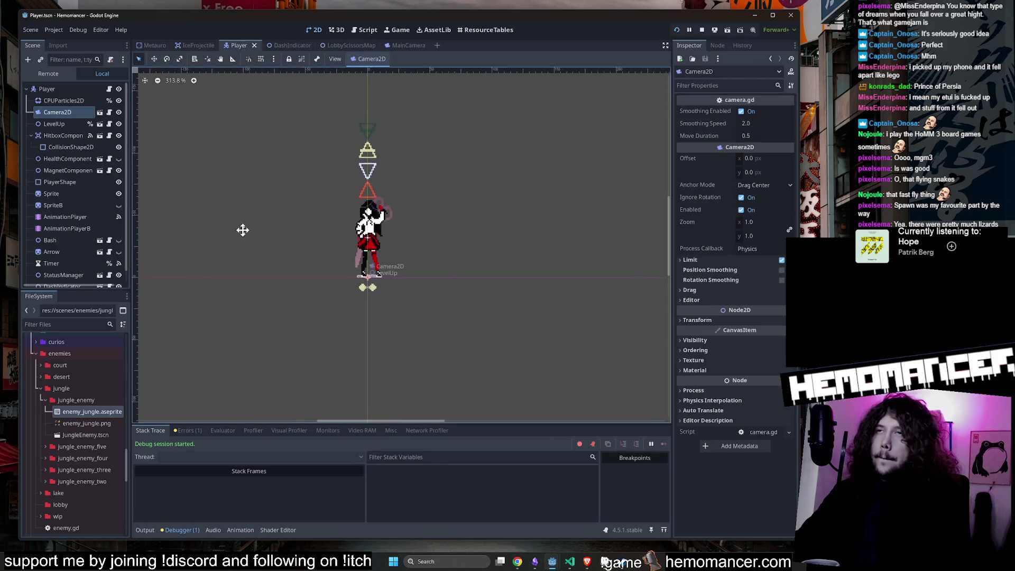
scroll(70, 167, down, 1)
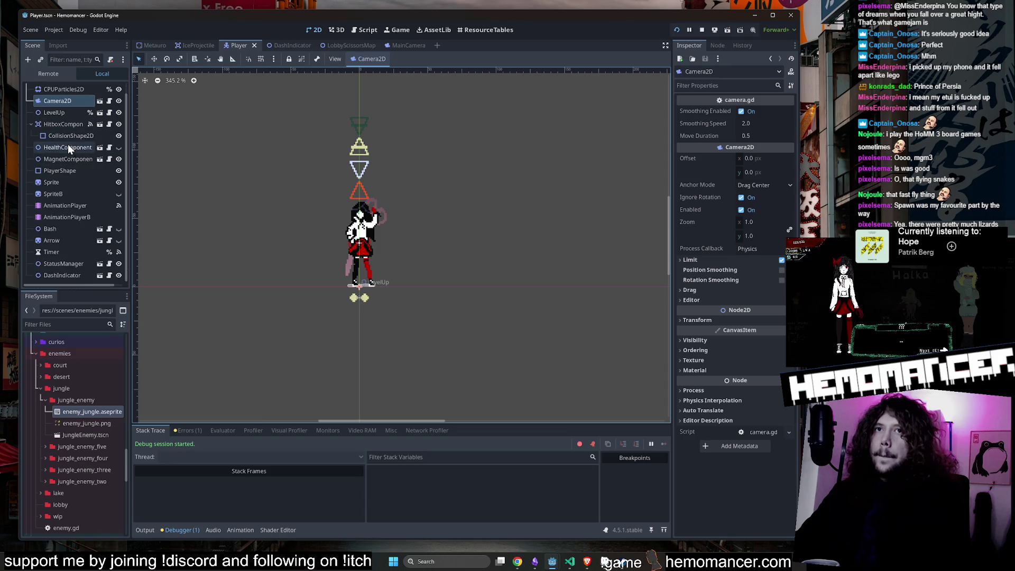
click(59, 182)
scroll(735, 370, down, 10)
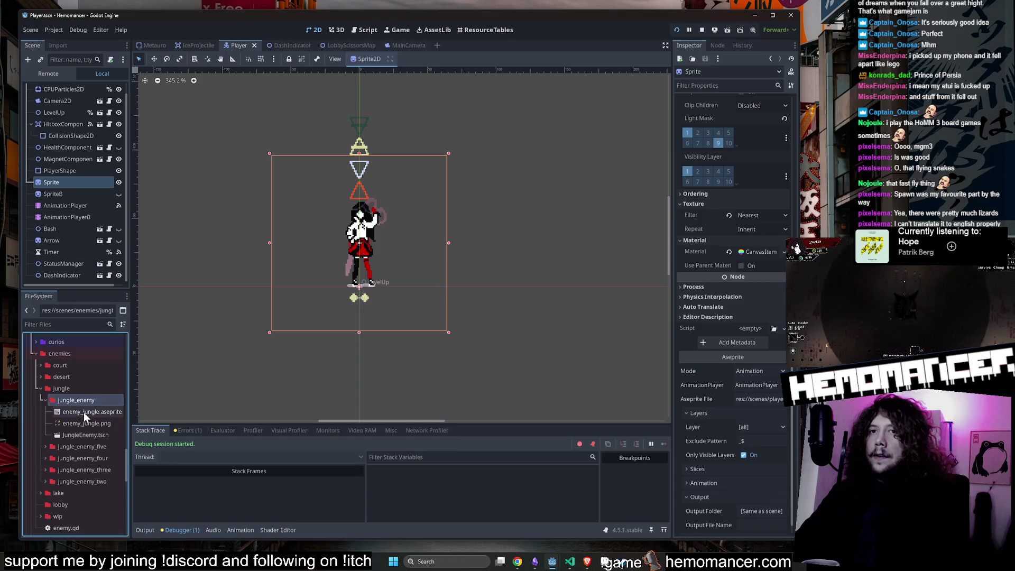
scroll(221, 240, up, 1)
click(221, 240)
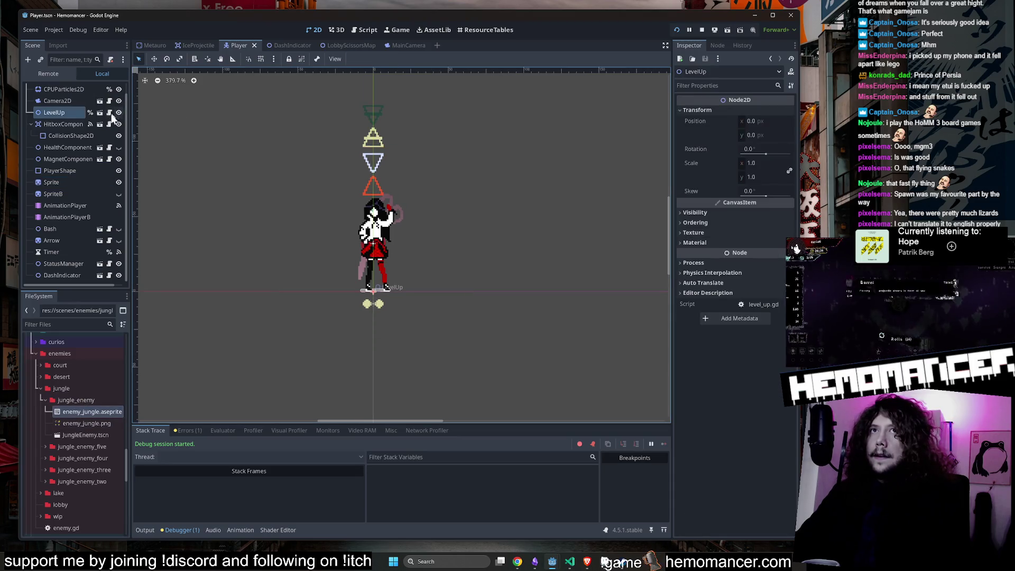
scroll(67, 120, up, 1)
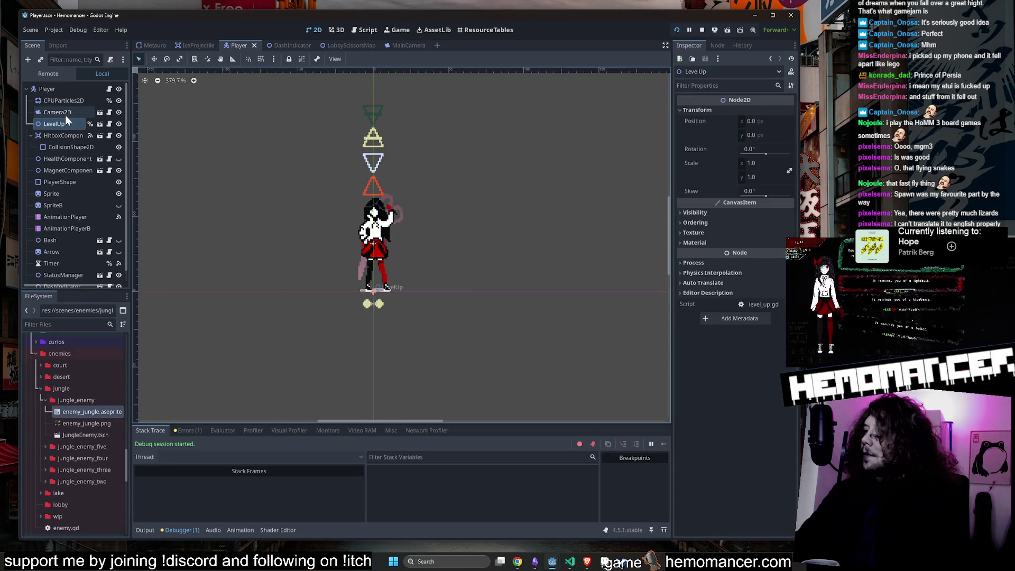
click(89, 411)
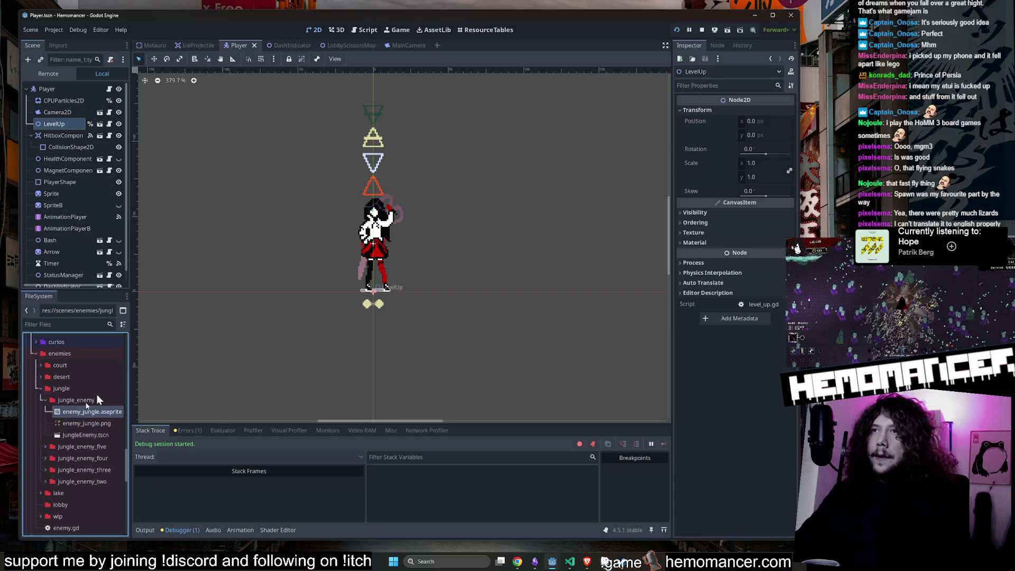
scroll(295, 204, up, 1)
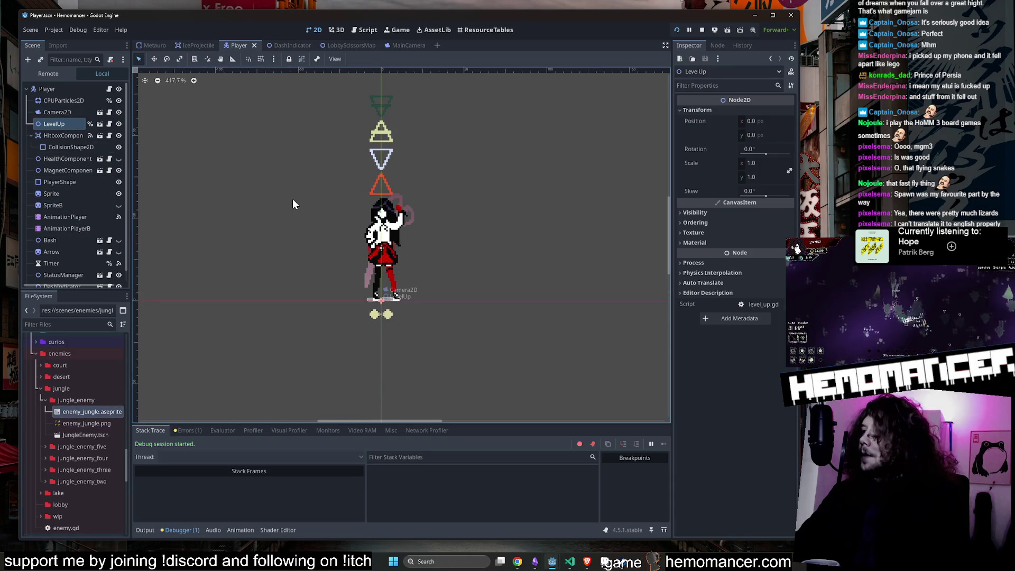
click(74, 112)
click(61, 124)
click(57, 112)
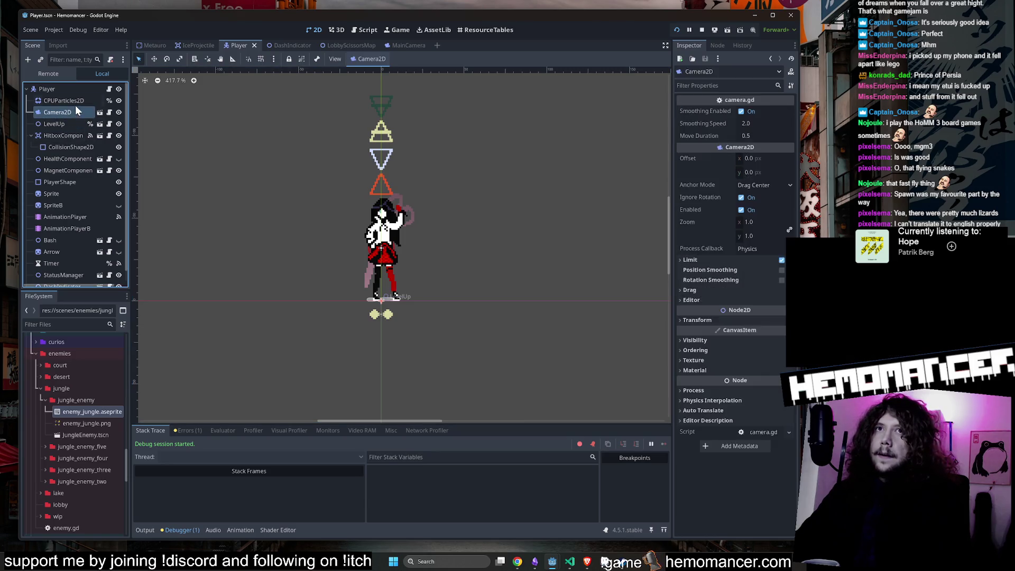
click(54, 124)
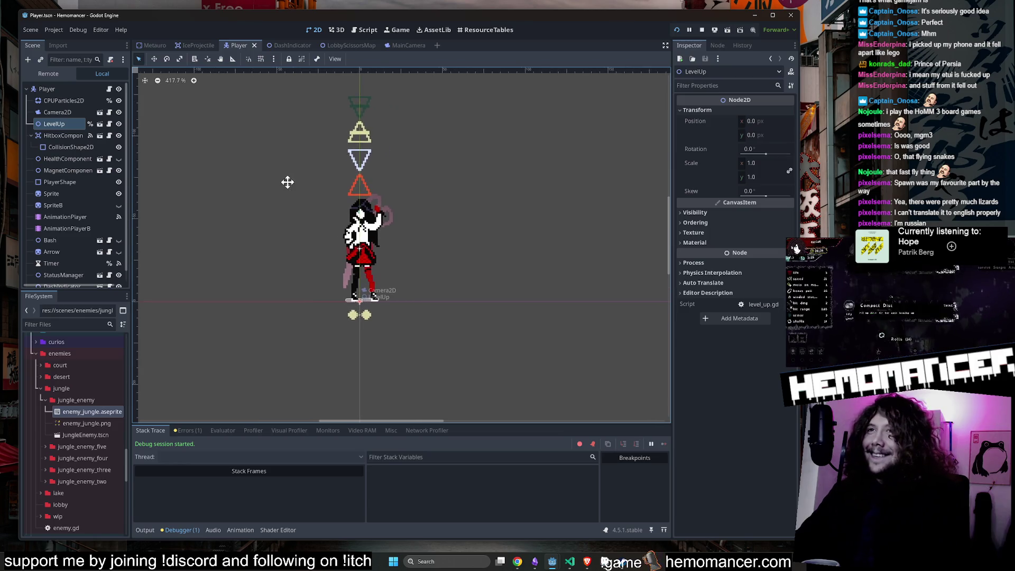
click(79, 412)
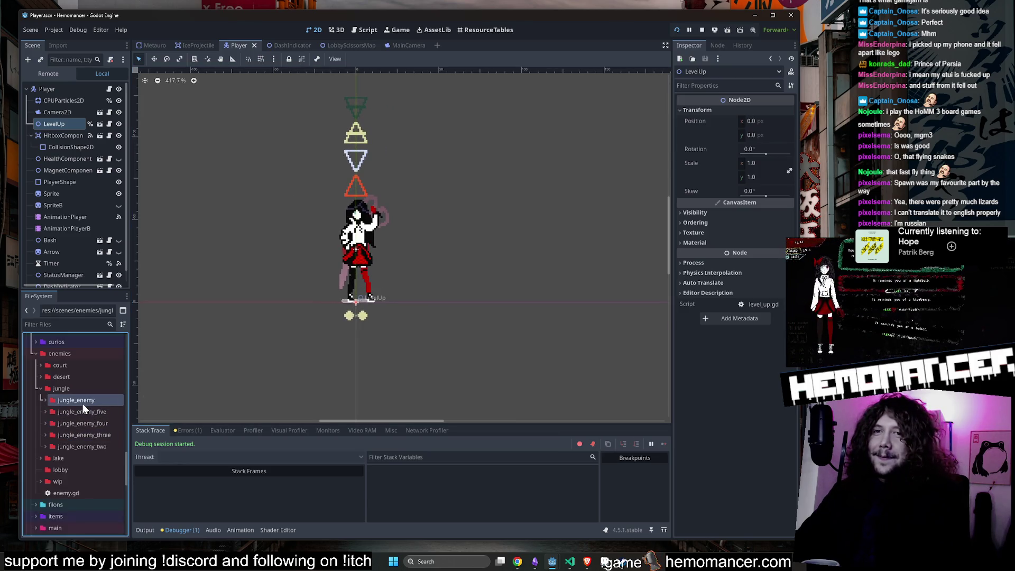
double_click(85, 430)
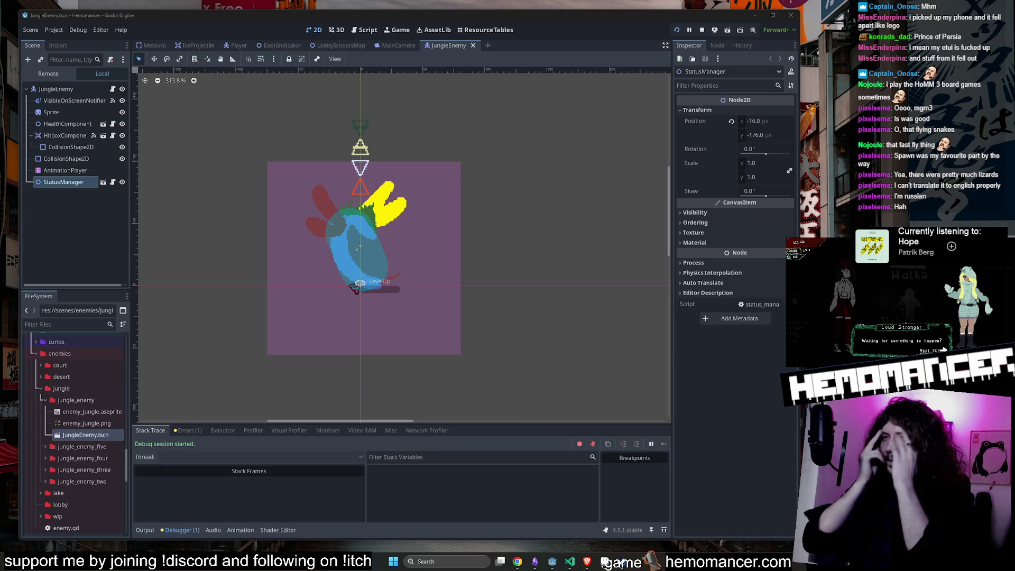
Step: Check the JungleEnemy AnimationPlayer node, then close the JungleEnemy scene tab
click(49, 172)
middle_click(439, 45)
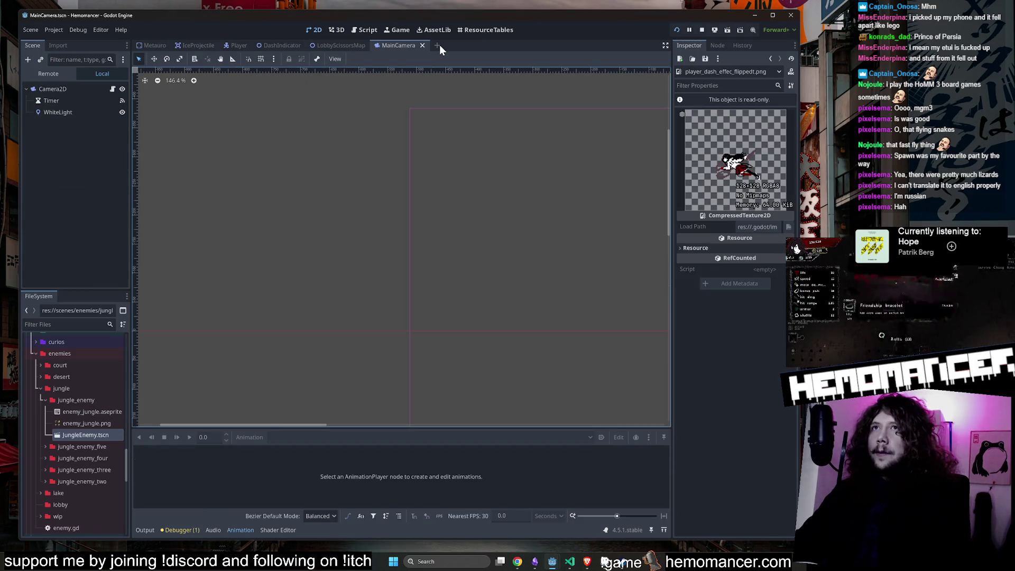
Step: Switch to the Player scene tab, then Alt+Tab to another window
click(233, 45)
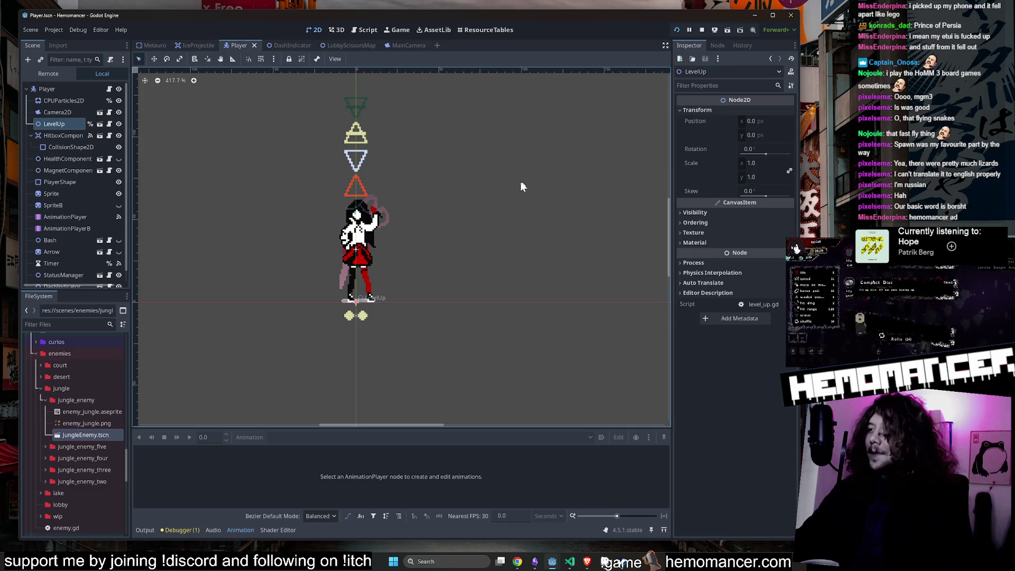
key(alt+Tab)
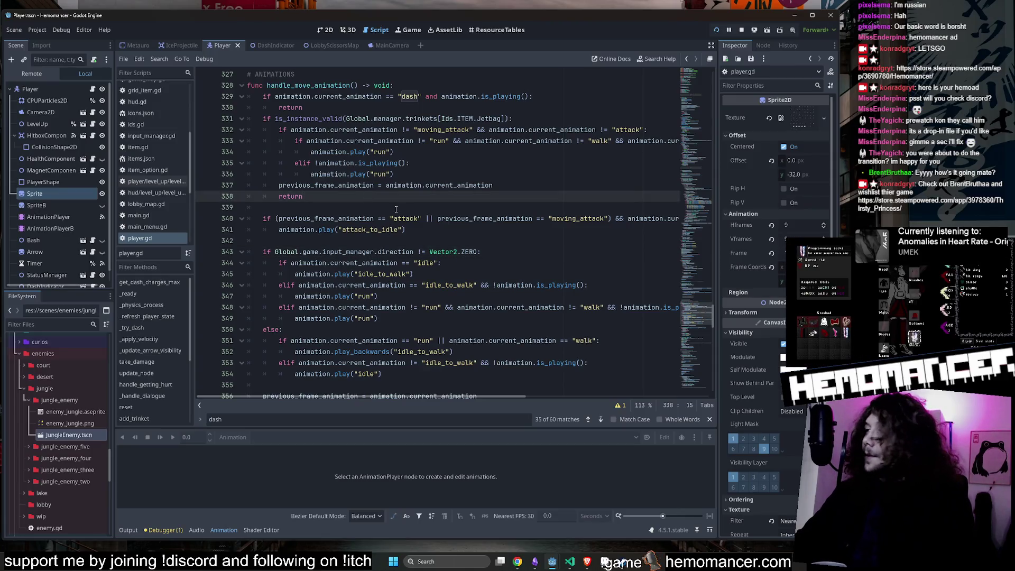
Step: Review the run animation lines 334–338 of handle_move_animation in player.gd
scroll(396, 209, up, 3)
click(407, 253)
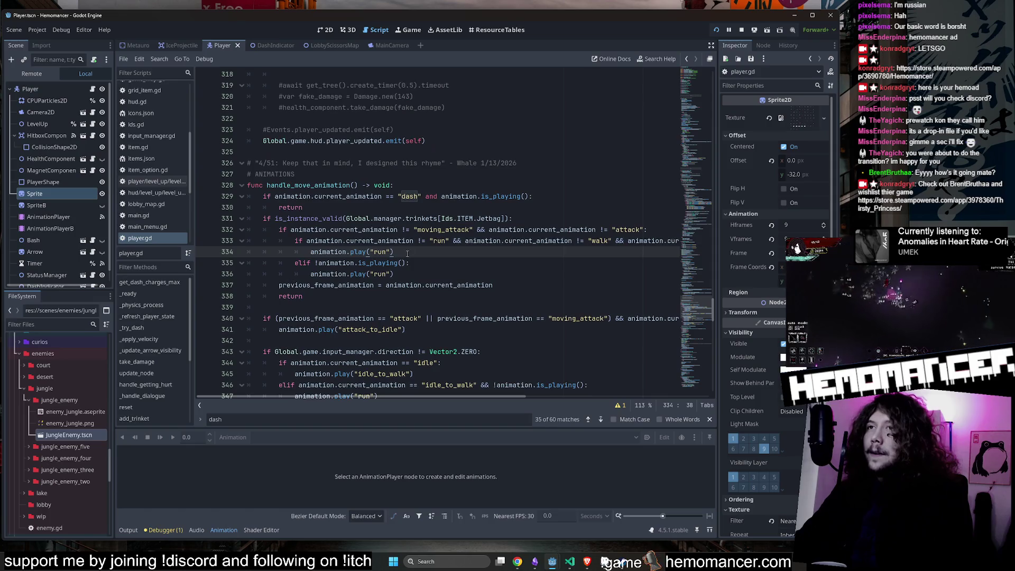
key(Down)
key(Down)
key(Down)
scroll(410, 198, down, 2)
click(409, 197)
click(318, 226)
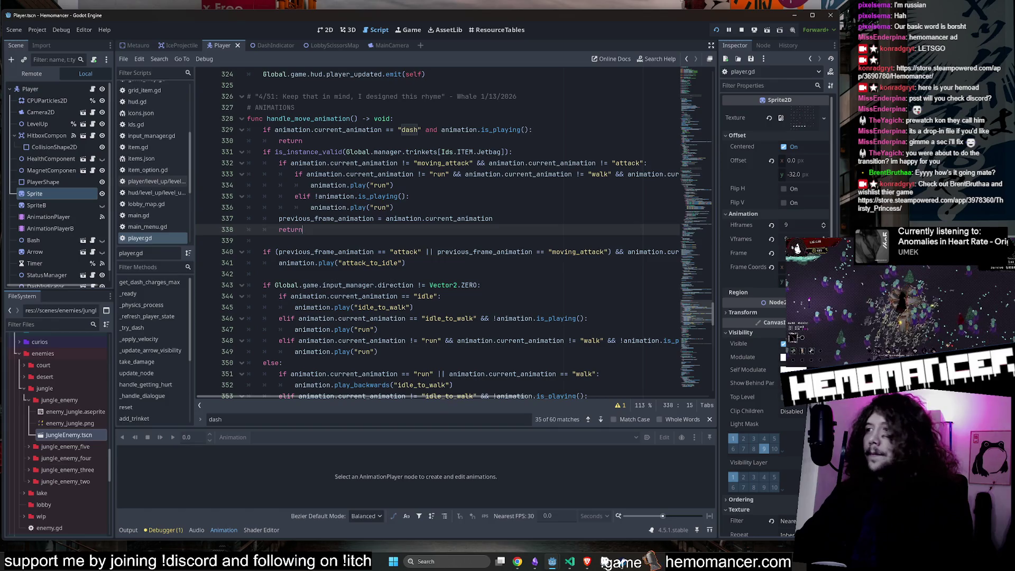
key(alt+Tab)
Step: Select and review lines 342–356, then bring player_v5 up in Aseprite
click(457, 274)
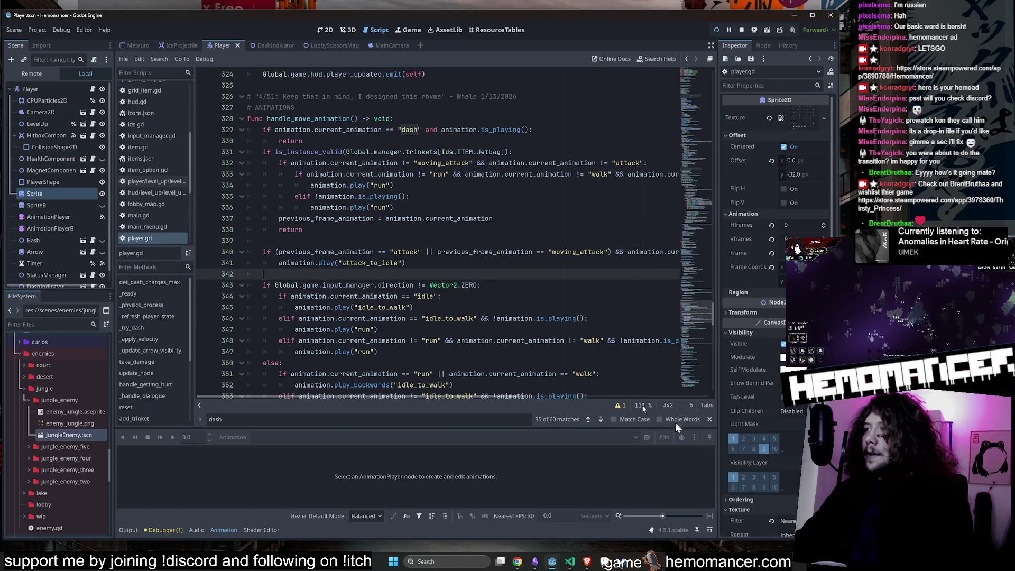
click(443, 296)
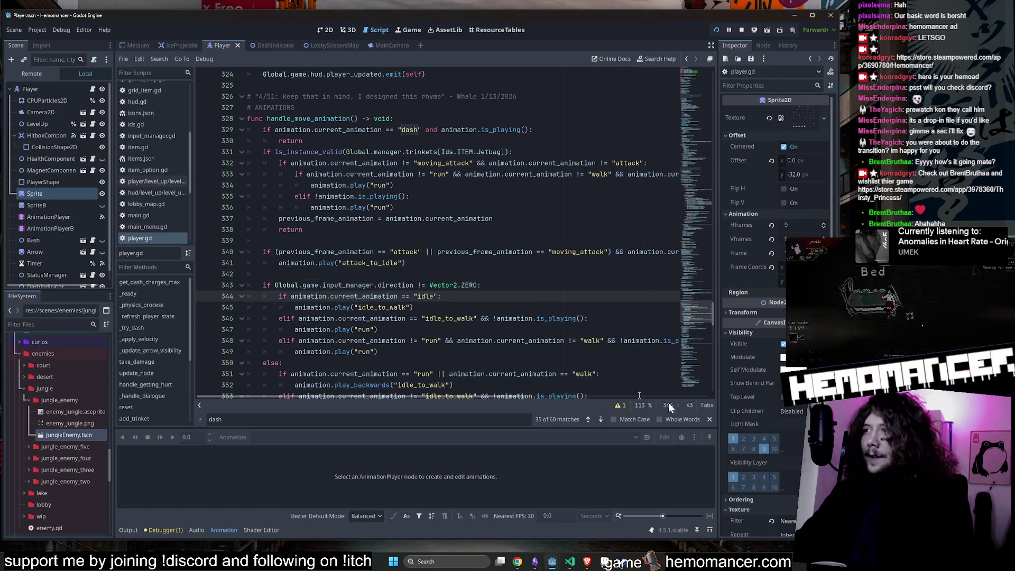
scroll(421, 275, down, 1)
key(shift+Down)
key(shift+Down)
key(shift+Down)
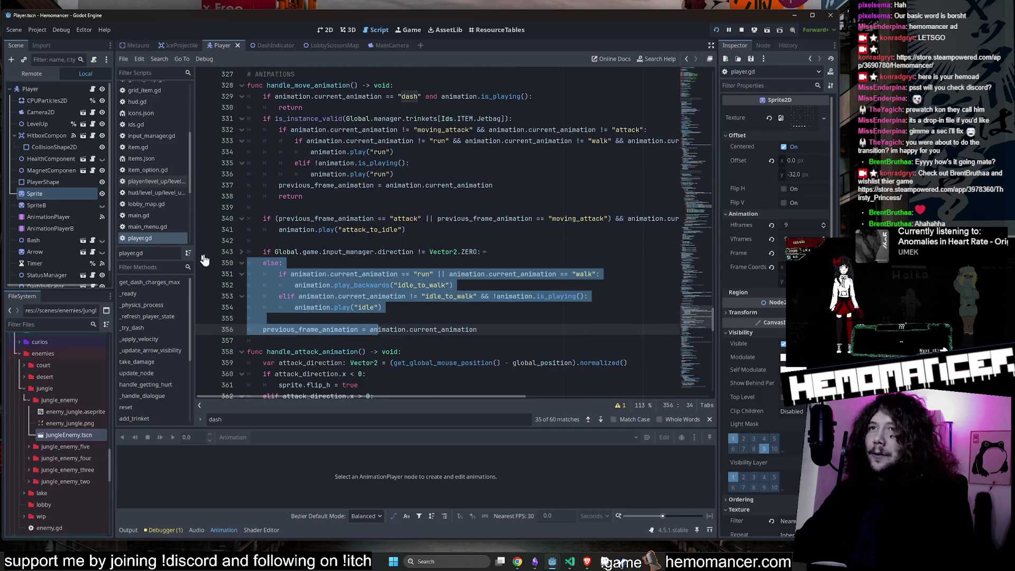
click(264, 253)
scroll(271, 248, up, 1)
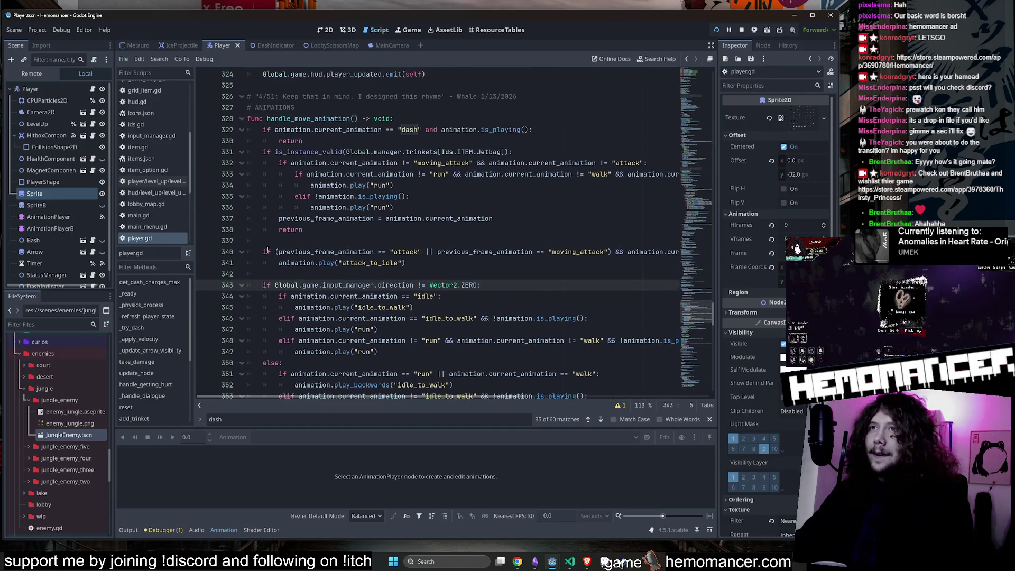
click(622, 561)
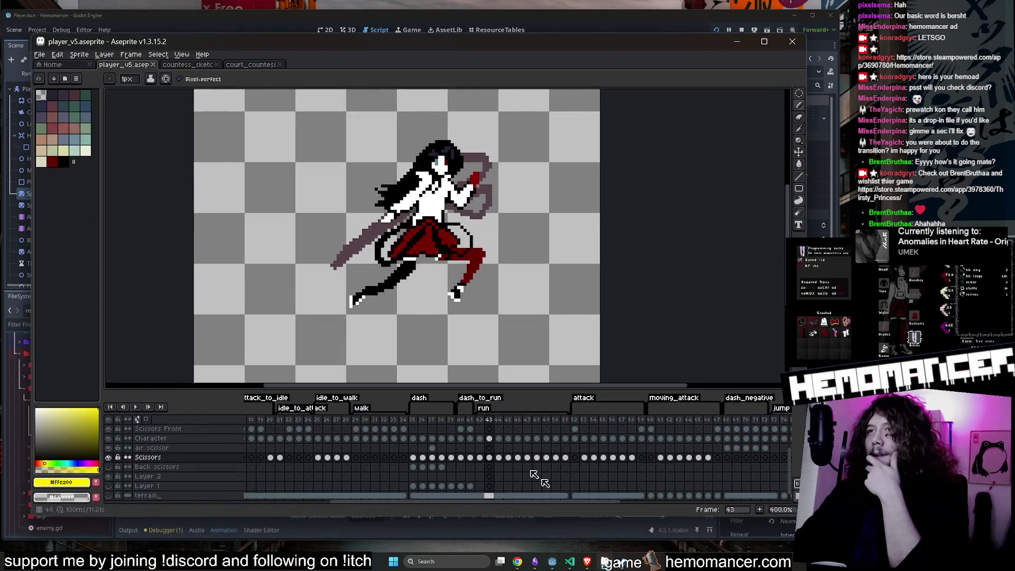
Step: From frame 35, check the dash_to_run tag properties and play until frame 37
click(413, 419)
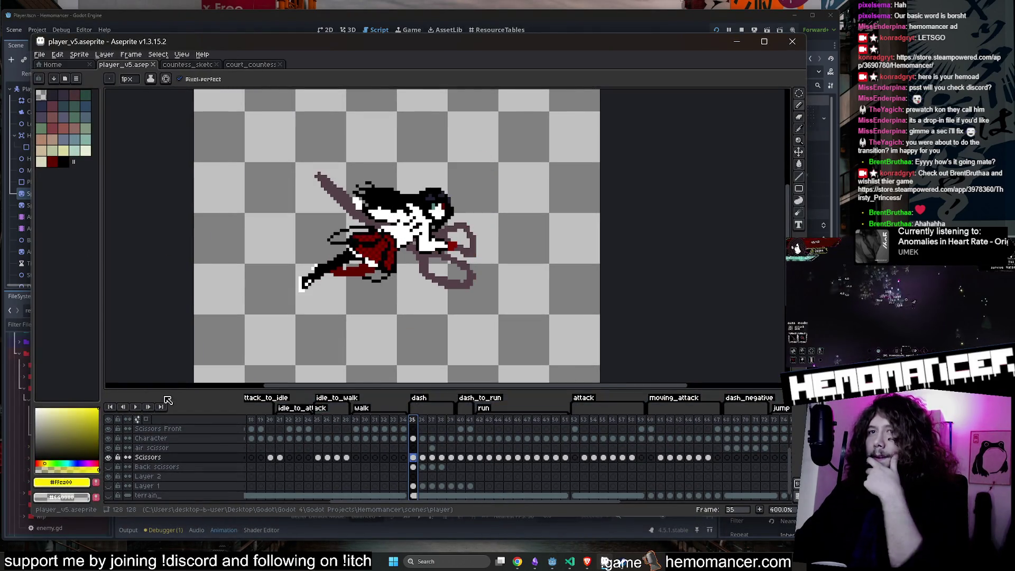
double_click(488, 401)
key(Return)
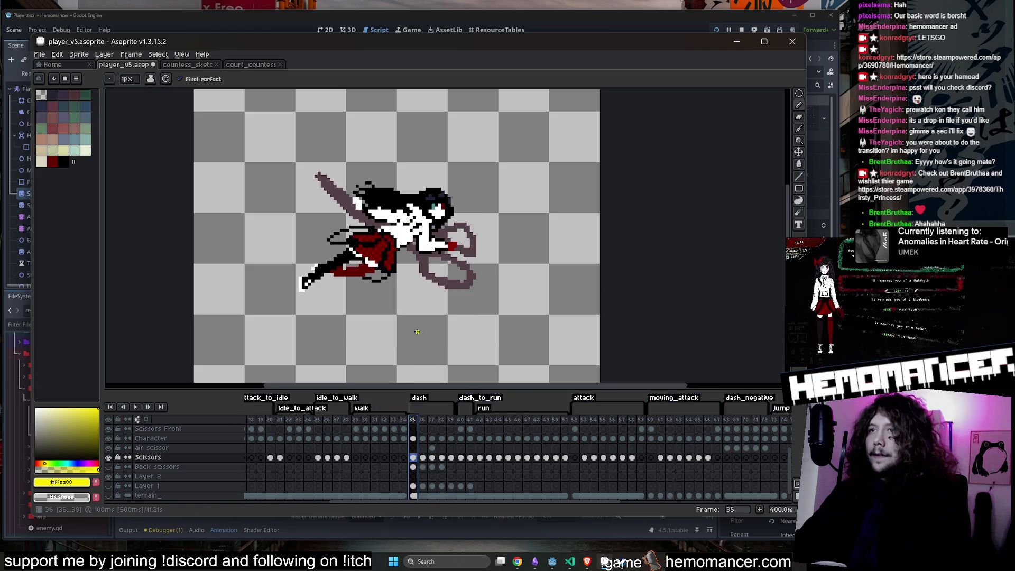
click(137, 407)
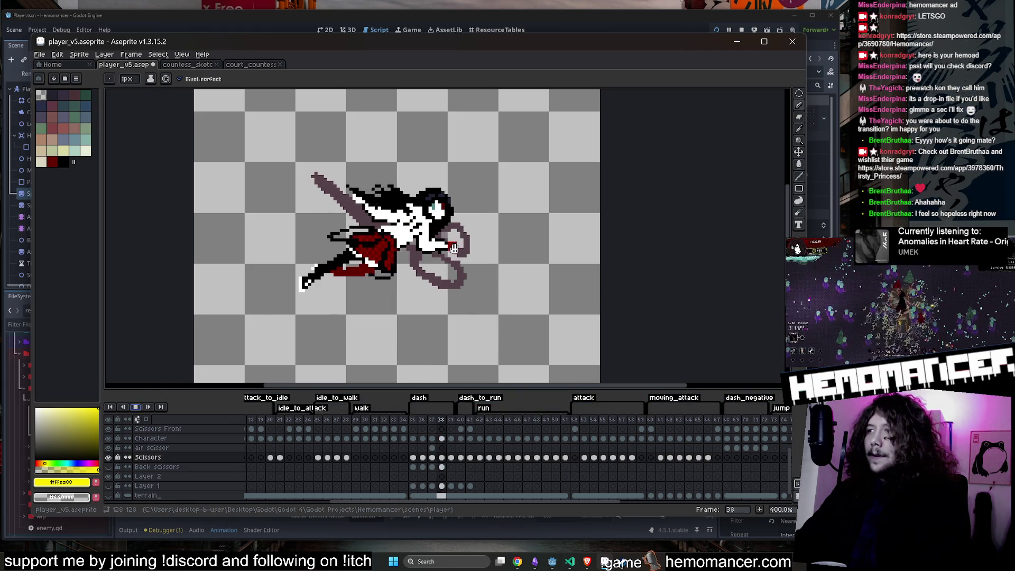
scroll(340, 240, up, 2)
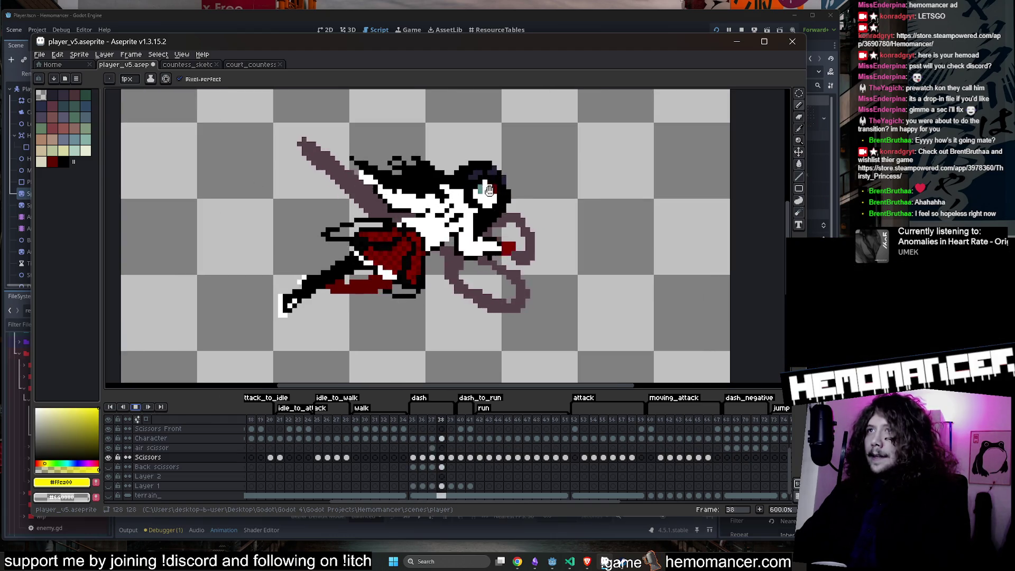
scroll(468, 192, down, 2)
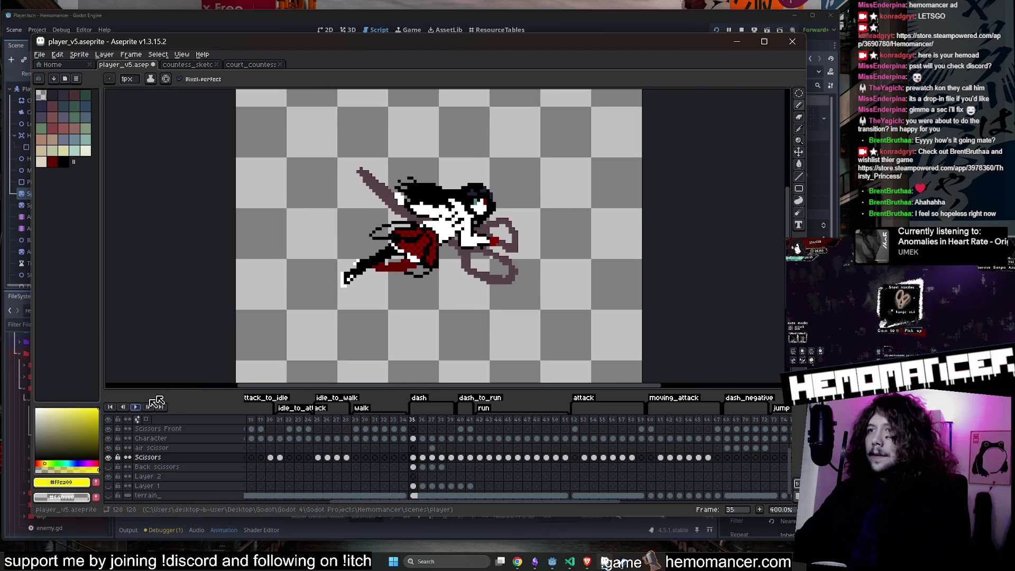
click(432, 429)
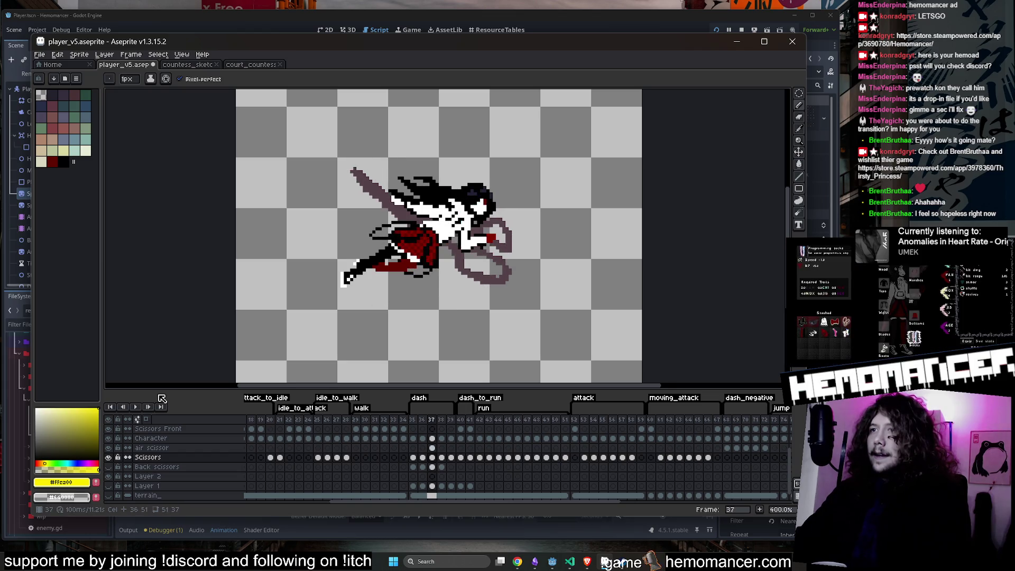
Step: Confirm the dash tag covers frames 35–39 playing forward once, and step through its frames
double_click(419, 398)
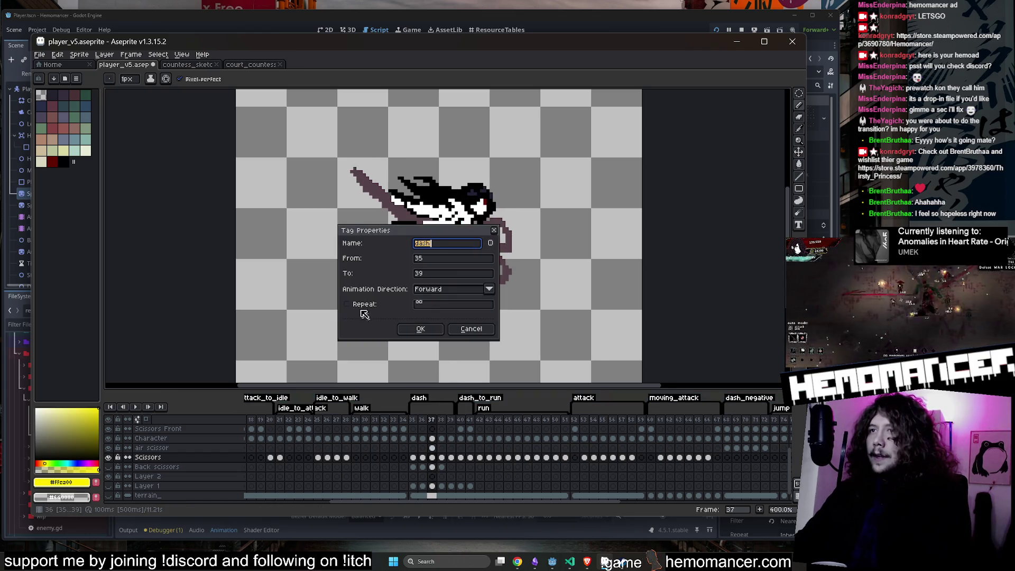
click(419, 328)
click(465, 422)
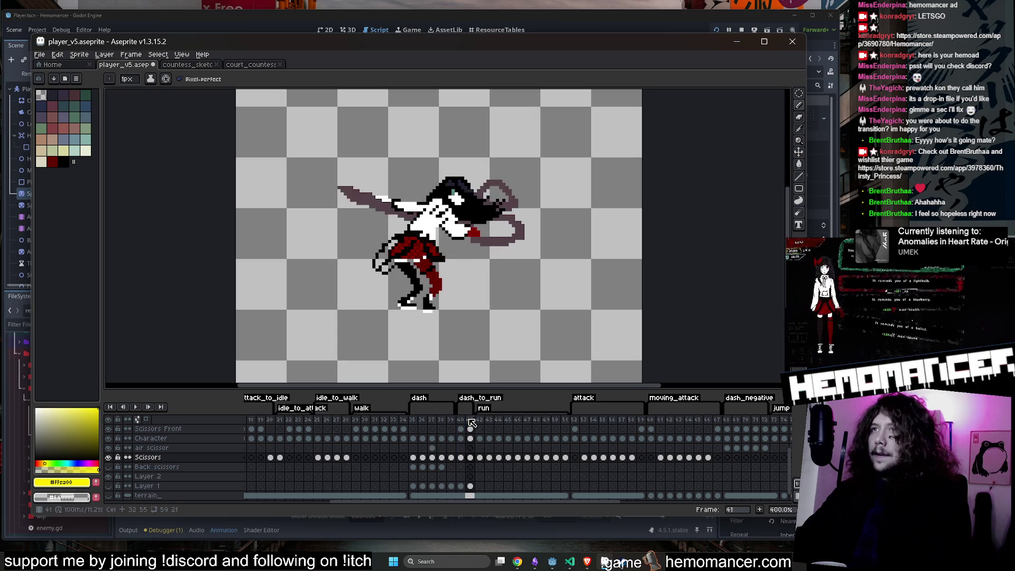
click(471, 422)
key(Left)
key(Left)
key(Left)
key(Left)
key(Left)
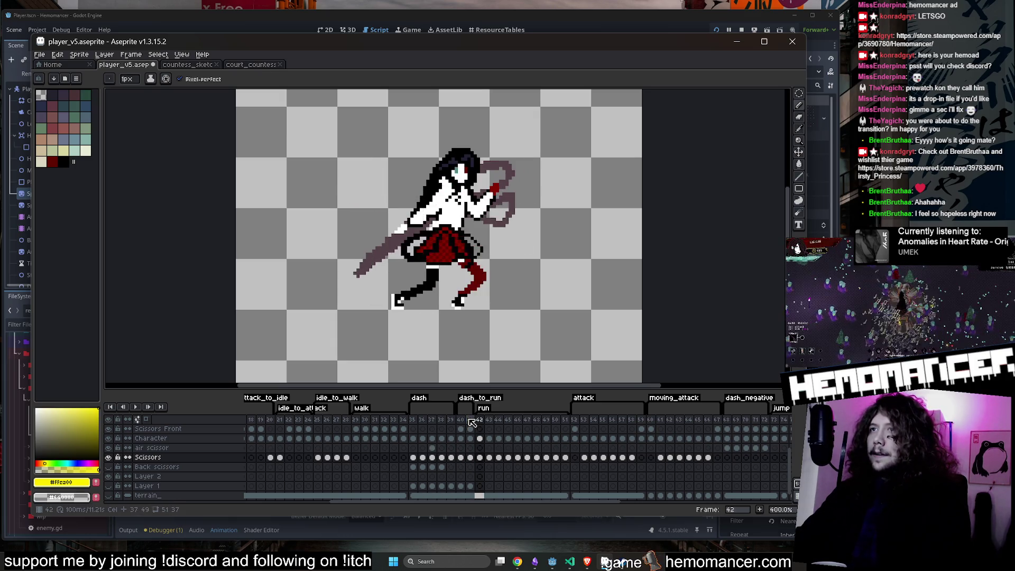
key(Left)
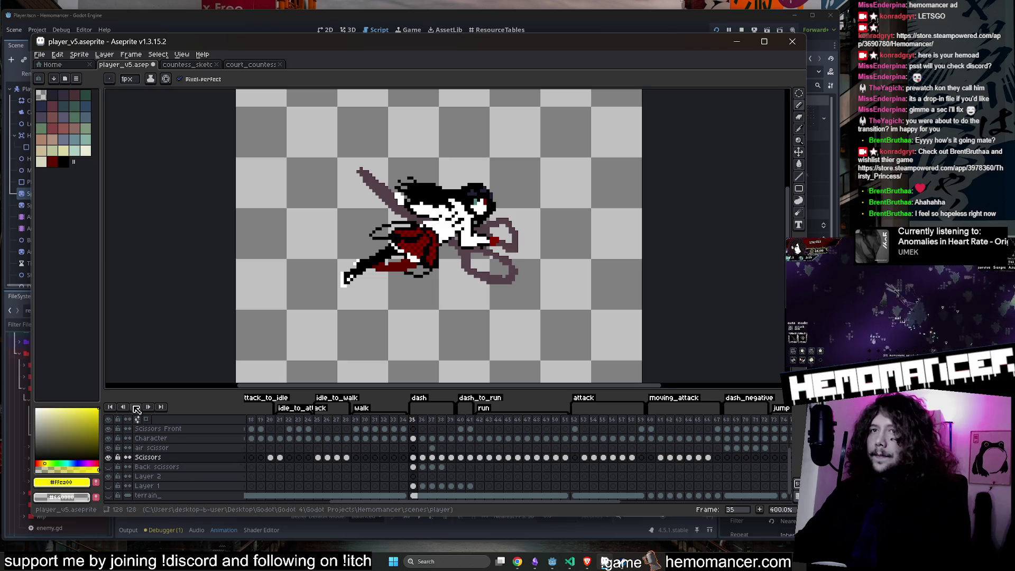
Step: Replay the dash from frame 35 several times, then hide Aseprite
click(134, 407)
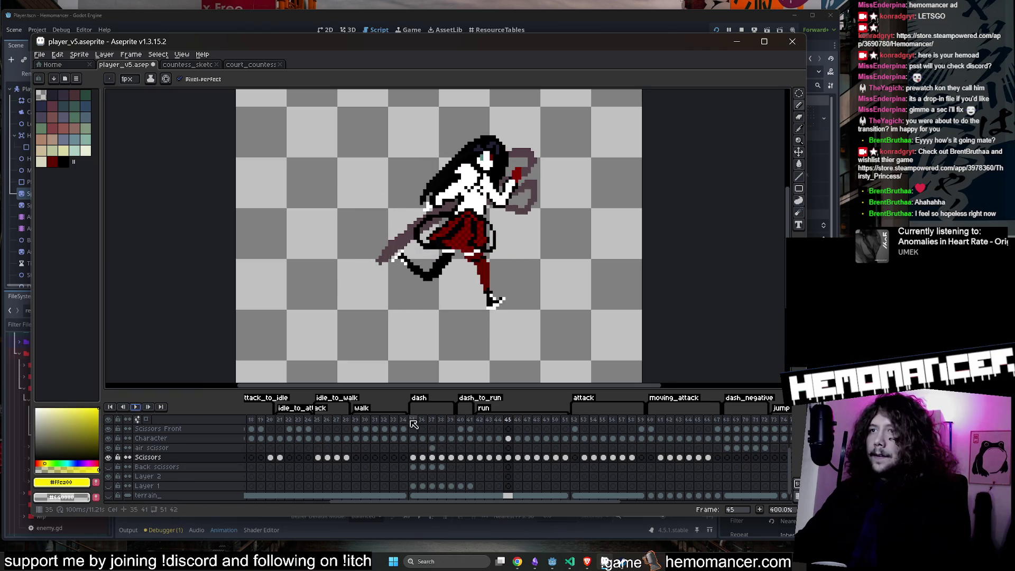
click(136, 407)
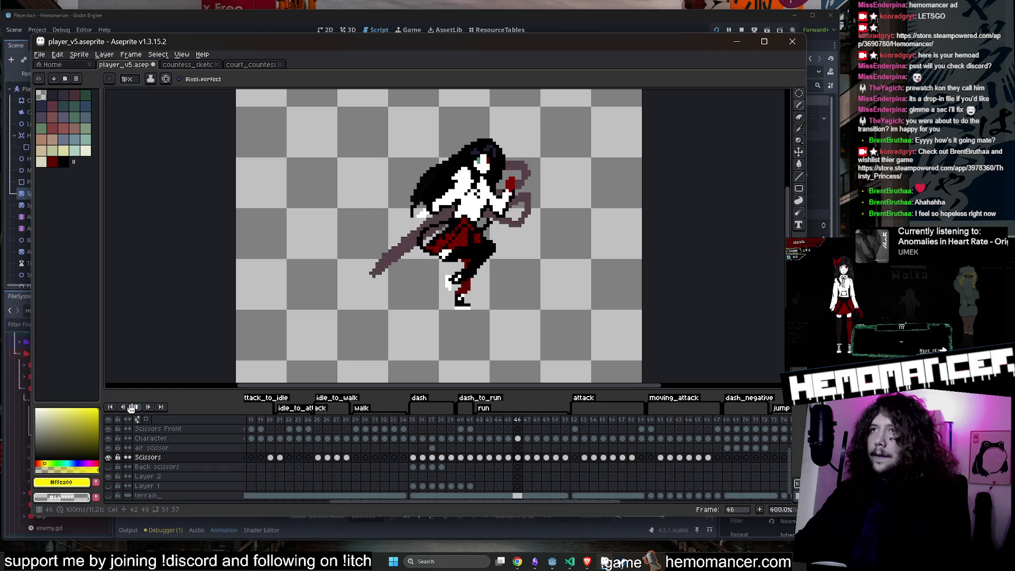
click(417, 423)
click(132, 407)
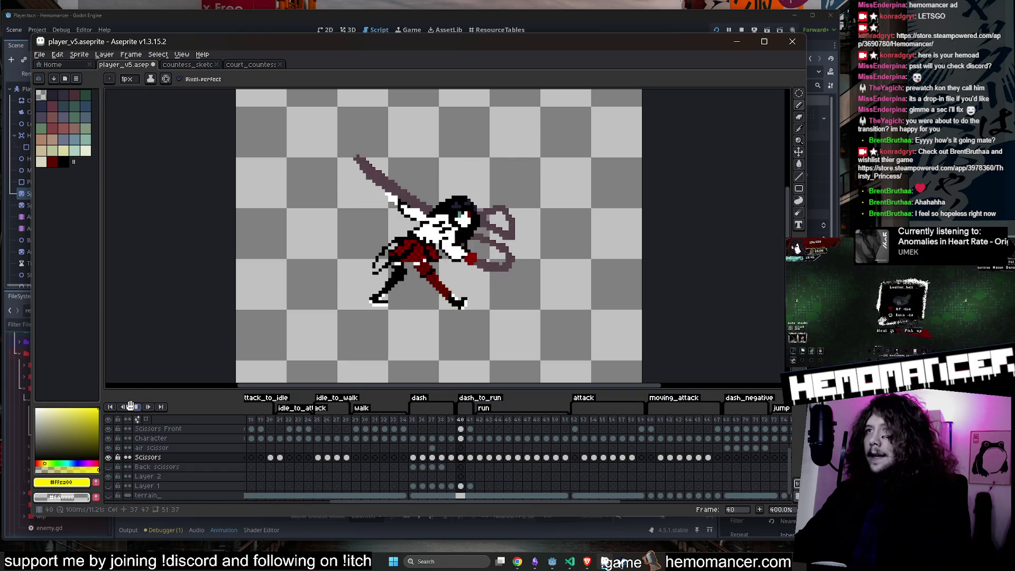
click(135, 407)
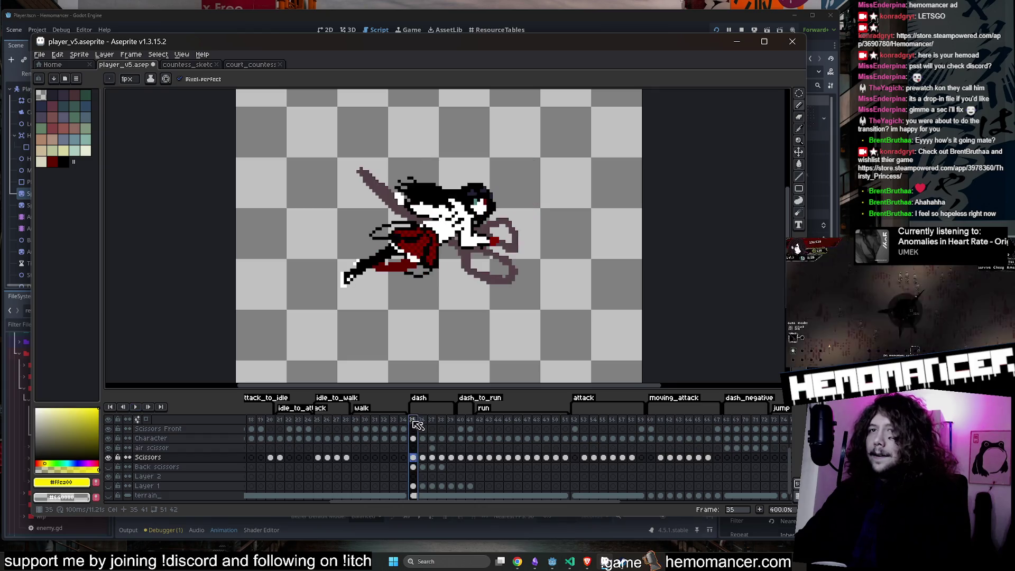
click(136, 407)
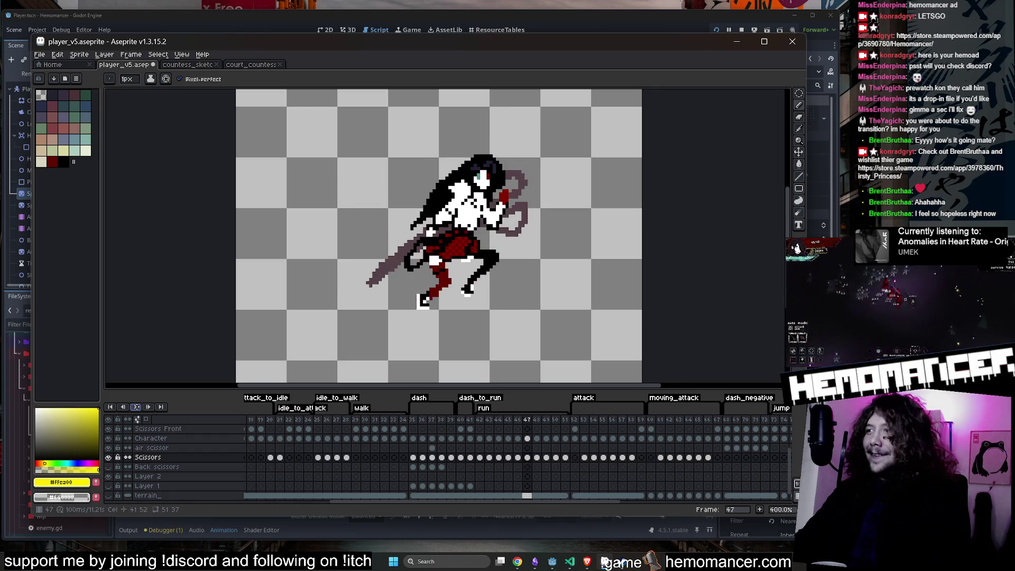
click(737, 43)
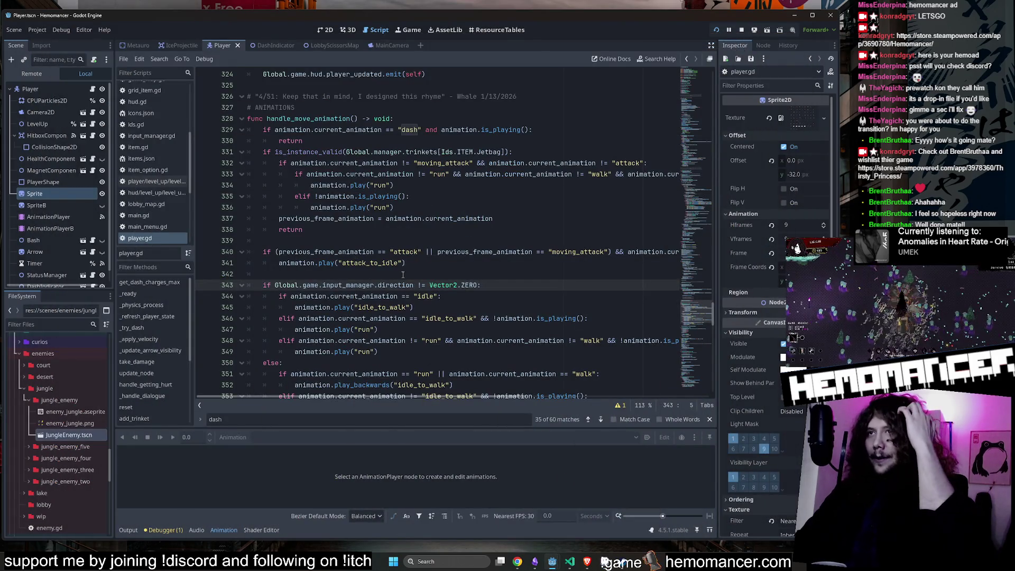
Step: Review the dash check in handle_move_animation around lines 335–342 of player.gd
click(427, 196)
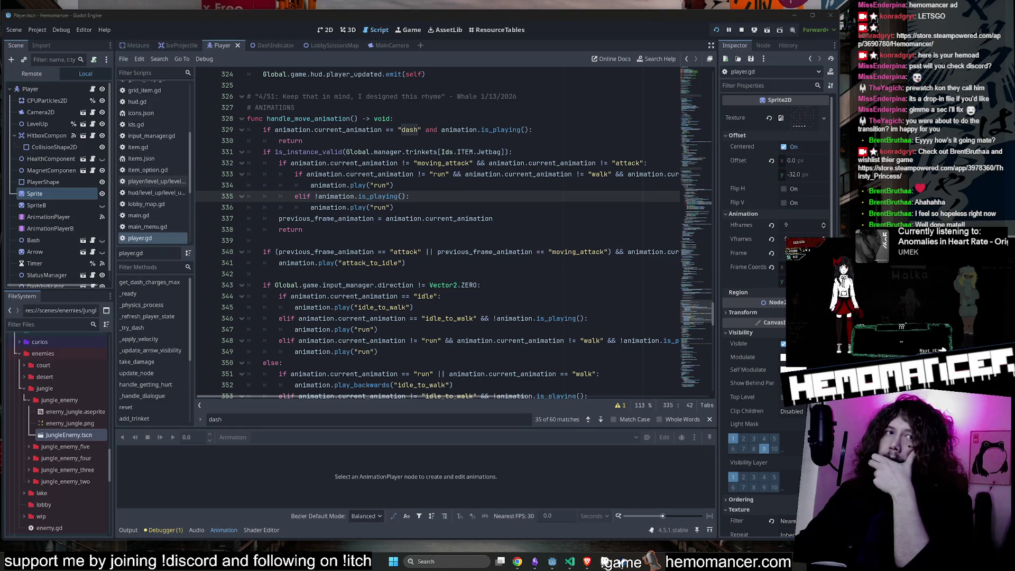
scroll(434, 281, down, 2)
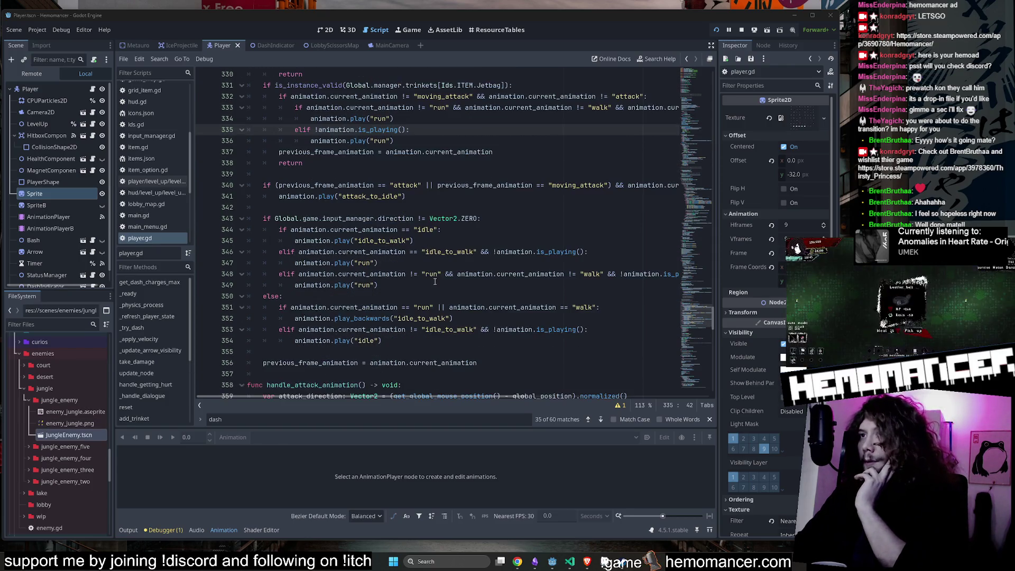
scroll(434, 282, up, 2)
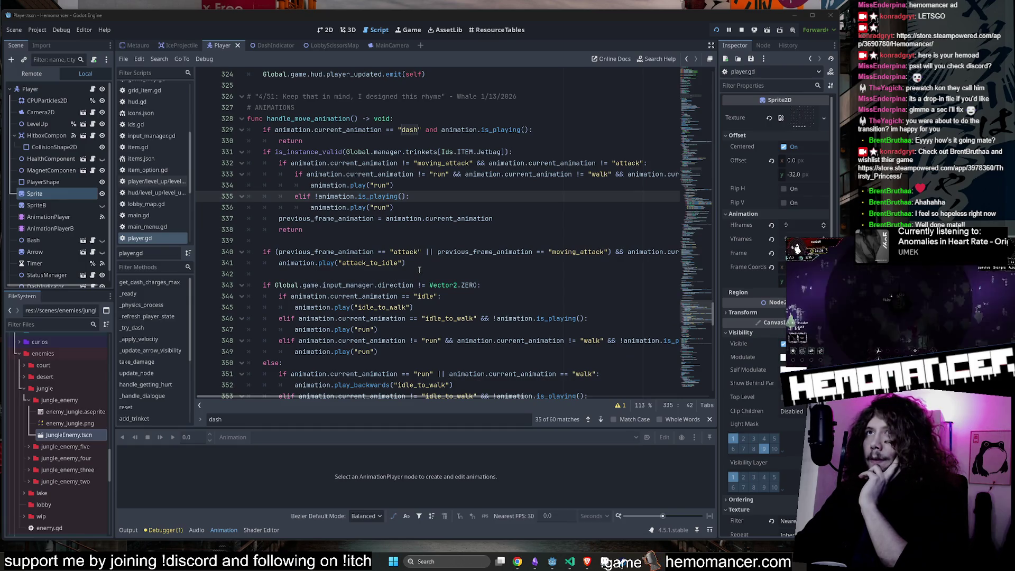
scroll(420, 270, down, 2)
mouse_move(418, 352)
mouse_down()
mouse_move(370, 307)
mouse_move(377, 145)
mouse_up()
click(377, 146)
scroll(365, 153, up, 1)
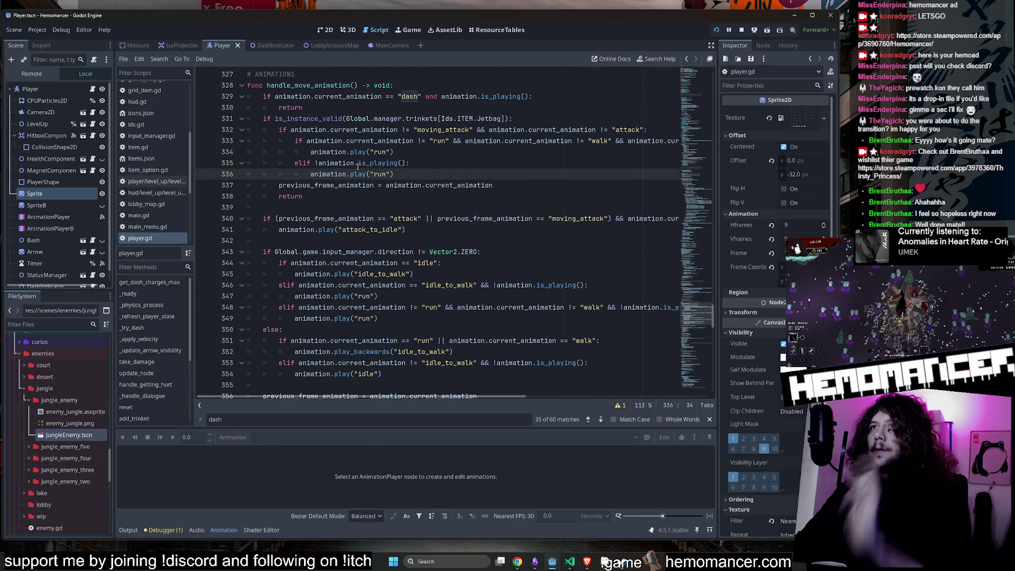
click(298, 245)
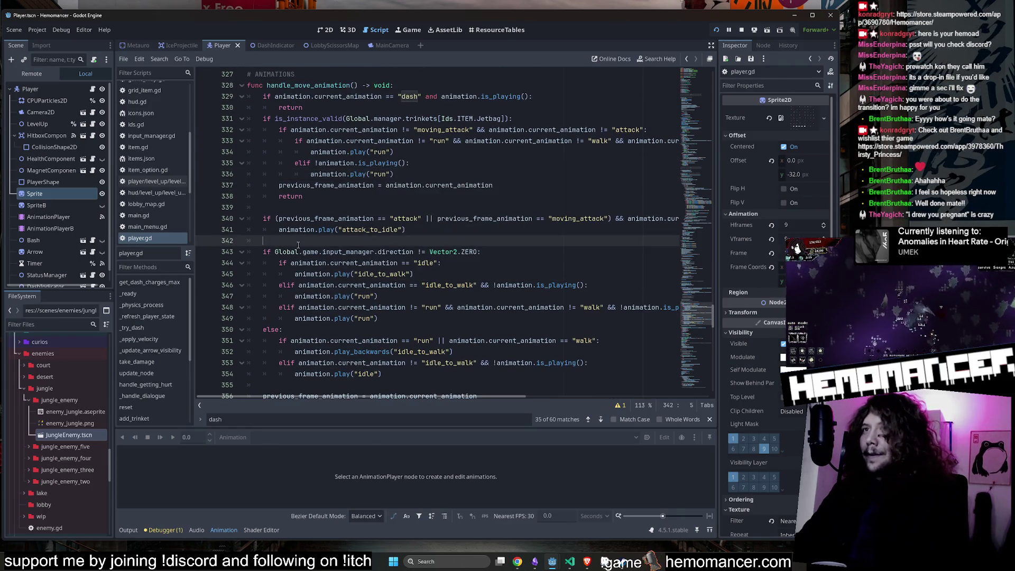
Step: Put the caret at the start of line 338's return, then bring player_v5.aseprite forward
key(alt+Tab)
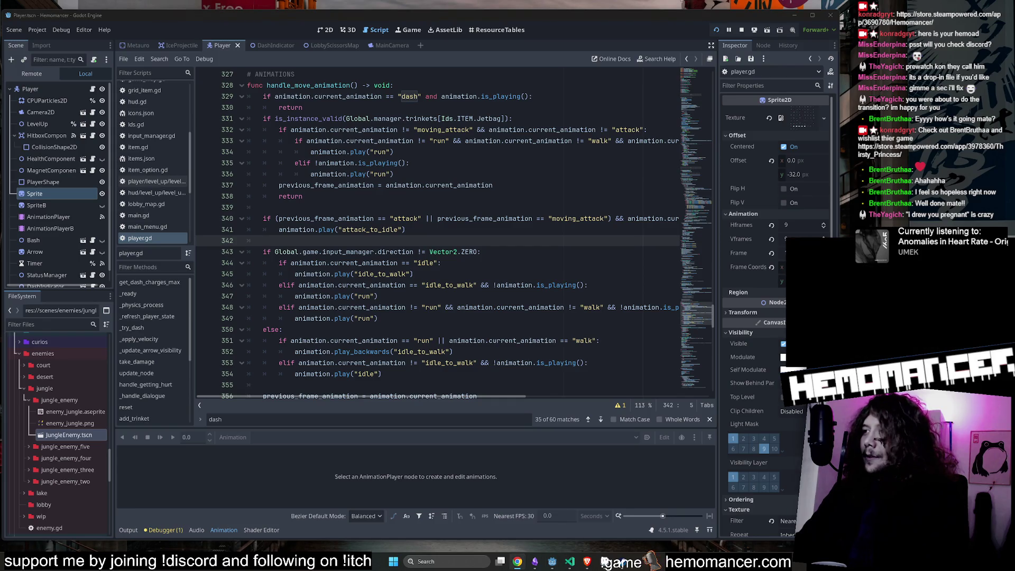
click(485, 196)
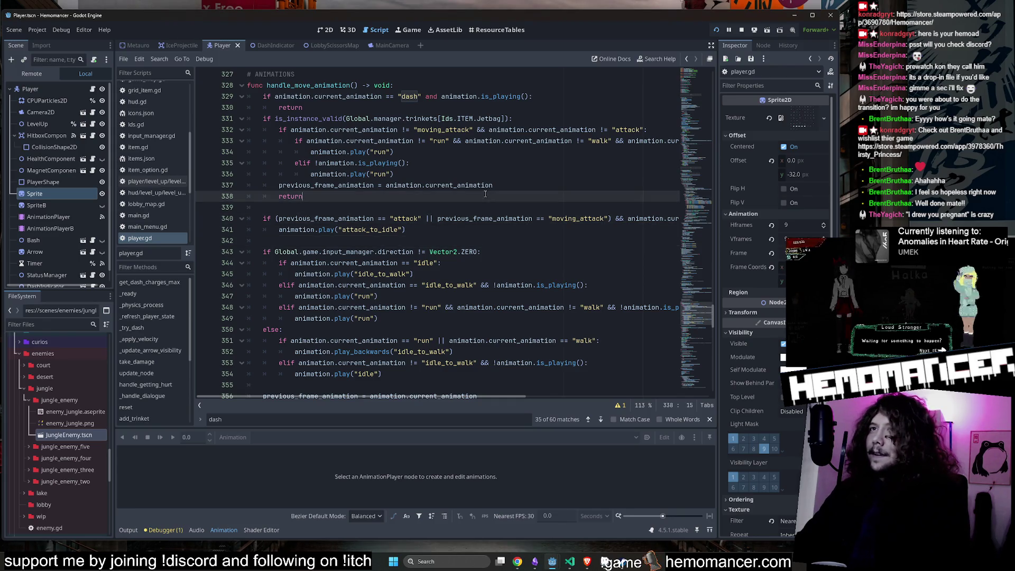
key(Home)
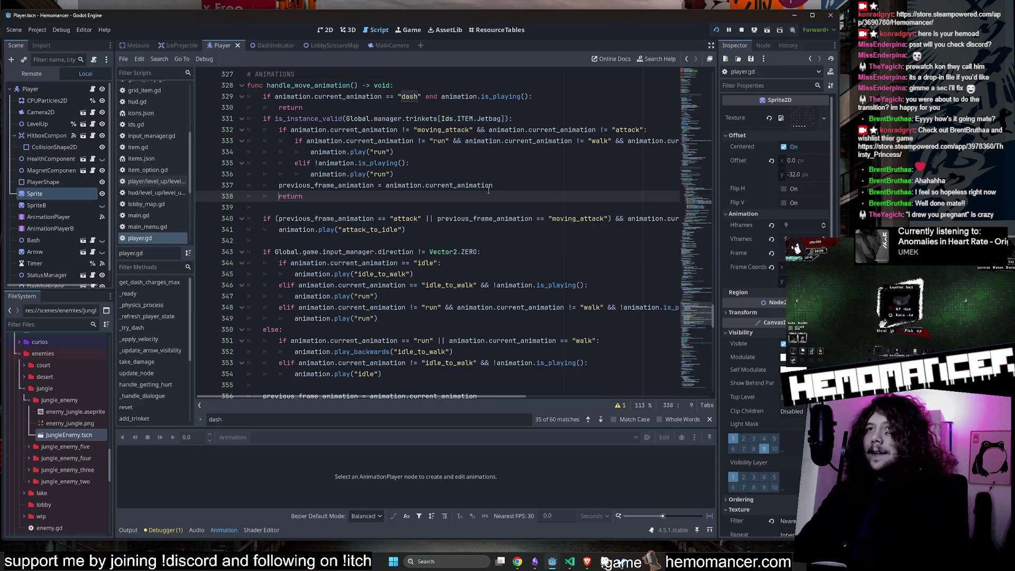
key(alt+Tab)
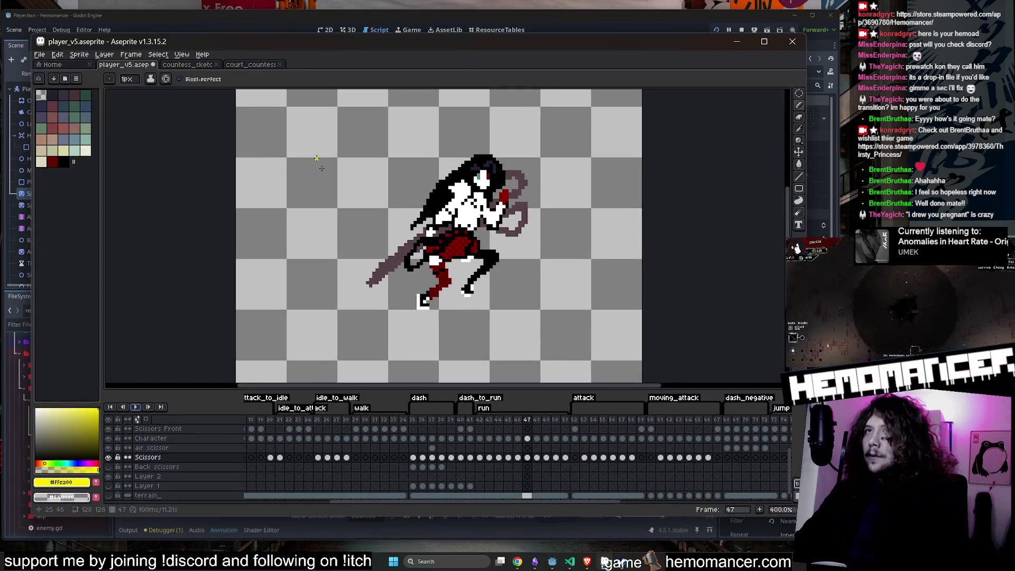
Step: Cycle through the countess sketch and court_countess tabs back to player_v5, zooming in
click(188, 64)
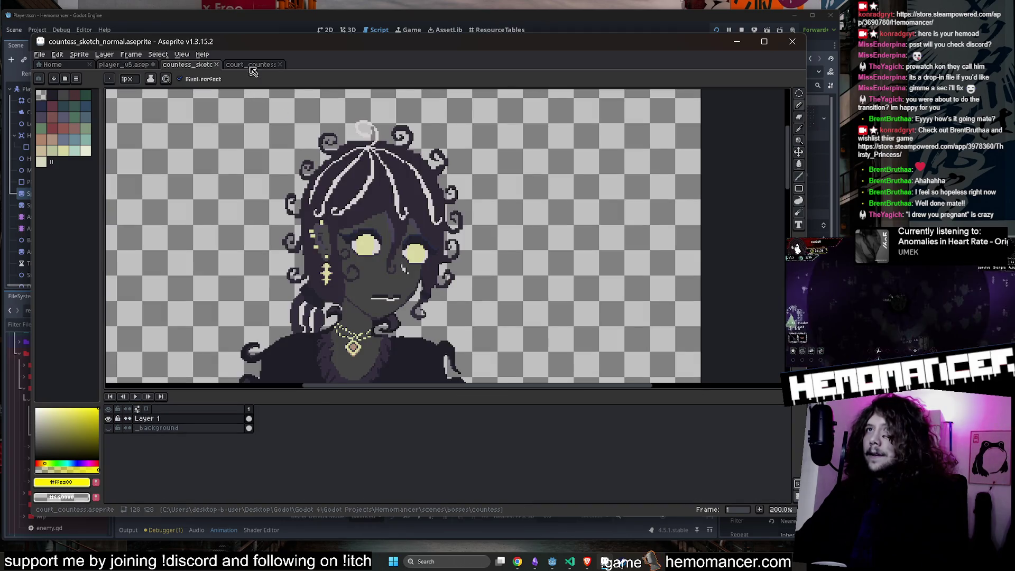
click(250, 64)
click(195, 66)
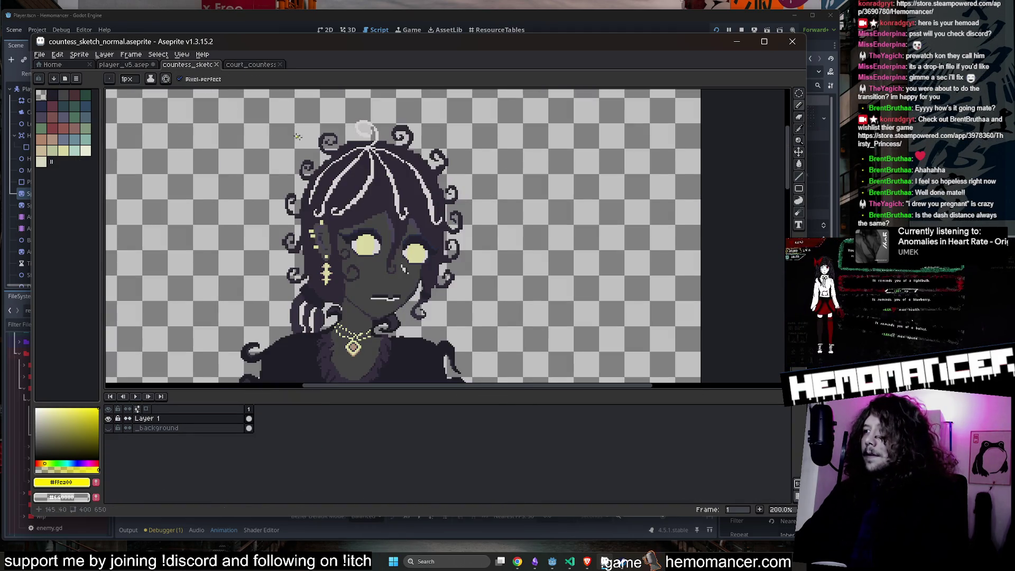
scroll(309, 229, up, 2)
click(123, 65)
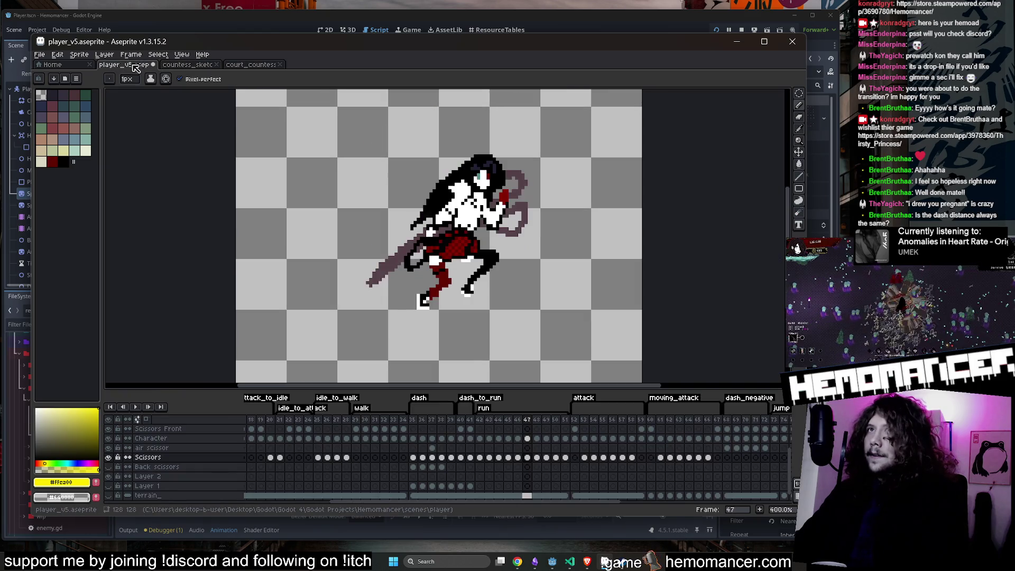
scroll(535, 194, up, 1)
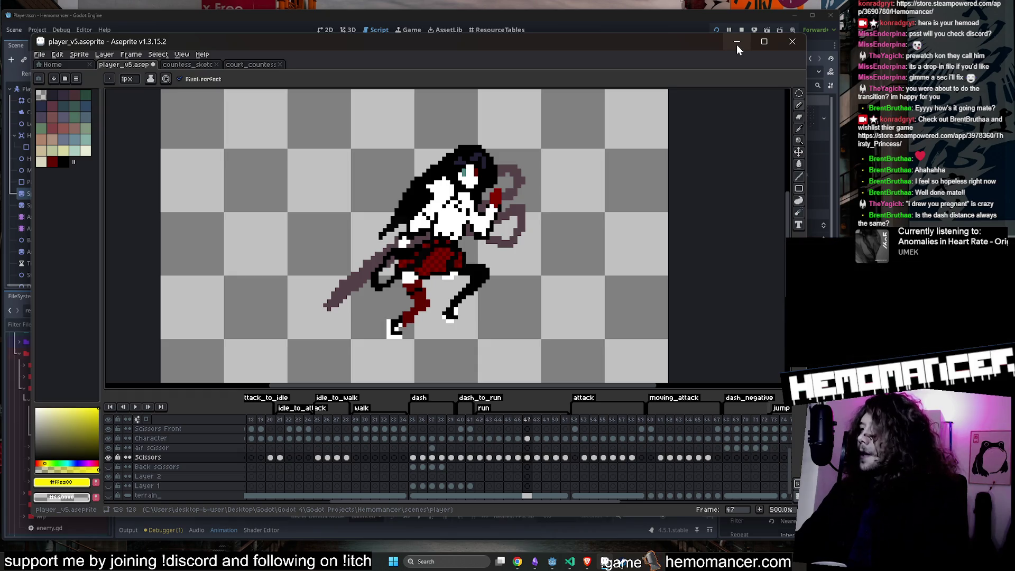
Step: Play the animation from dash frame 35, save player_v5.aseprite, and stop playback
click(411, 421)
key(Return)
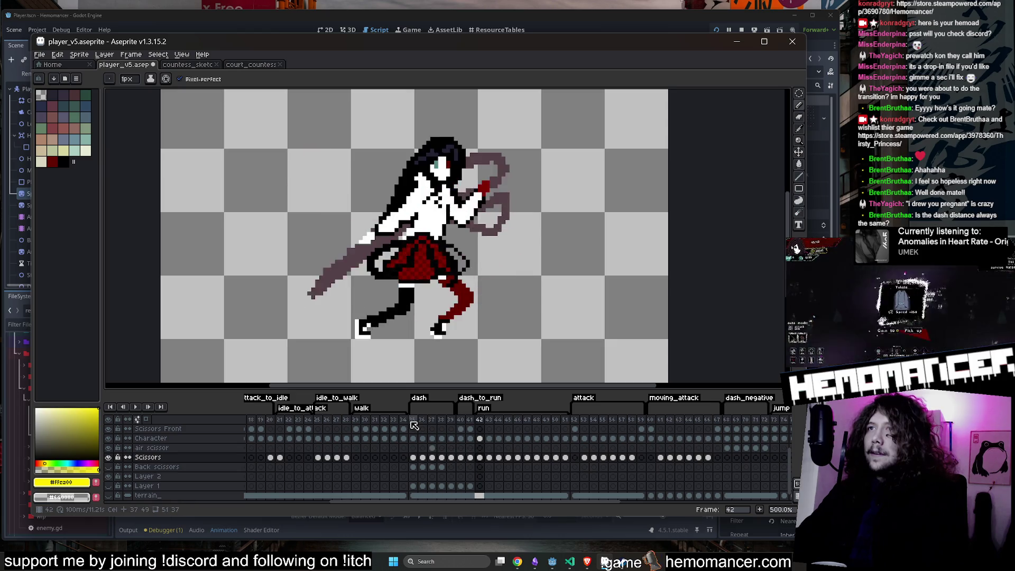
key(ctrl+s)
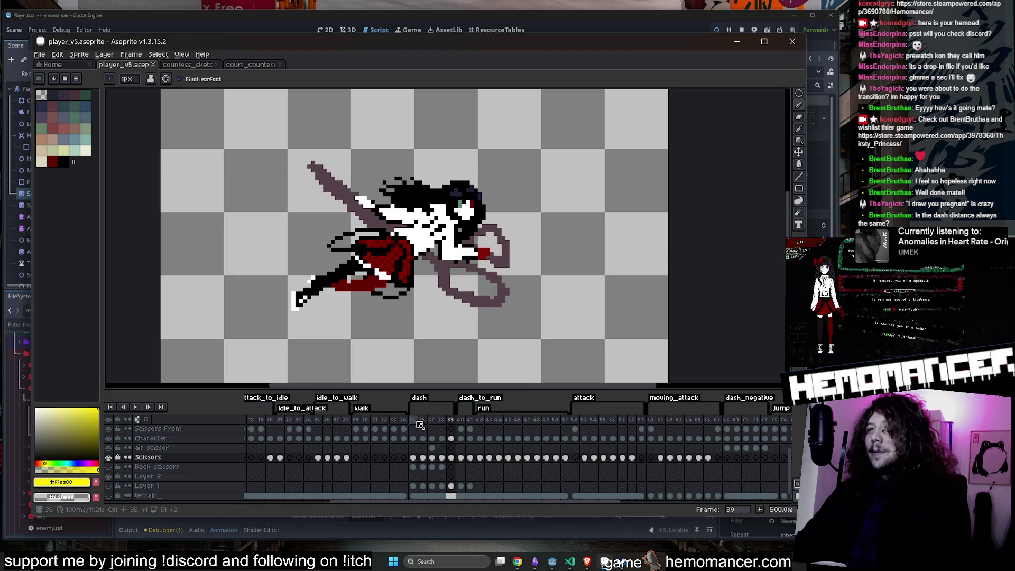
click(417, 421)
key(ctrl+s)
click(737, 41)
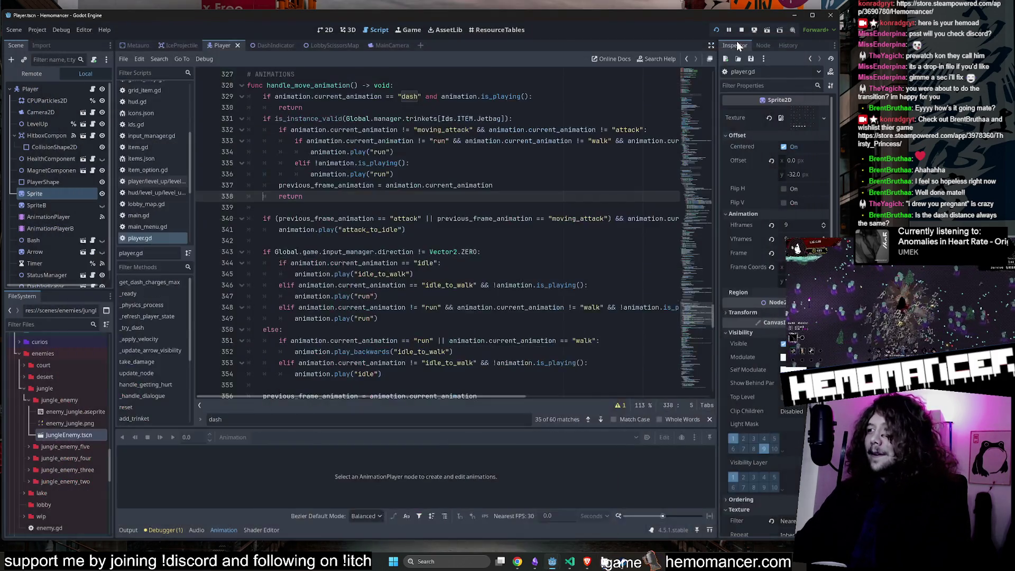
Step: Run the game with F5, enlarge its window, and start from the title menu
click(416, 141)
key(F5)
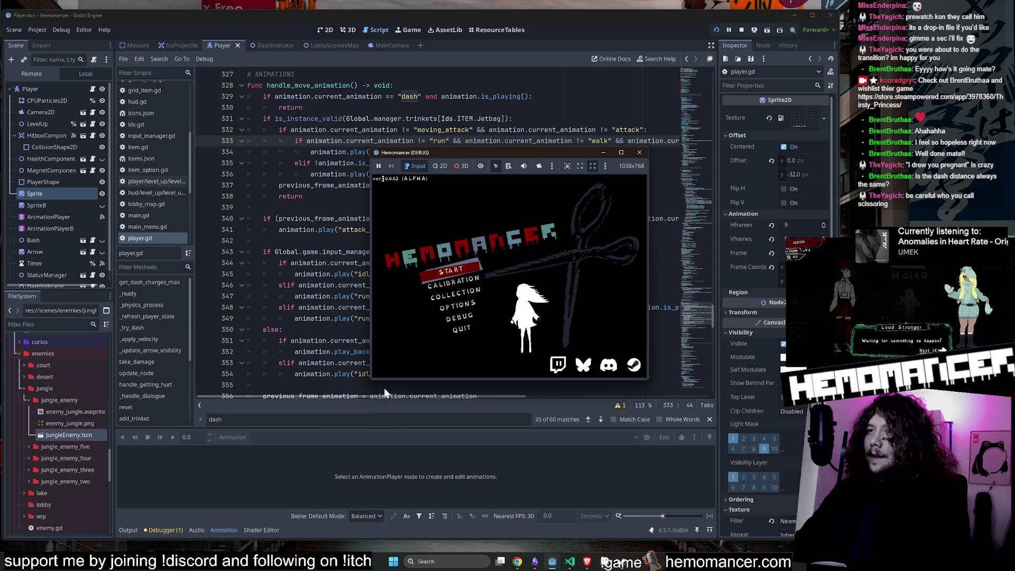
mouse_move(370, 380)
mouse_down()
mouse_move(40, 544)
mouse_move(14, 545)
mouse_up()
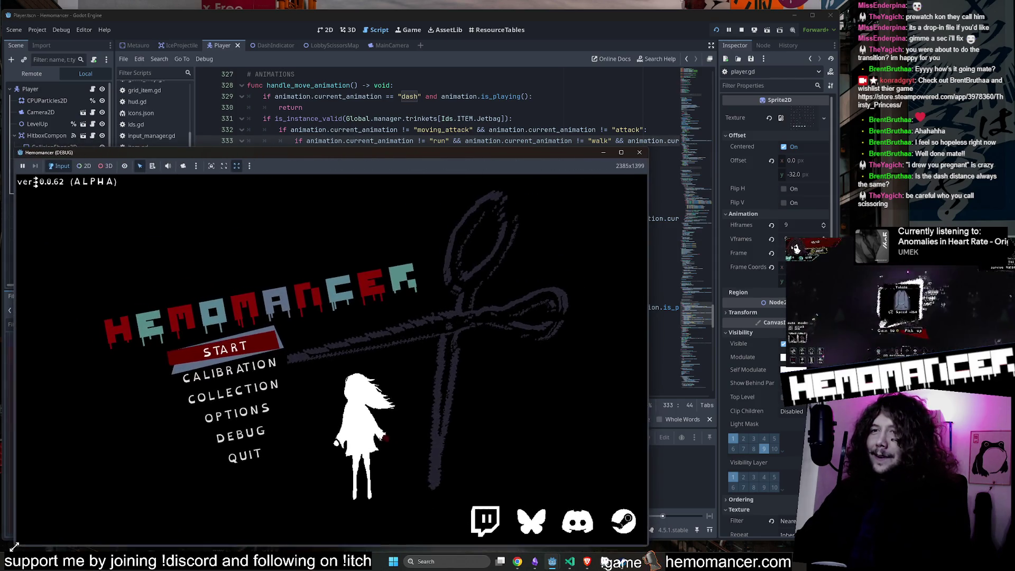
drag(649, 150, 817, 21)
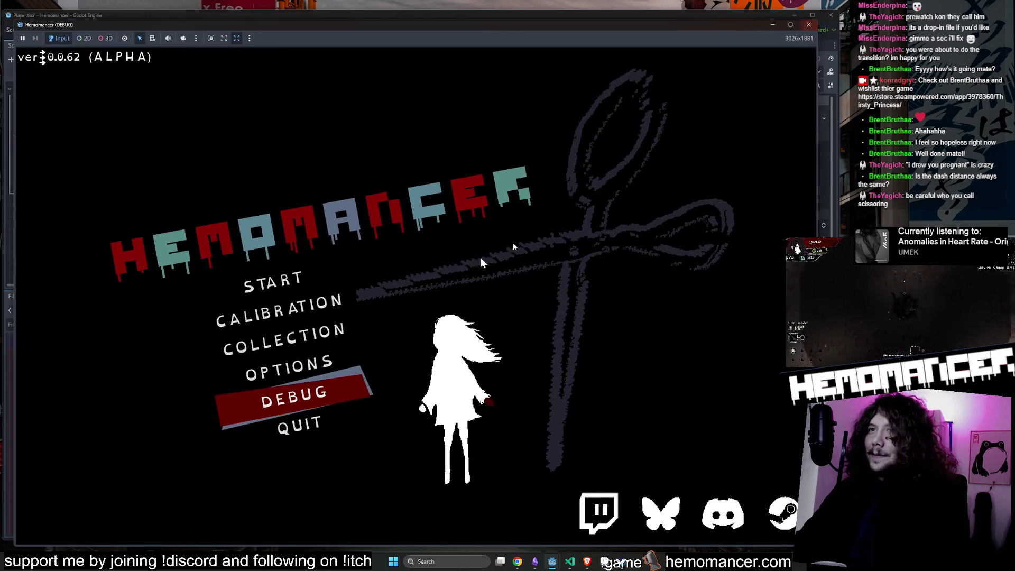
click(340, 283)
Step: Walk the character around the hub past the Wardrobe and Halka, swinging one attack
key(w)
key(d)
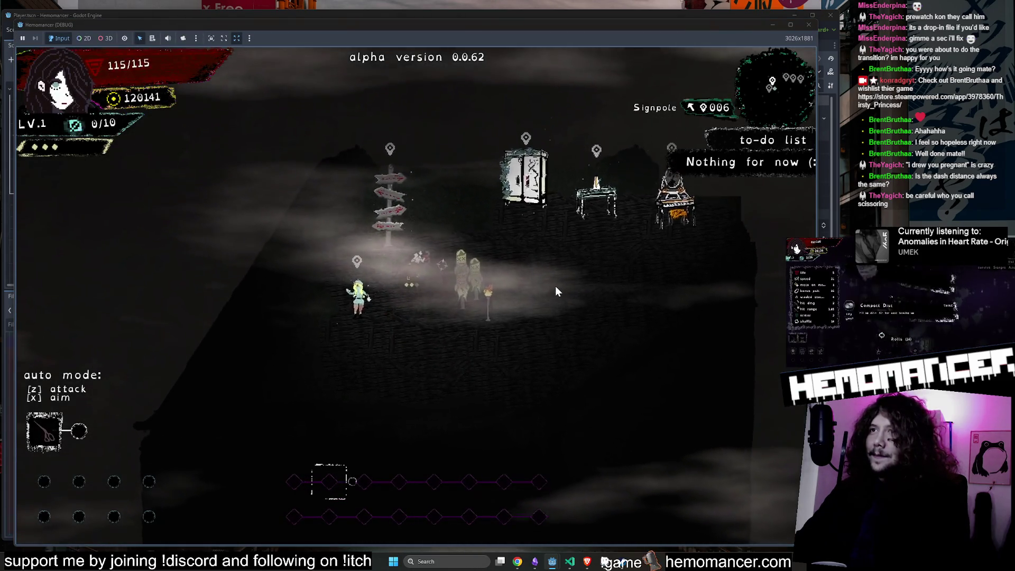
key(a)
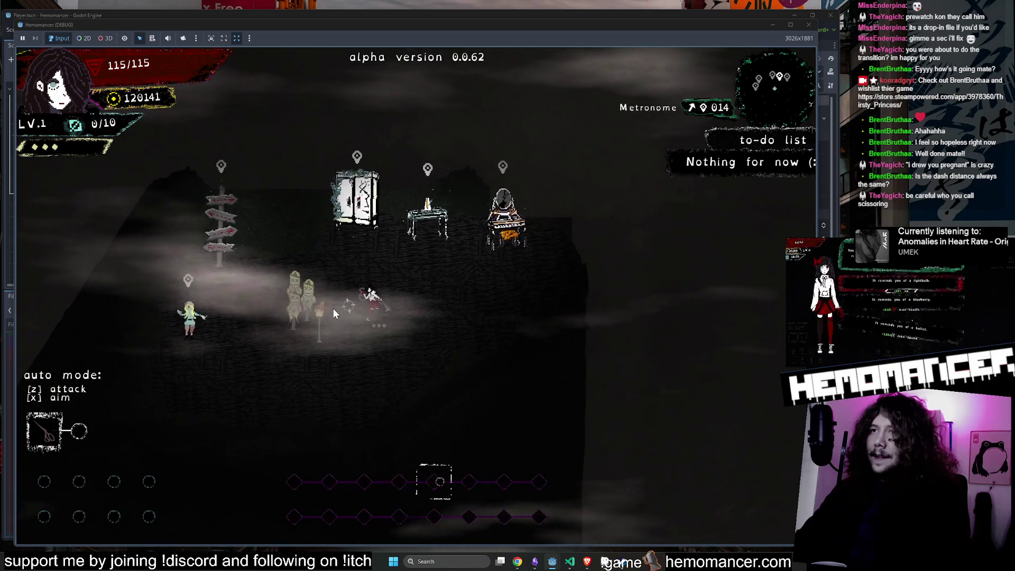
key(s)
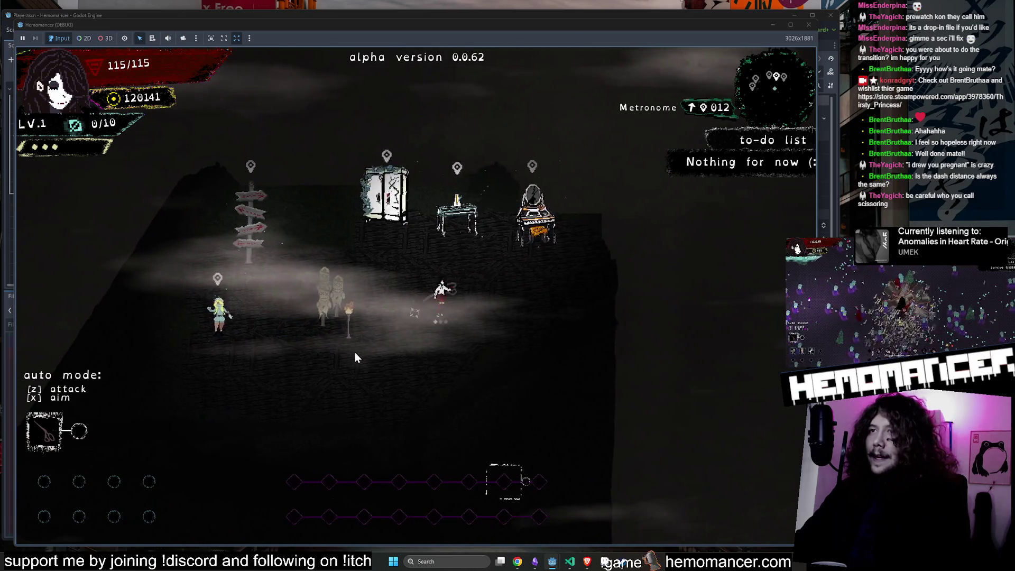
key(w)
key(a)
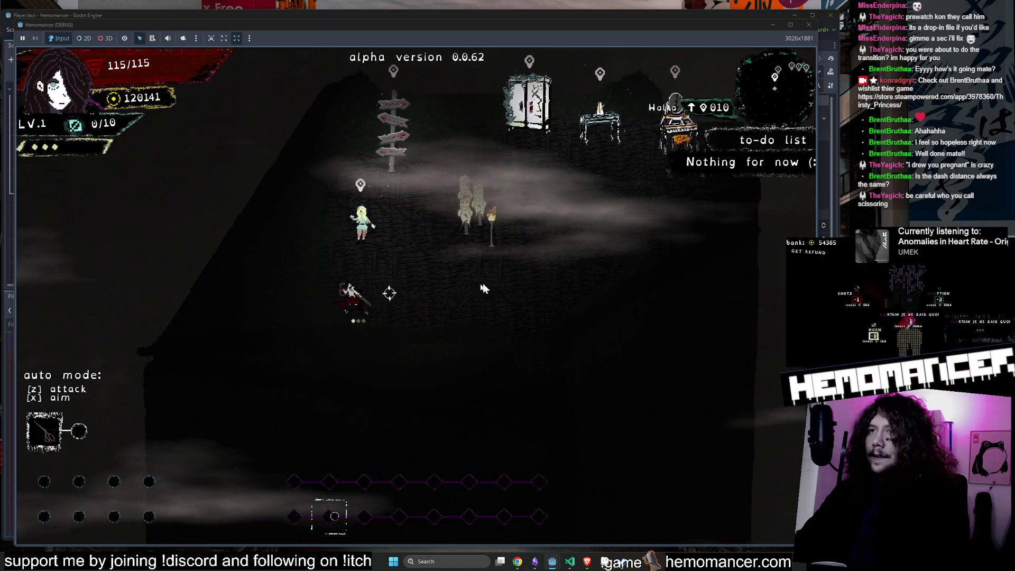
key(d)
key(w)
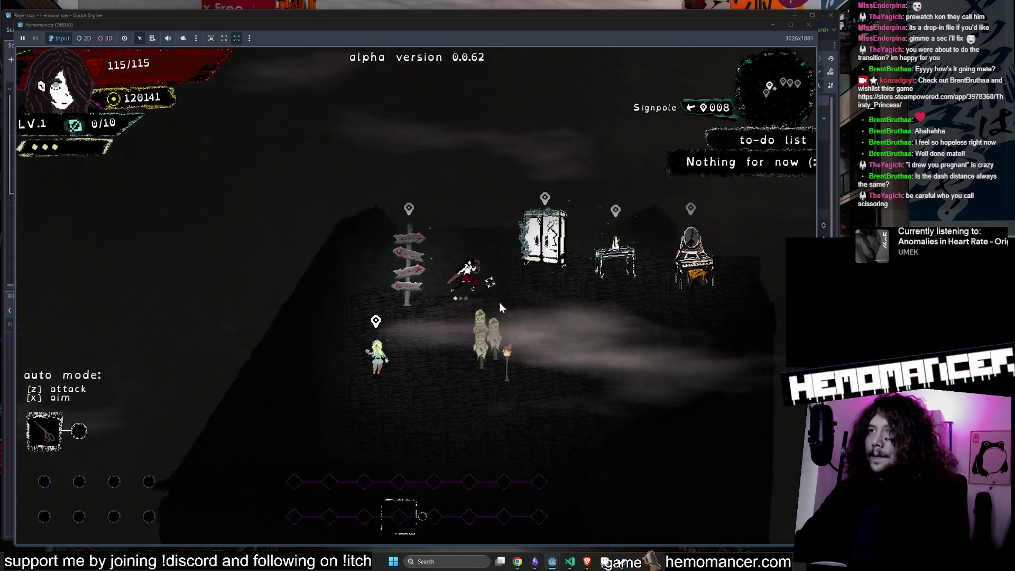
key(s)
key(d)
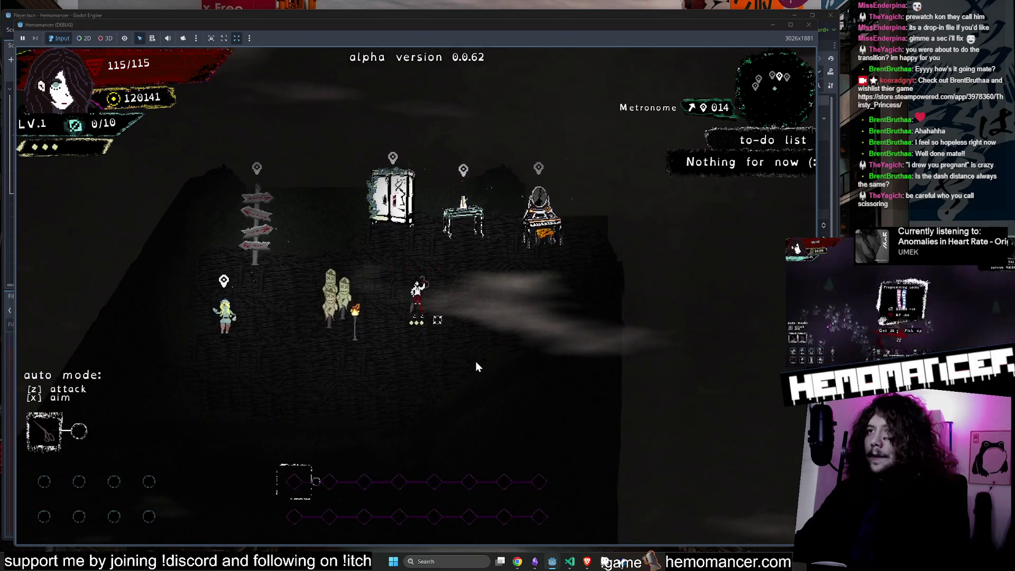
key(z)
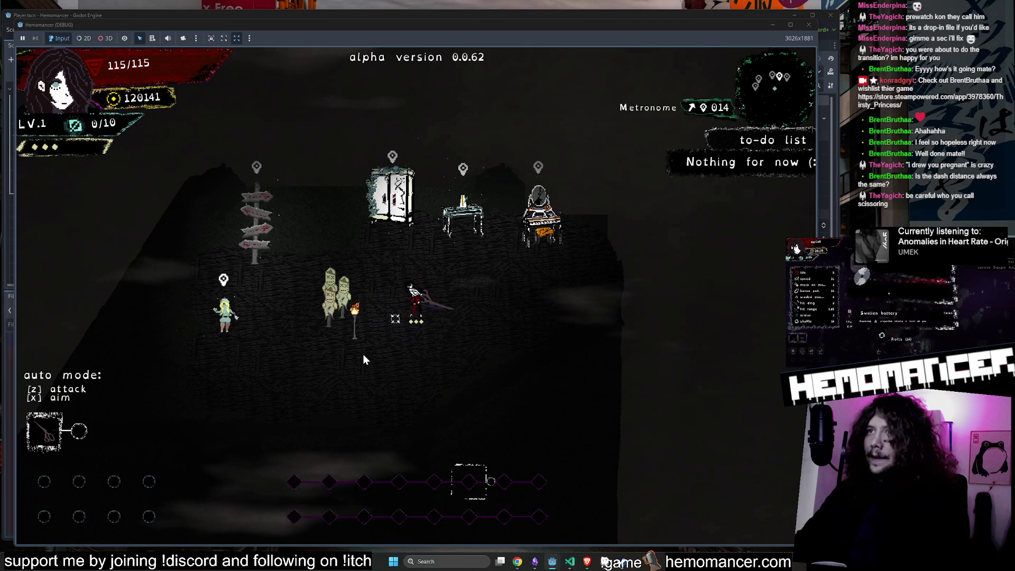
Step: Move back and forth between the Signpole, Metronome, and training dummies
key(d)
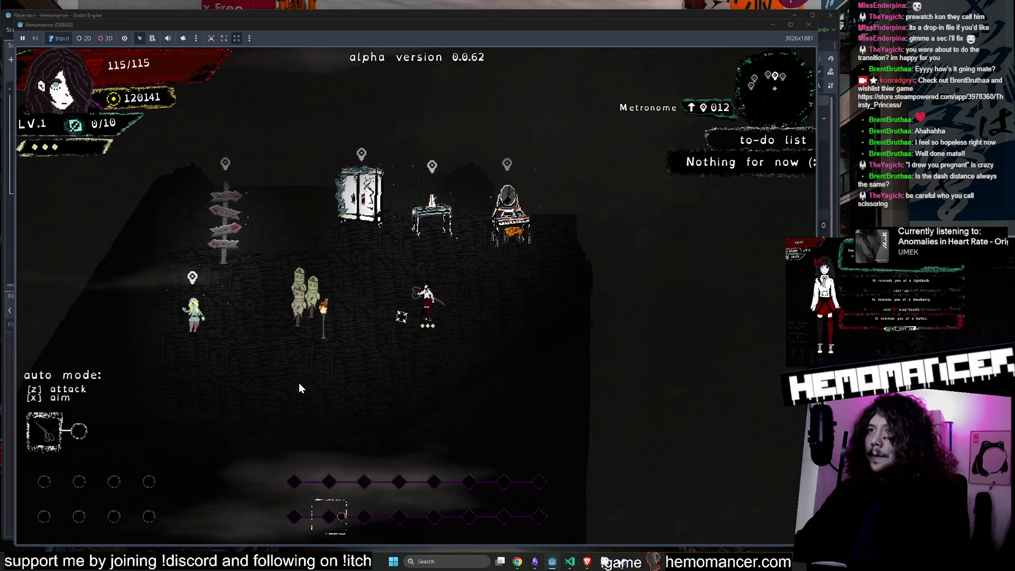
key(w)
key(a)
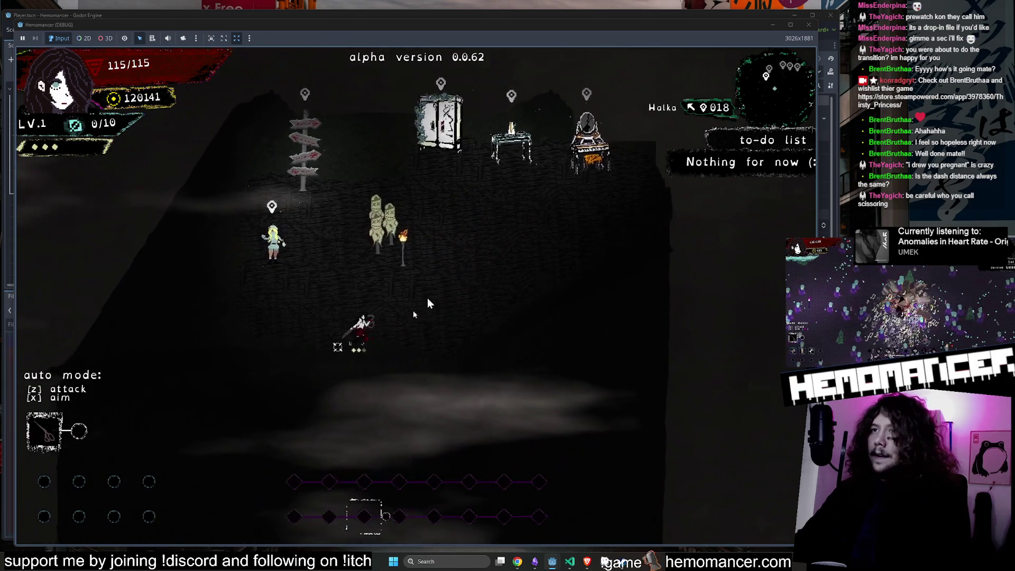
key(s)
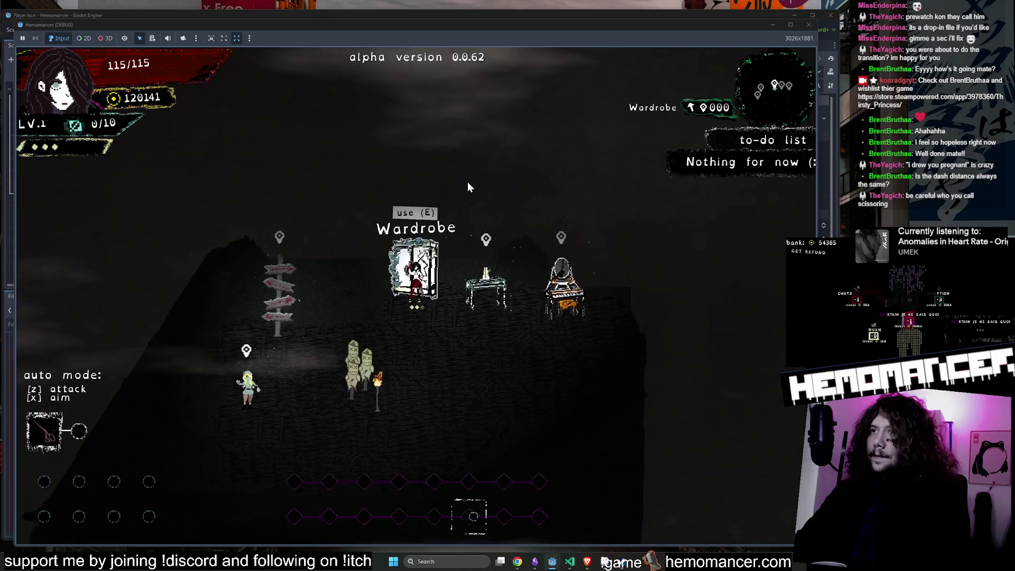
key(a)
key(w)
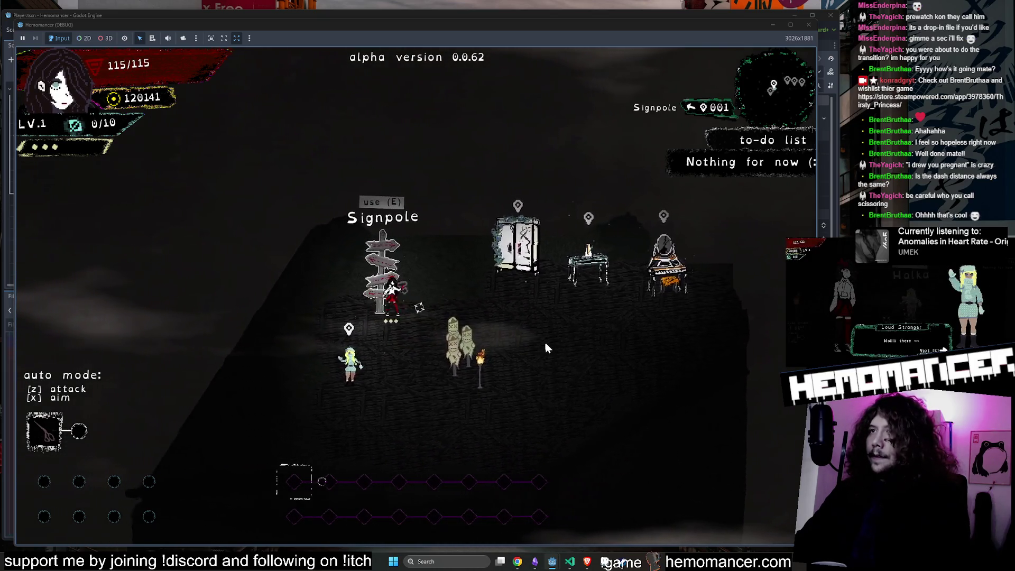
key(d)
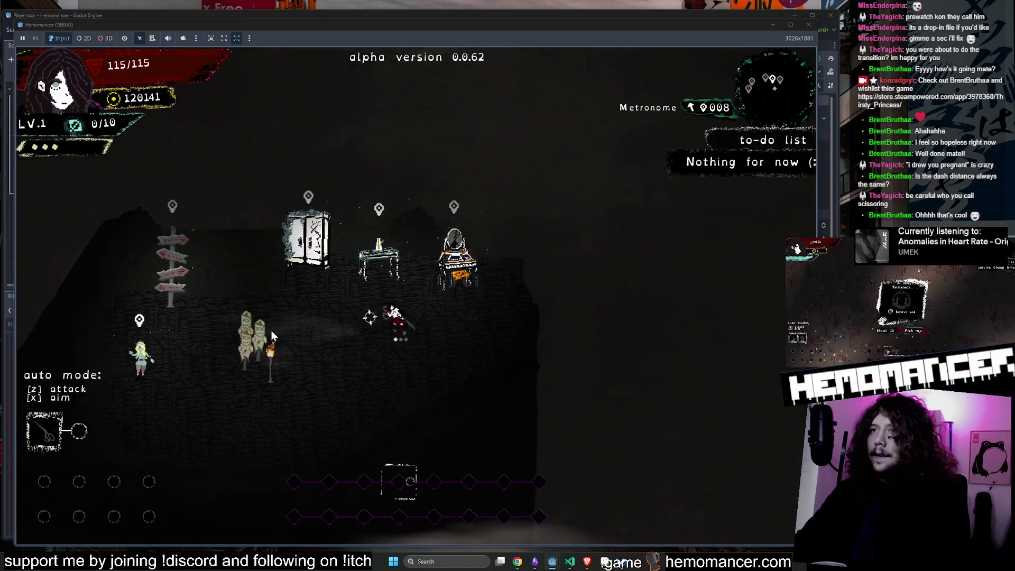
key(a)
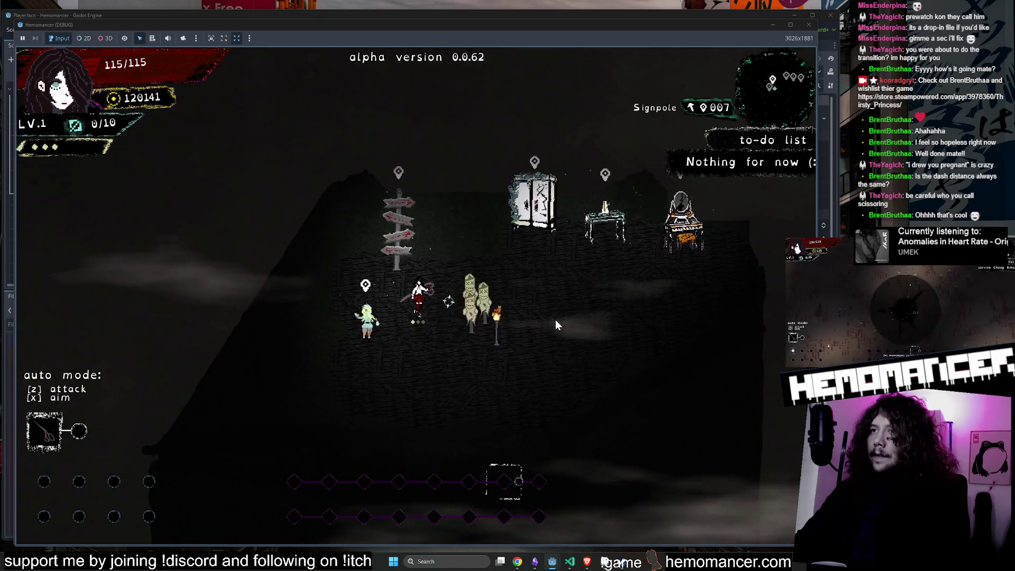
key(d)
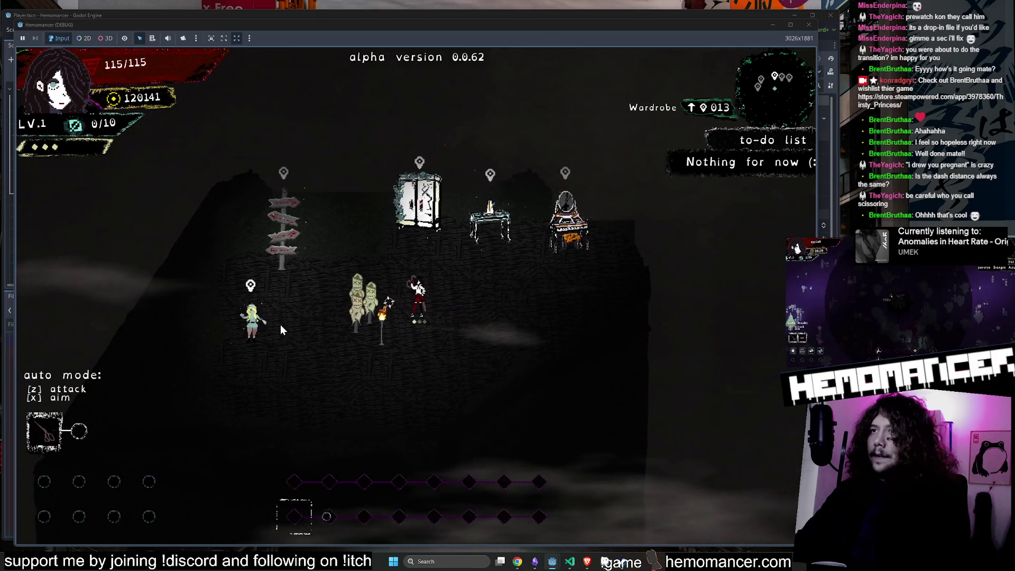
key(a)
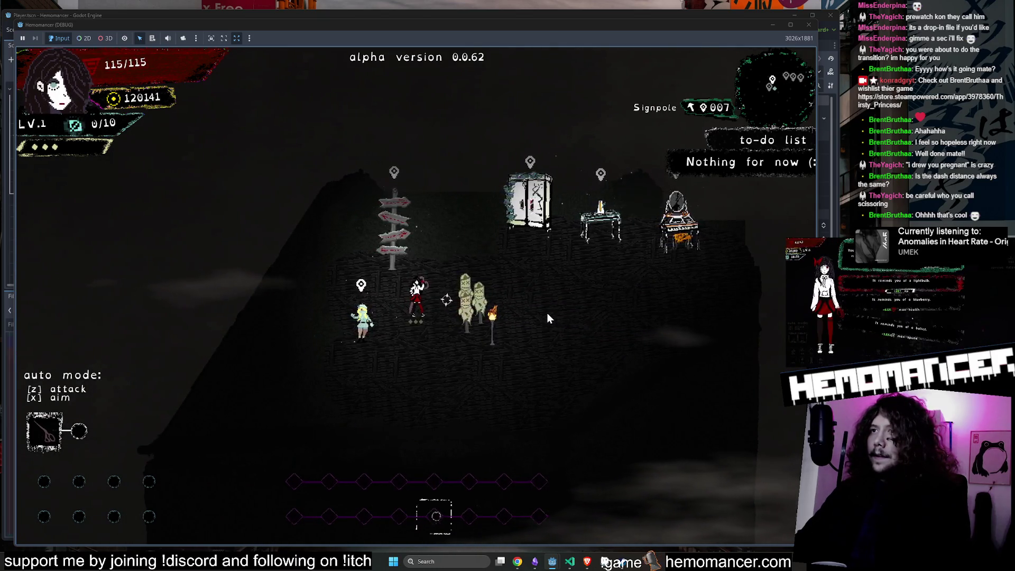
Step: Dash left and right repeatedly past the training dummies
key(d)
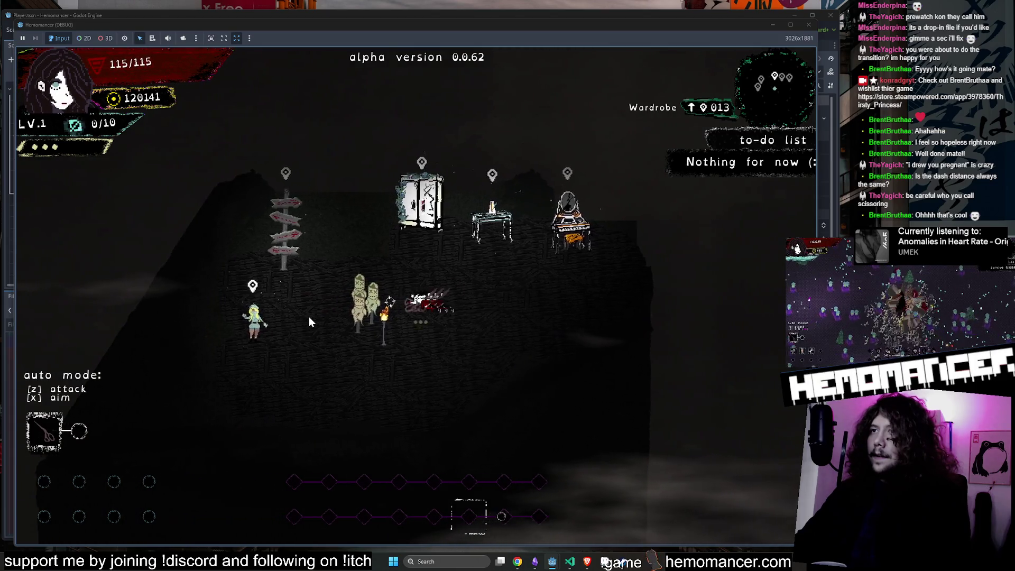
key(a)
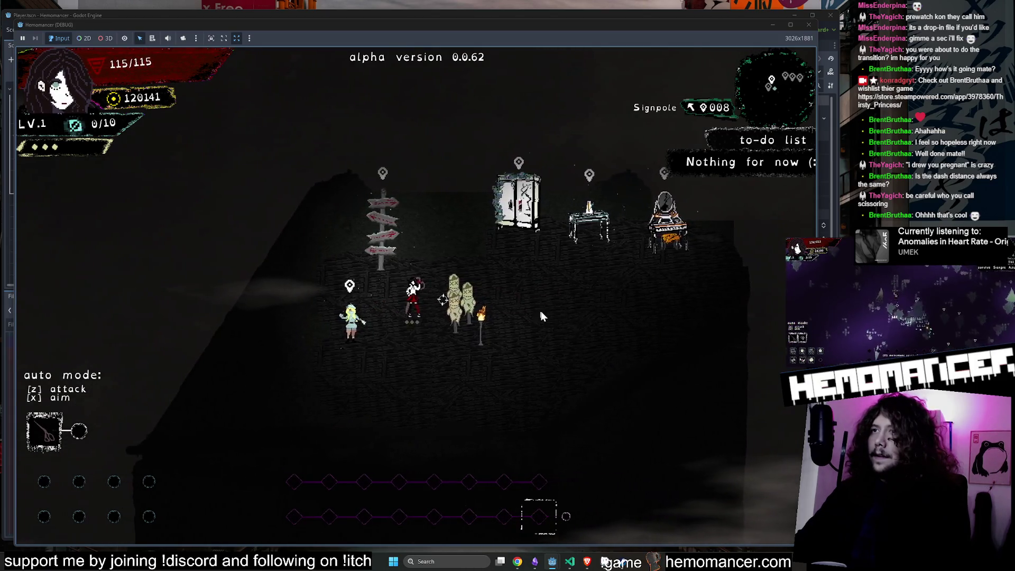
key(d)
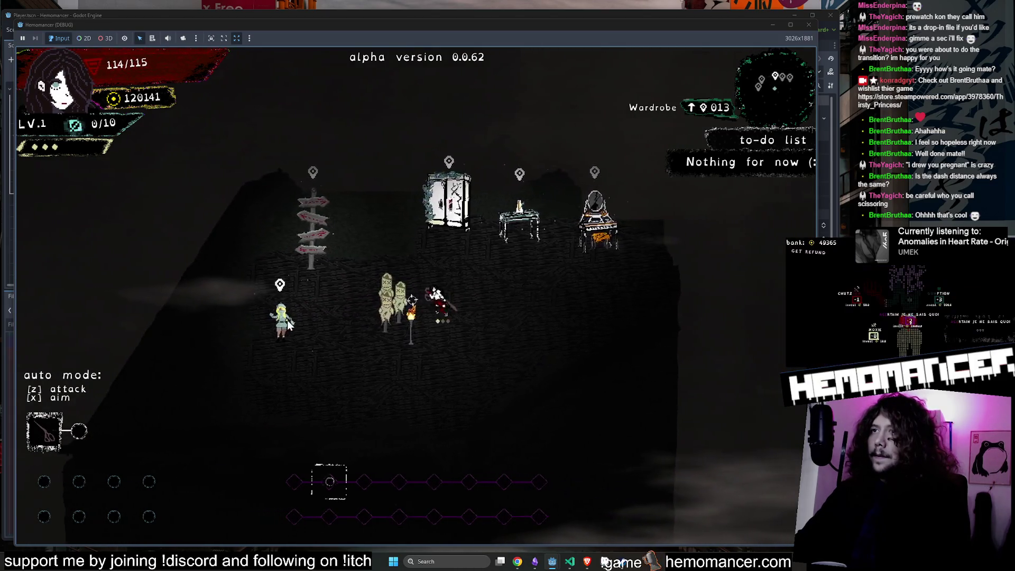
key(a)
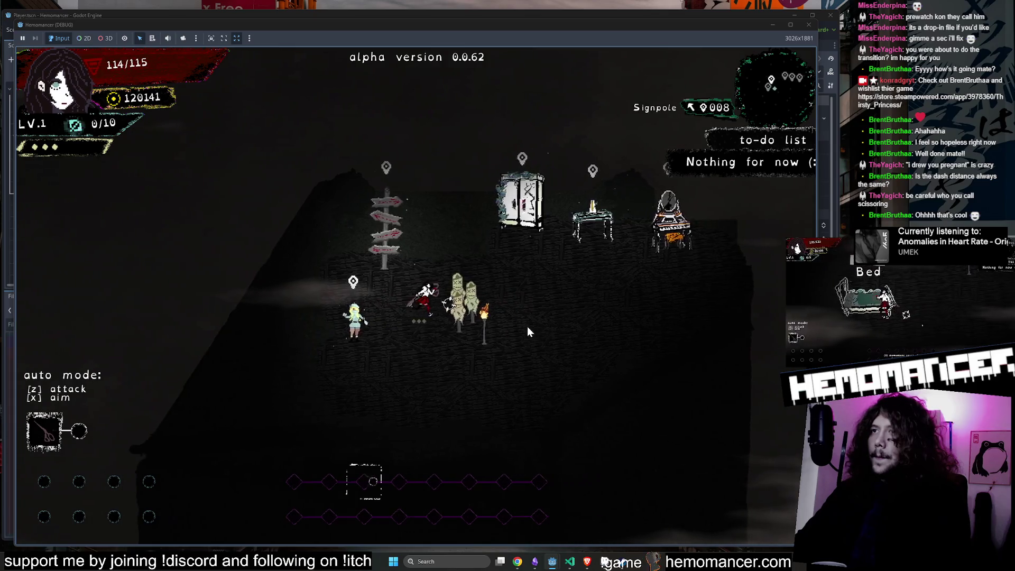
key(d)
key(a)
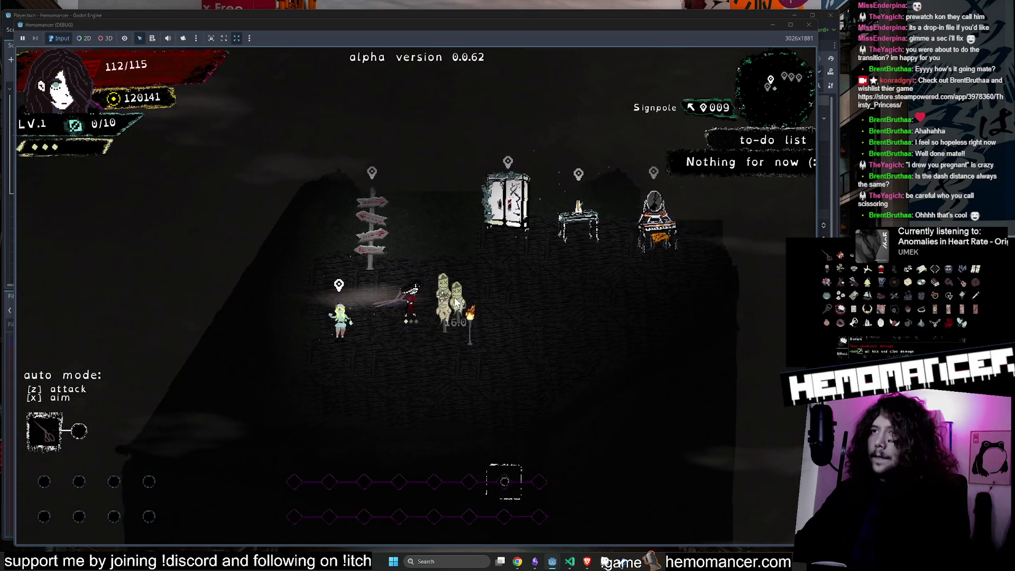
Step: Attack the training dummy, then walk to the Signpole and open Travel
click(454, 301)
key(a)
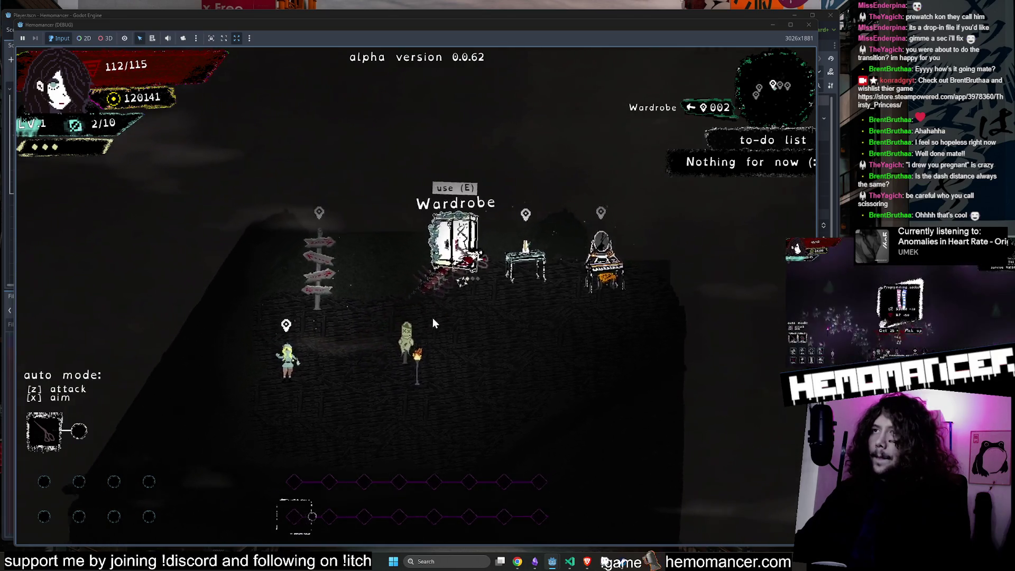
click(423, 328)
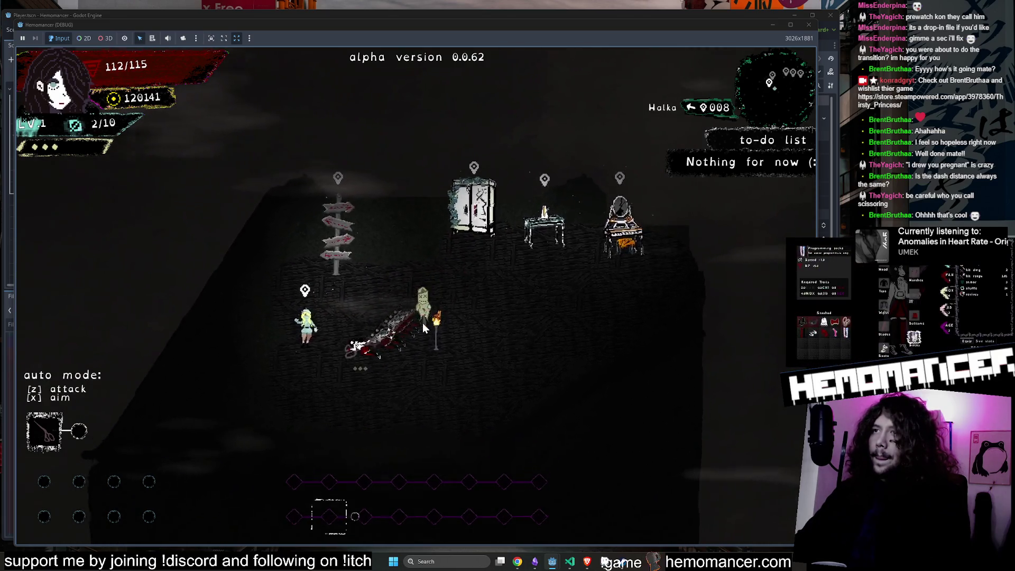
key(w)
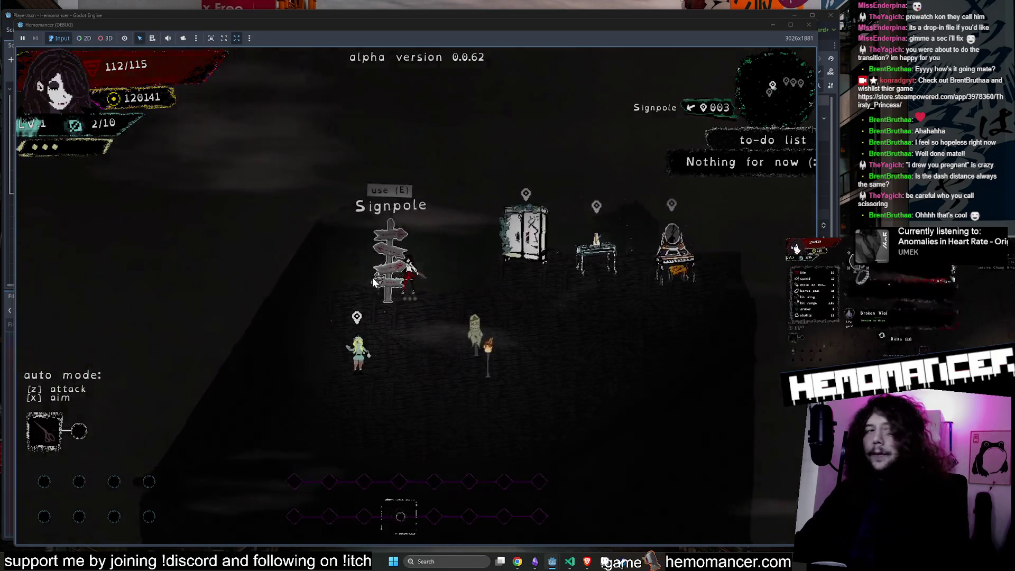
key(e)
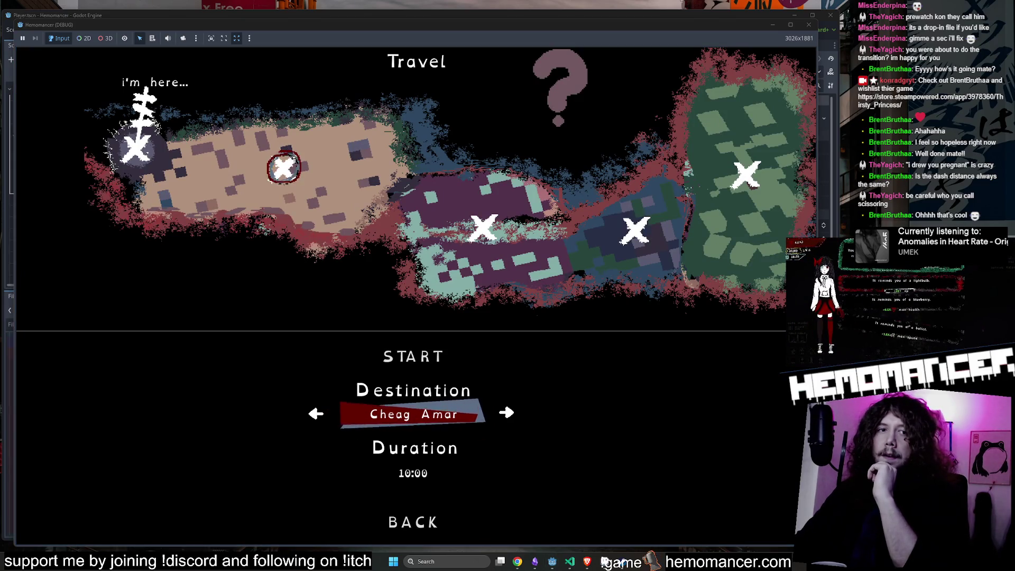
Step: Start the trip to Cheag Amar and run up into the jungle level
key(s)
key(w)
key(w)
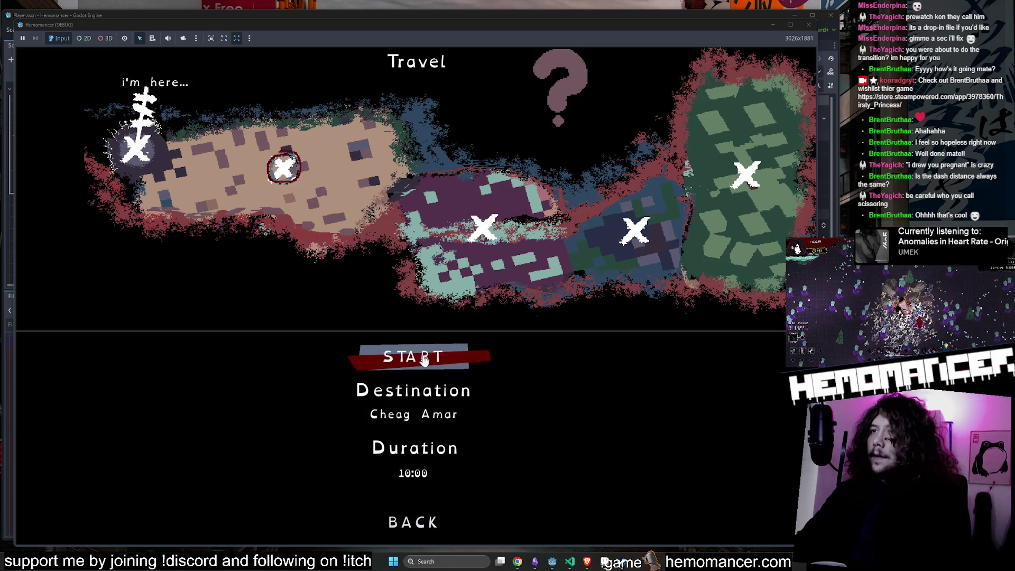
key(e)
key(w+d)
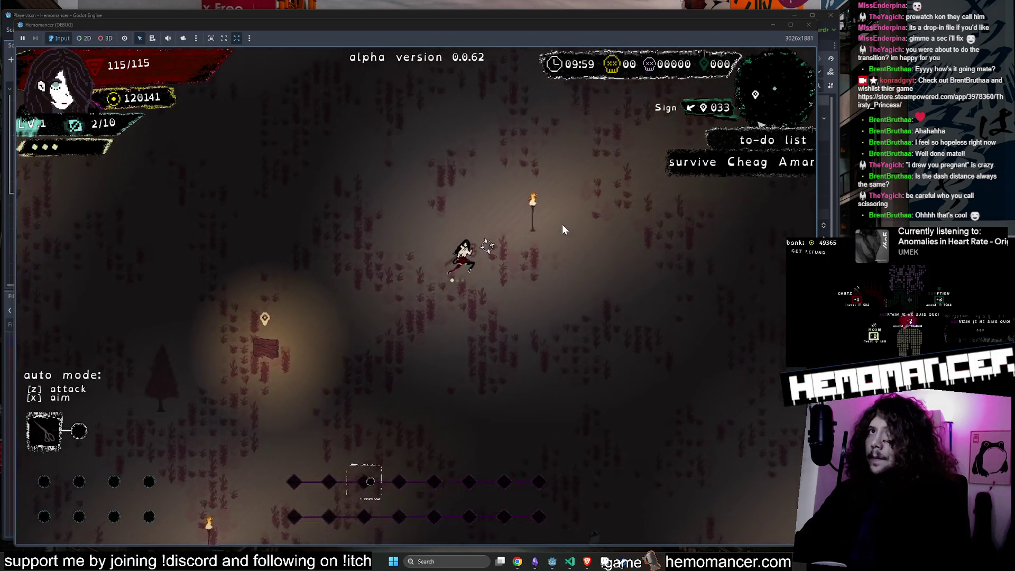
key(w+d)
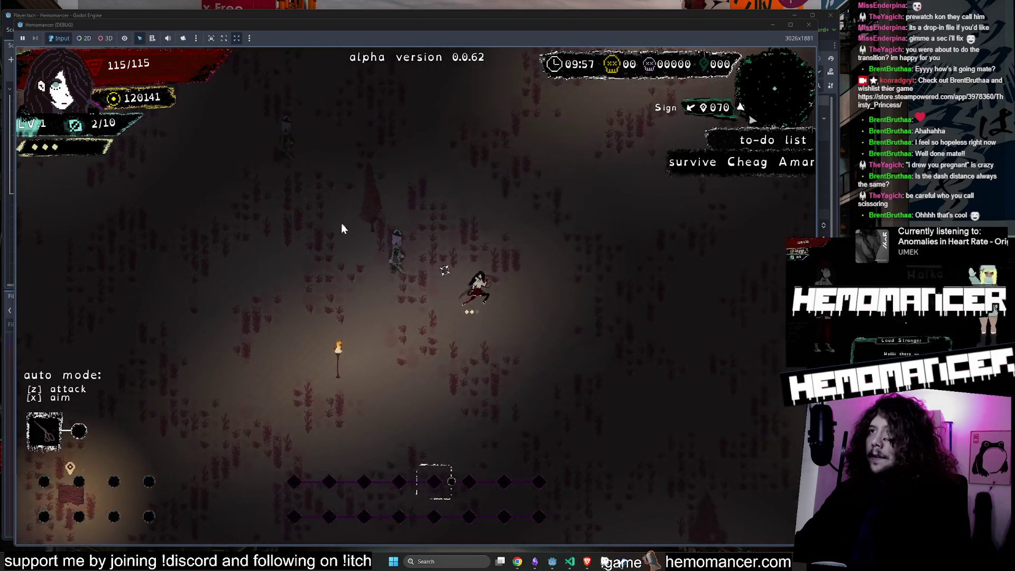
key(w+a)
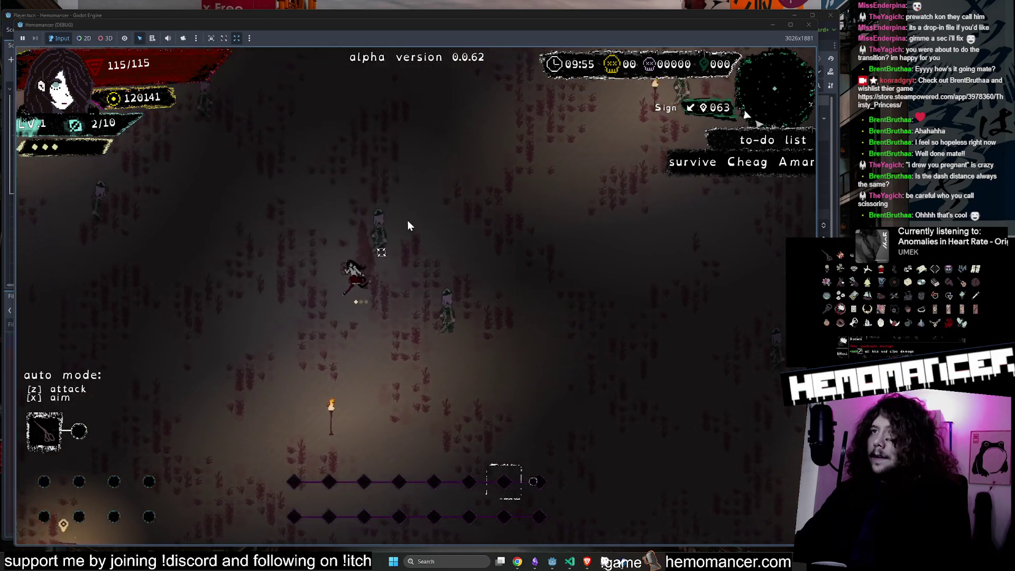
Step: Fight enemies on the way to the Metauro obelisk, then close the game window
key(a)
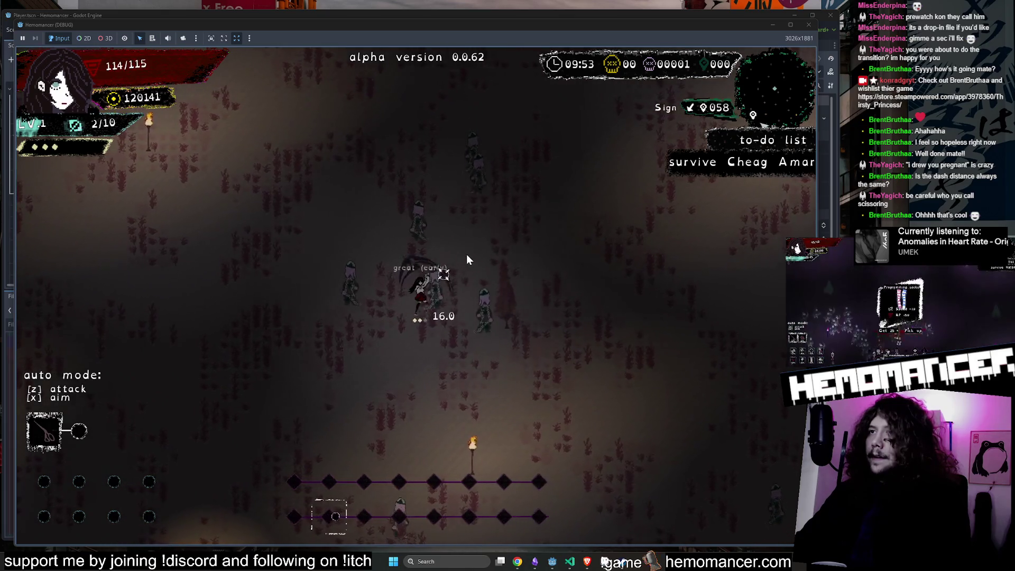
key(w)
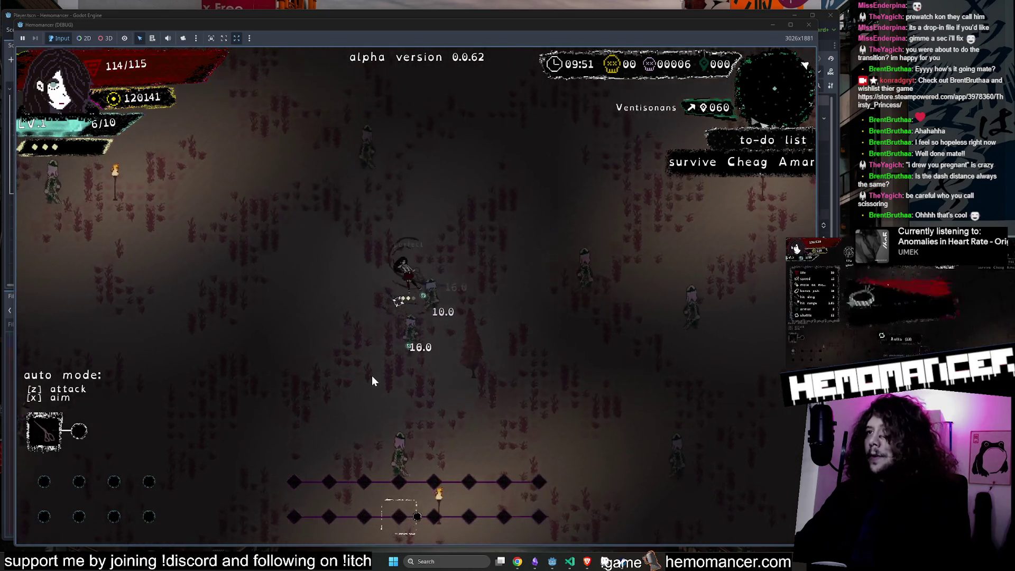
key(w+d)
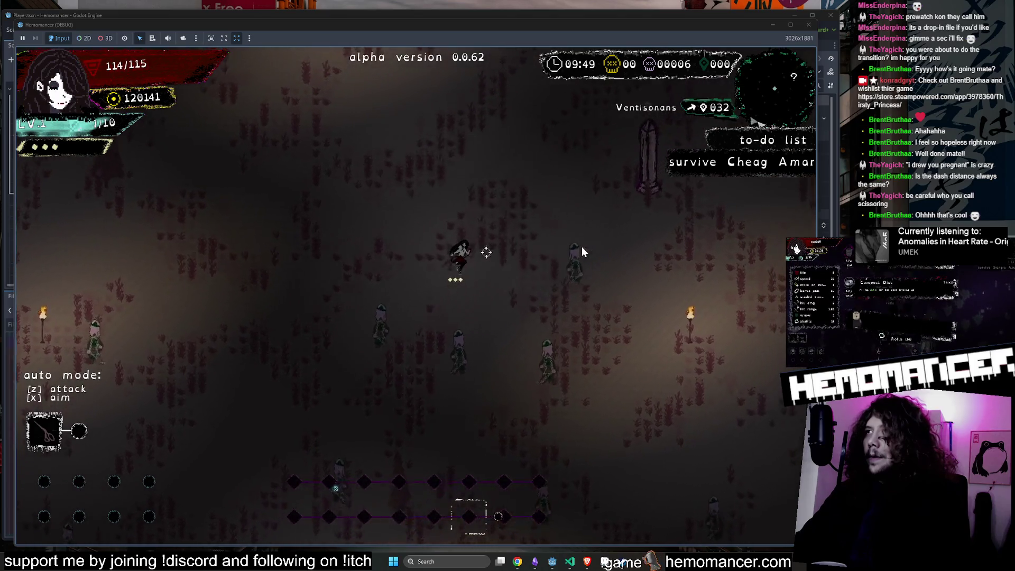
key(w+d)
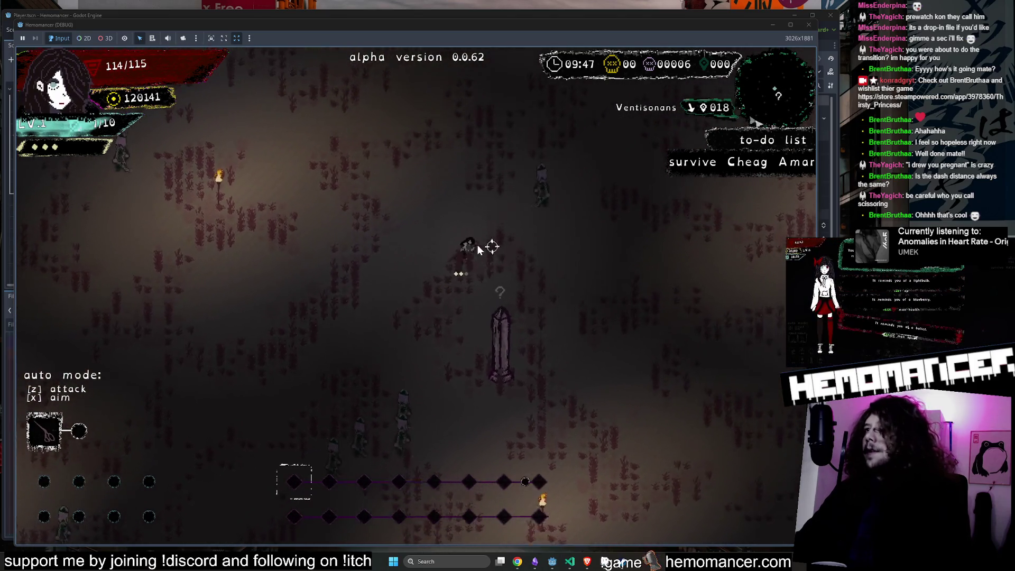
key(w+d)
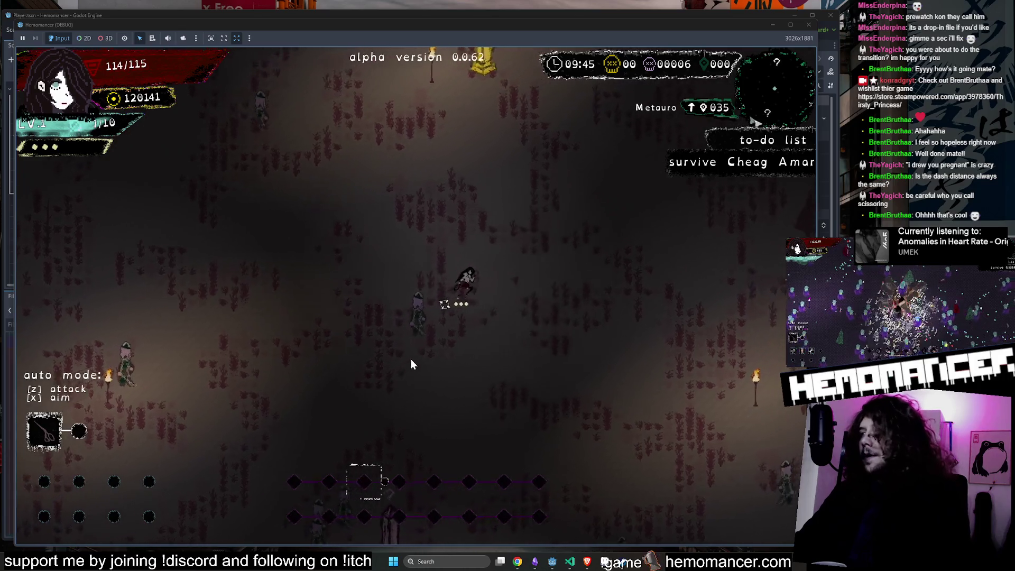
key(w)
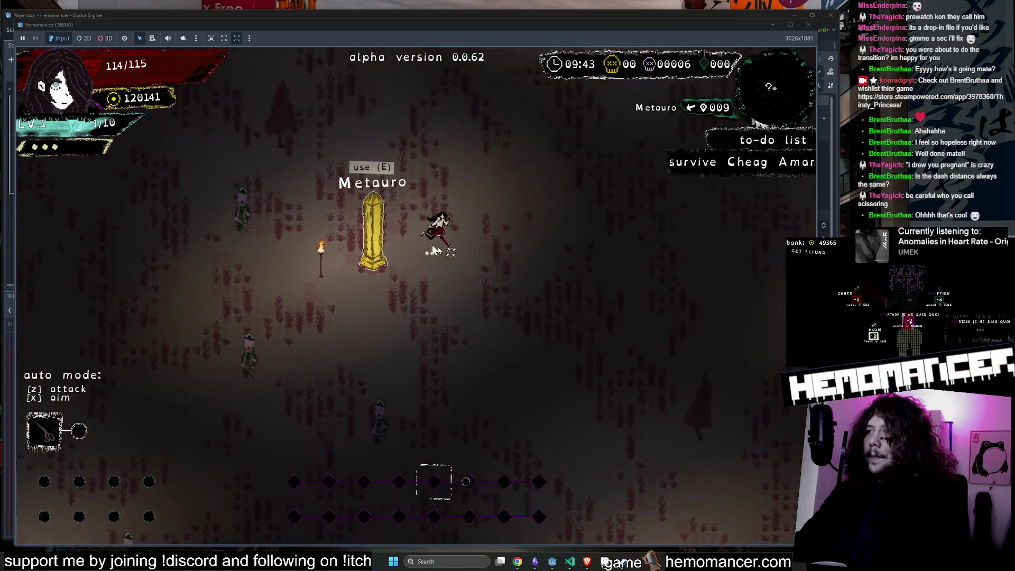
key(w+a)
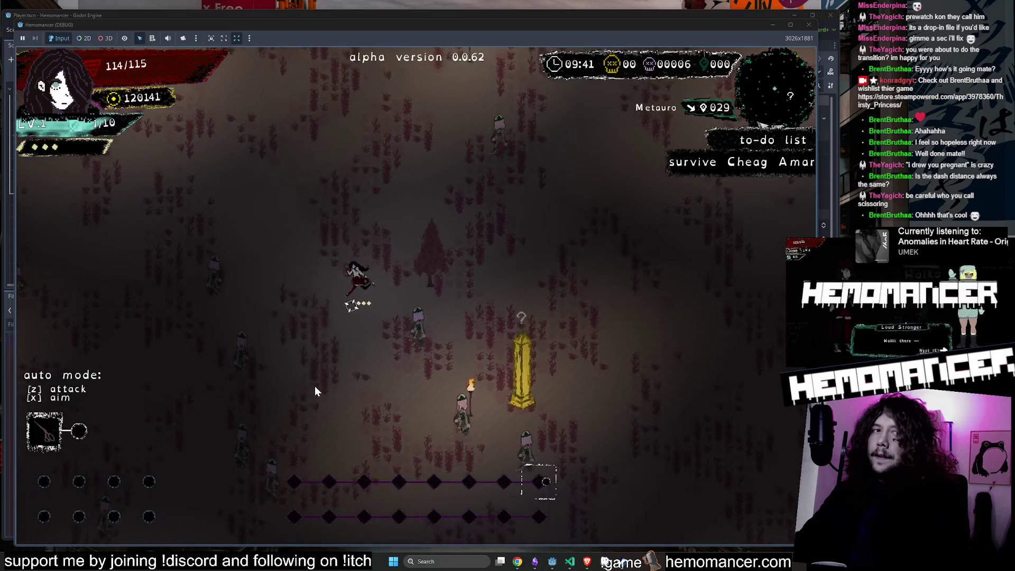
click(484, 350)
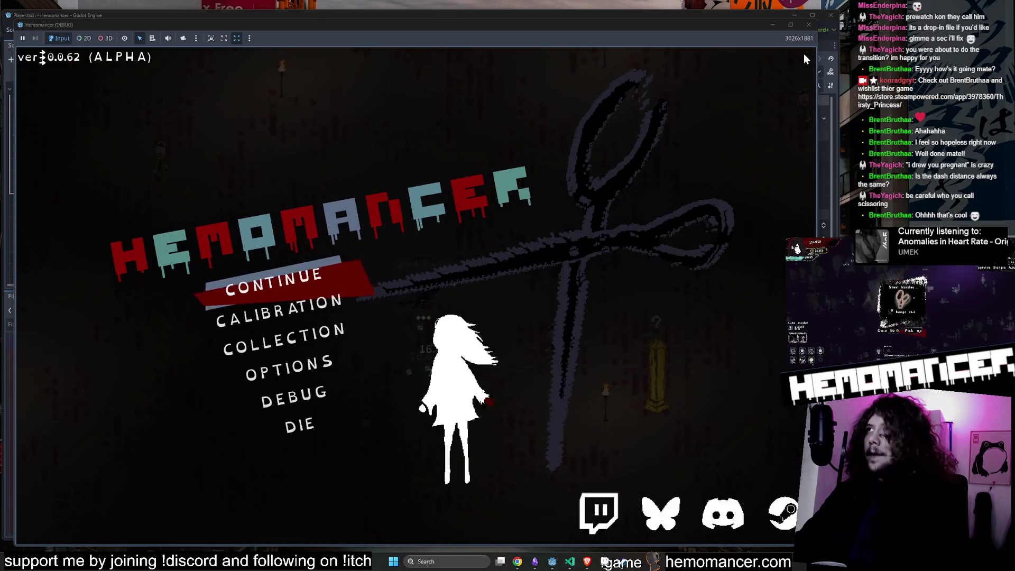
click(811, 25)
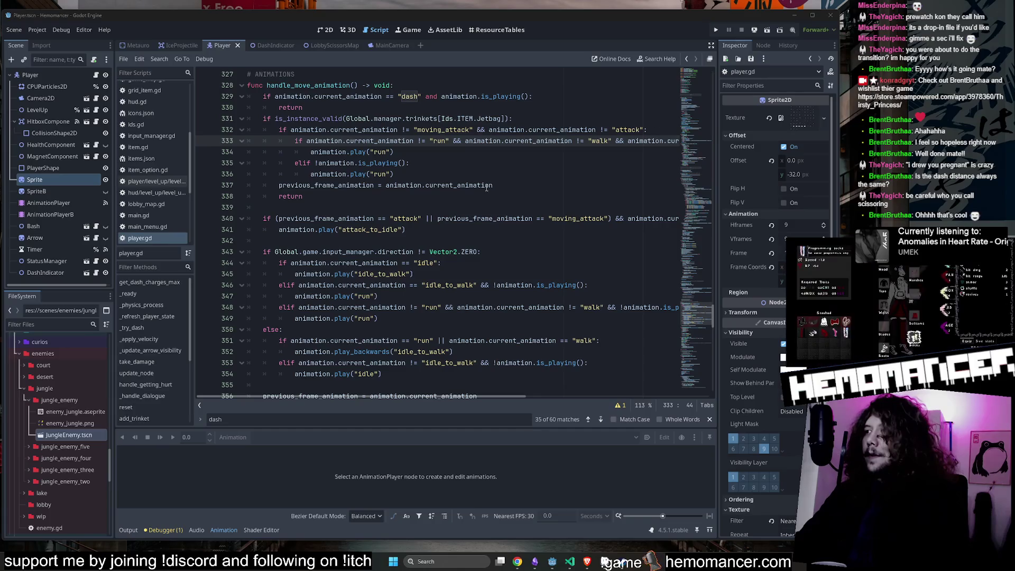
Step: Select the dash-playing check and its return on lines 329–330
click(428, 195)
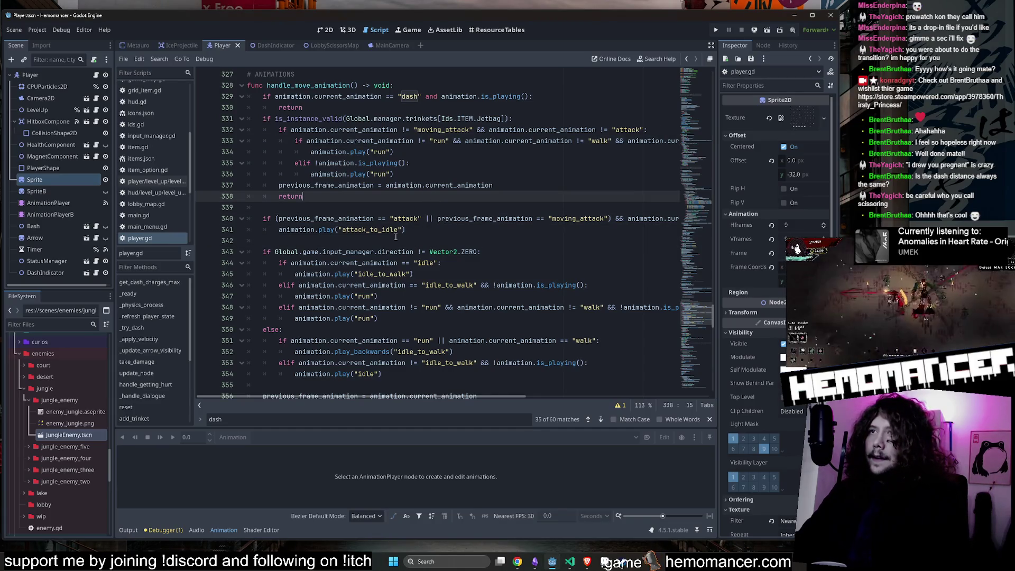
scroll(396, 236, down, 1)
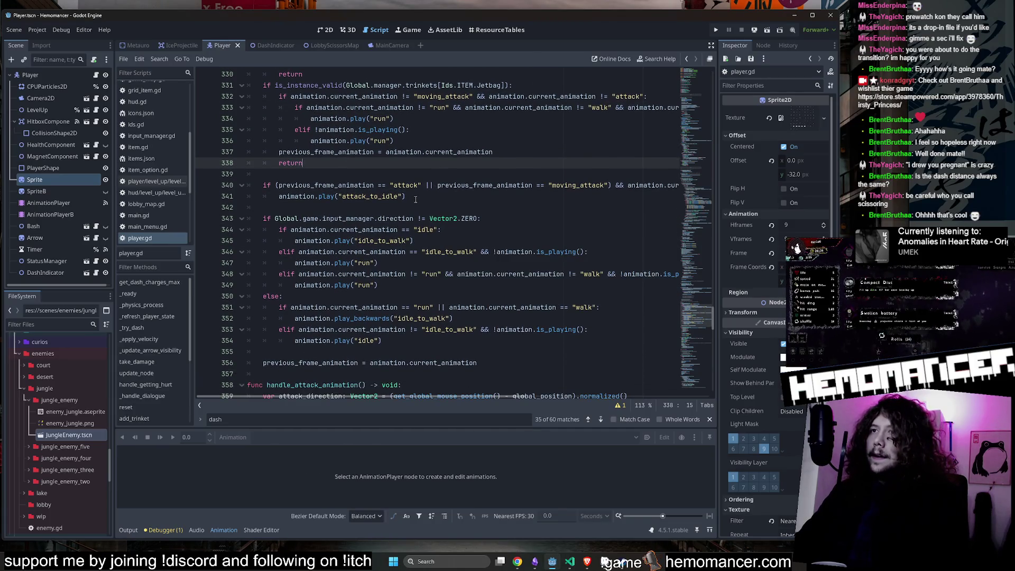
scroll(415, 203, up, 2)
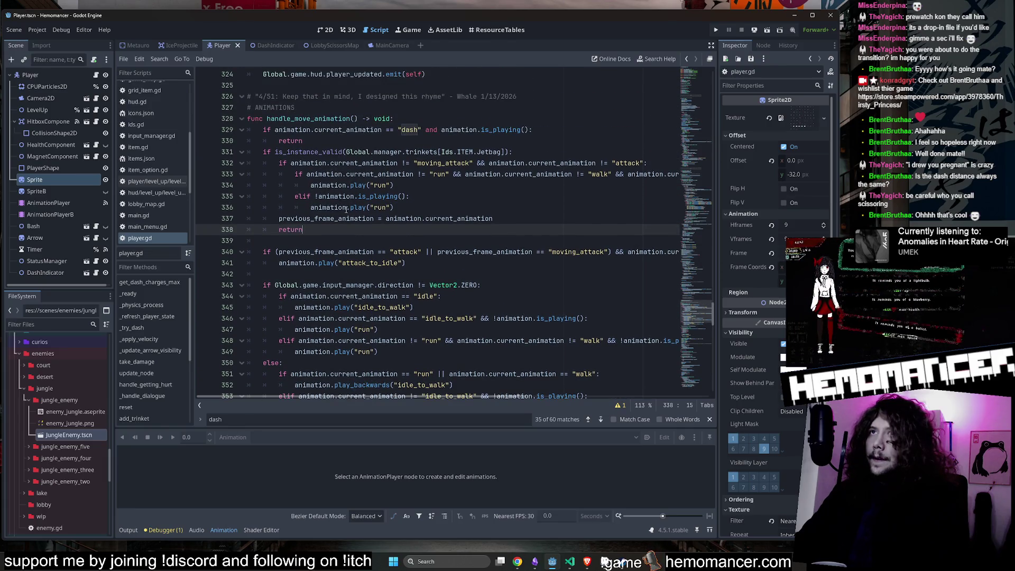
click(258, 130)
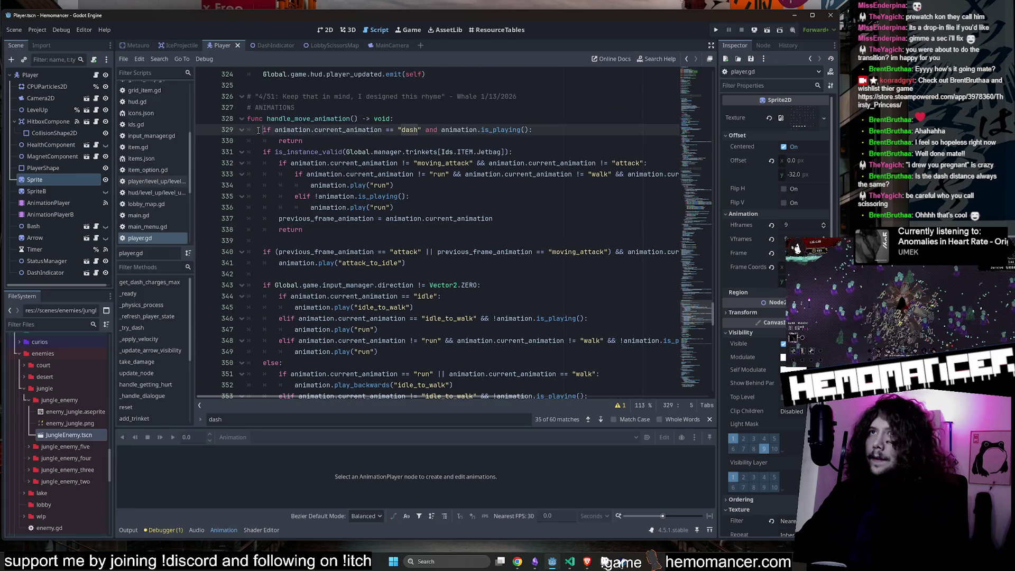
drag(556, 136, 558, 142)
click(557, 144)
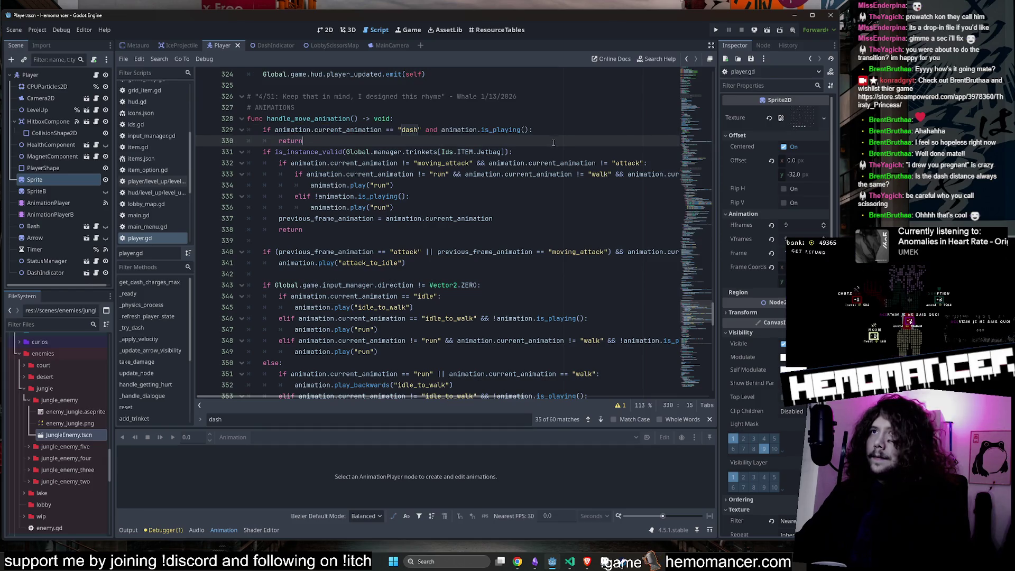
Step: Paste the dash early return after the Jetbag block at line 340 and remove the extra blank line
key(ctrl+z)
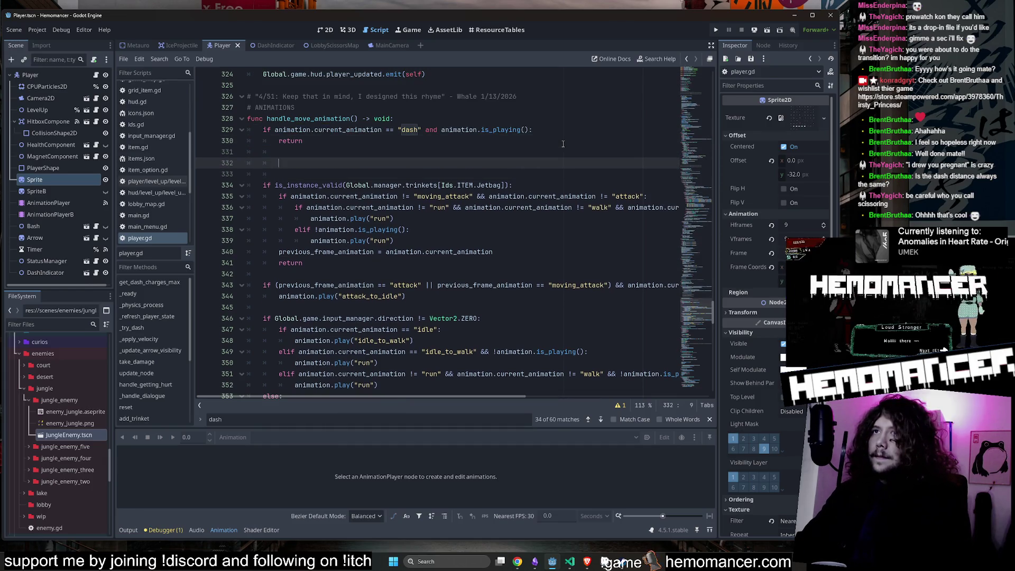
key(ctrl+y)
key(Down)
key(Down)
key(Down)
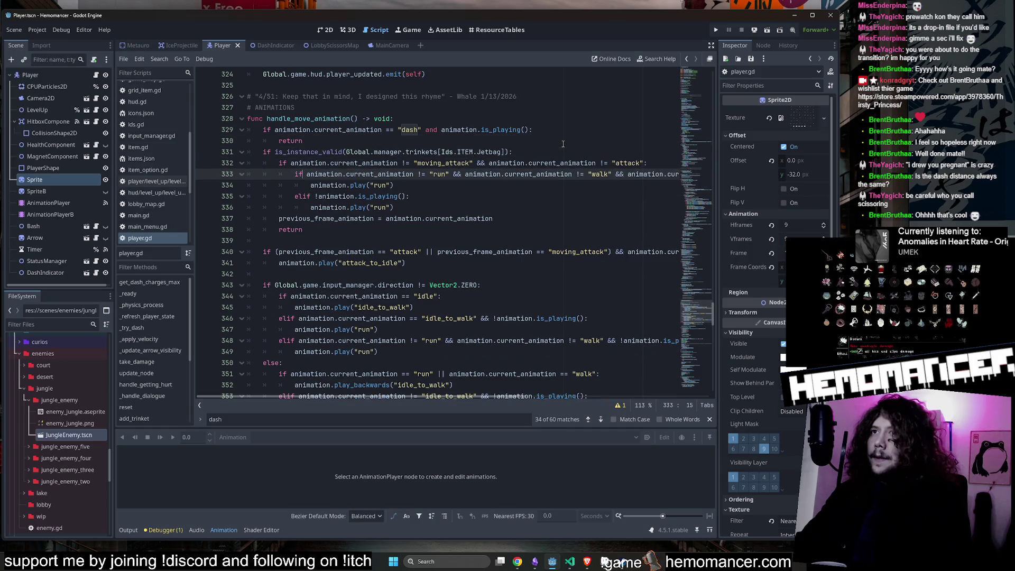
key(ctrl+v)
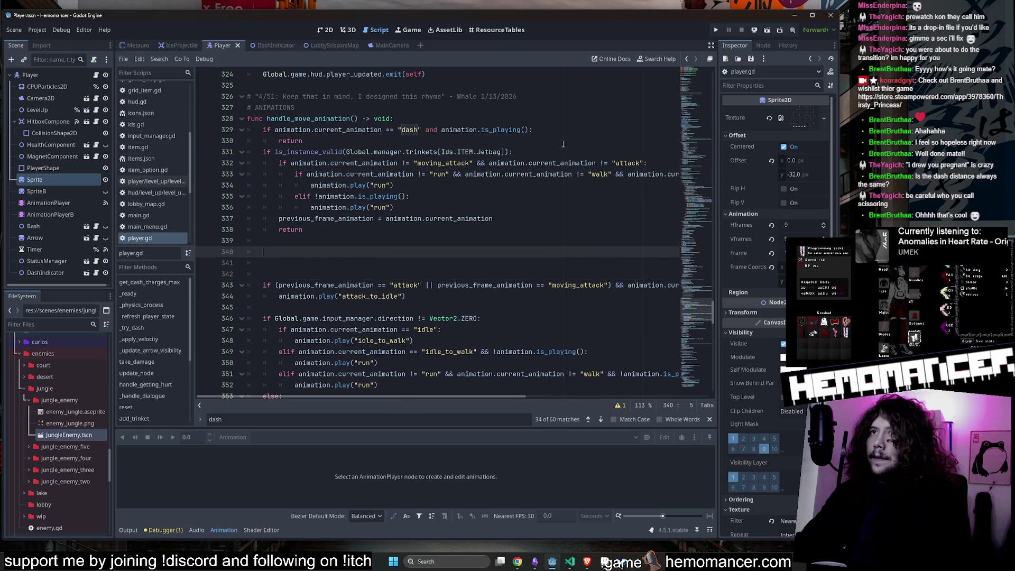
scroll(370, 222, down, 1)
click(341, 243)
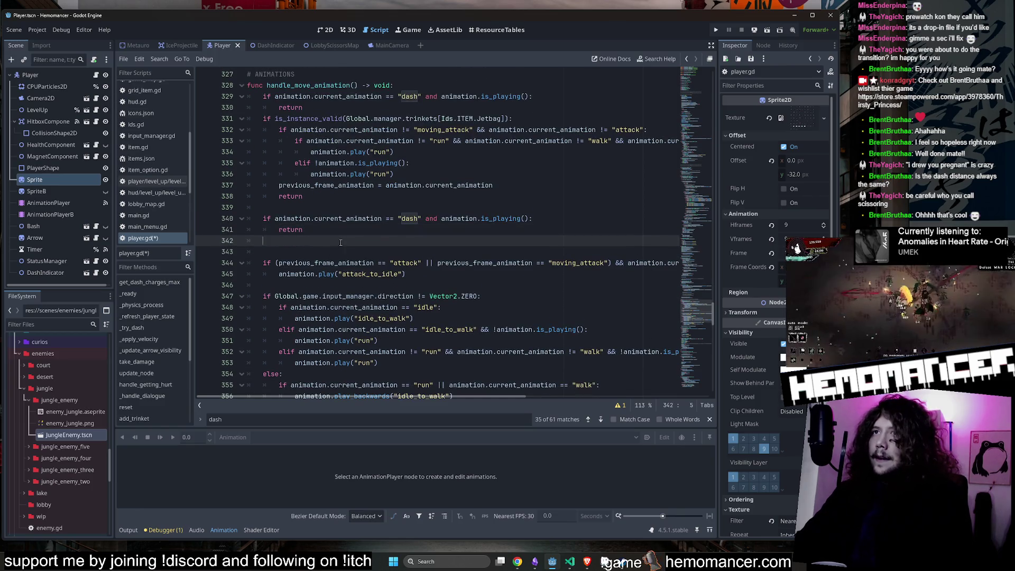
key(Delete)
double_click(344, 252)
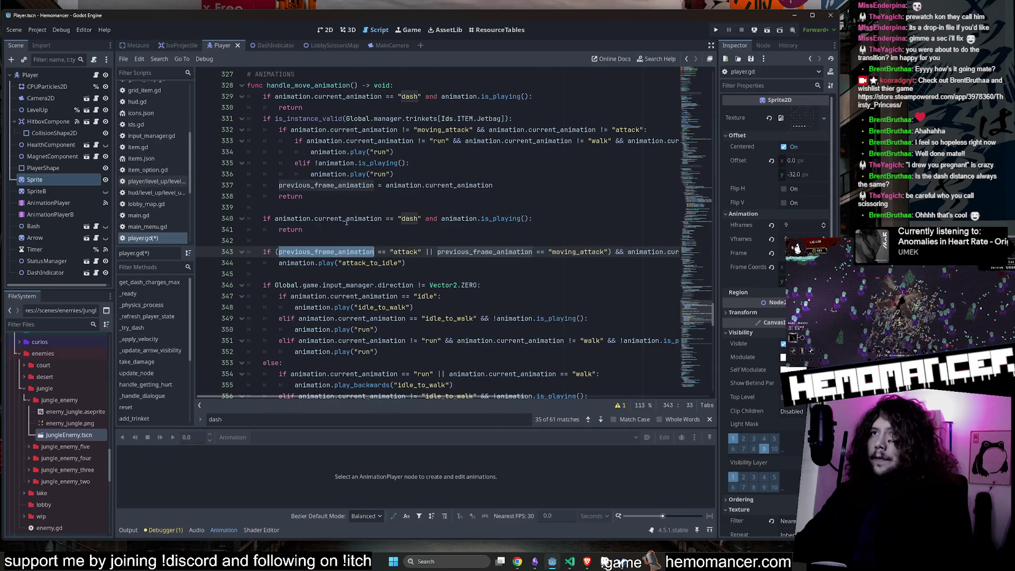
double_click(347, 218)
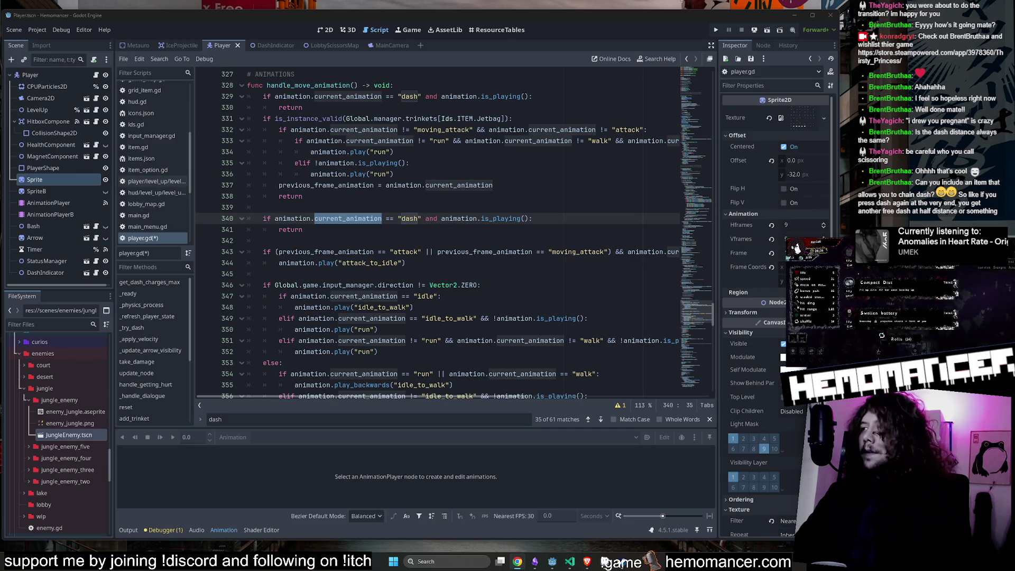
click(536, 562)
Step: Add a 'dash ideas' card to the board and open its details
scroll(368, 456, up, 5)
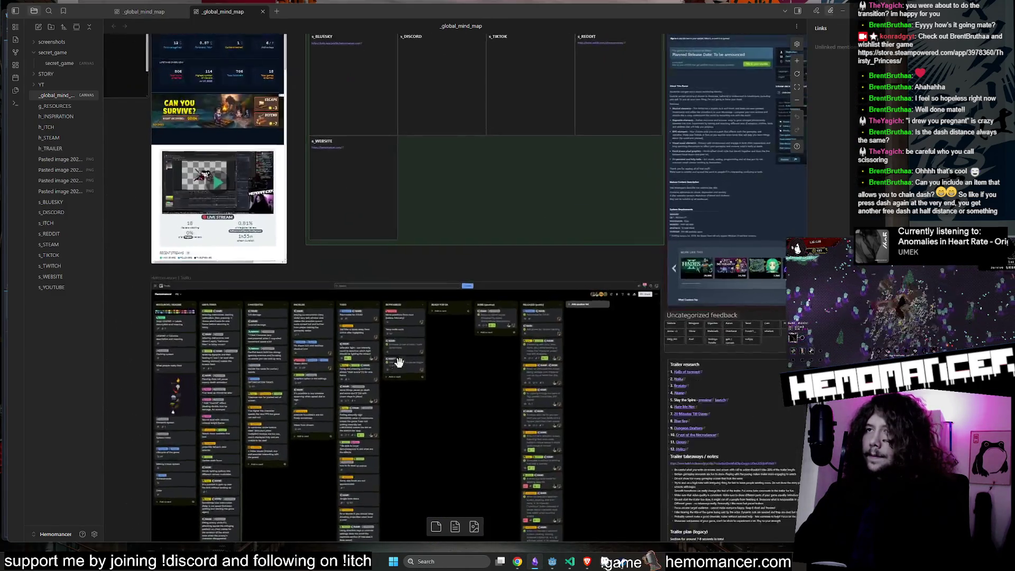
click(458, 373)
text(dash idea)
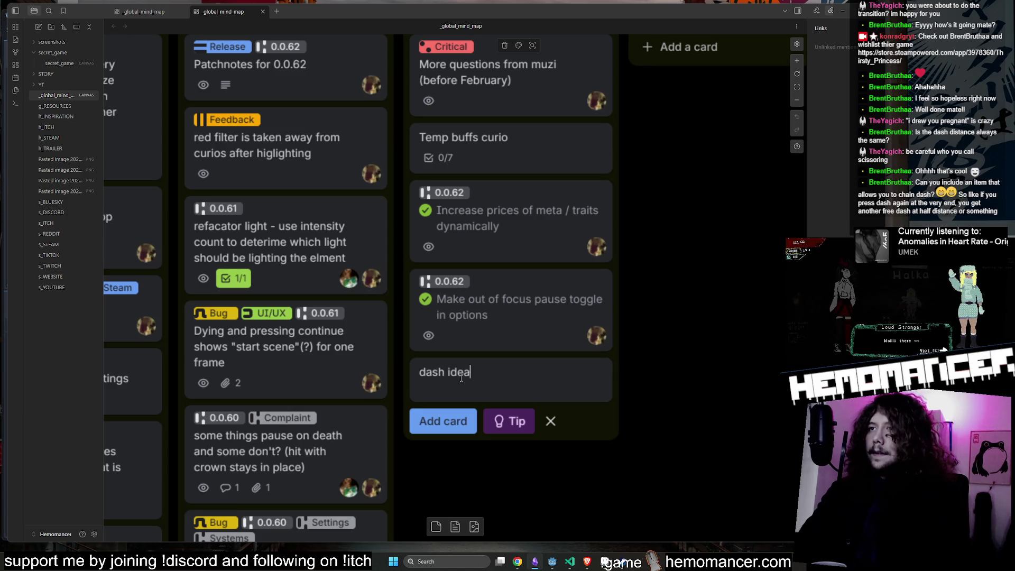
text(s)
key(Return)
click(481, 372)
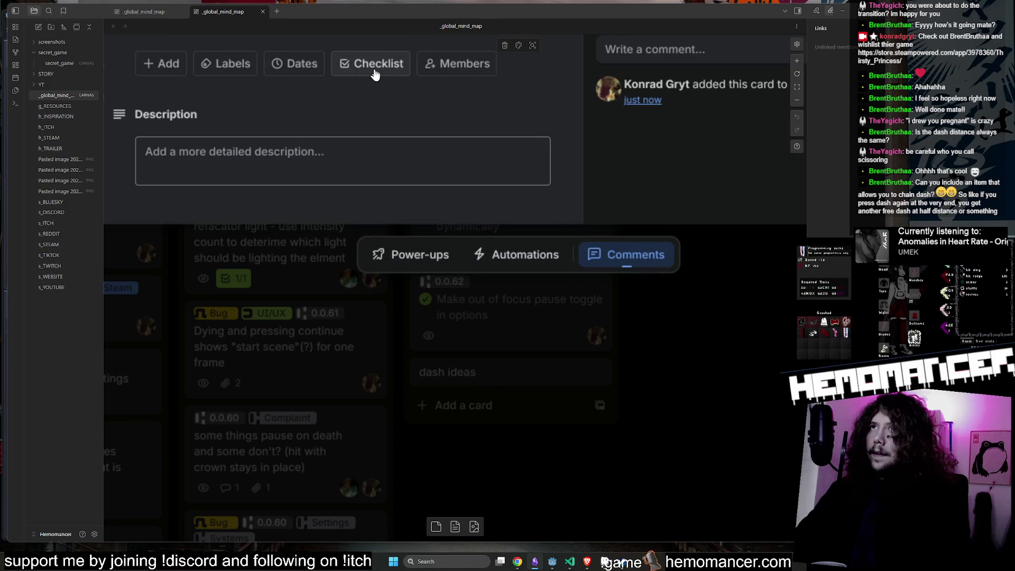
click(275, 160)
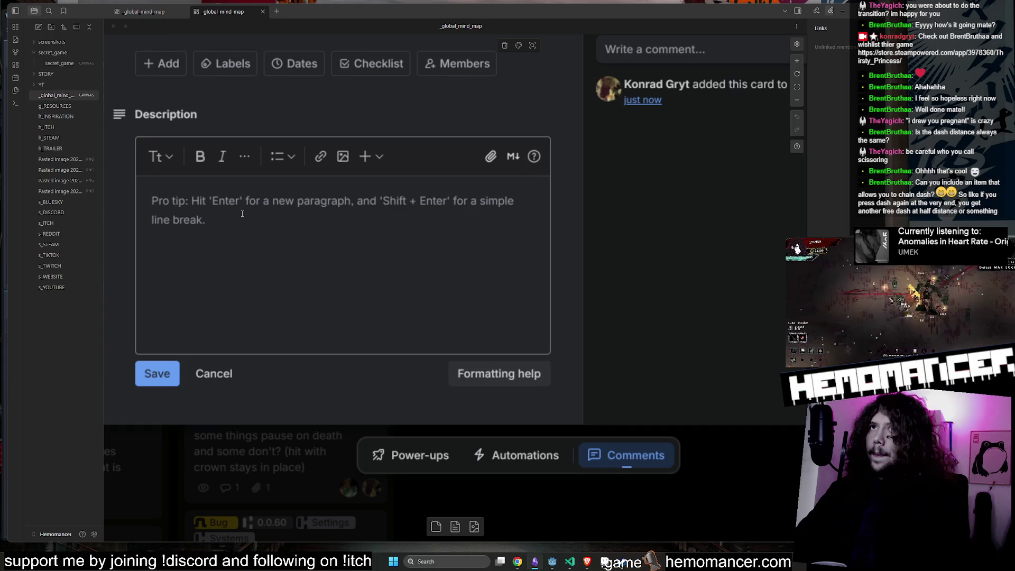
Step: Give the card a checklist with the chain-dash suggestion and 'perfect hit dash refill'
click(370, 67)
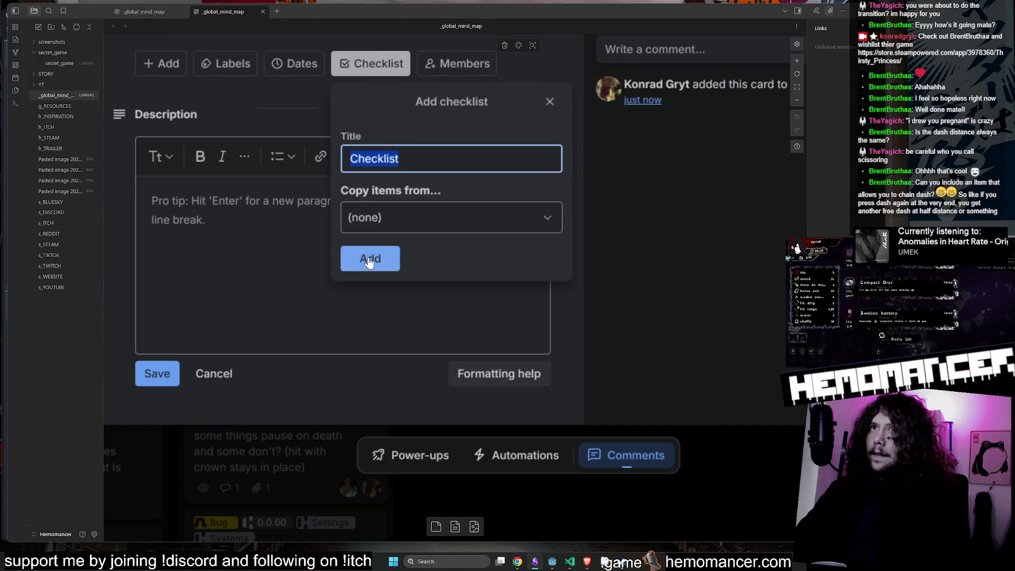
click(373, 255)
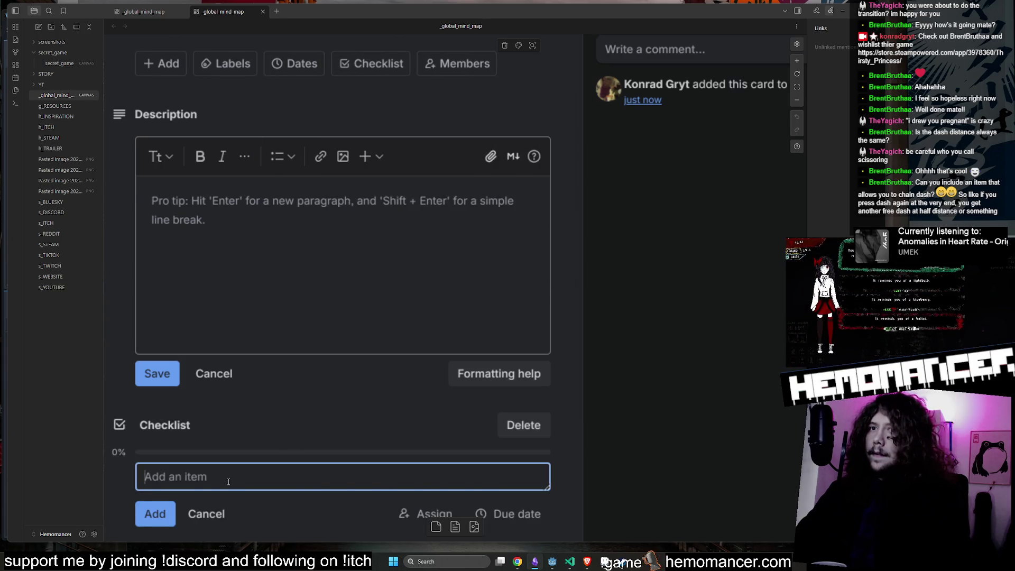
key(ctrl+v)
click(636, 412)
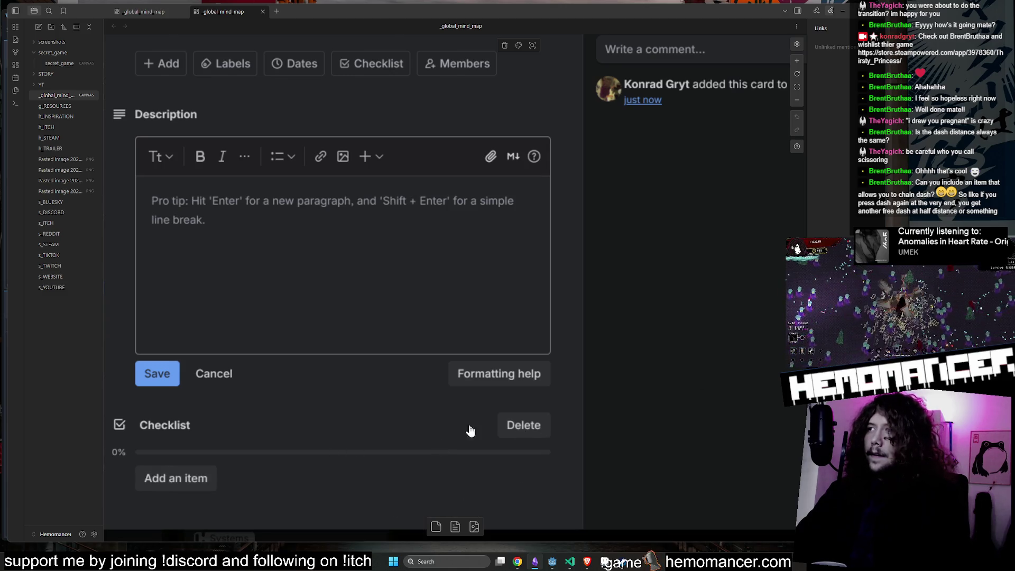
click(192, 476)
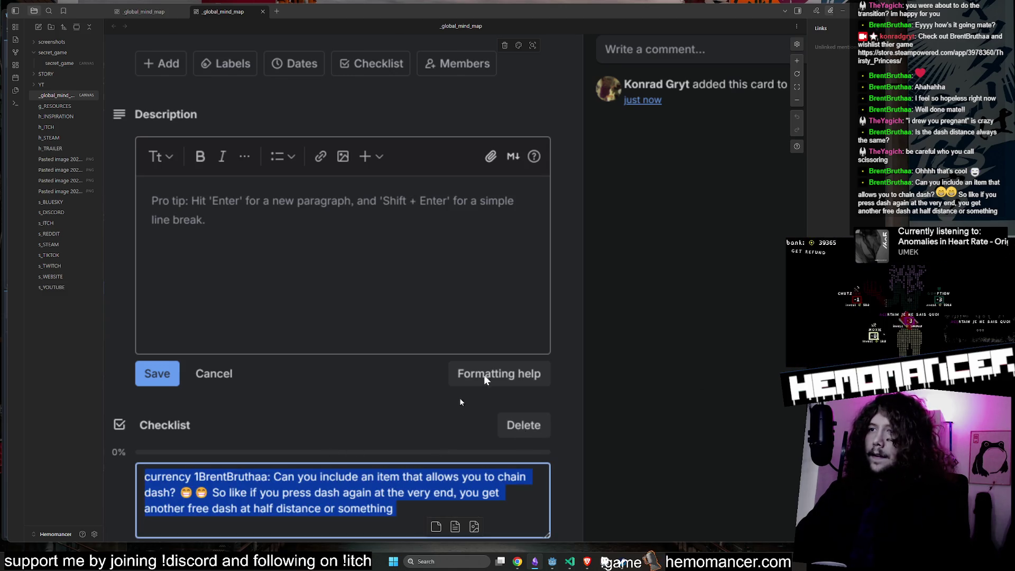
click(798, 88)
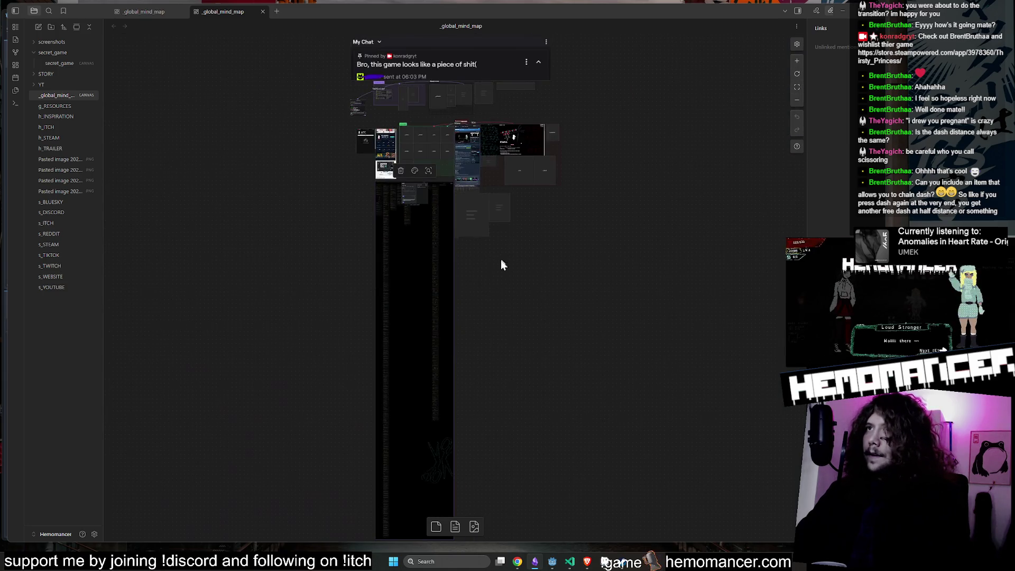
scroll(407, 201, up, 10)
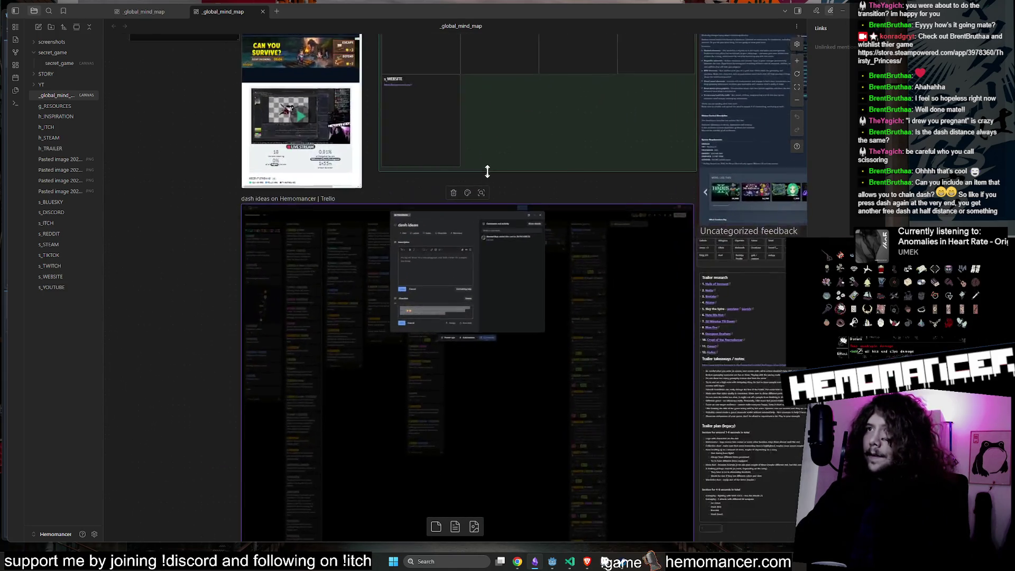
click(368, 381)
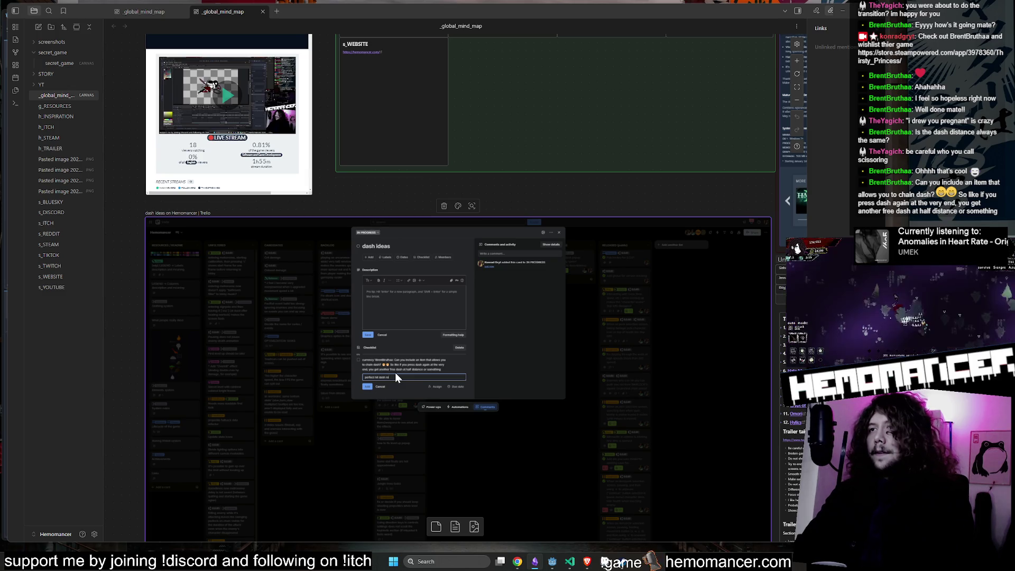
key(Return)
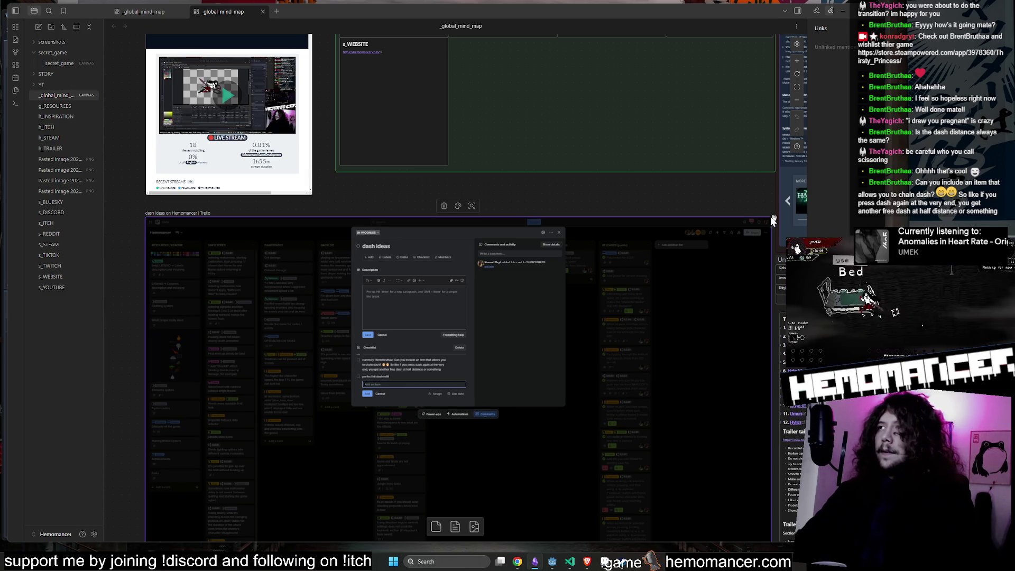
click(559, 233)
Step: Zoom and pan around the notes mind map, then hide the canvas
scroll(609, 189, down, 5)
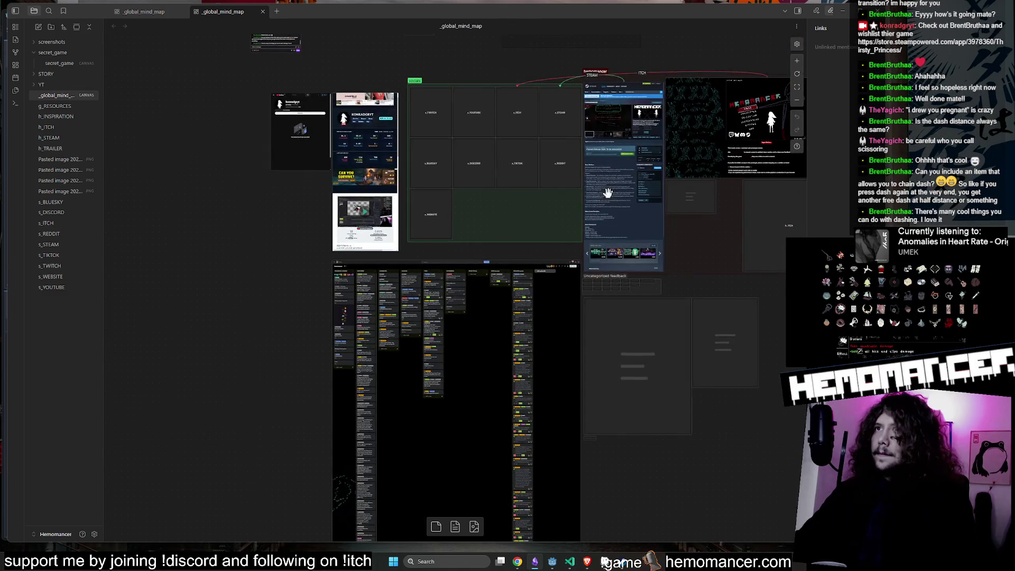
scroll(328, 218, up, 10)
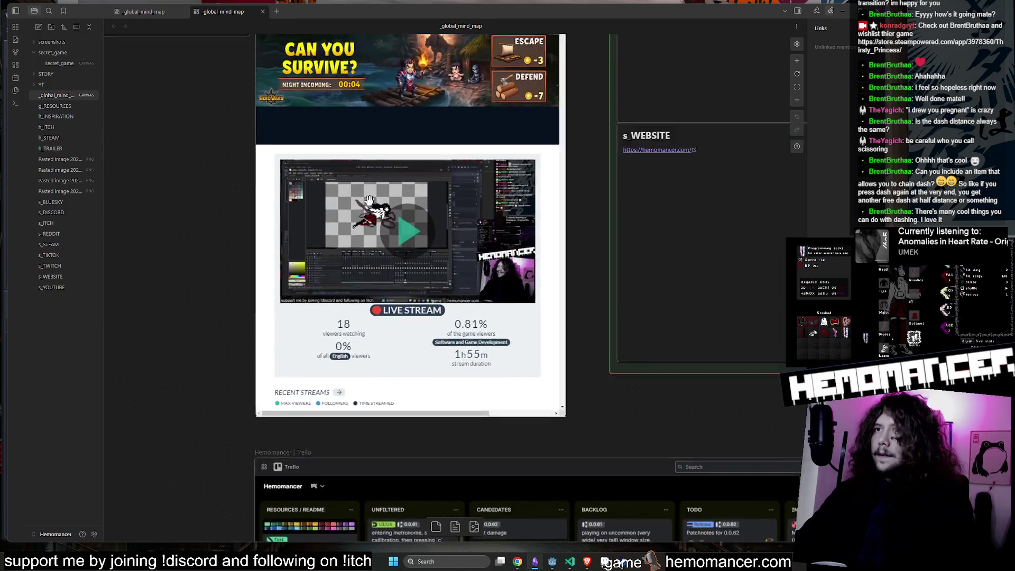
scroll(552, 315, up, 3)
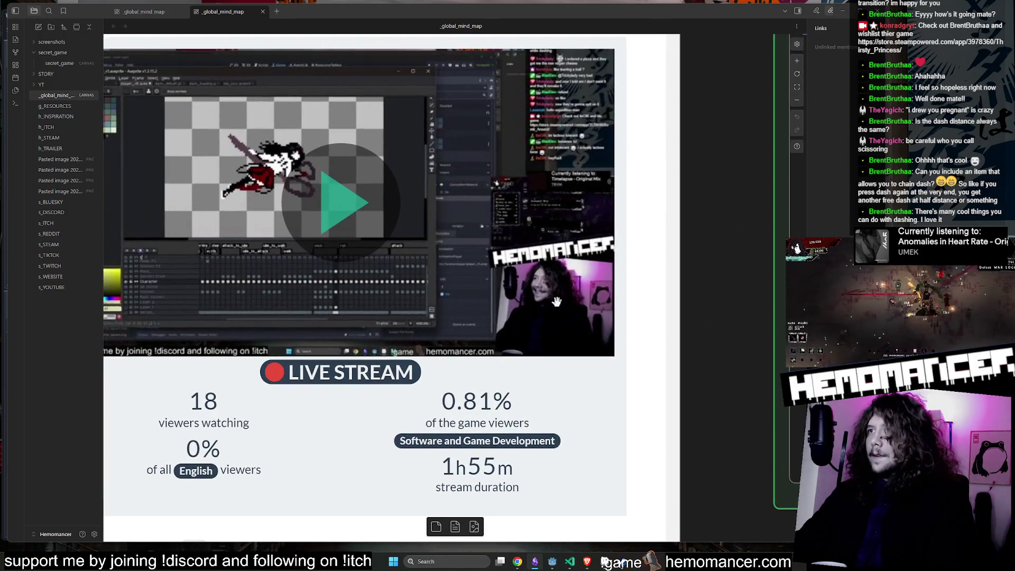
scroll(533, 296, down, 3)
scroll(529, 290, up, 1)
scroll(529, 289, up, 1)
scroll(423, 288, down, 2)
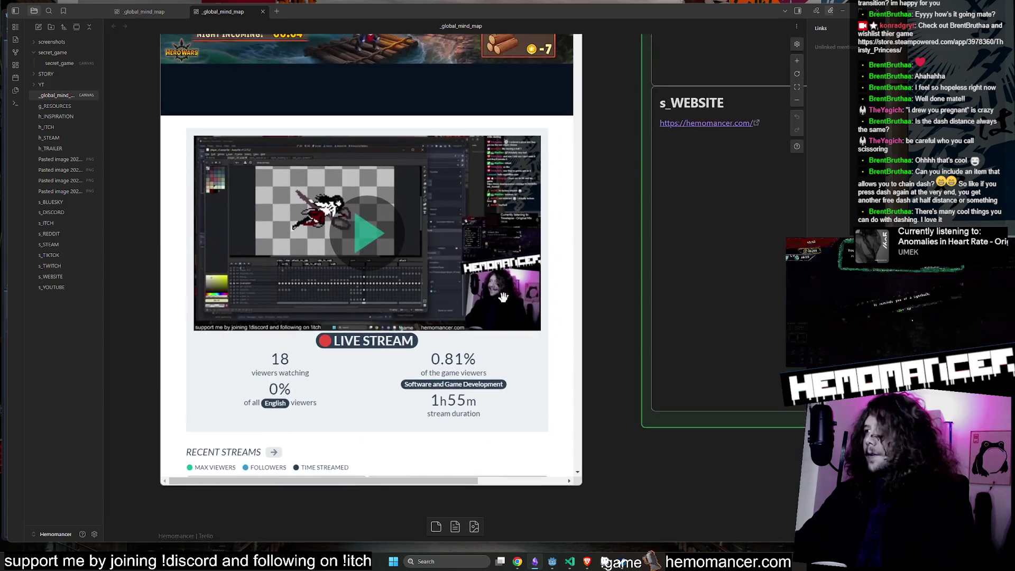
scroll(315, 212, down, 3)
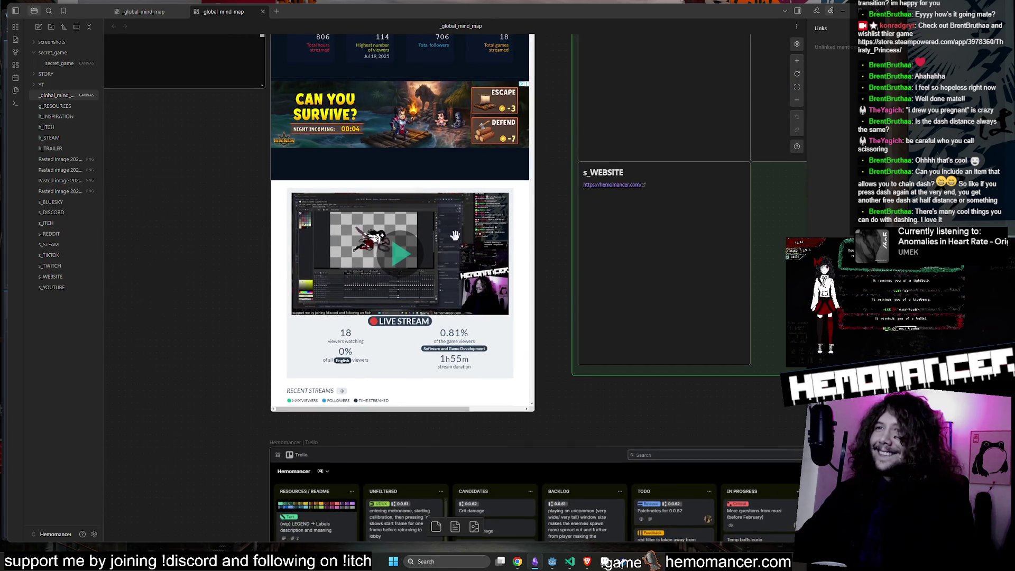
scroll(453, 225, up, 3)
scroll(470, 292, down, 6)
scroll(470, 293, down, 3)
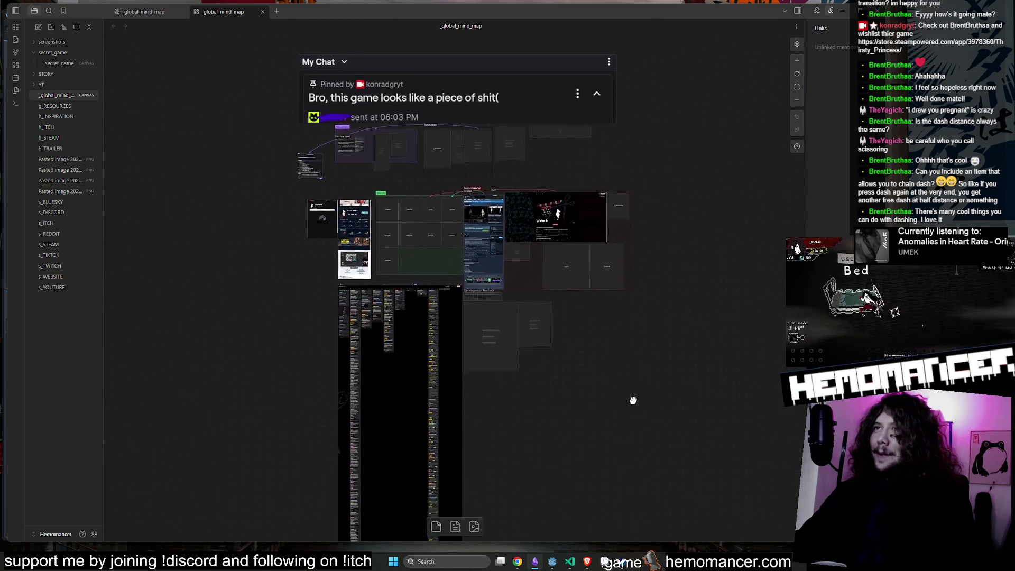
drag(634, 398, 604, 381)
scroll(591, 312, up, 2)
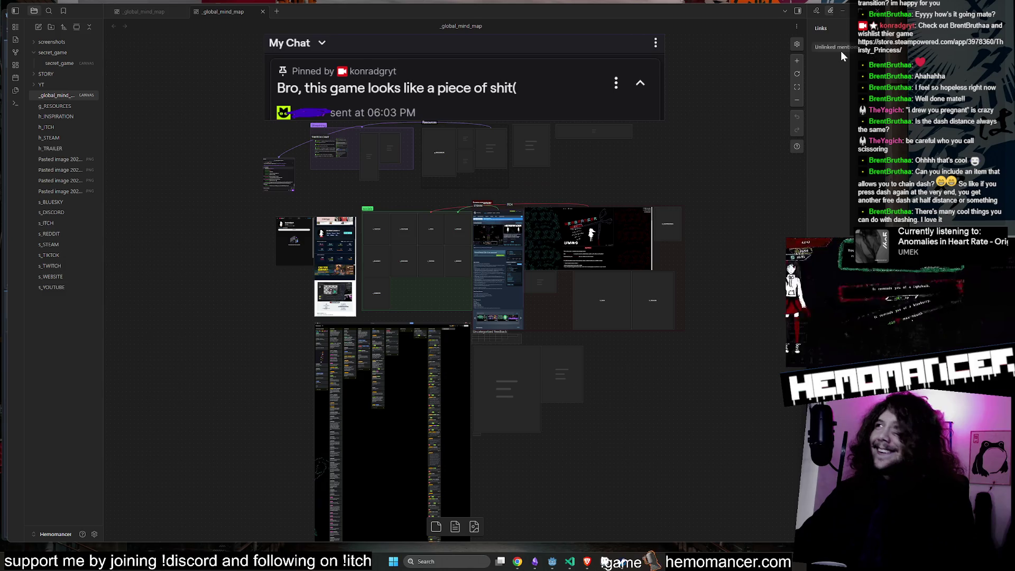
click(844, 14)
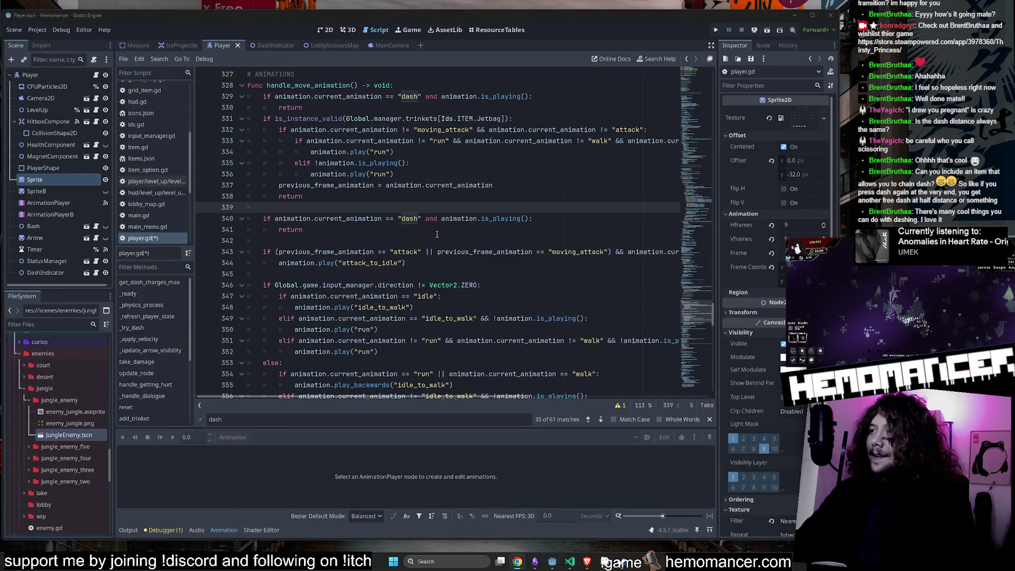
Step: Run the game, enlarge its window, and open the item COLLECTION screen
key(F5)
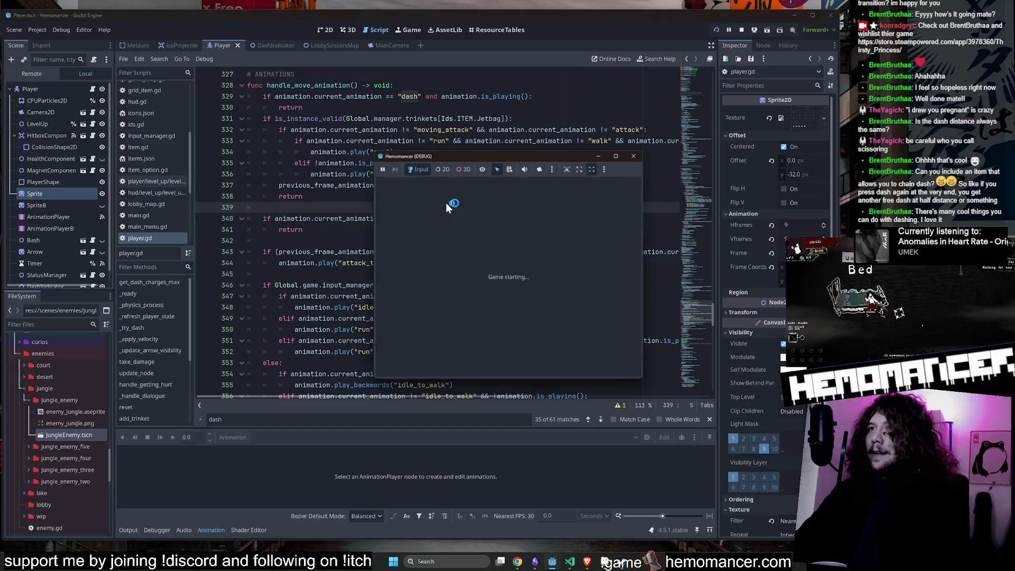
mouse_move(369, 379)
mouse_down()
mouse_move(293, 476)
mouse_move(200, 537)
mouse_move(135, 544)
mouse_up()
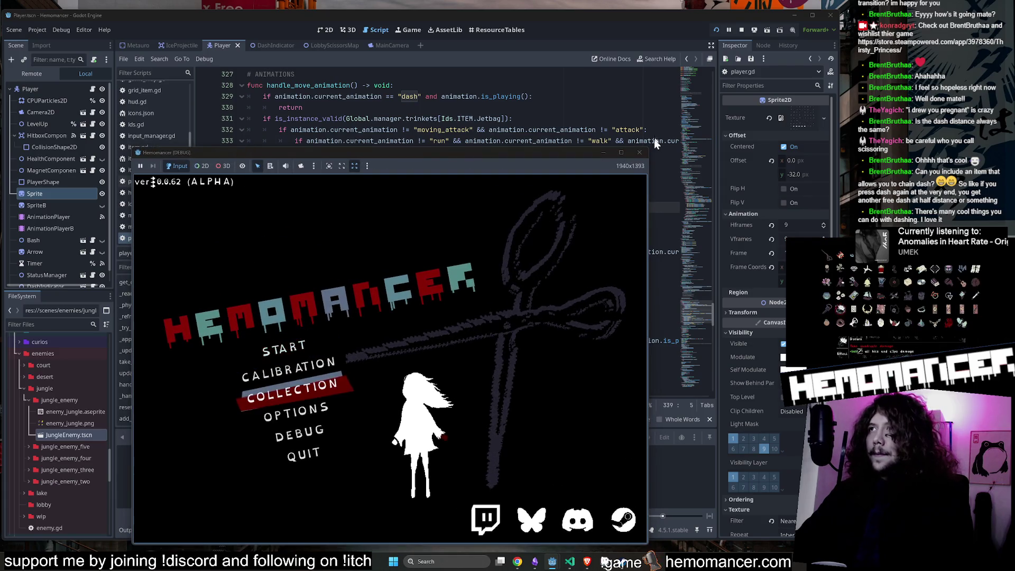
click(295, 400)
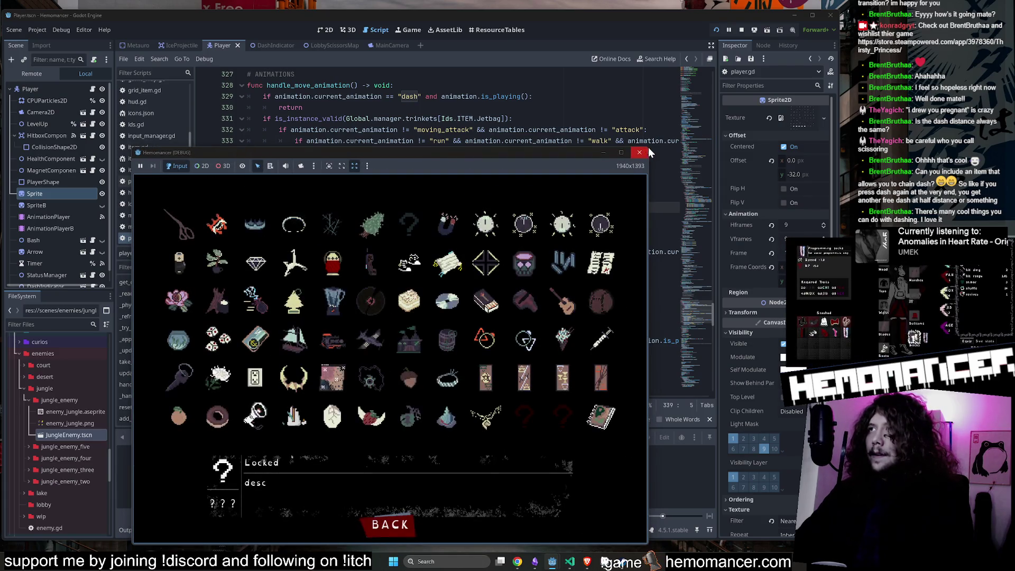
drag(648, 148, 793, 20)
Step: Browse to the next collection item, then go BACK to the main menu
mouse_move(335, 268)
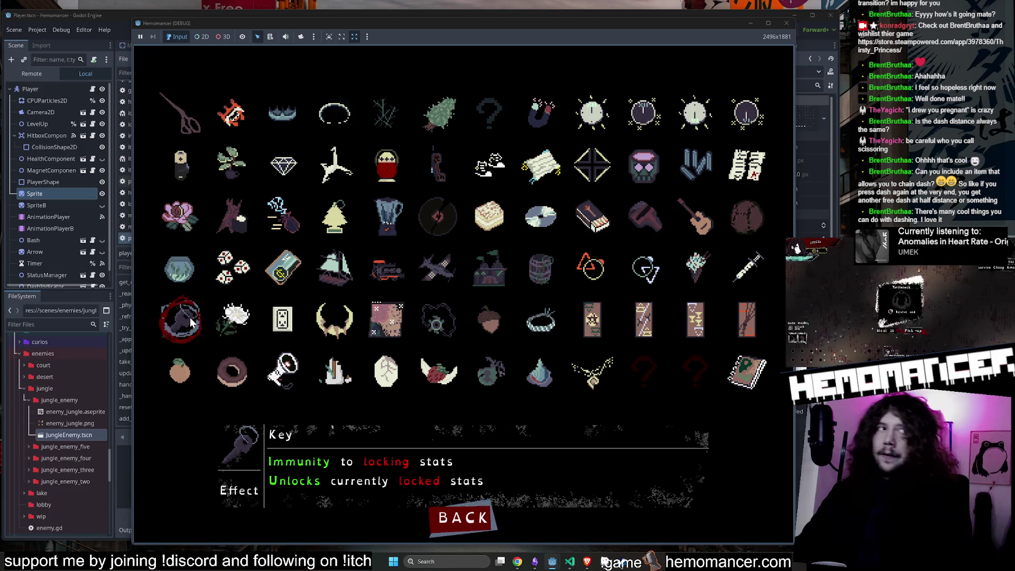
key(Right)
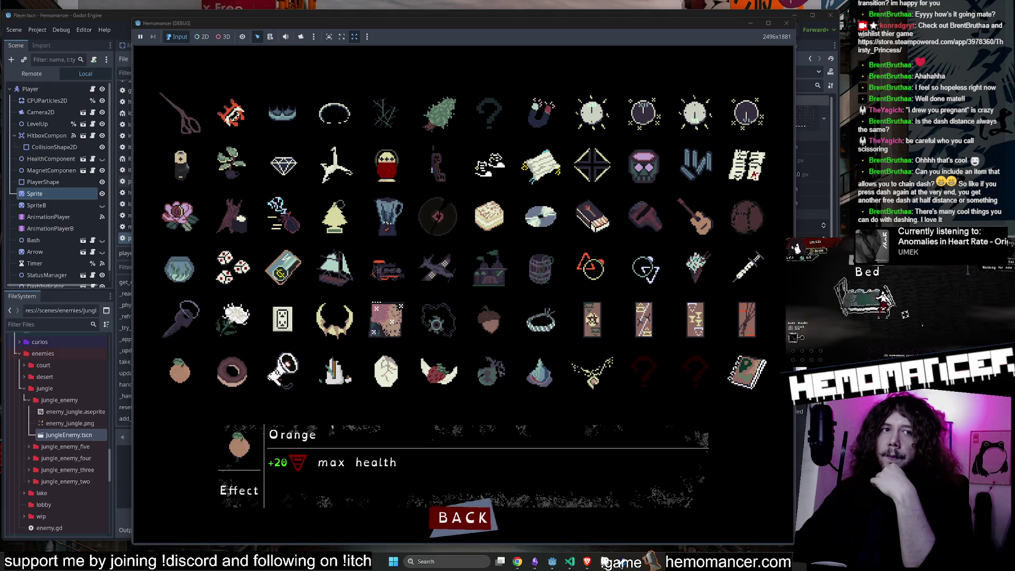
mouse_move(544, 207)
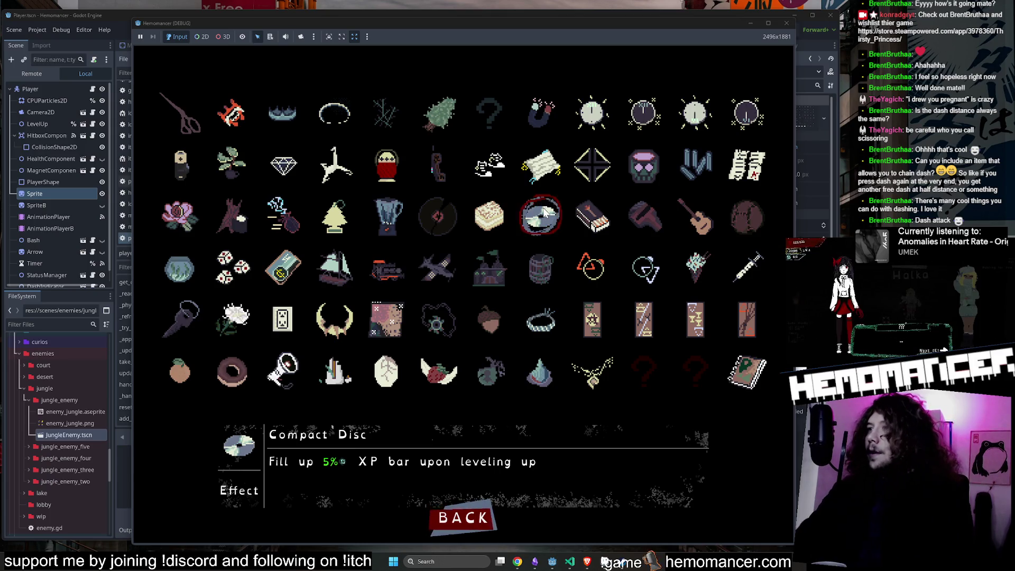
click(467, 515)
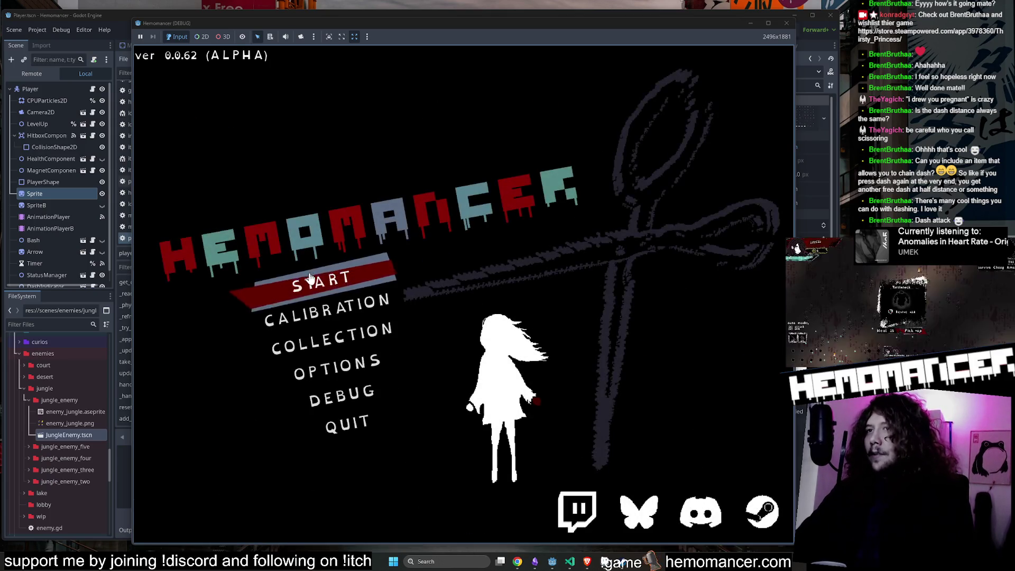
Step: Start the game and travel from the lobby signpost to the Cheag Amar level
click(310, 277)
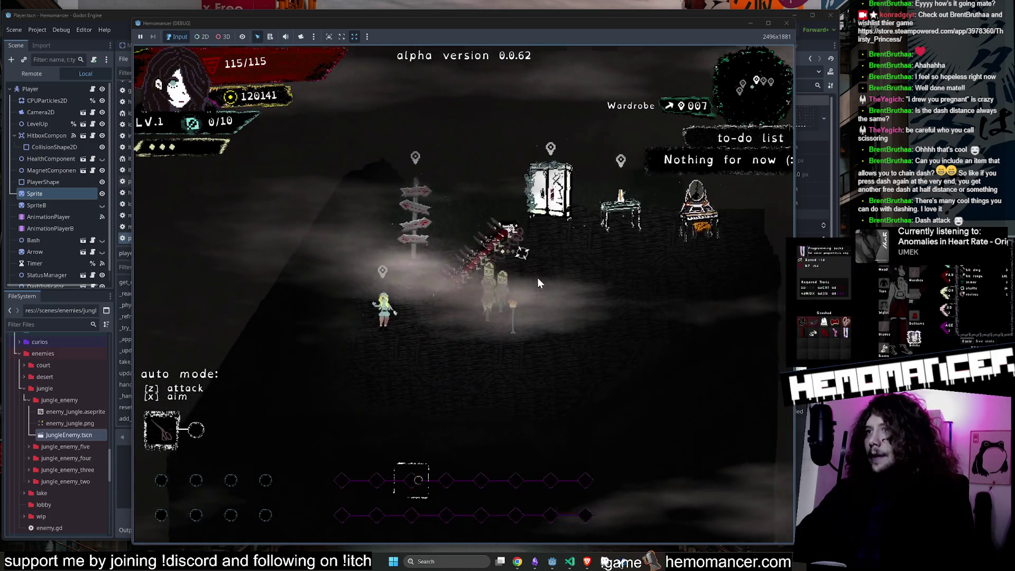
key(s)
key(d)
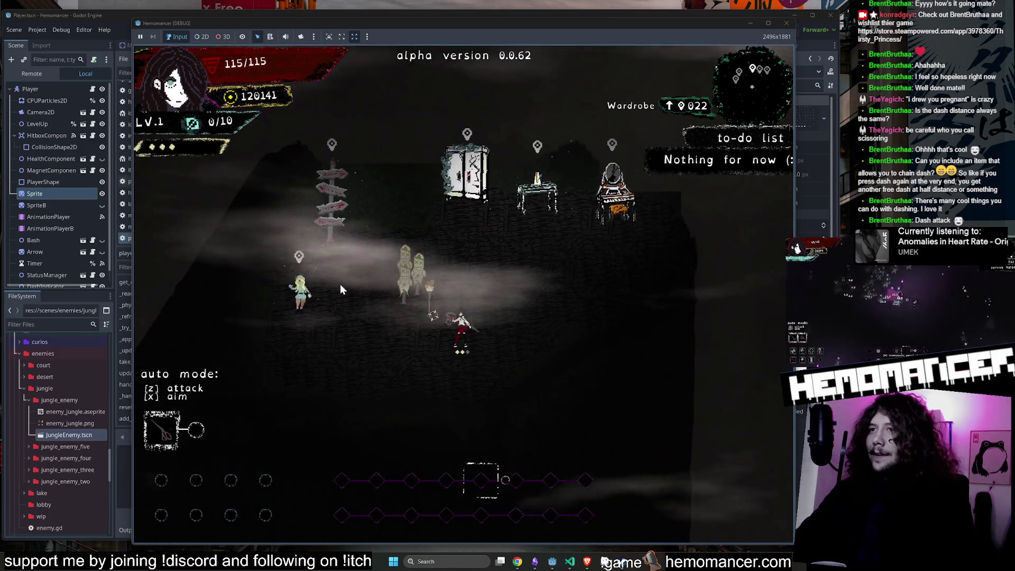
key(w)
key(a)
key(e)
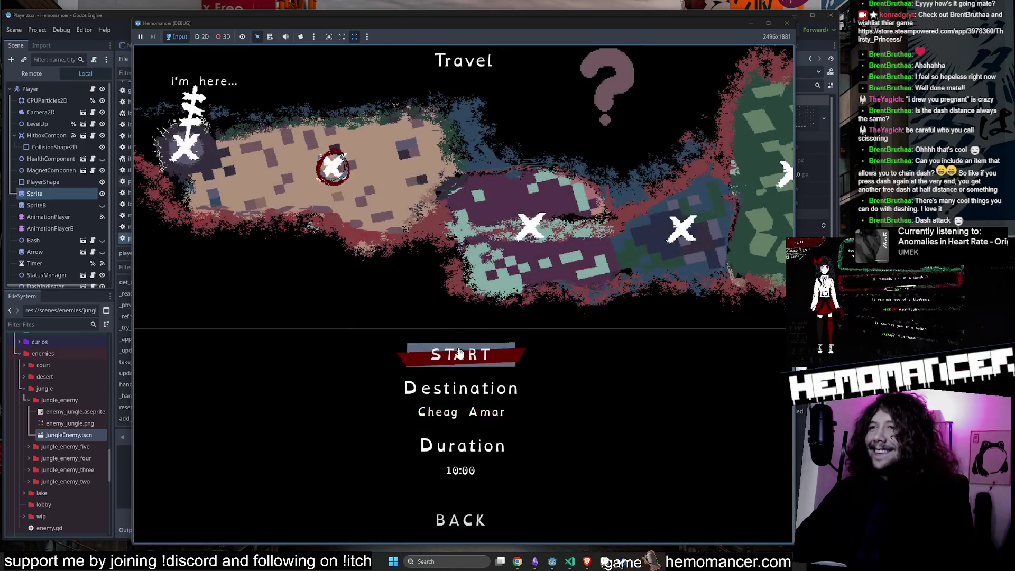
click(459, 353)
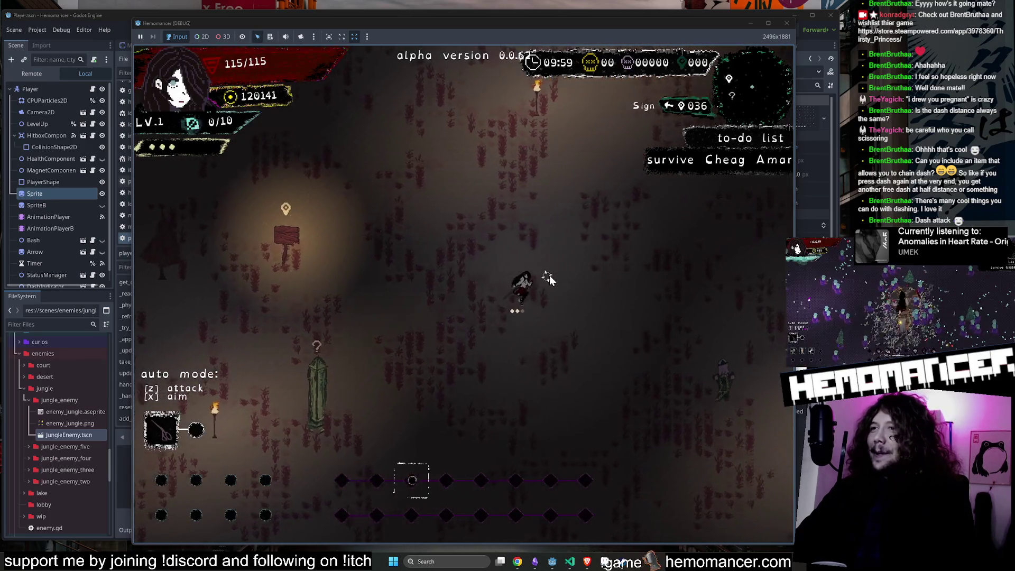
Step: Run through the jungle collecting experience and take the Orange upgrade at level-up
key(w)
key(d)
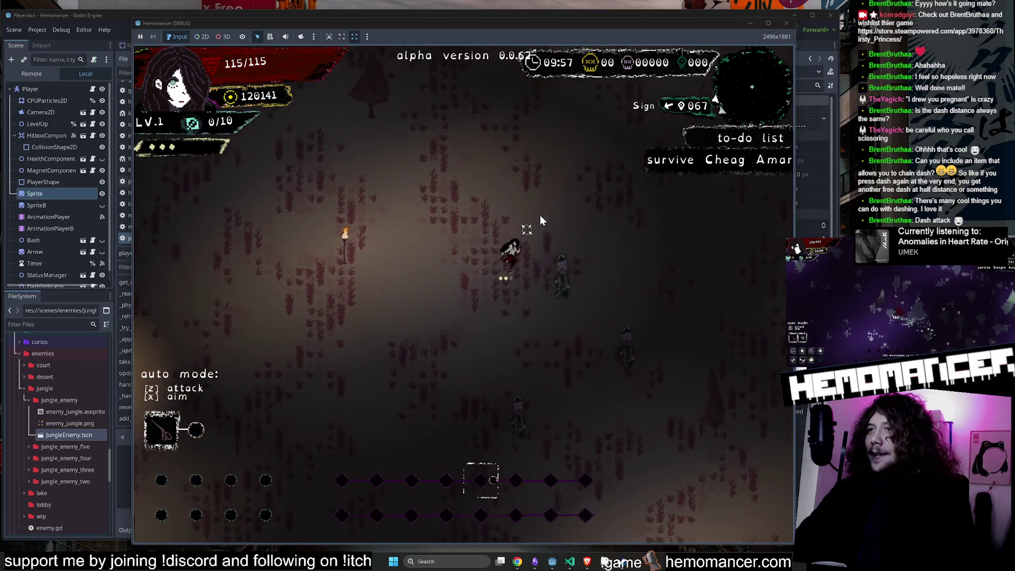
key(w)
key(d)
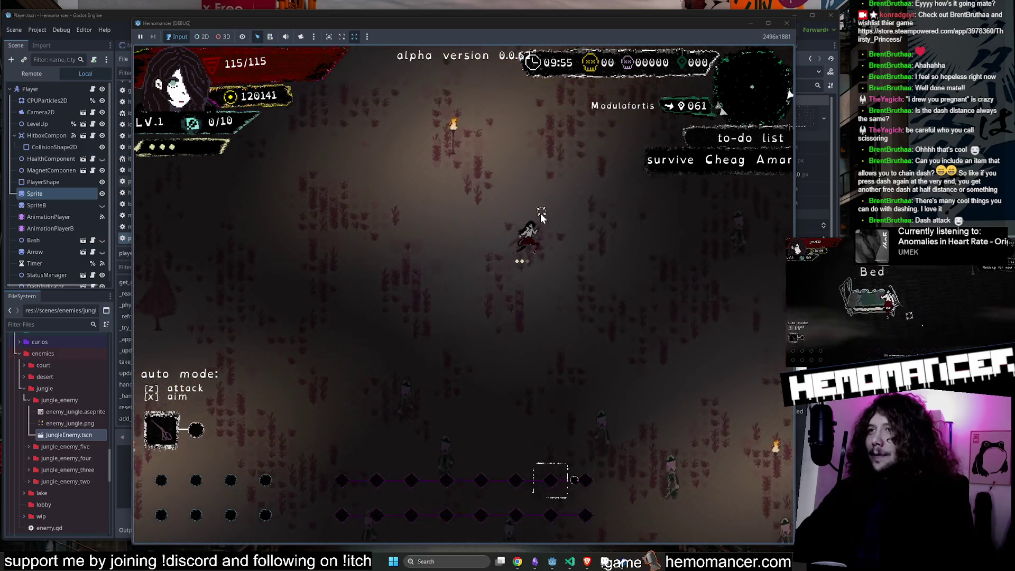
key(w)
key(d)
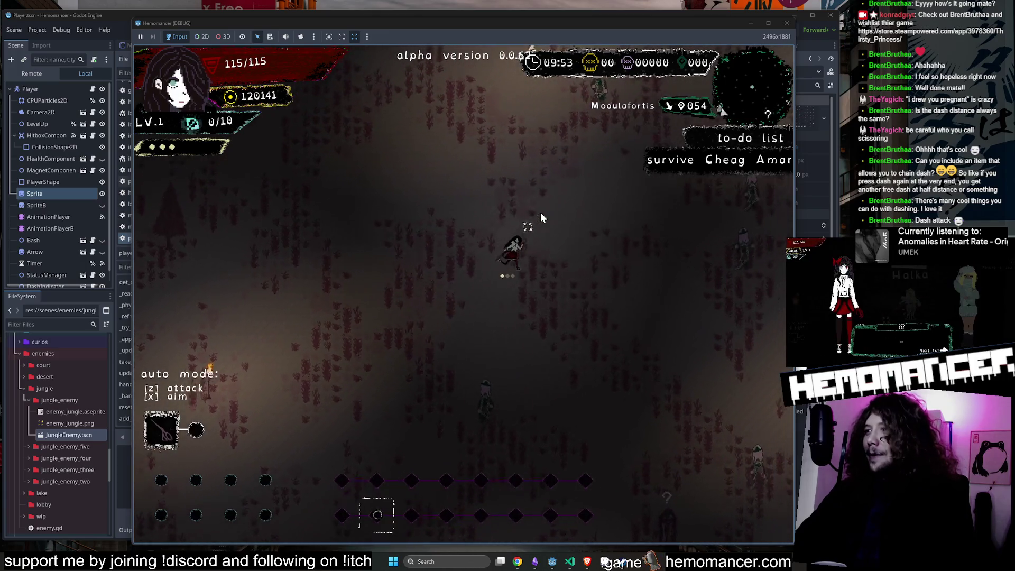
key(w)
key(d)
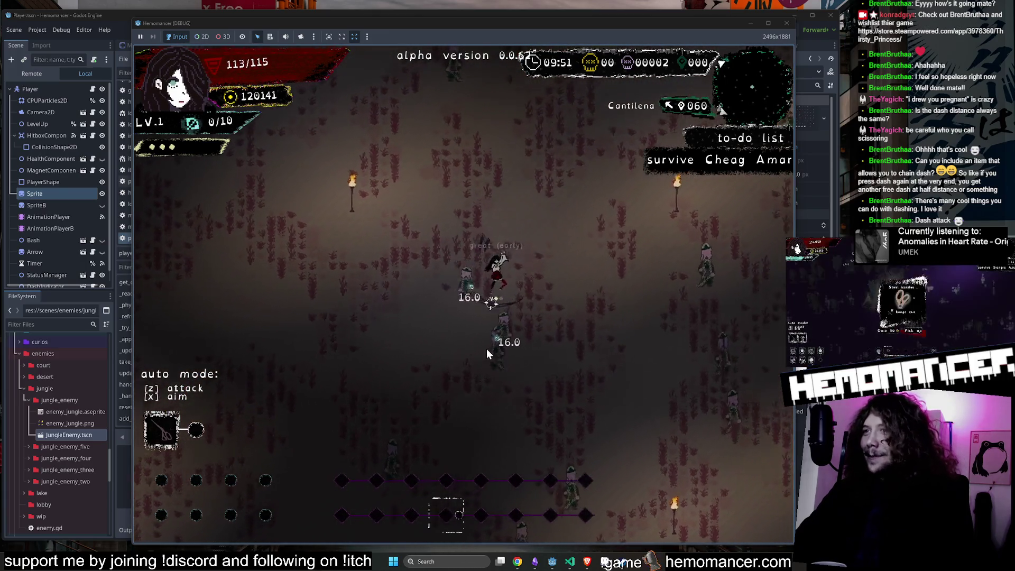
key(w)
key(d)
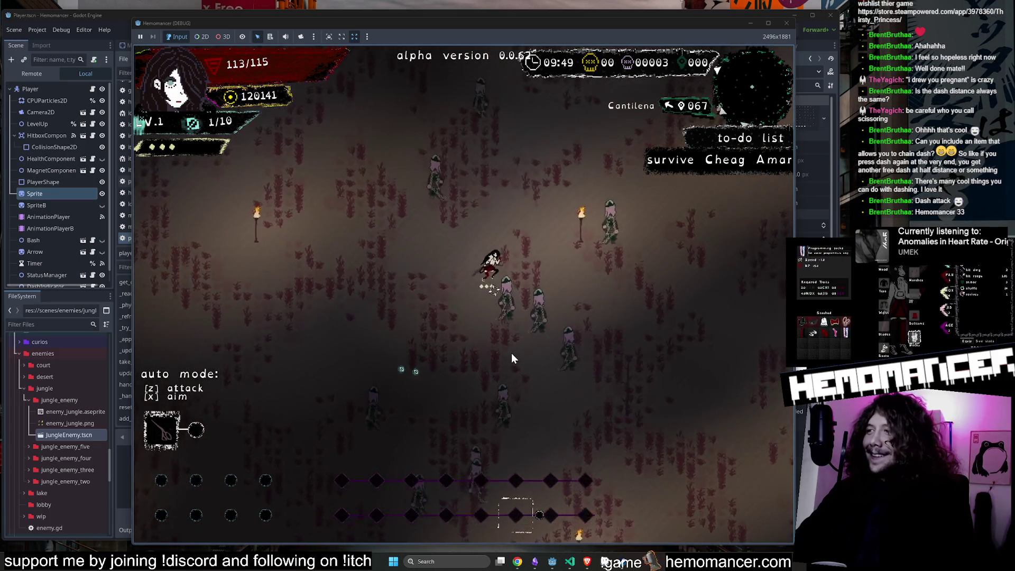
key(w)
key(d)
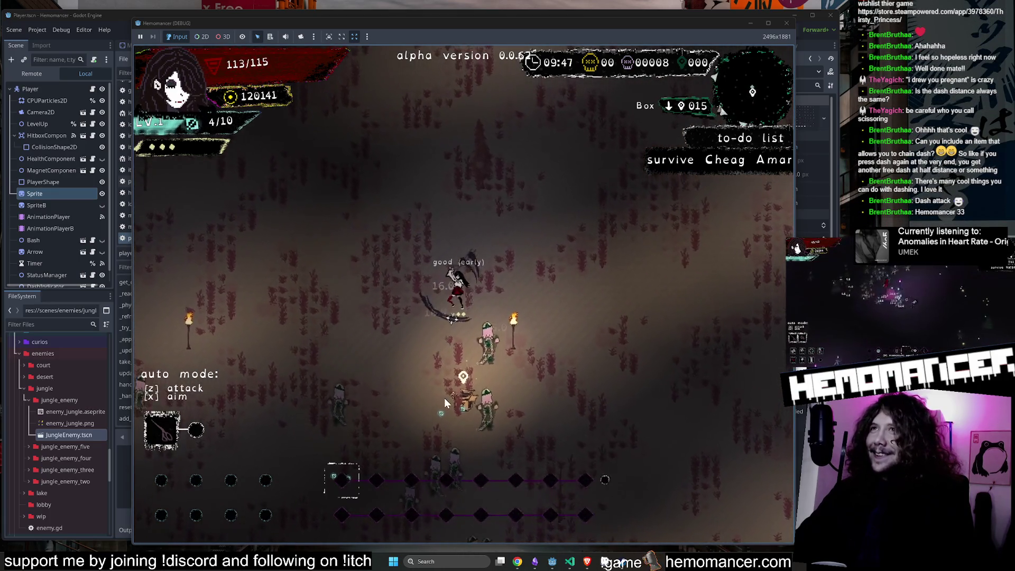
key(w)
key(a)
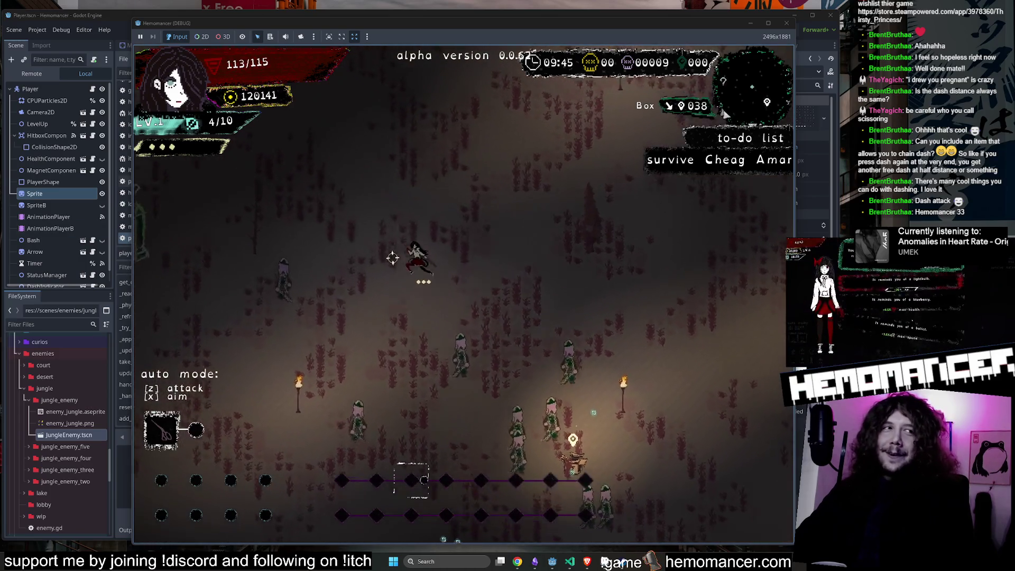
key(w)
key(a)
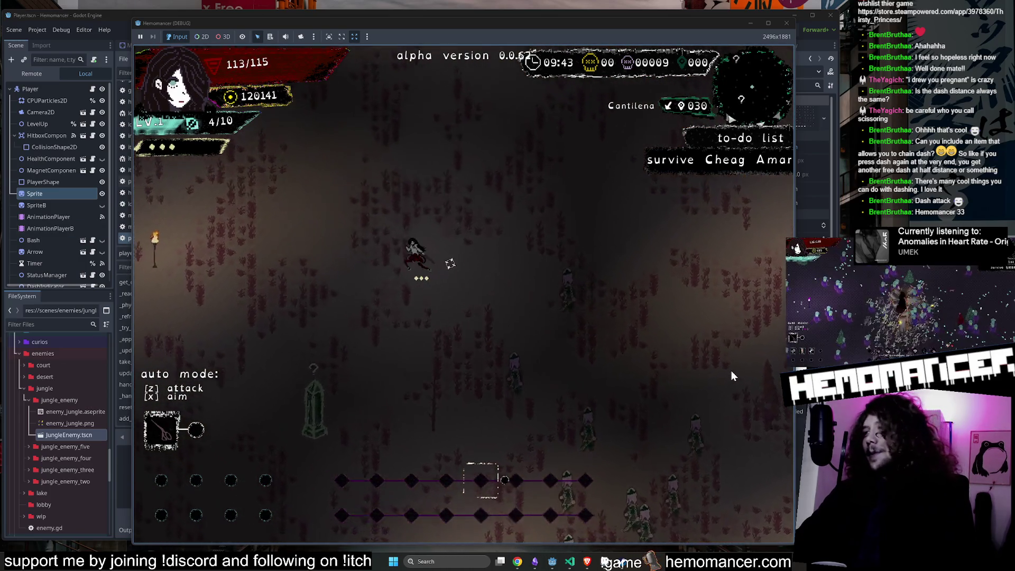
key(s)
key(d)
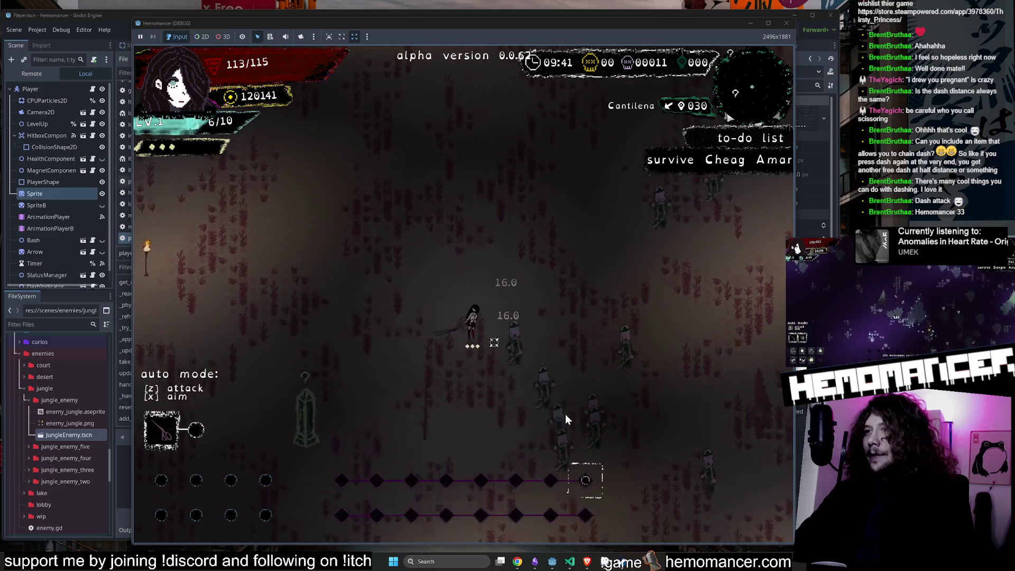
key(s)
key(d)
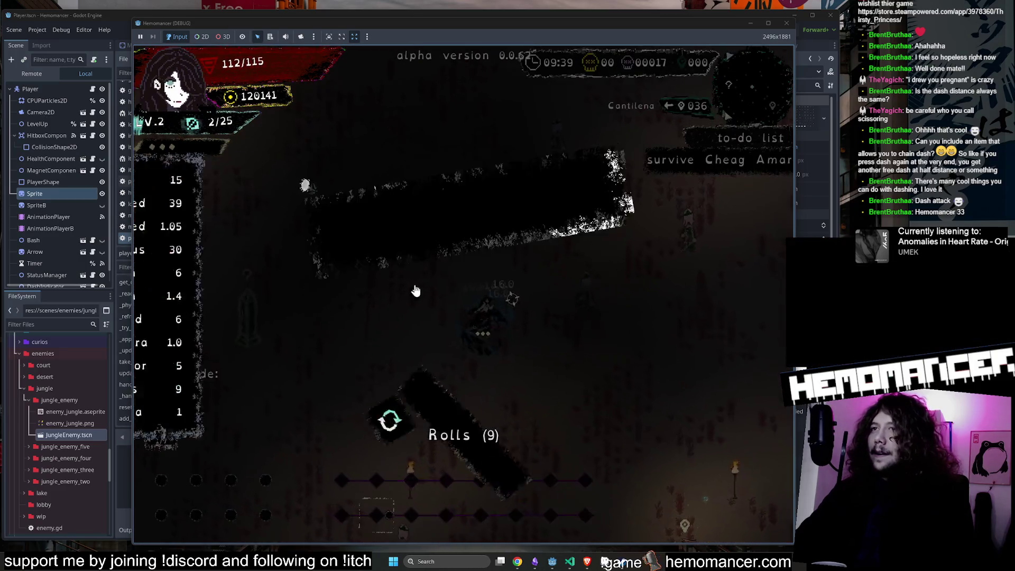
key(3)
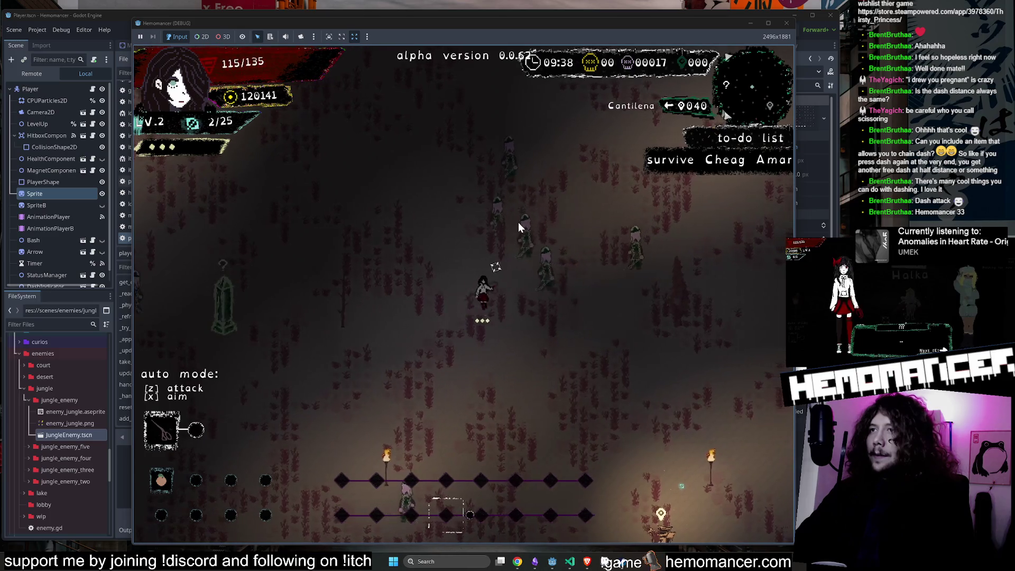
Step: Fight enemies to the next level and choose the Donut max-health upgrade
key(d)
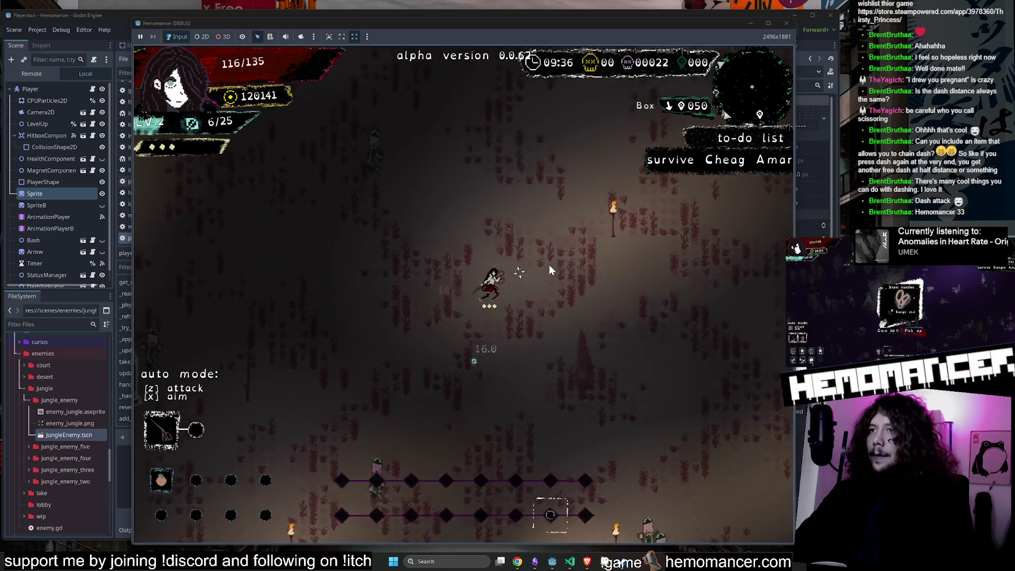
key(w)
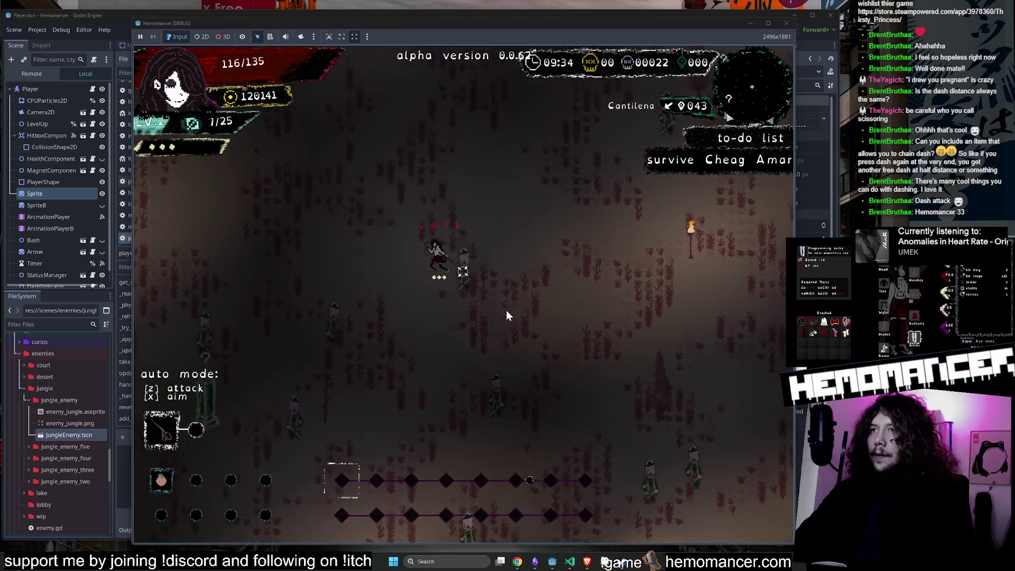
key(s)
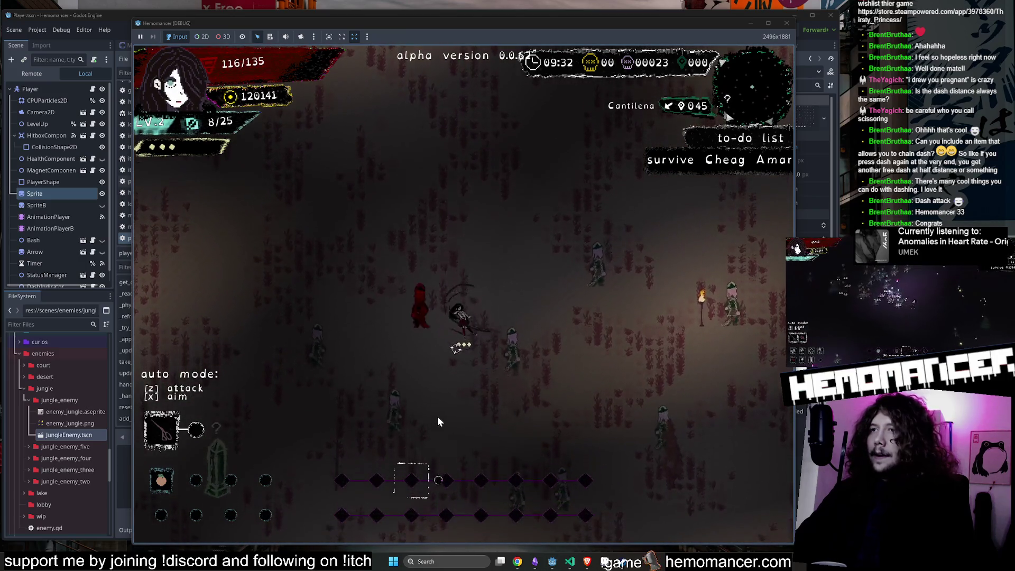
key(w)
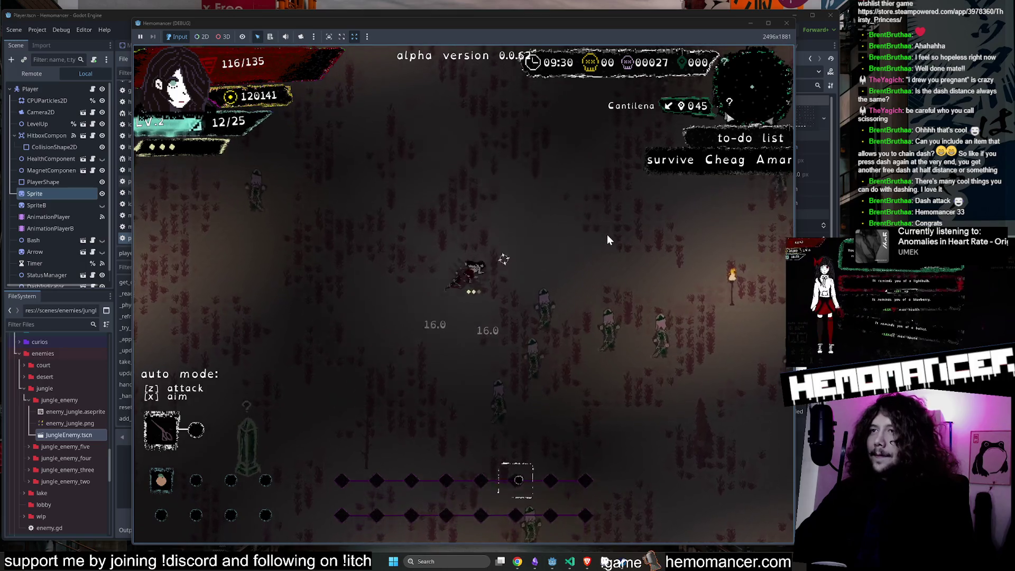
key(w)
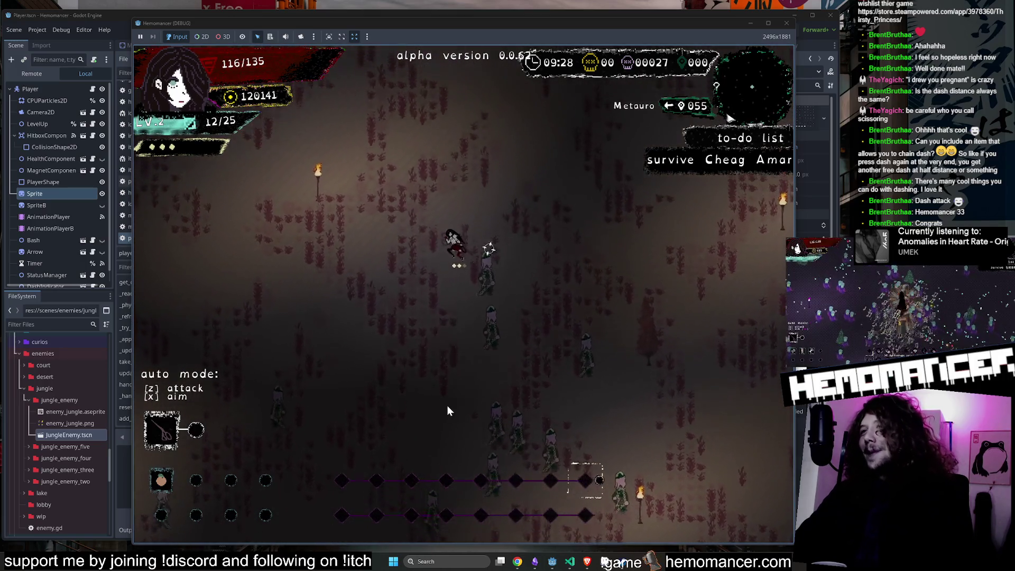
key(d)
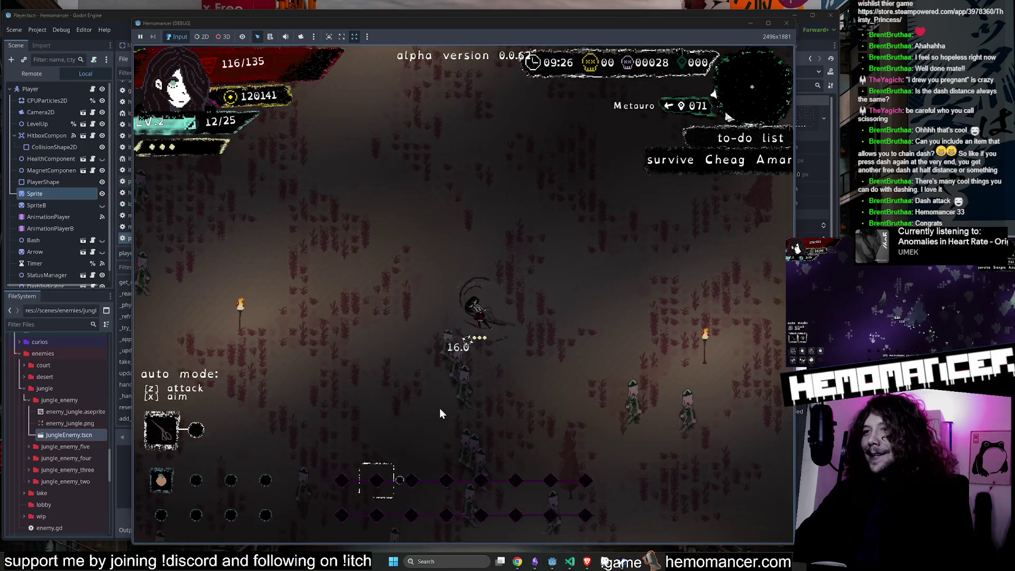
key(s)
key(a)
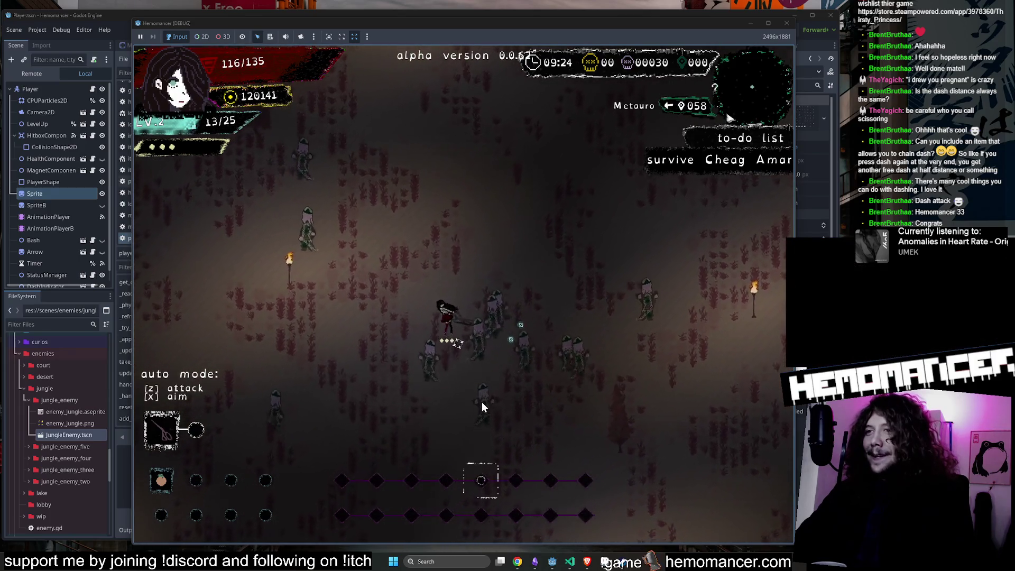
key(s)
key(d)
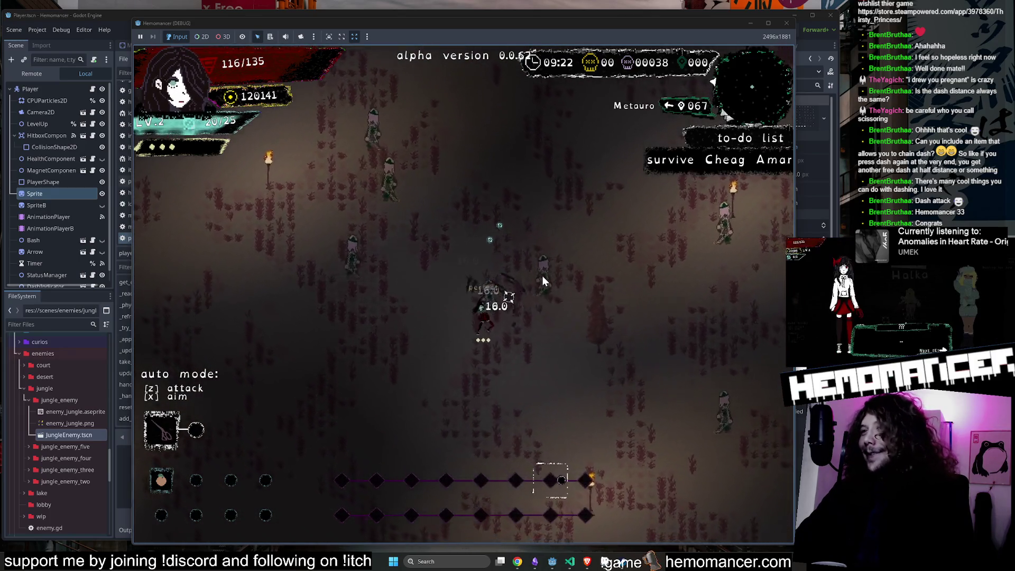
key(w)
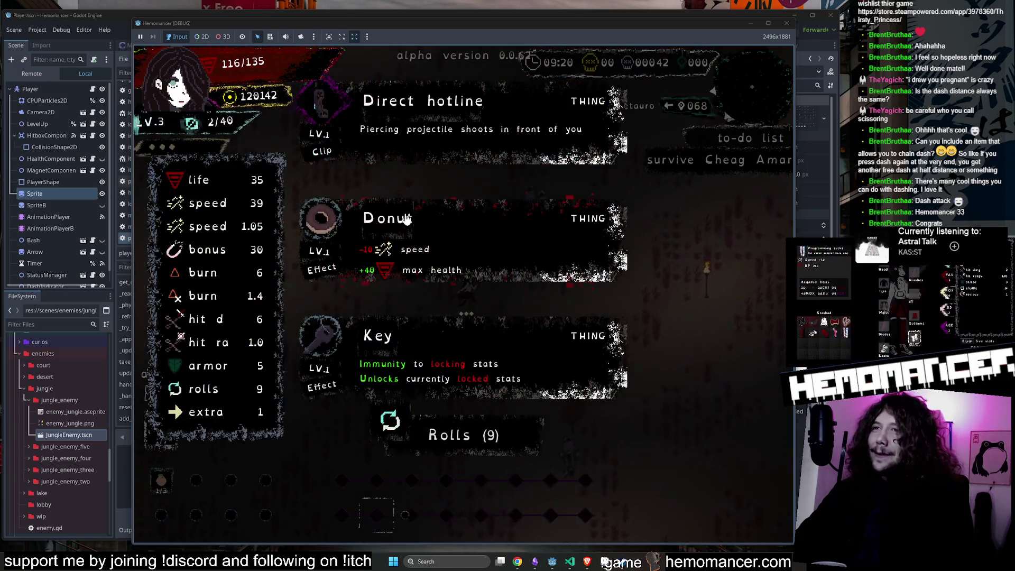
click(406, 218)
key(w)
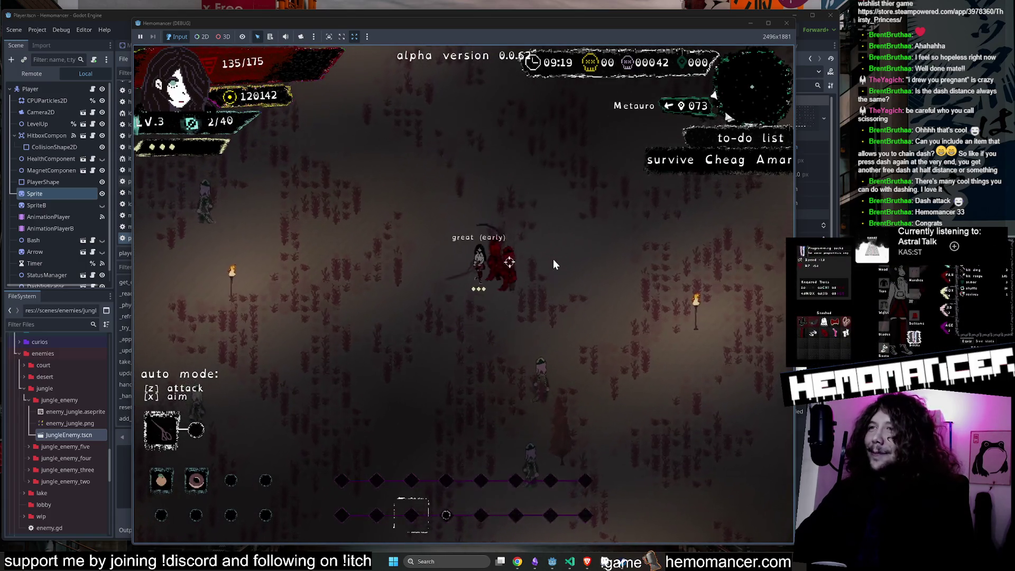
Step: Reach the Round Stone and pick its max health option
key(s)
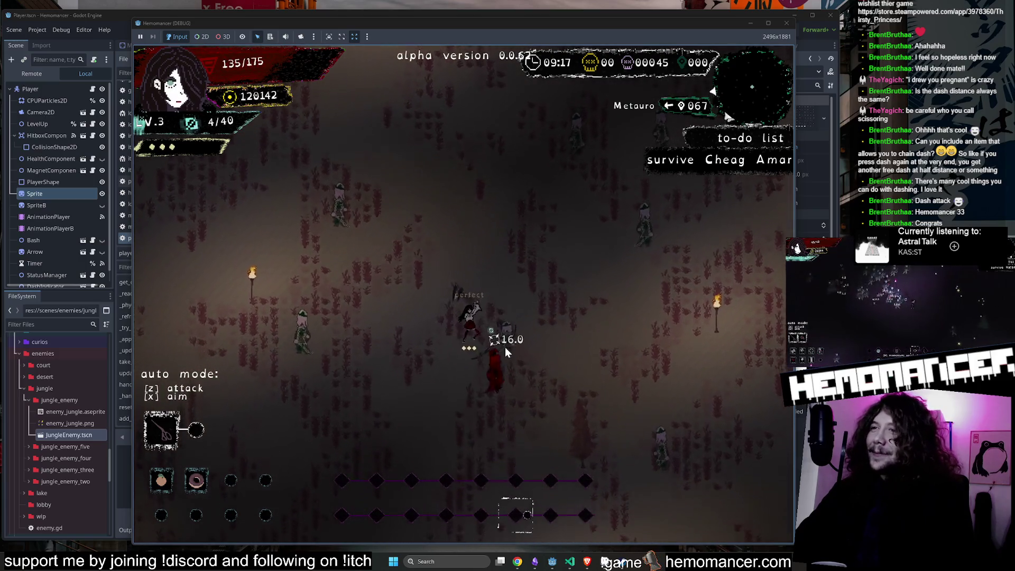
key(w)
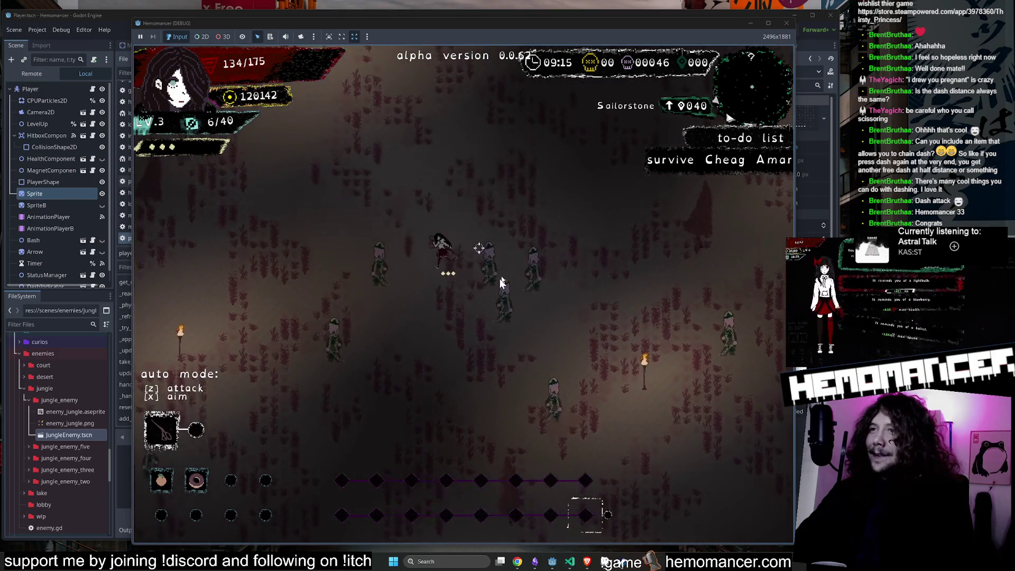
key(s)
key(d)
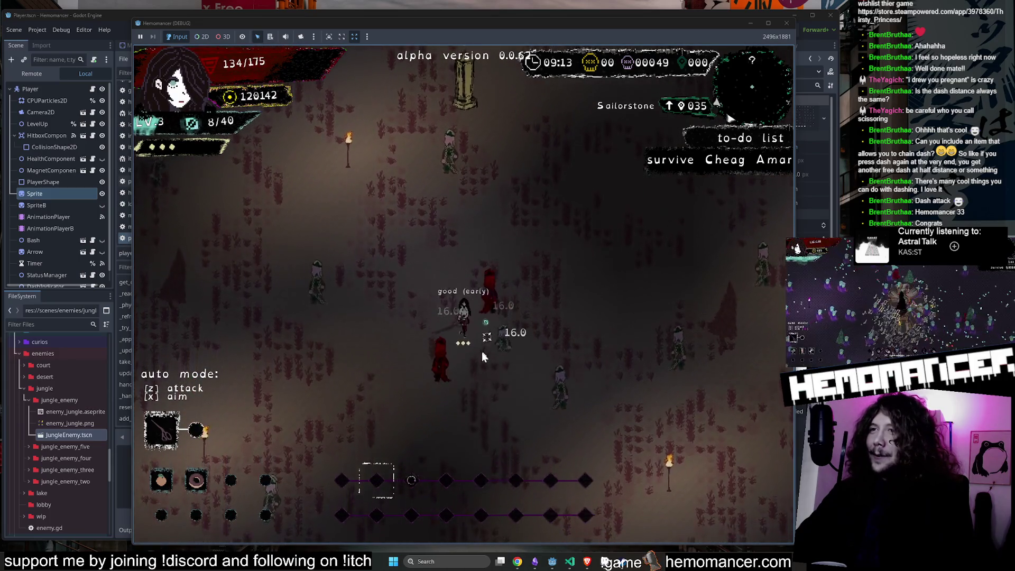
key(w)
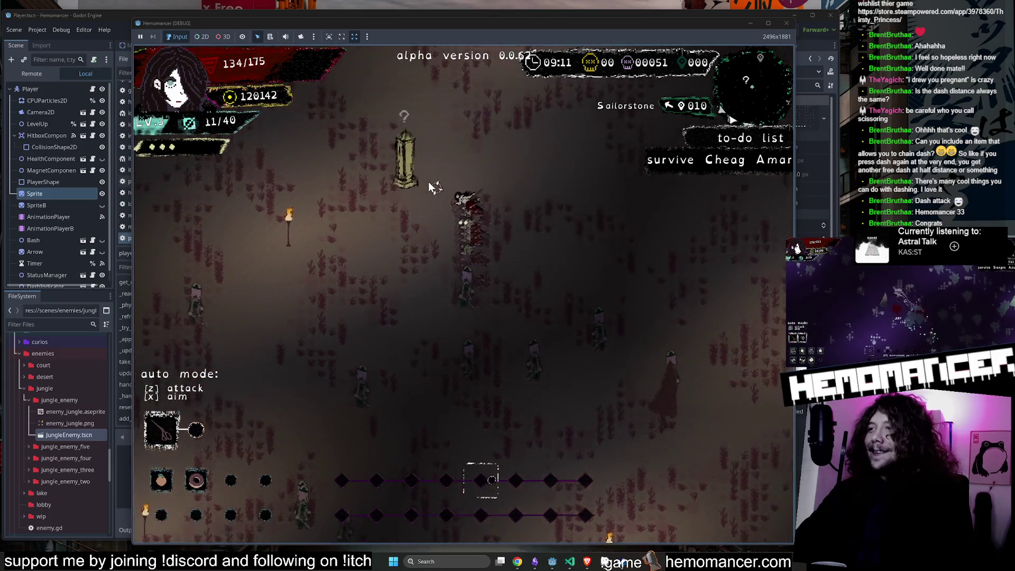
key(s)
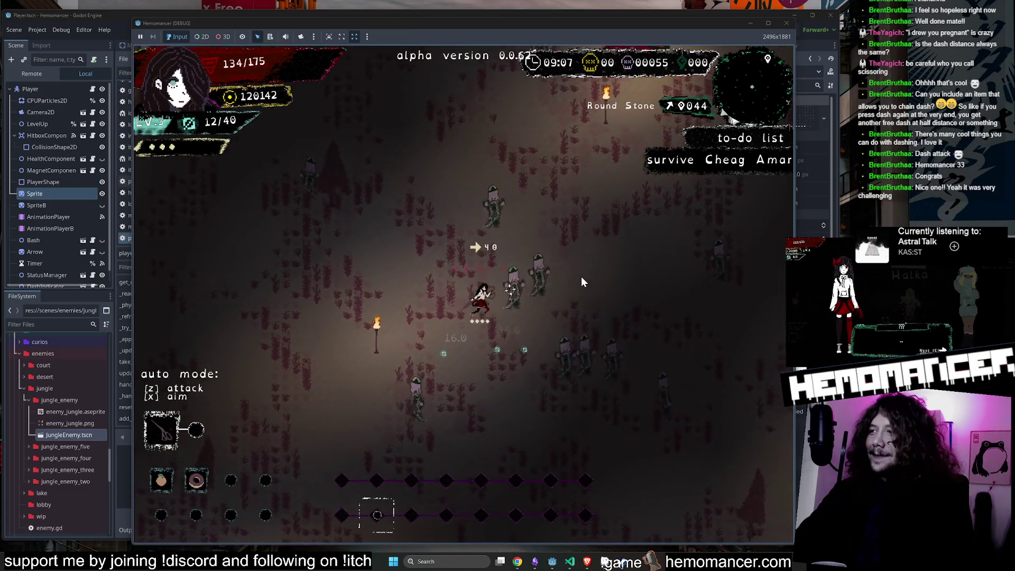
key(a)
key(d)
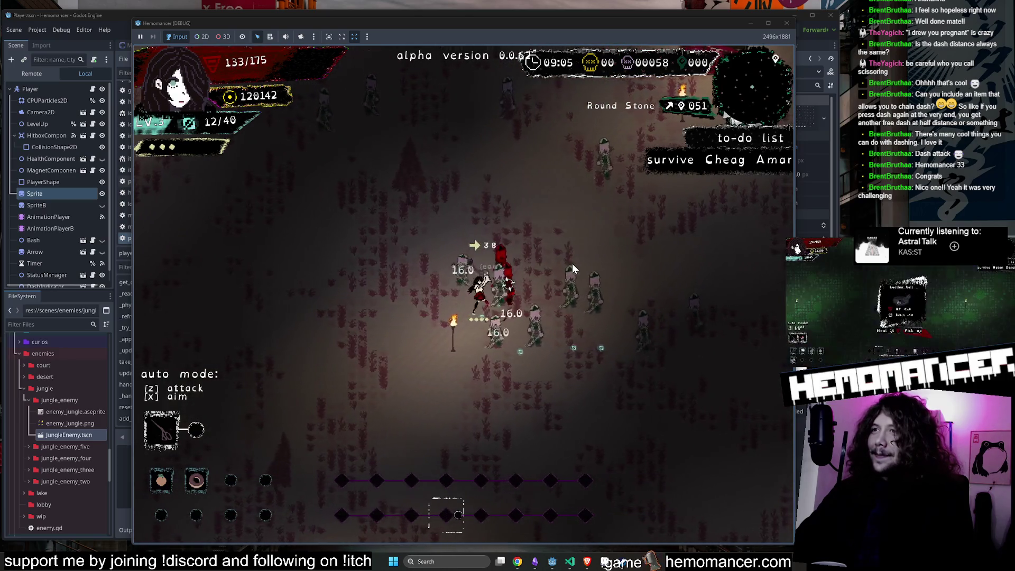
key(w)
key(d)
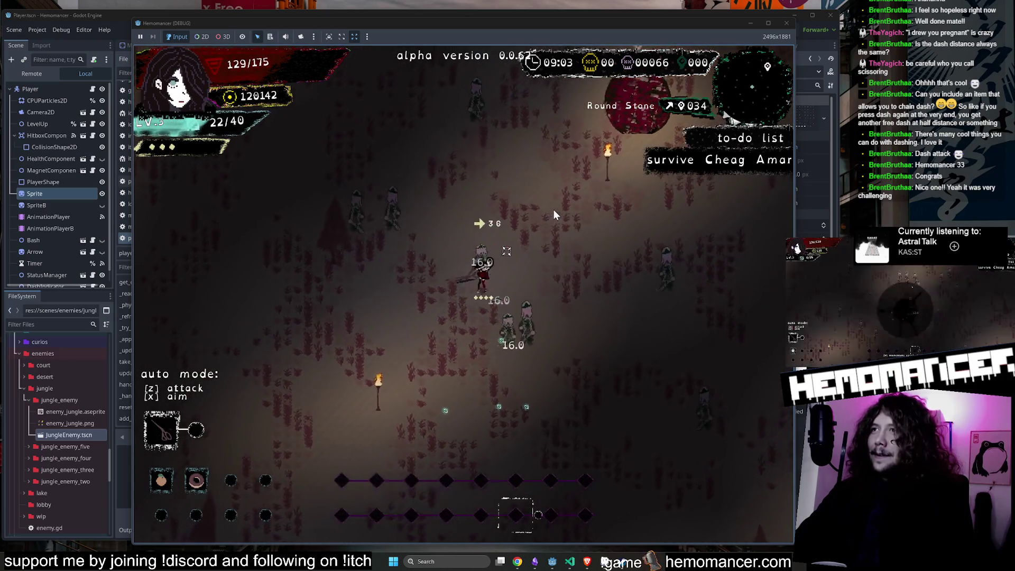
key(w)
key(d)
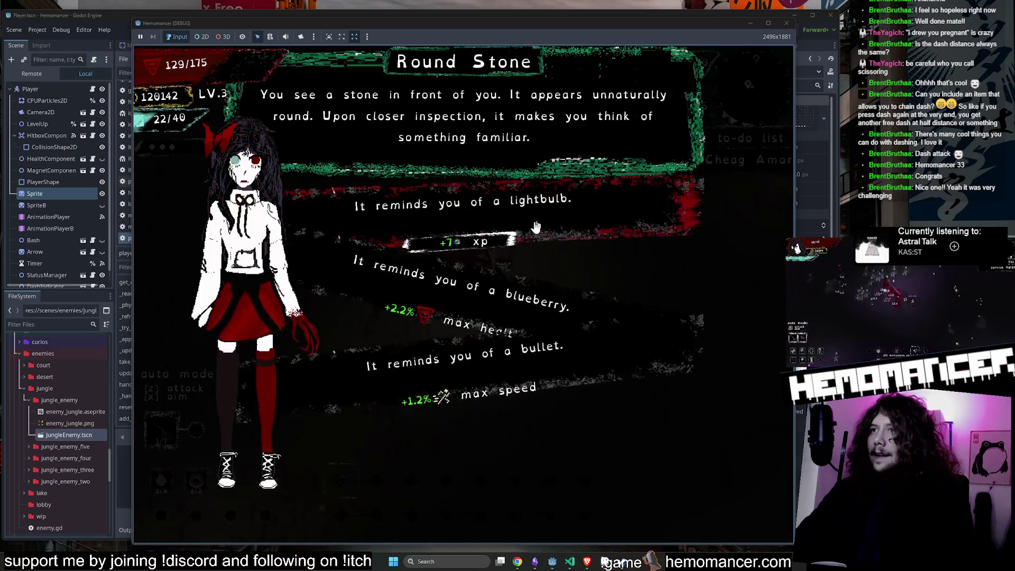
click(498, 312)
Step: Attack enemies around Metauro, dash up-right with Space, and pick Kapala at level-up
key(w)
key(a)
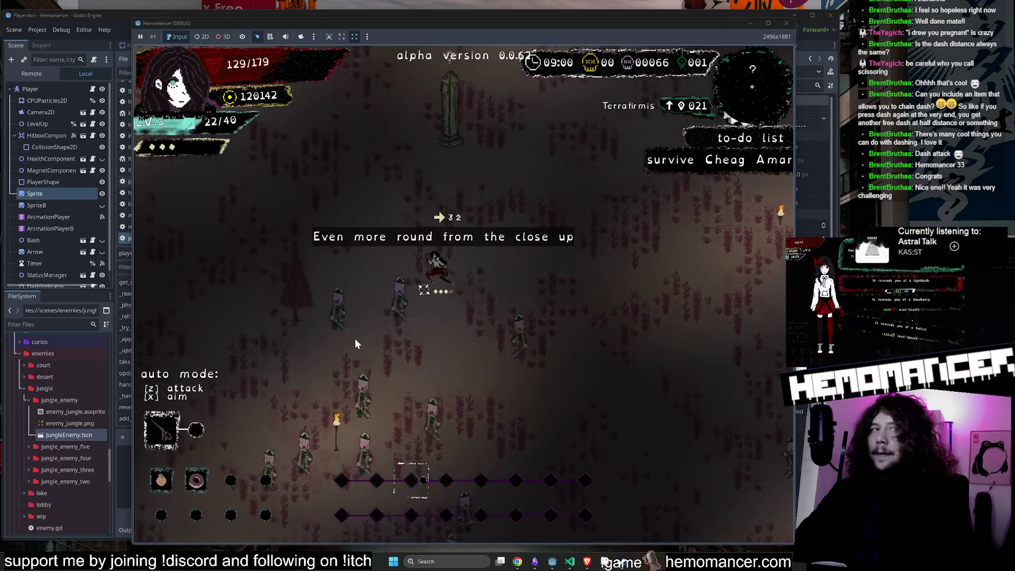
key(w)
key(d)
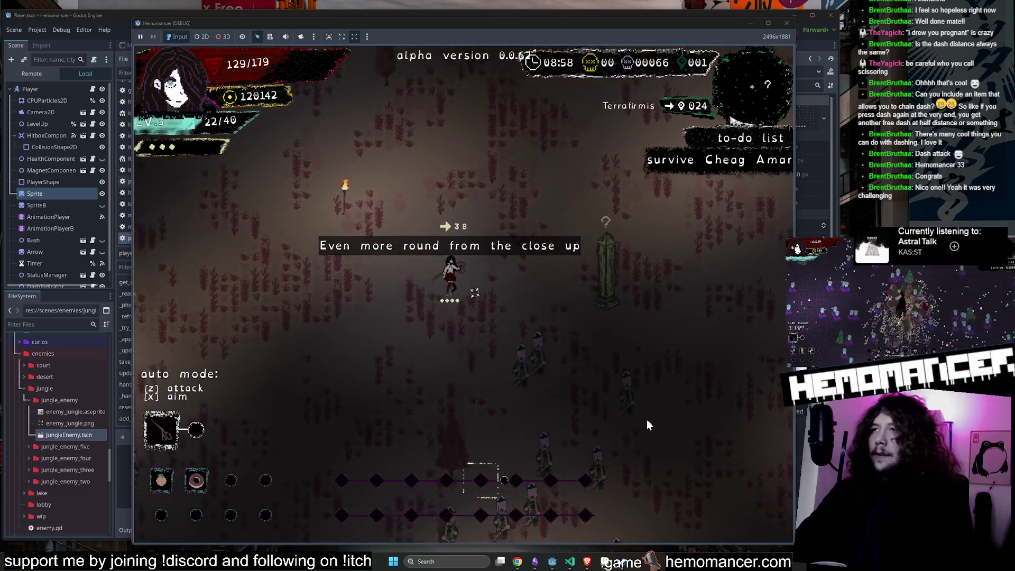
key(w)
key(d)
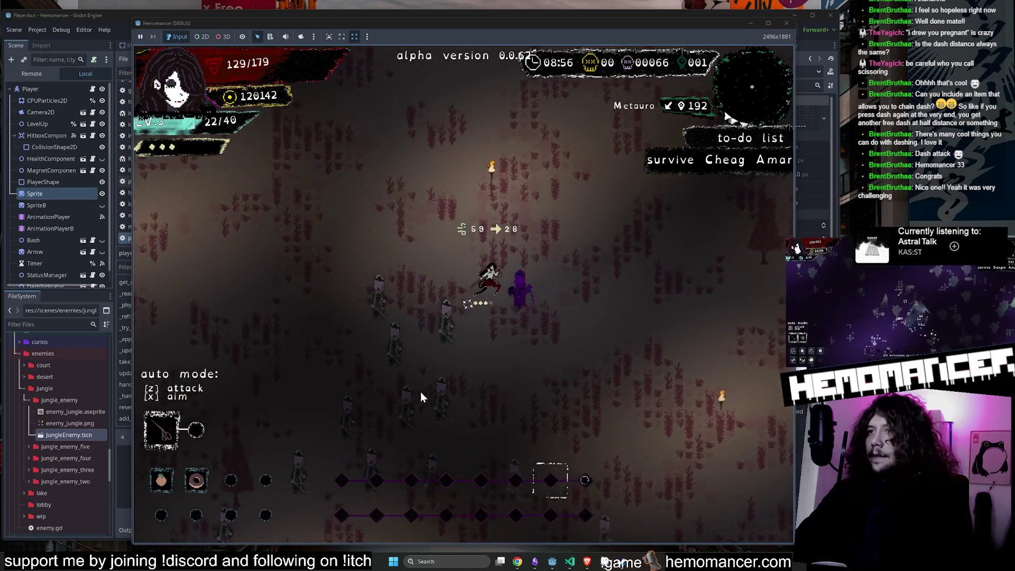
click(505, 423)
key(s)
key(a)
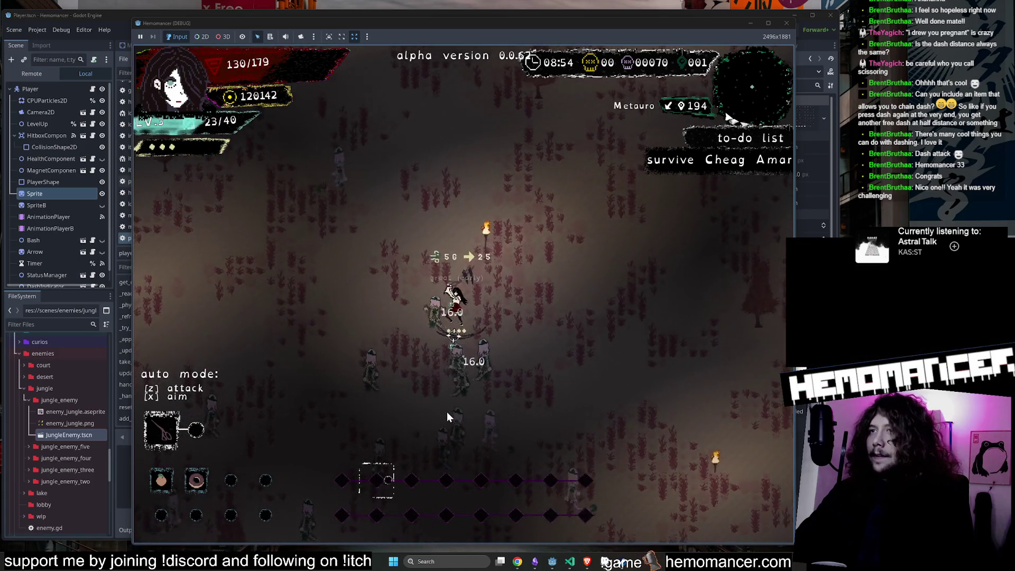
key(a)
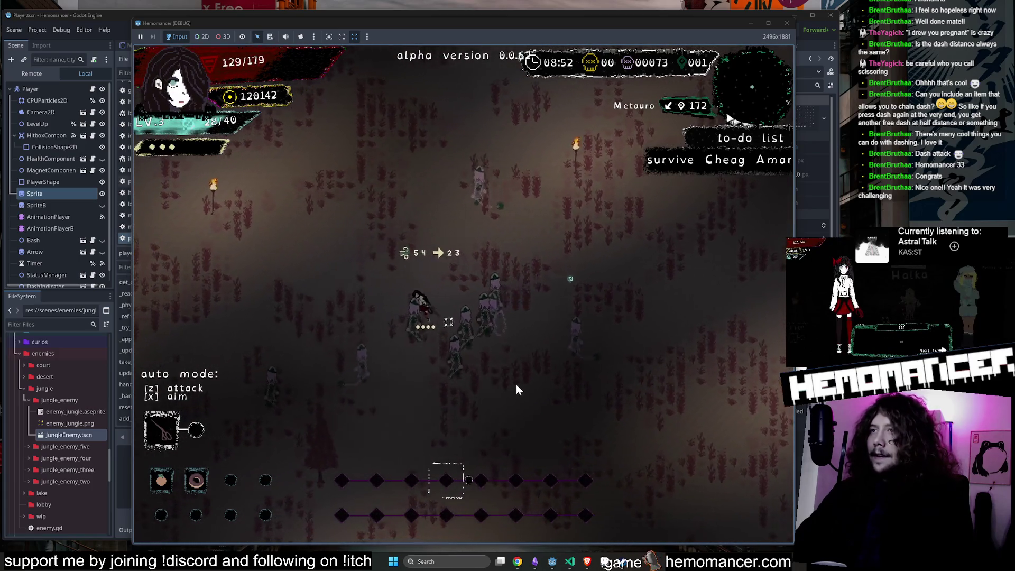
key(a)
key(s)
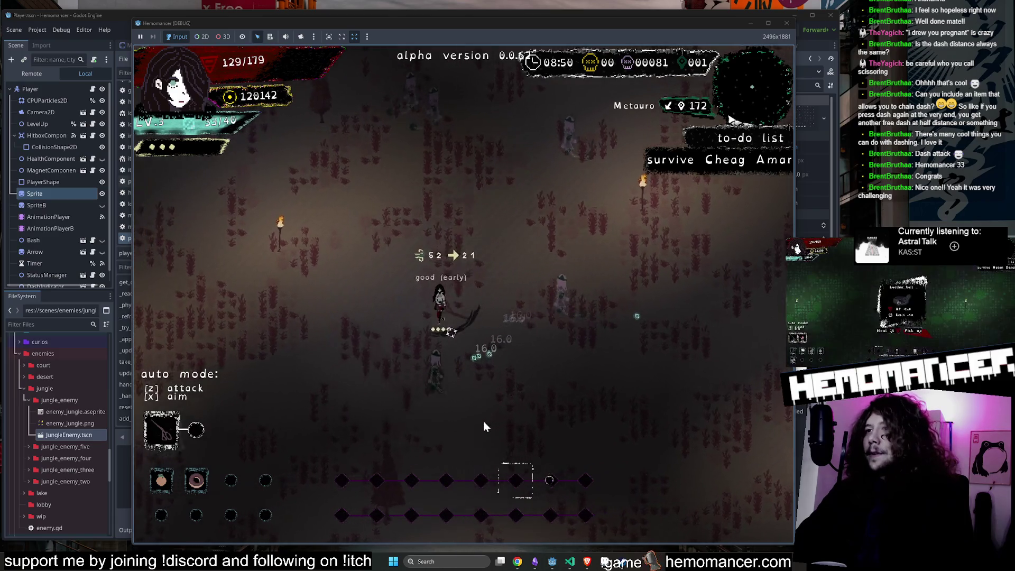
click(540, 259)
key(d)
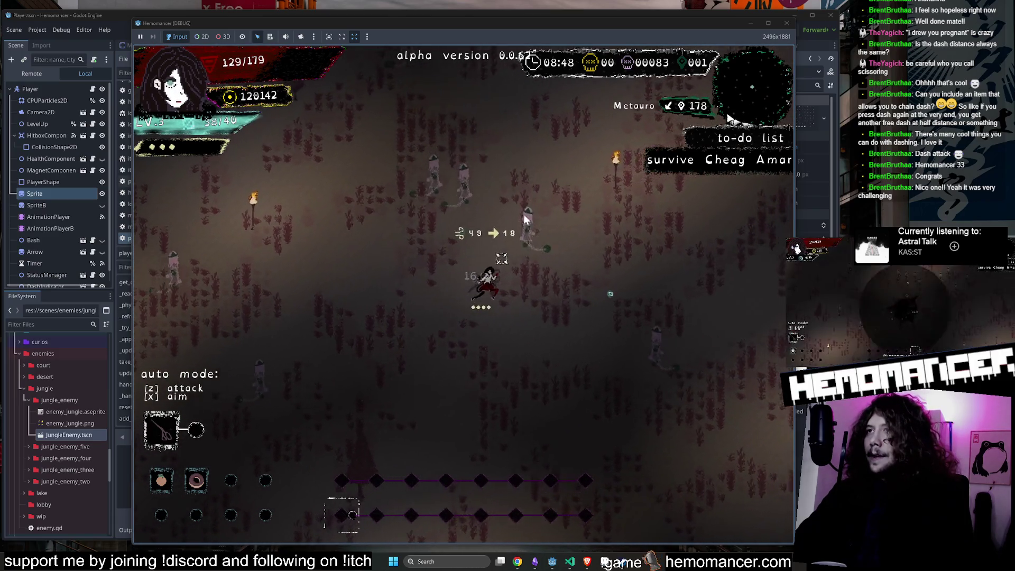
key(s)
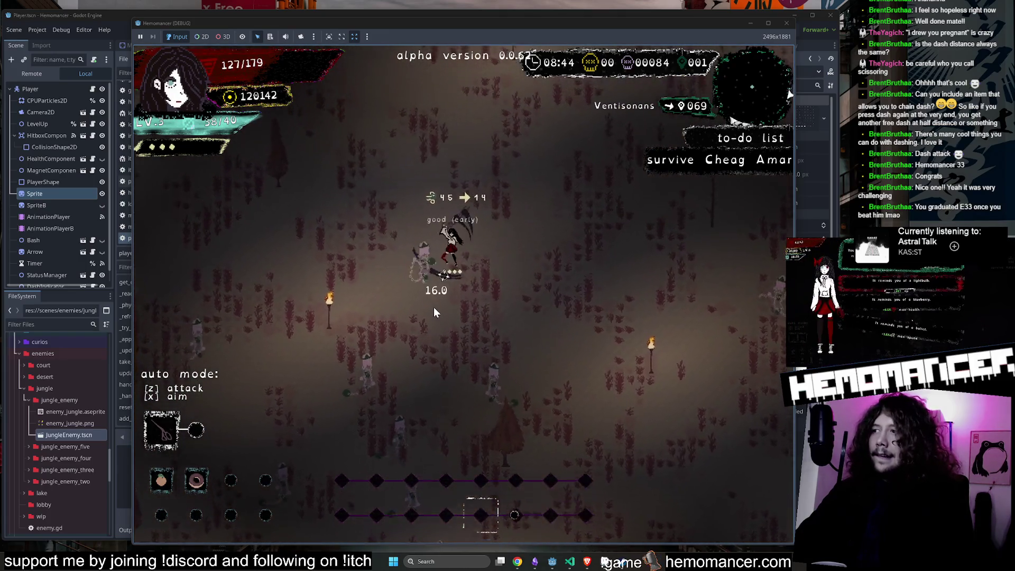
key(w)
key(space)
key(s)
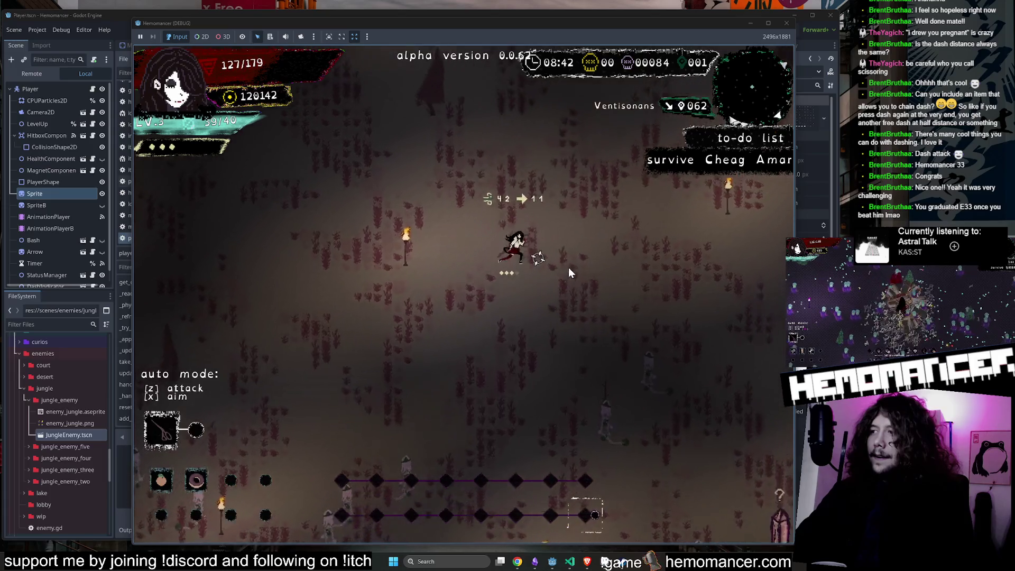
key(w)
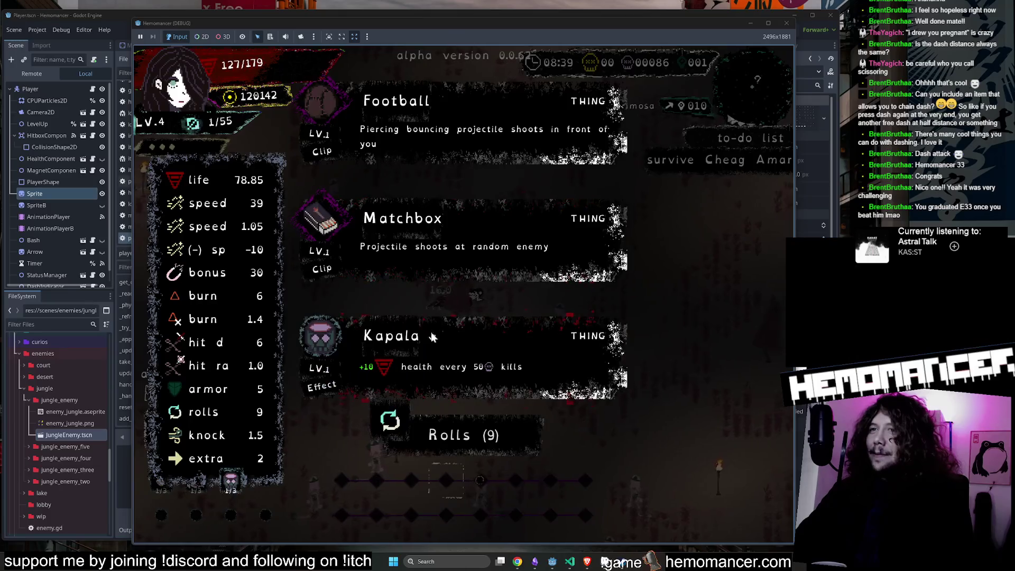
click(445, 333)
Step: Dodge enemies on the way to Spool and answer the Brazier event
key(w)
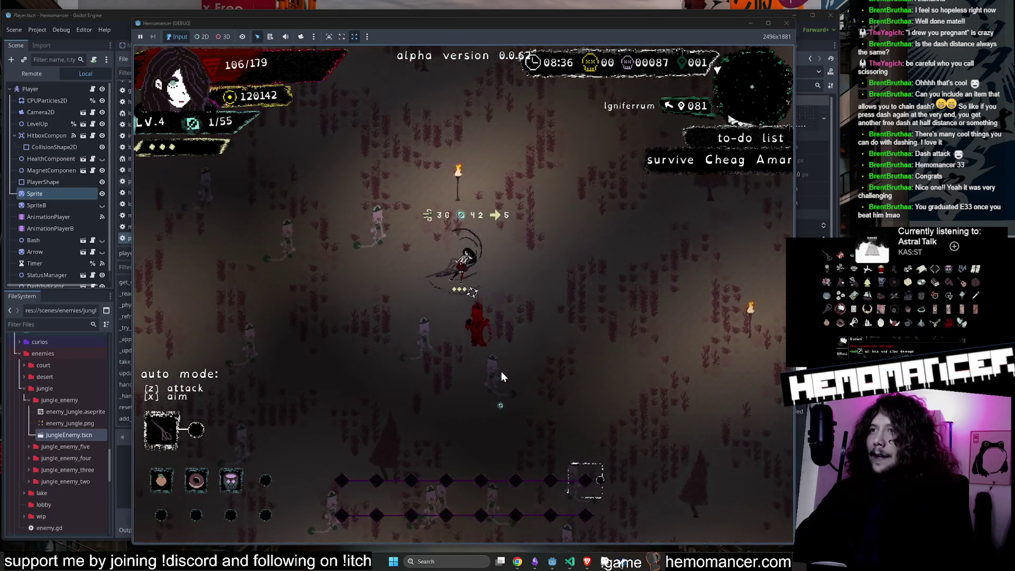
key(d)
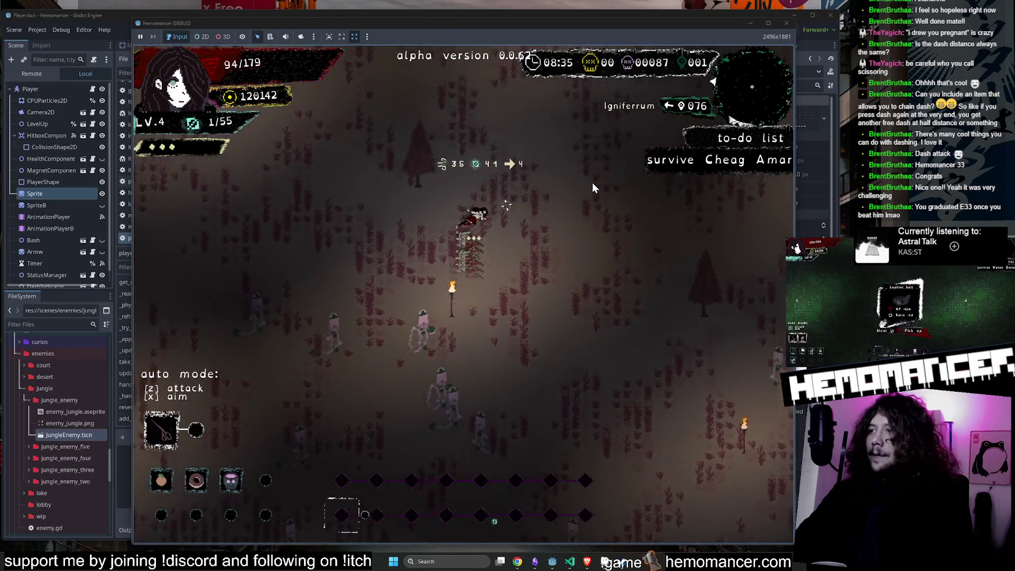
key(a)
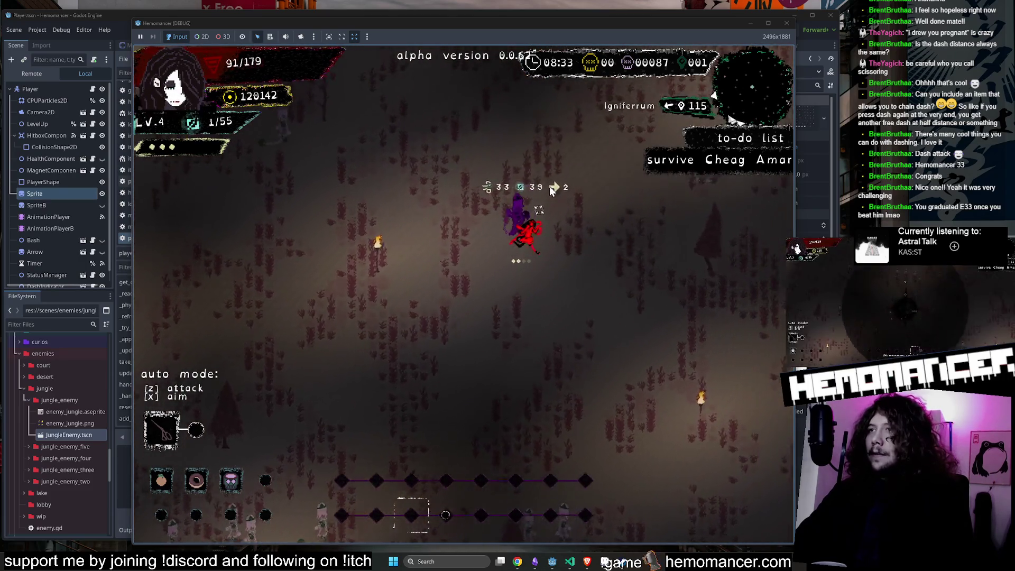
key(a)
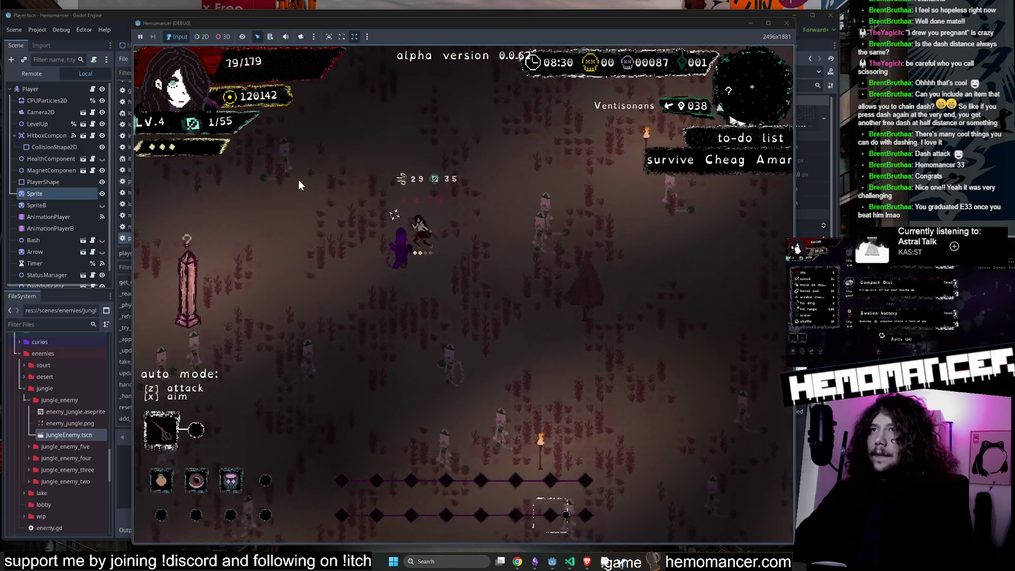
key(w)
key(a)
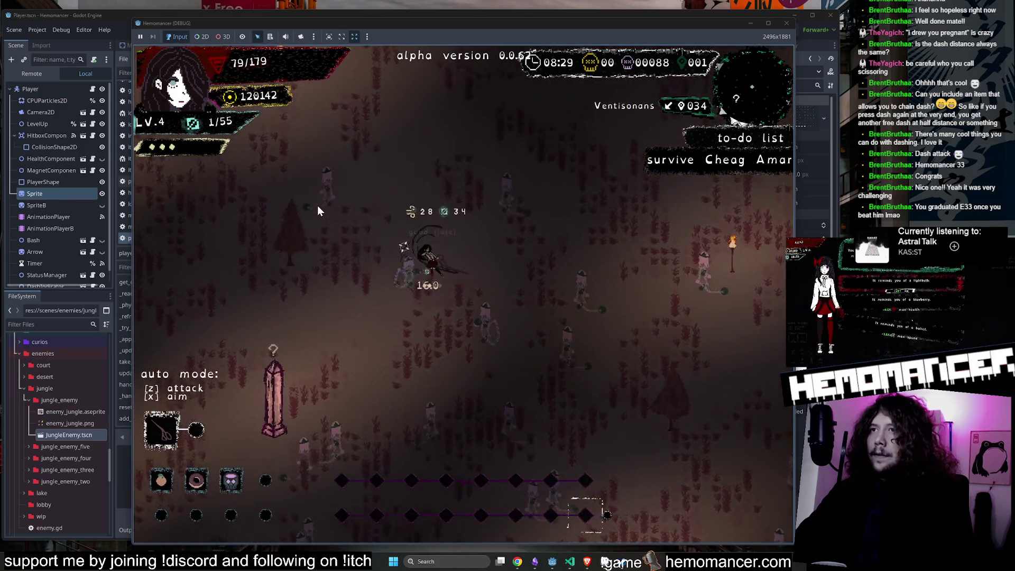
key(s)
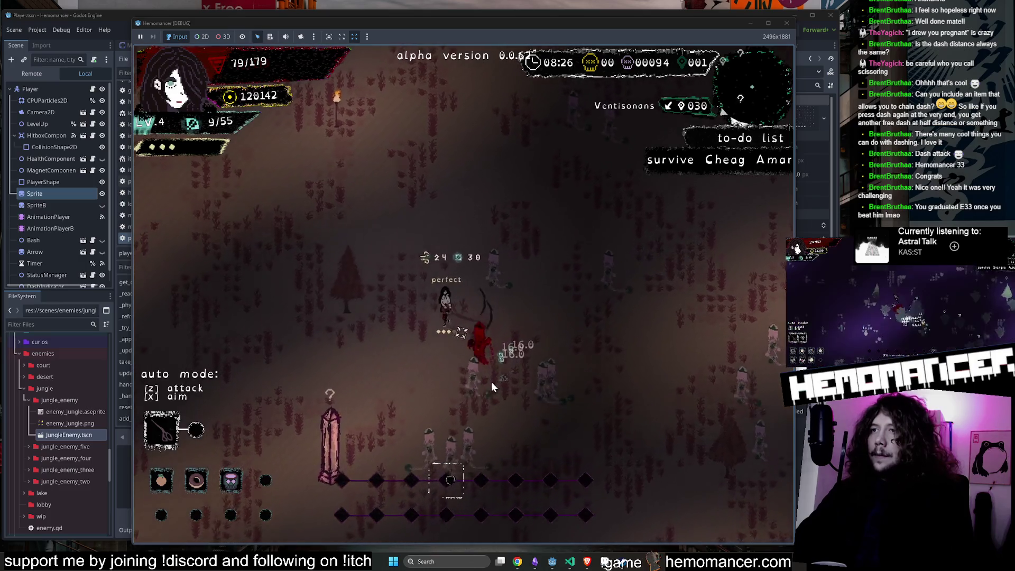
key(w)
key(a)
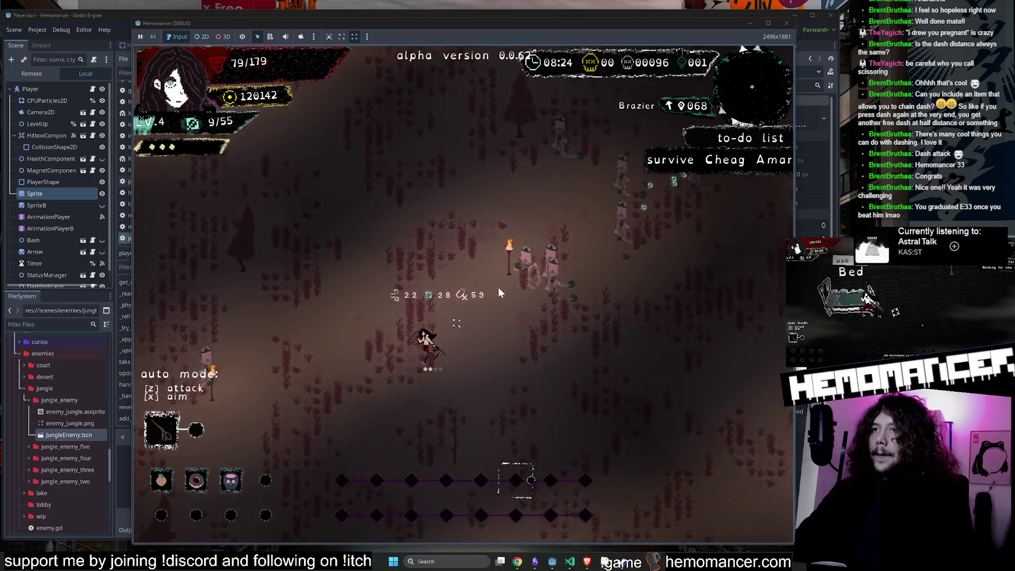
key(d)
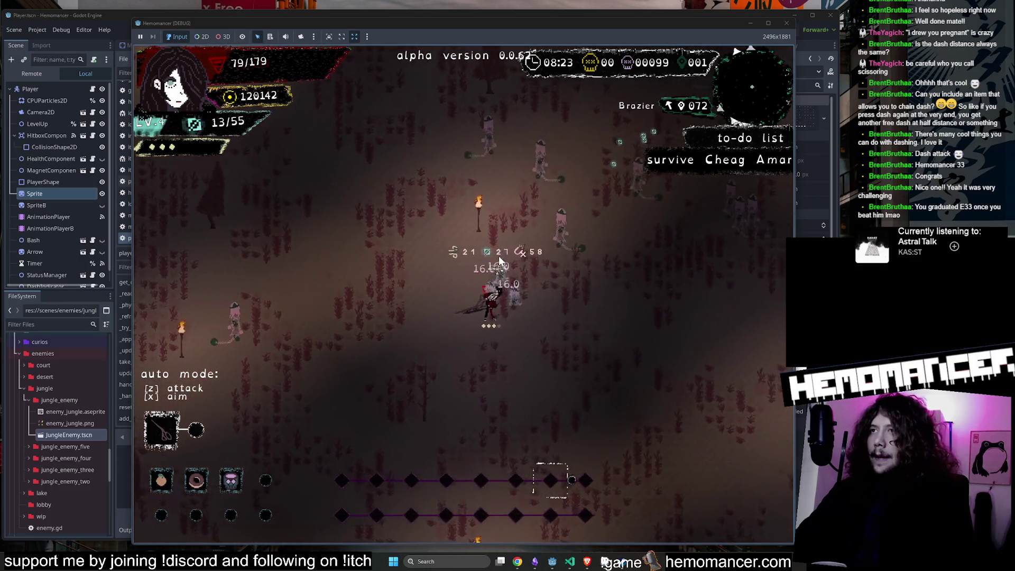
key(w)
key(d)
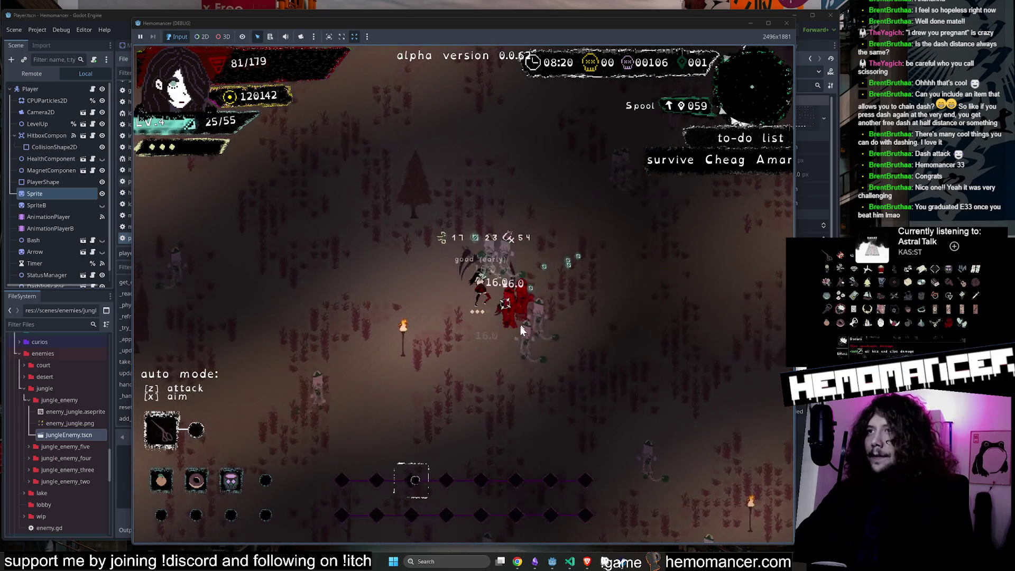
key(w)
key(d)
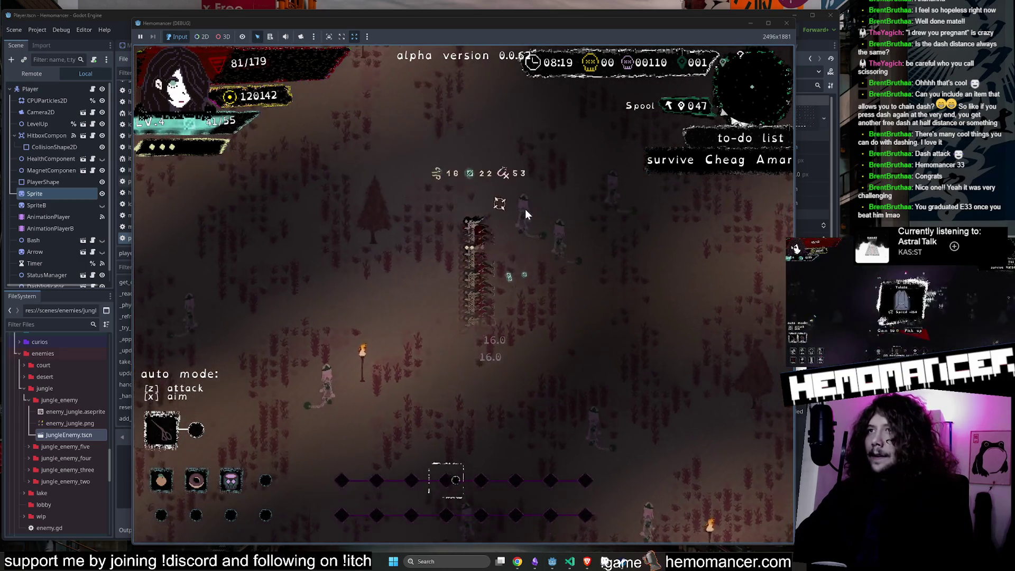
key(w)
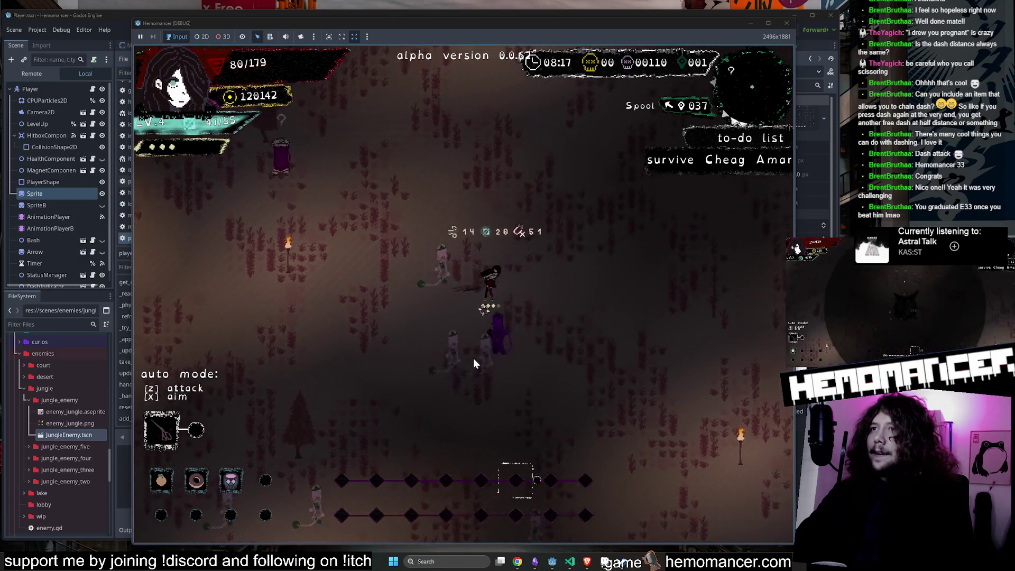
key(w)
key(a)
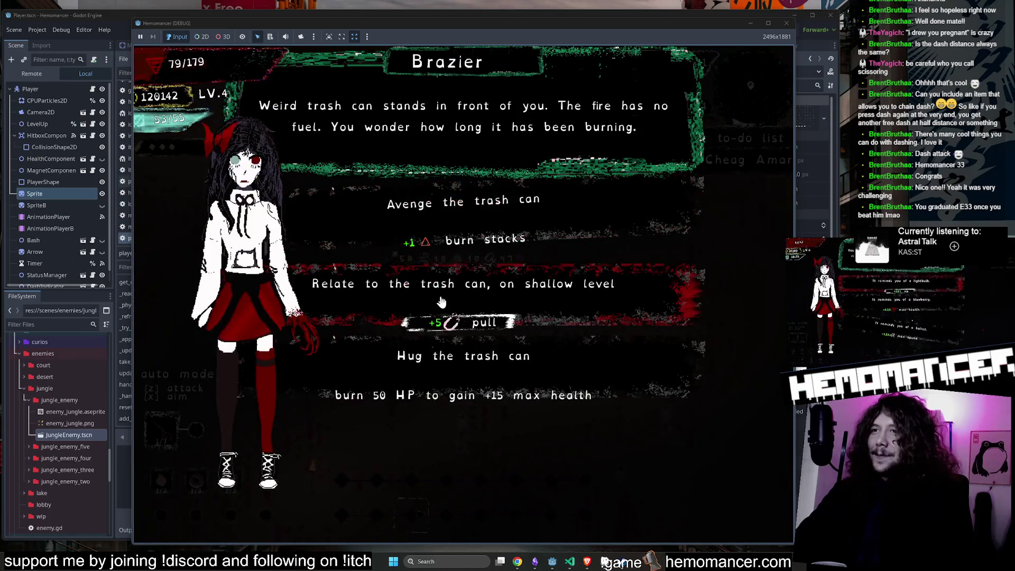
click(485, 305)
Step: Walk up to Terrafirmis, then close the game window to return to player.gd
key(w)
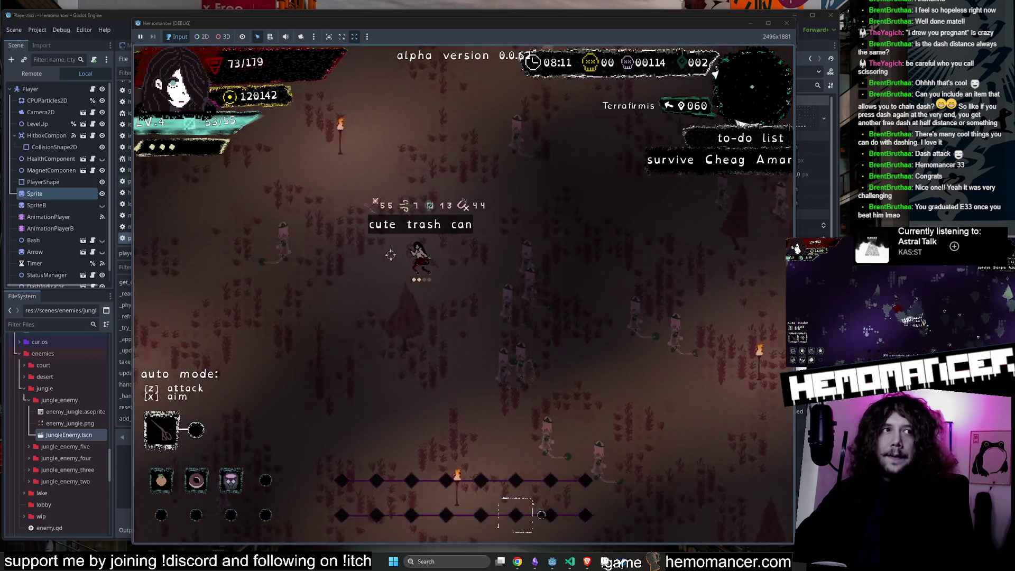
key(w)
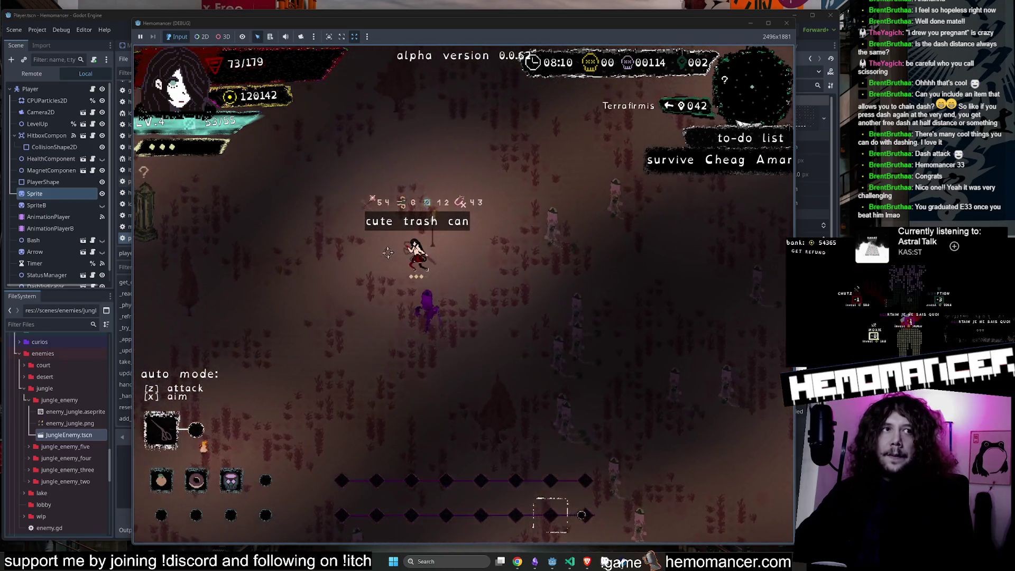
key(w)
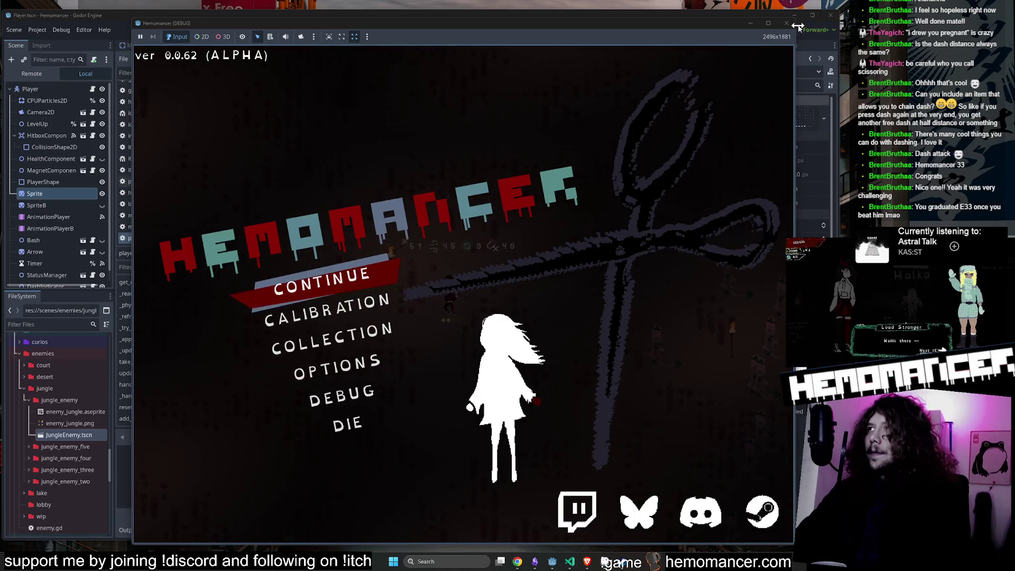
click(787, 24)
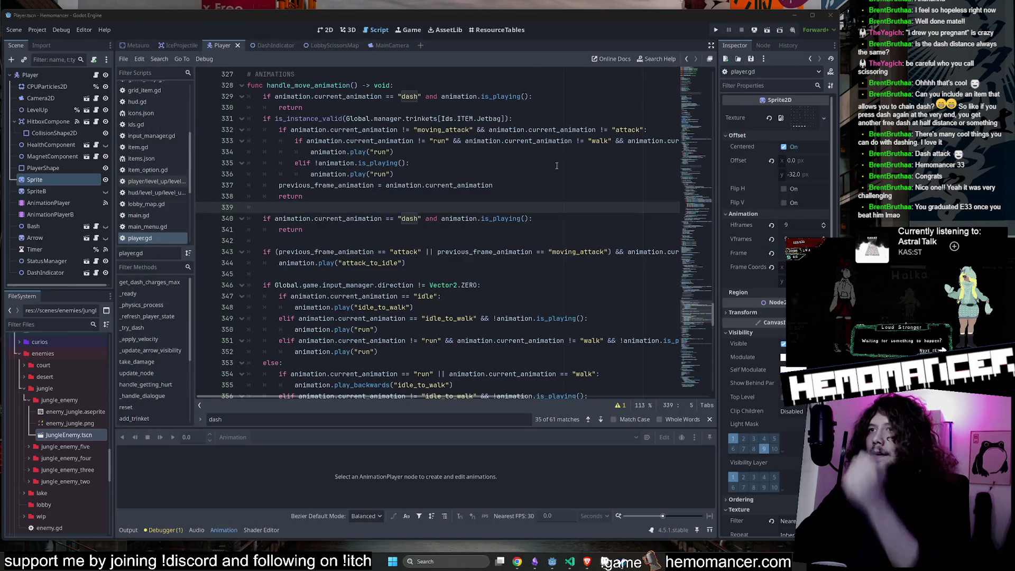
Step: Add animation.play("dash_to_run") inside the dash check on line 340 via autocomplete
click(359, 235)
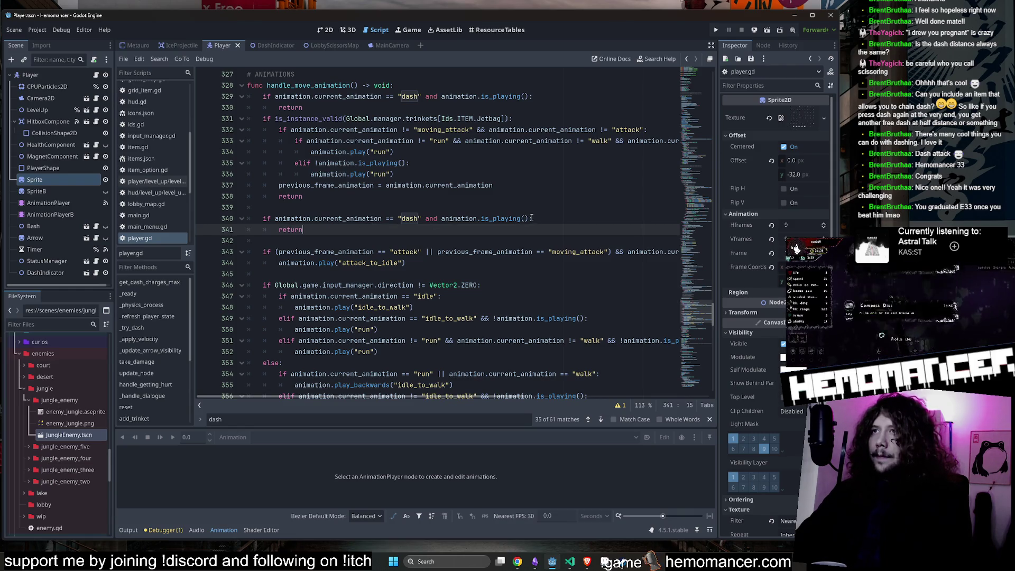
scroll(492, 241, up, 1)
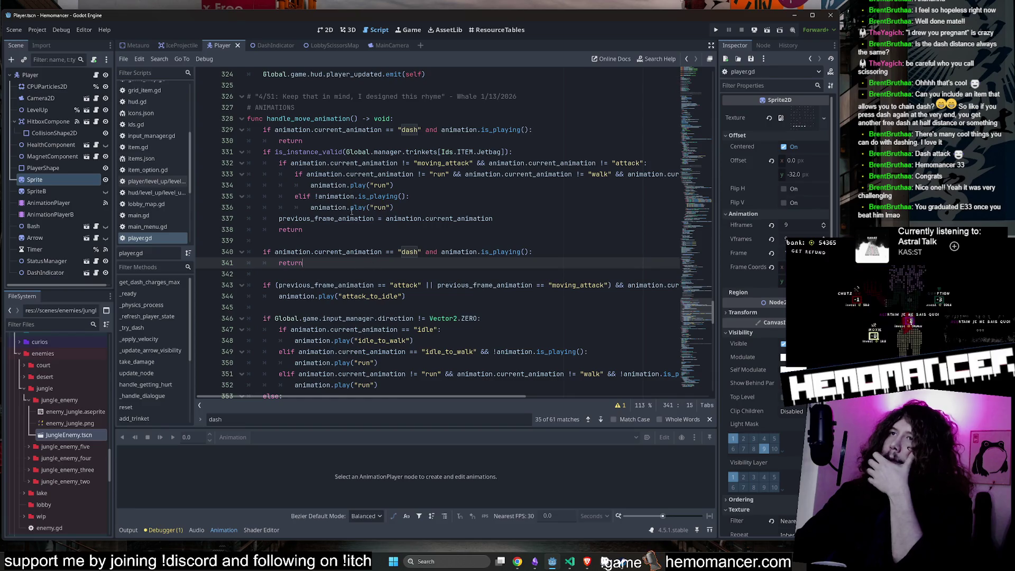
drag(449, 208, 456, 200)
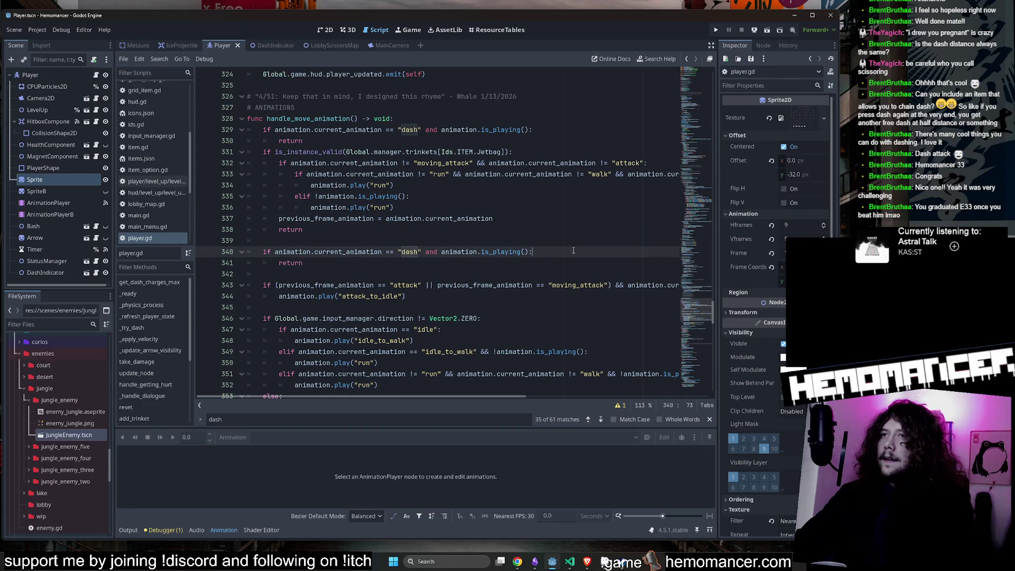
key(Home)
key(Return)
key(Return)
key(Up)
text(animation.play("run"))
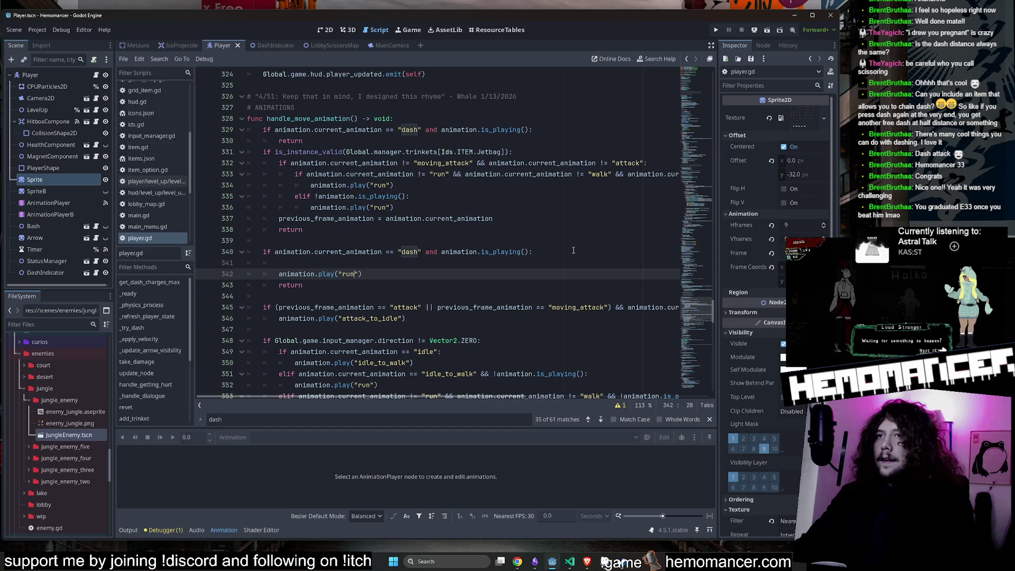
text(sh_)
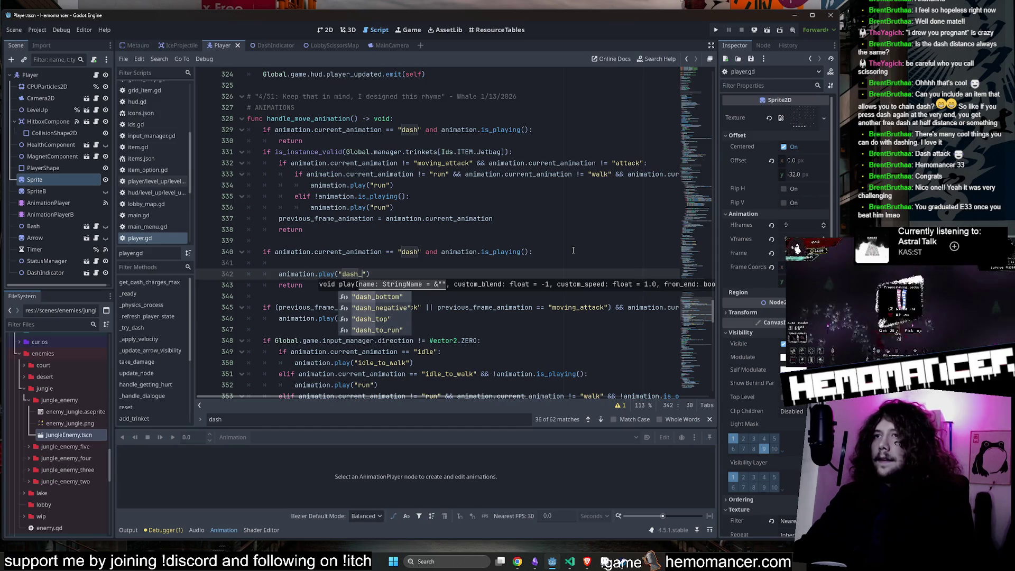
key(Down)
key(Down)
key(Down)
key(Return)
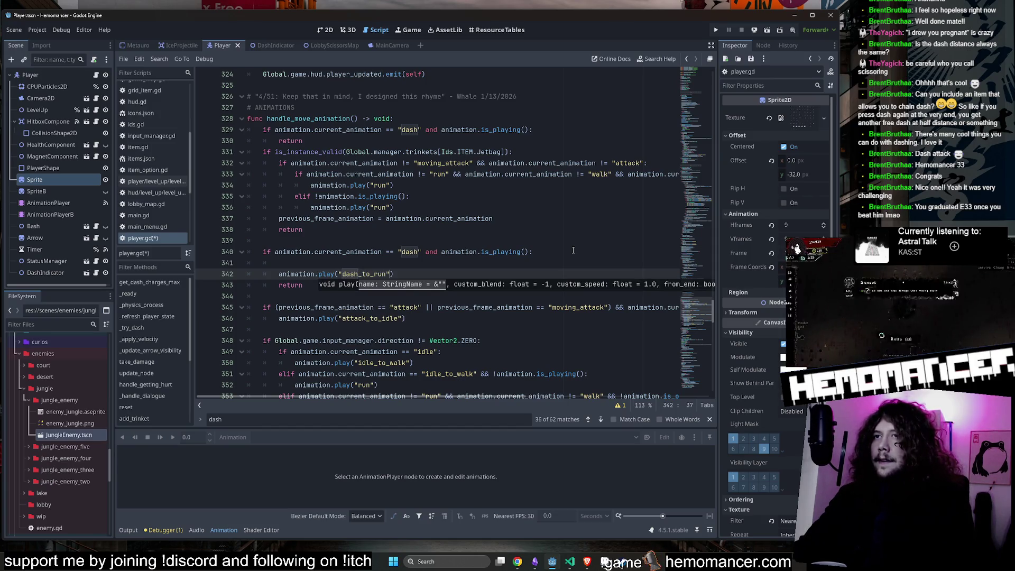
Step: Delete the blank line and old return statement, then save player.gd
key(Up)
key(ctrl+shift+k)
click(385, 272)
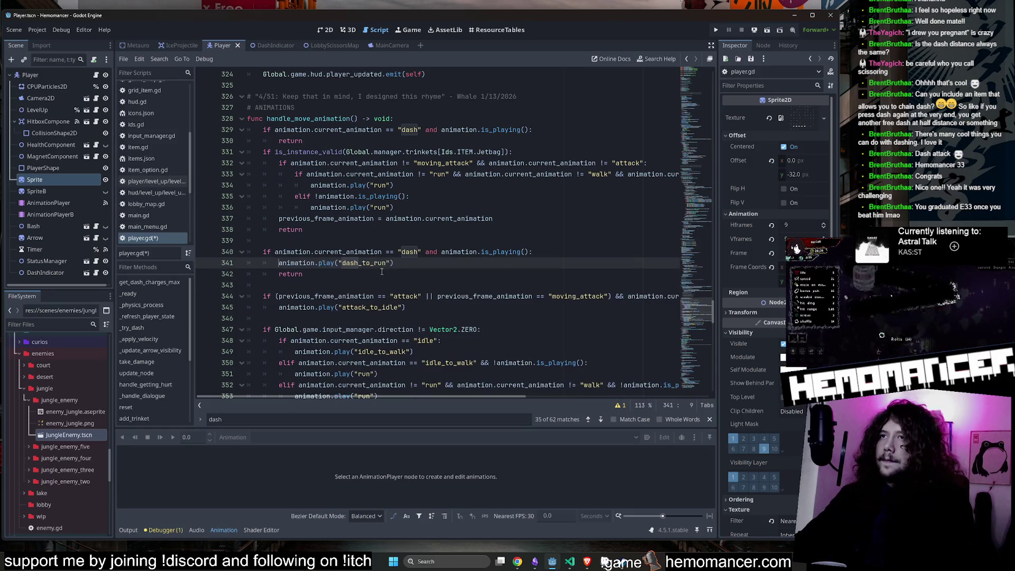
key(ctrl+shift+k)
key(ctrl+s)
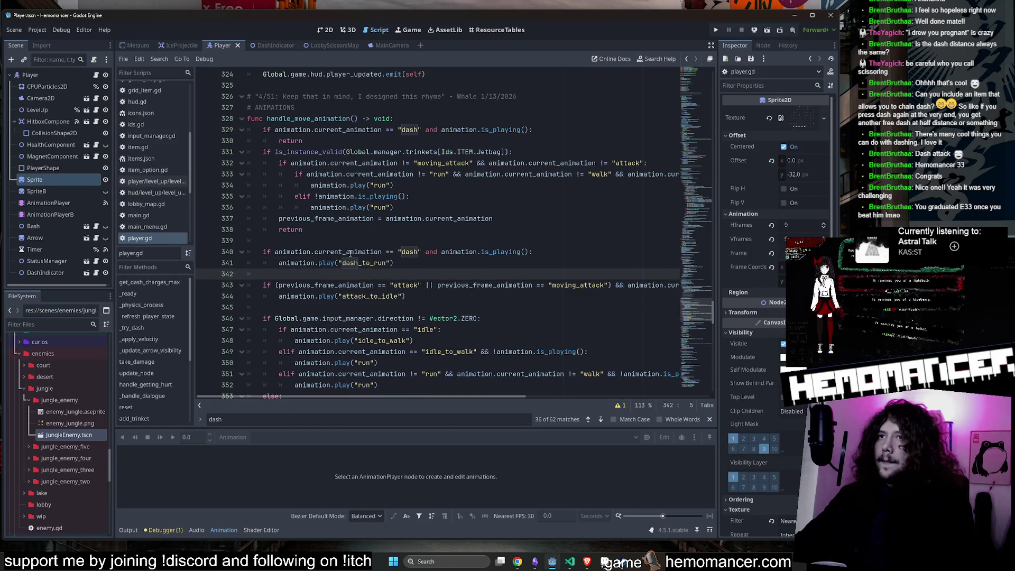
Step: Select current_animation on line 340 and the run condition on line 354
double_click(370, 252)
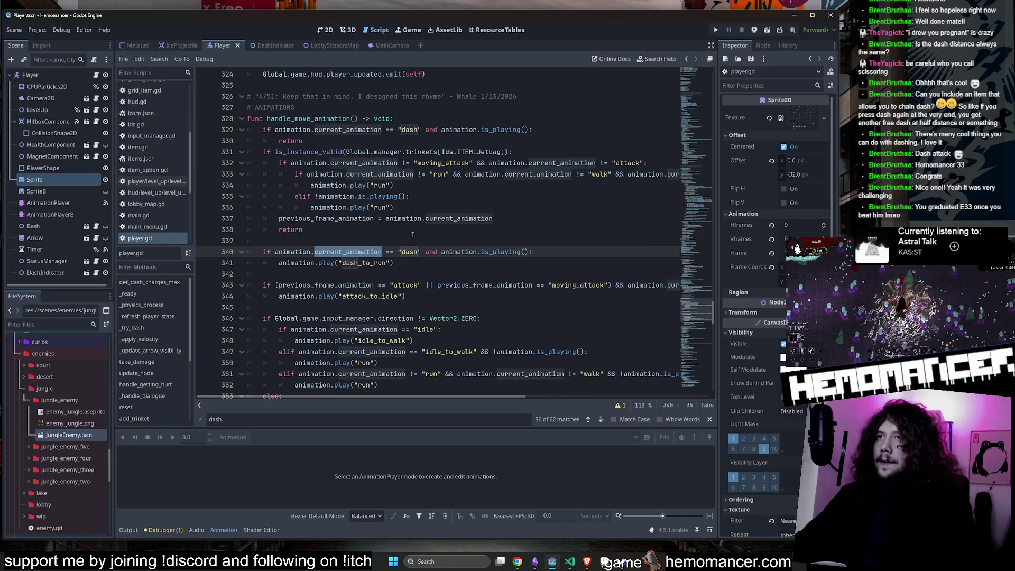
scroll(404, 241, down, 3)
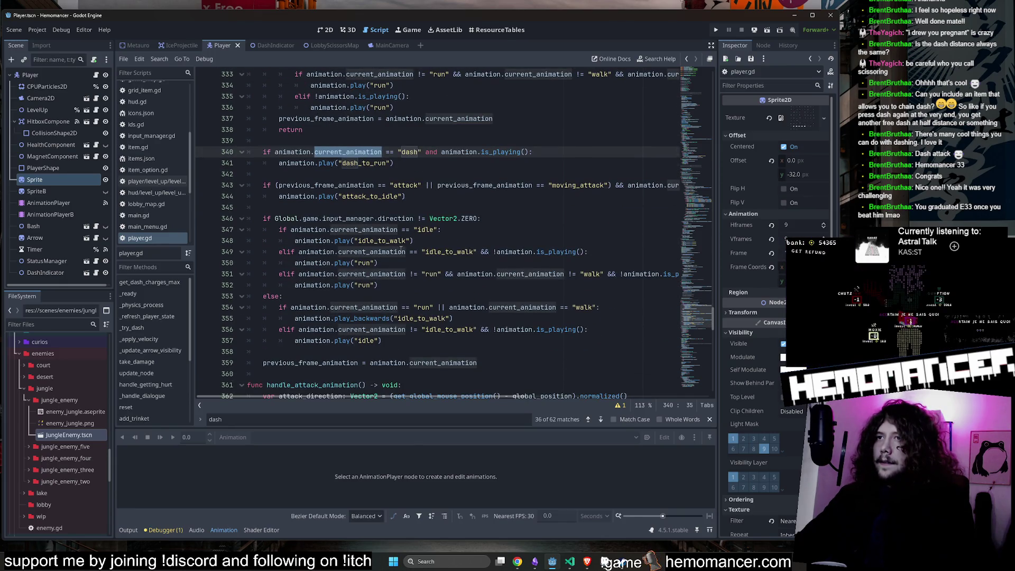
drag(278, 307, 435, 306)
click(442, 307)
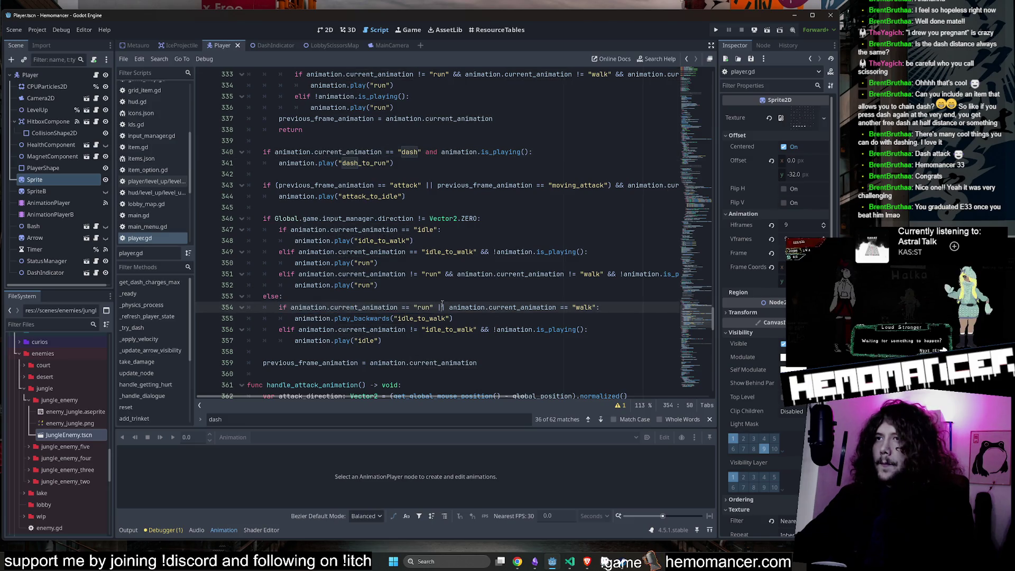
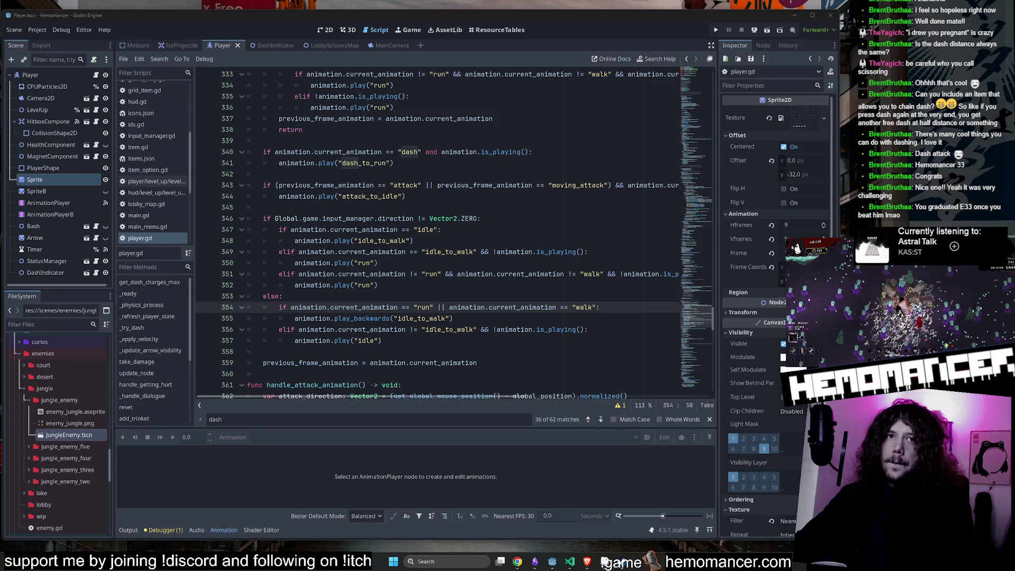
Step: Replace current_animation on line 340 with previous_frame_animation copied from line 343
click(541, 197)
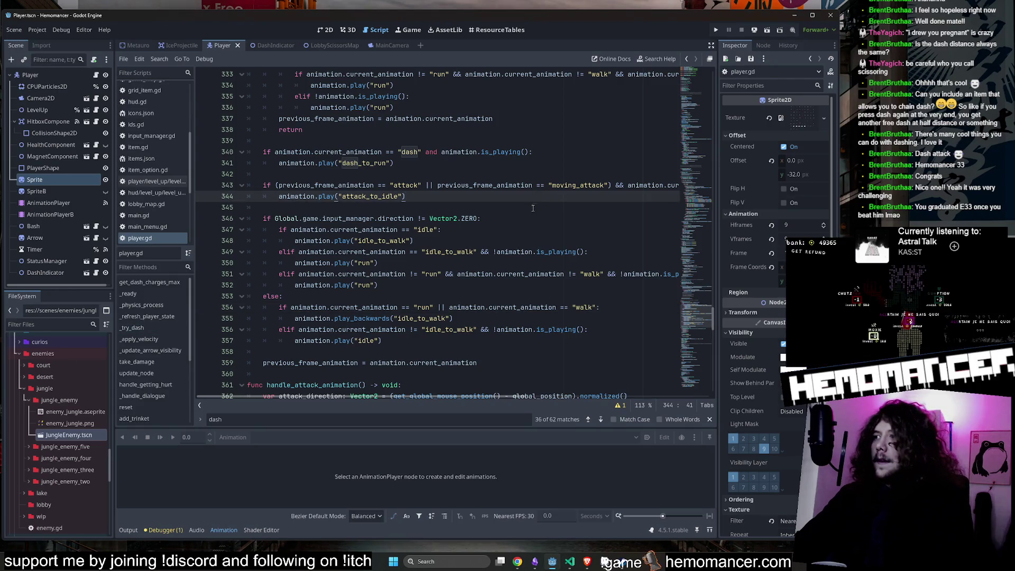
scroll(420, 198, up, 2)
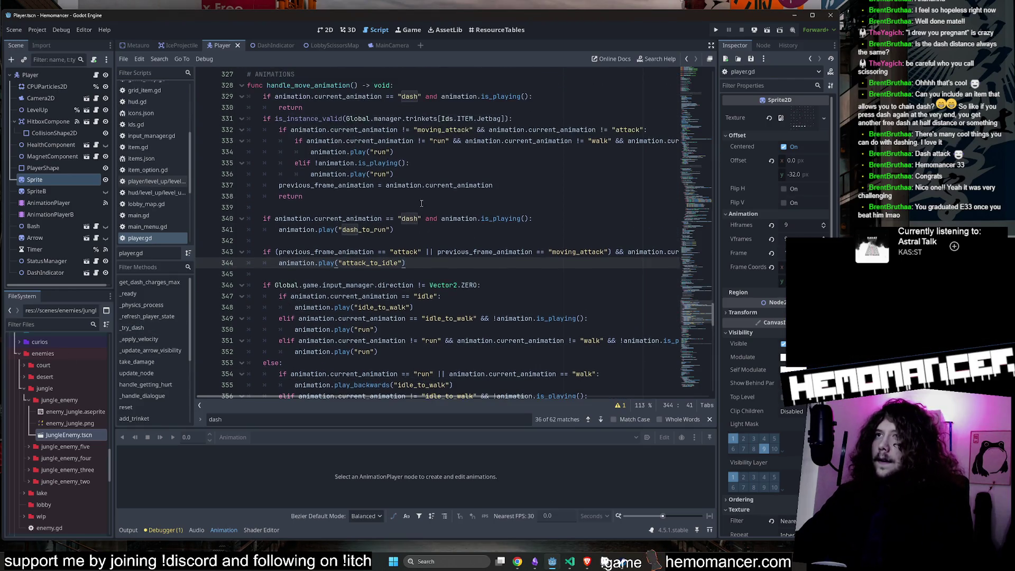
double_click(365, 253)
key(ctrl+c)
double_click(349, 218)
key(ctrl+v)
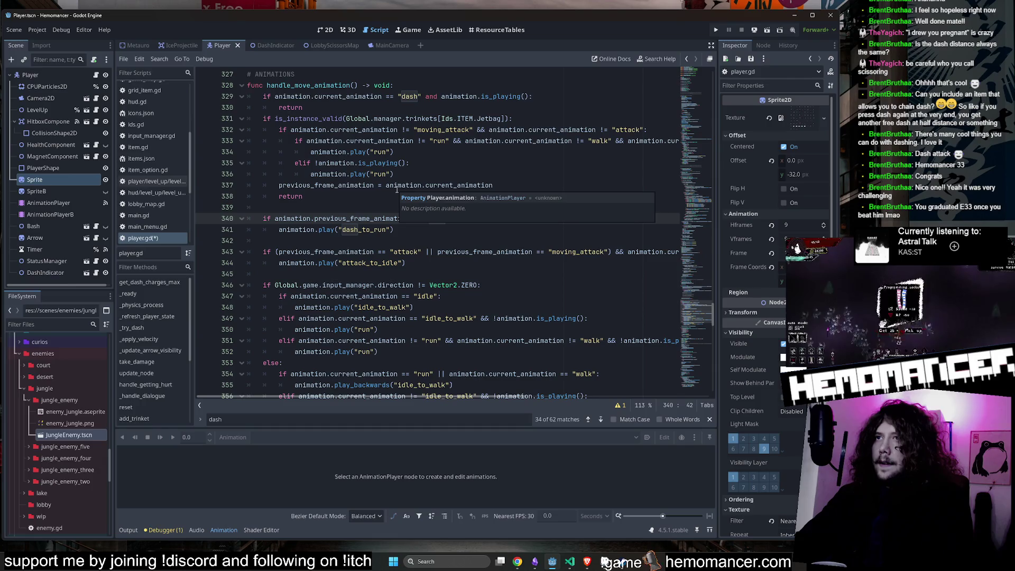
Step: Try pasting over the rest of line 340, then undo that paste
click(383, 284)
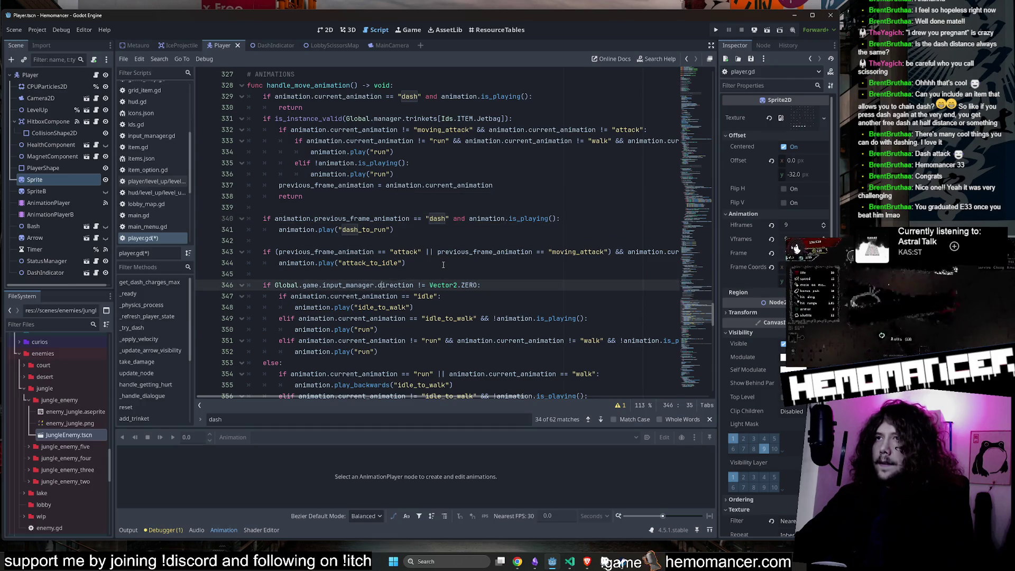
scroll(439, 265, right, 5)
scroll(437, 265, right, 2)
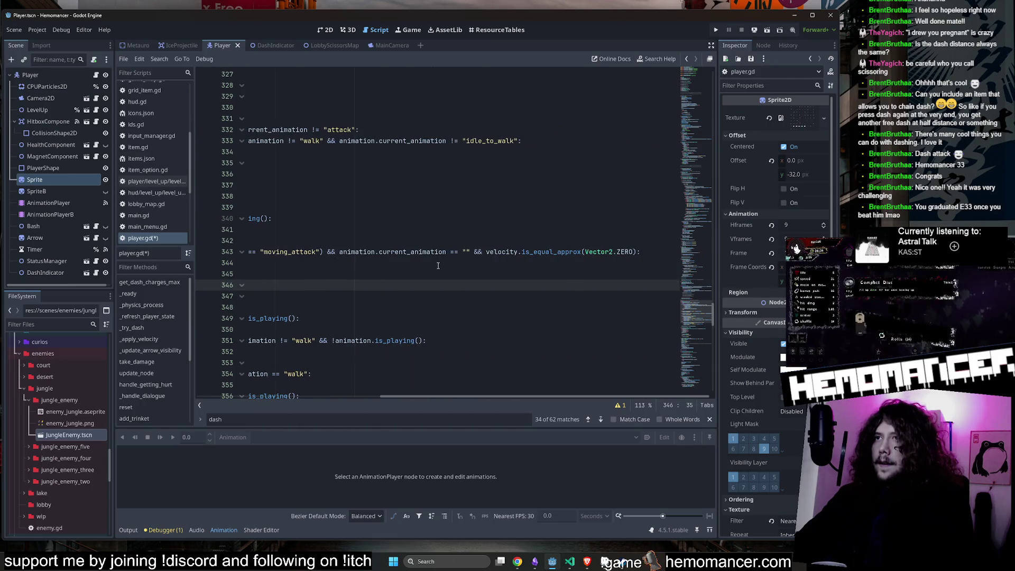
scroll(438, 265, left, 7)
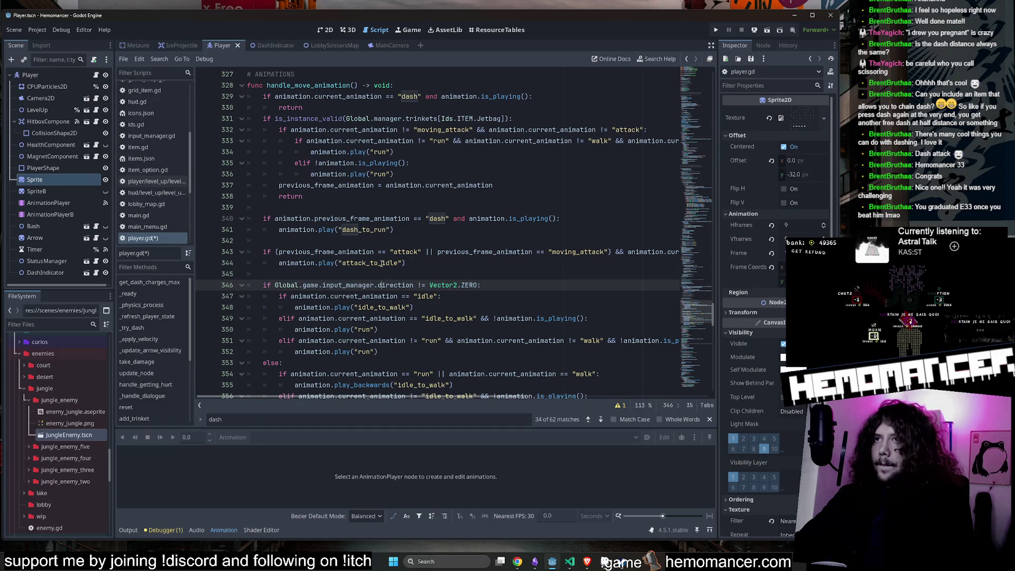
scroll(473, 262, right, 5)
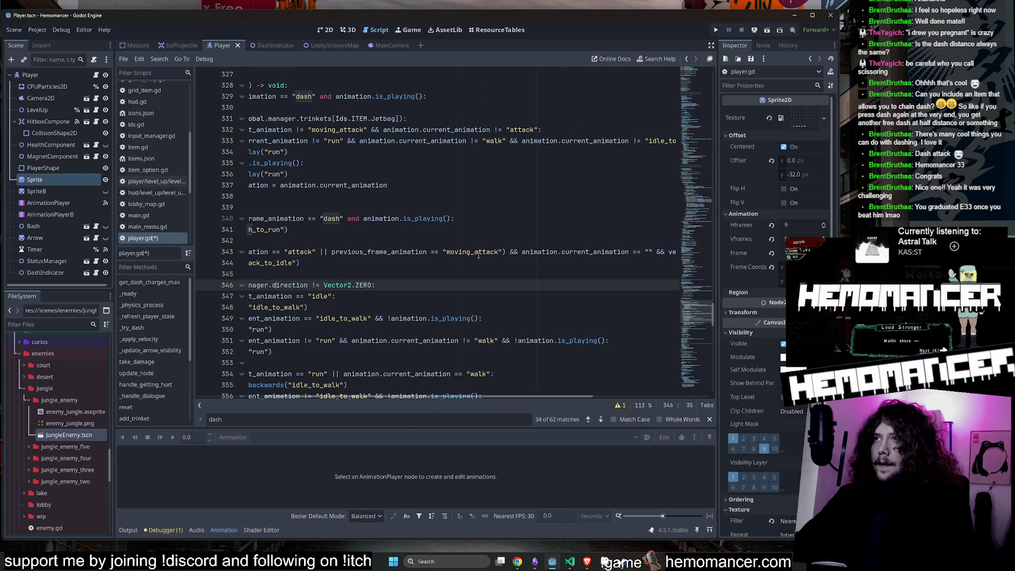
scroll(544, 250, right, 2)
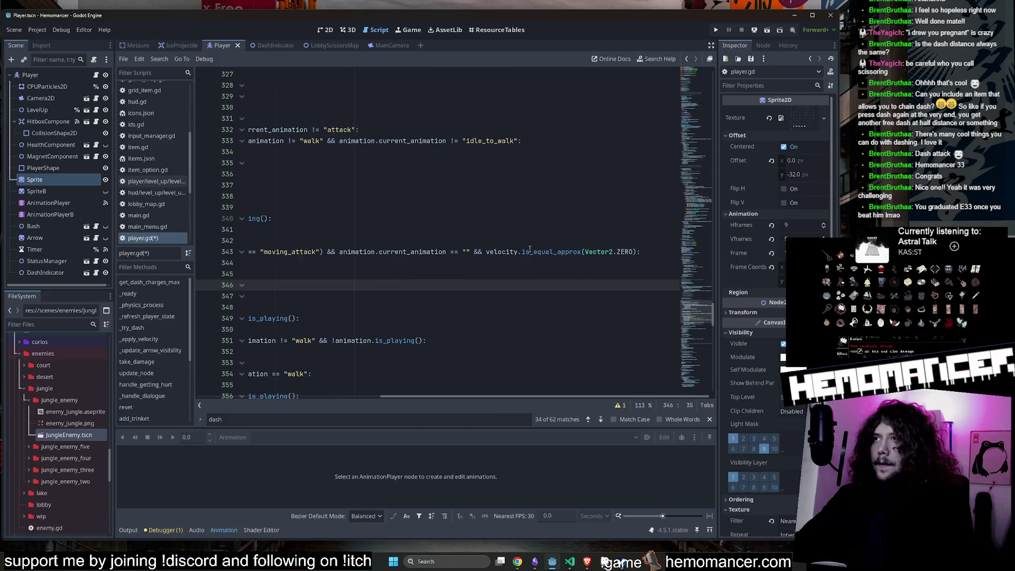
scroll(422, 251, left, 3)
drag(327, 251, 602, 252)
scroll(446, 225, left, 4)
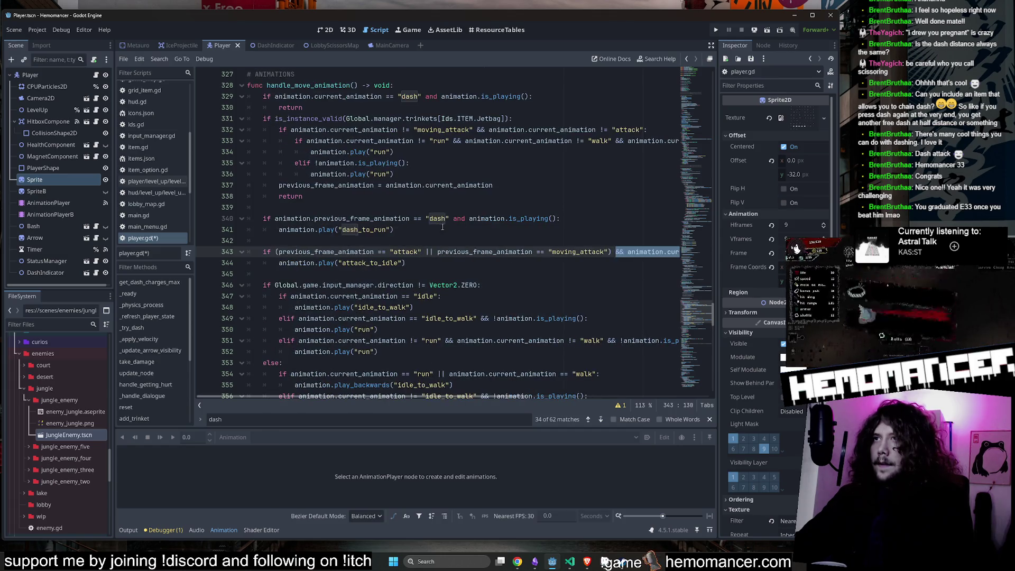
click(455, 219)
key(shift+End)
key(ctrl+v)
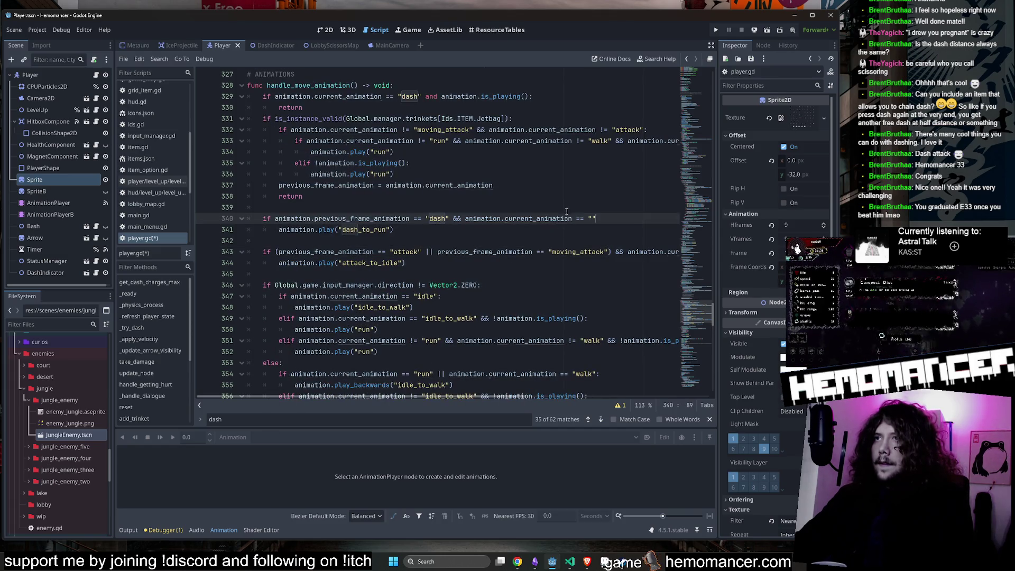
key(ctrl+z)
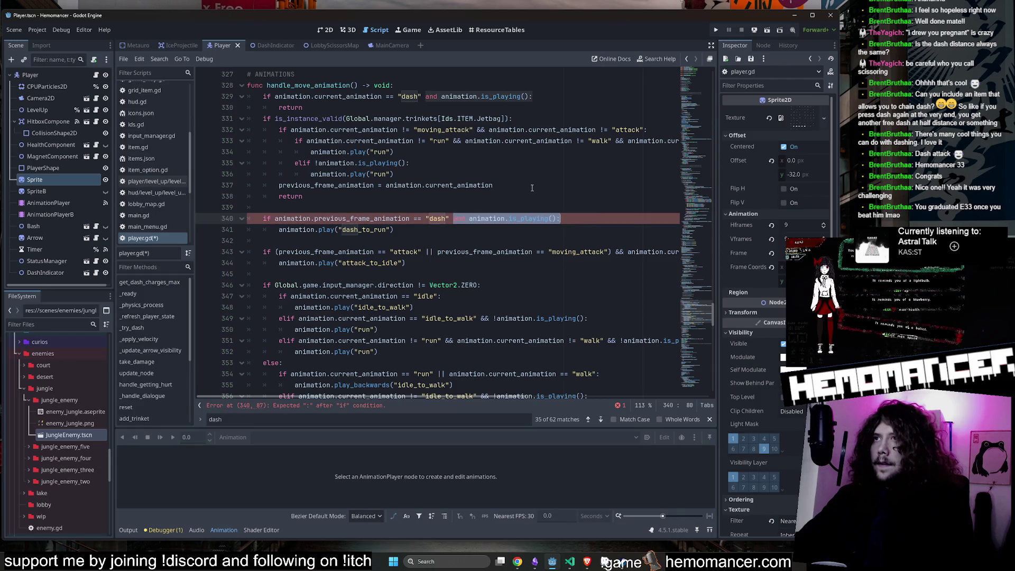
click(492, 218)
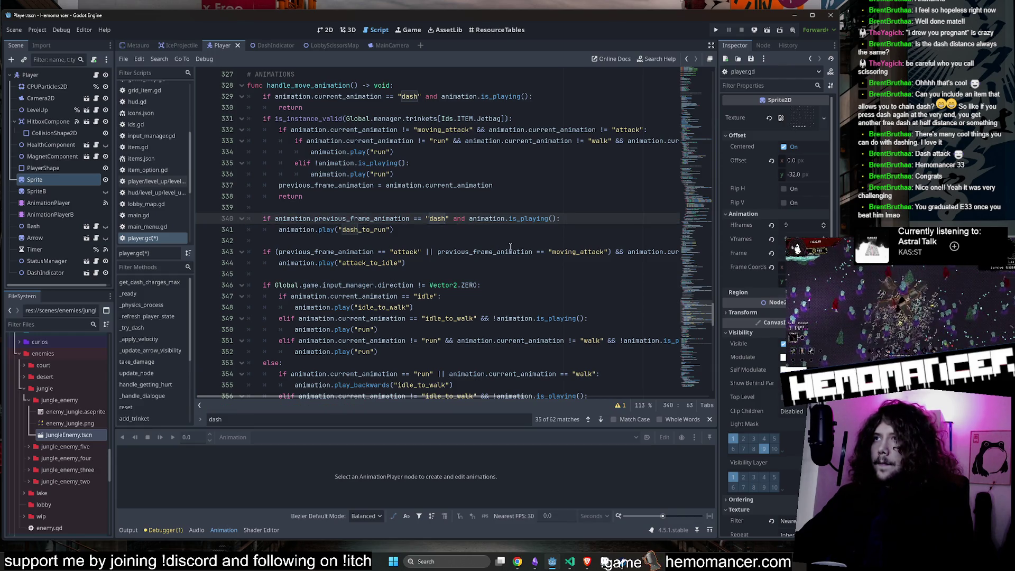
Step: Review the idle_to_walk and idle checks on lines 347–348
scroll(507, 247, down, 2)
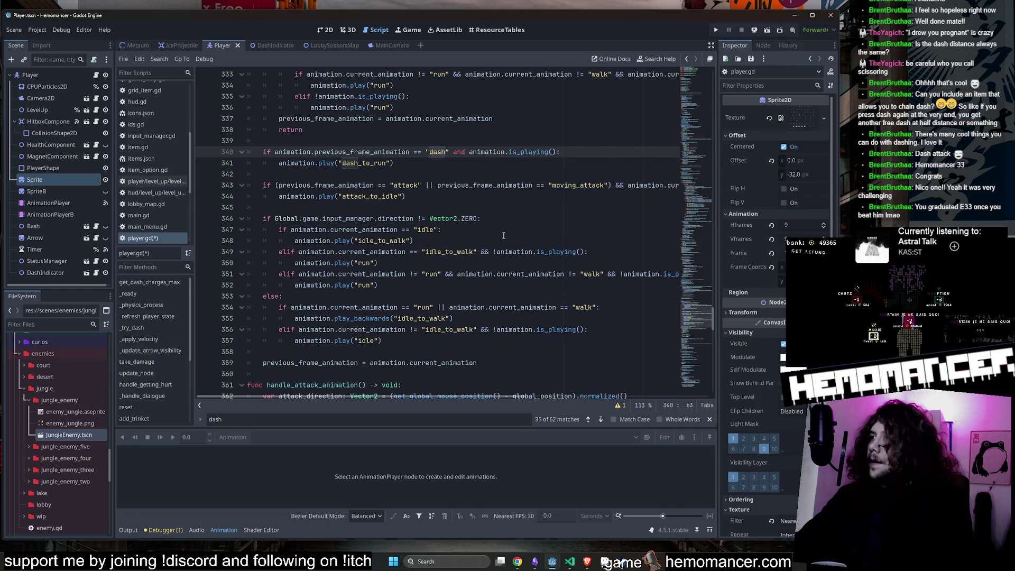
scroll(482, 241, up, 2)
scroll(481, 241, down, 3)
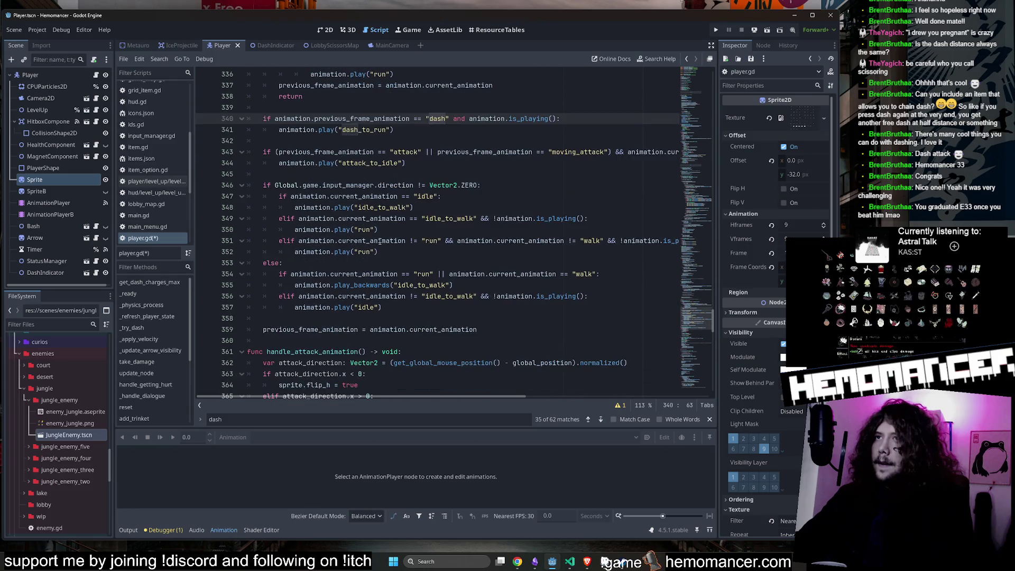
double_click(379, 208)
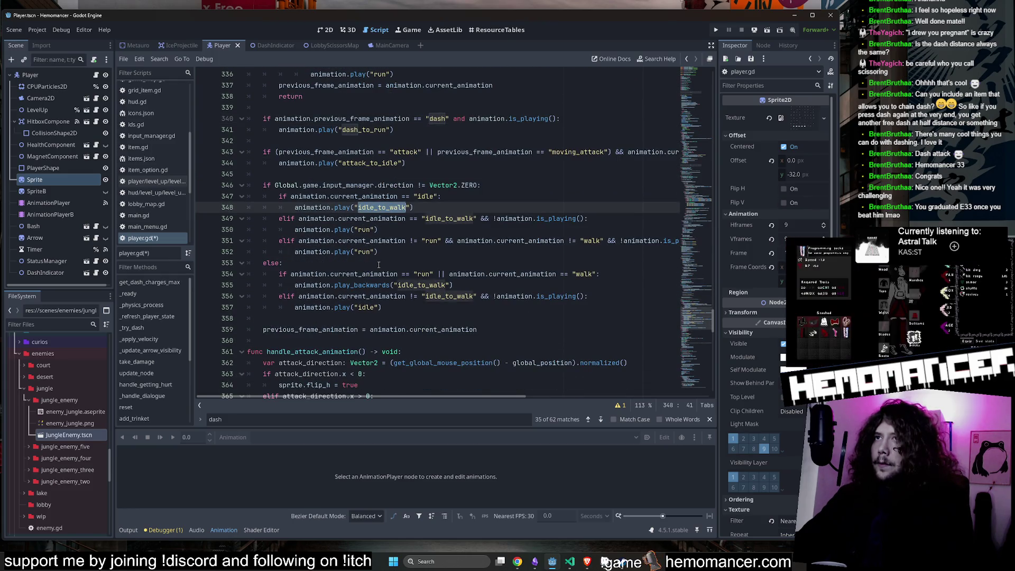
scroll(379, 264, up, 1)
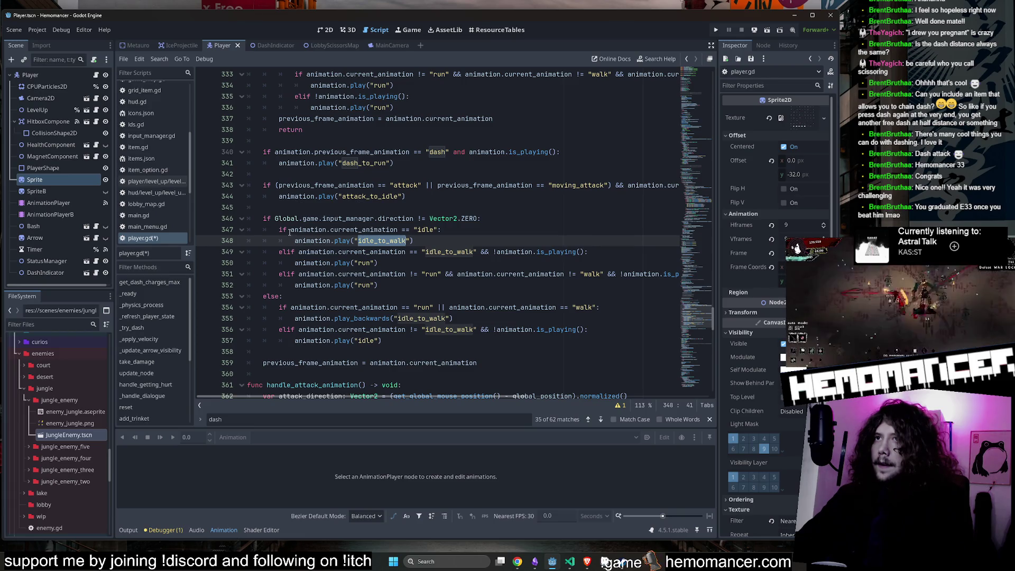
double_click(271, 230)
drag(314, 231, 461, 234)
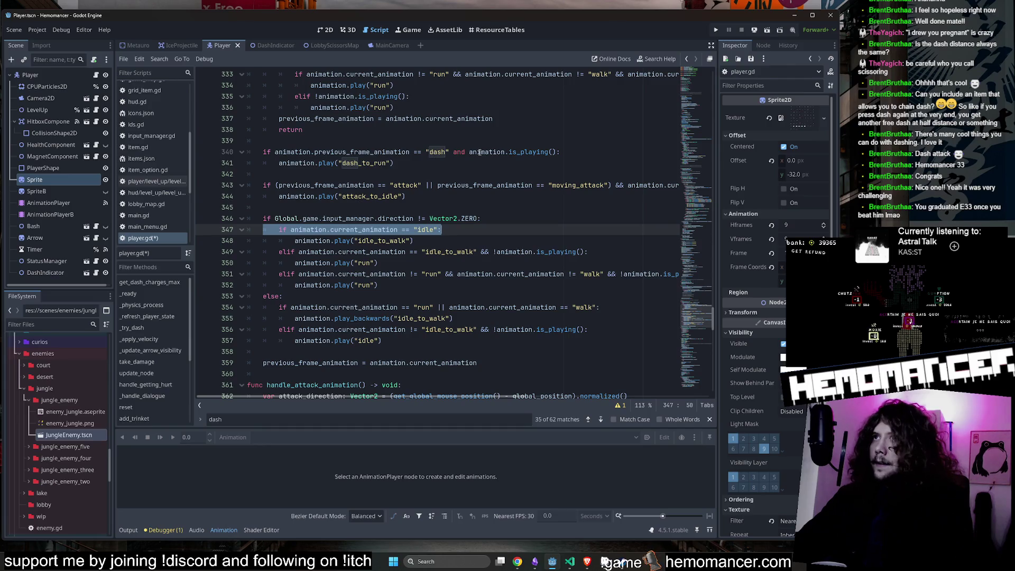
Step: Replace animation.is_playing() on line 340 with the current_animation == "" check
drag(560, 153, 443, 152)
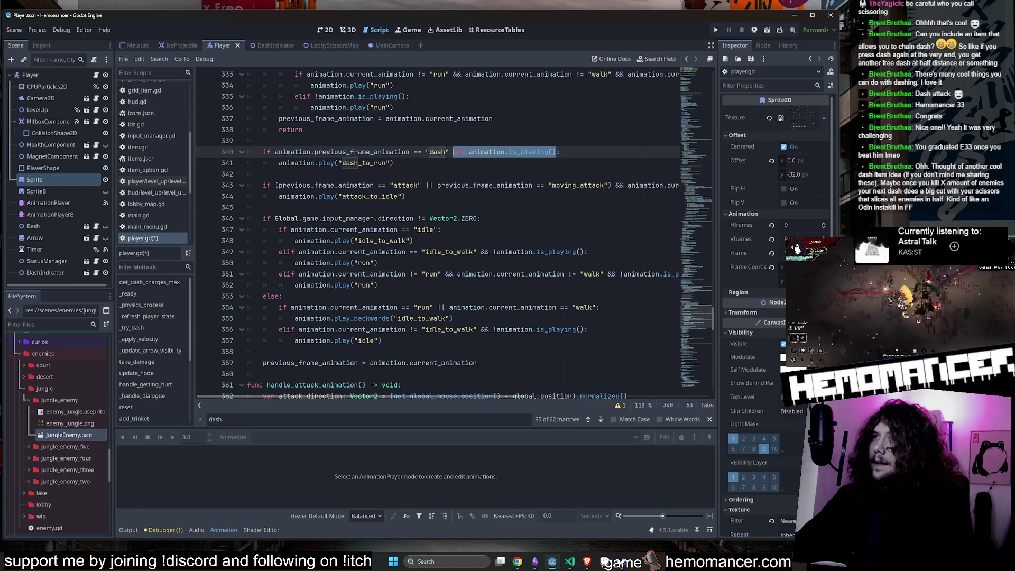
scroll(483, 174, right, 5)
drag(626, 185, 498, 185)
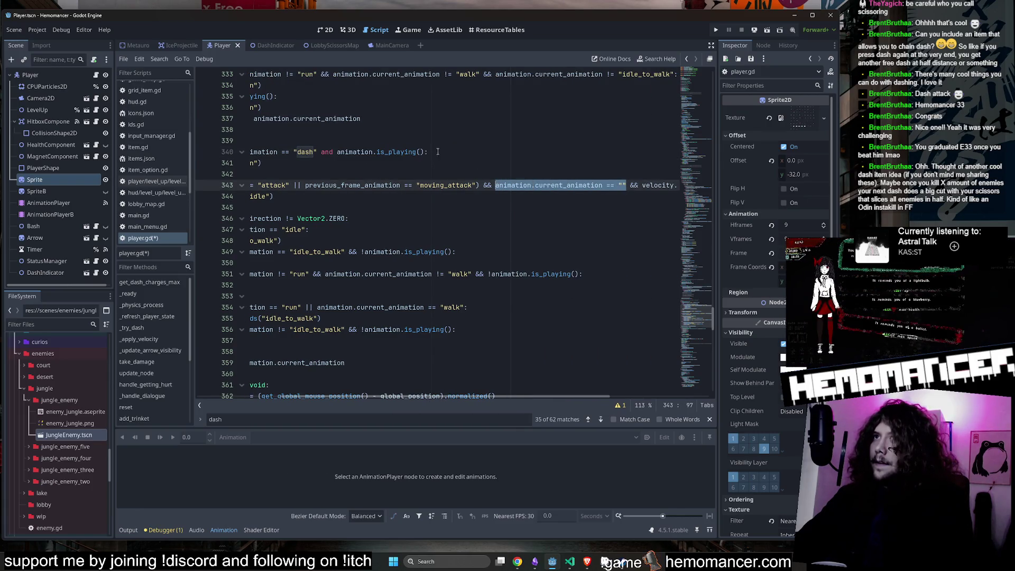
drag(425, 152, 333, 151)
key(ctrl+v)
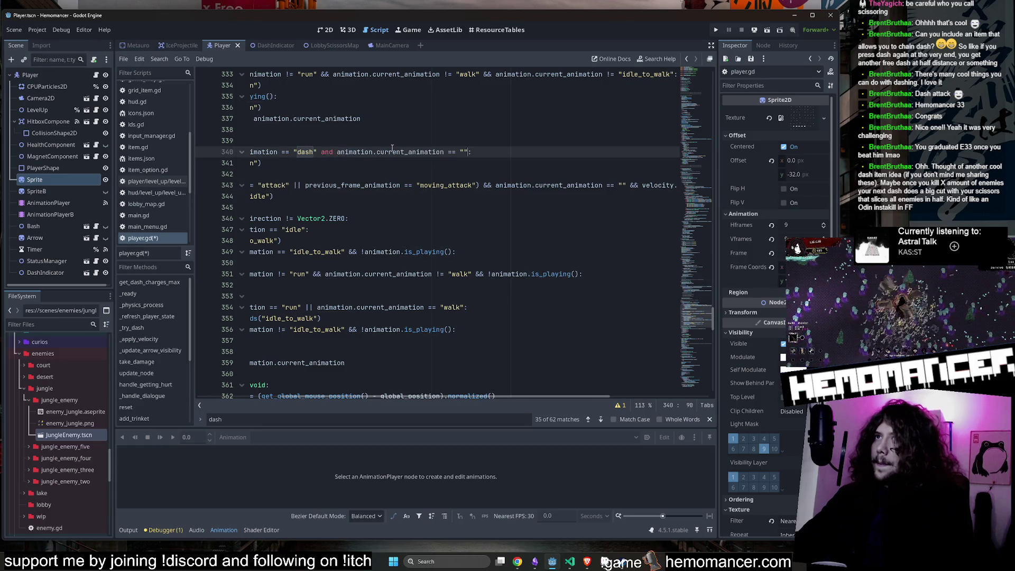
scroll(402, 169, left, 5)
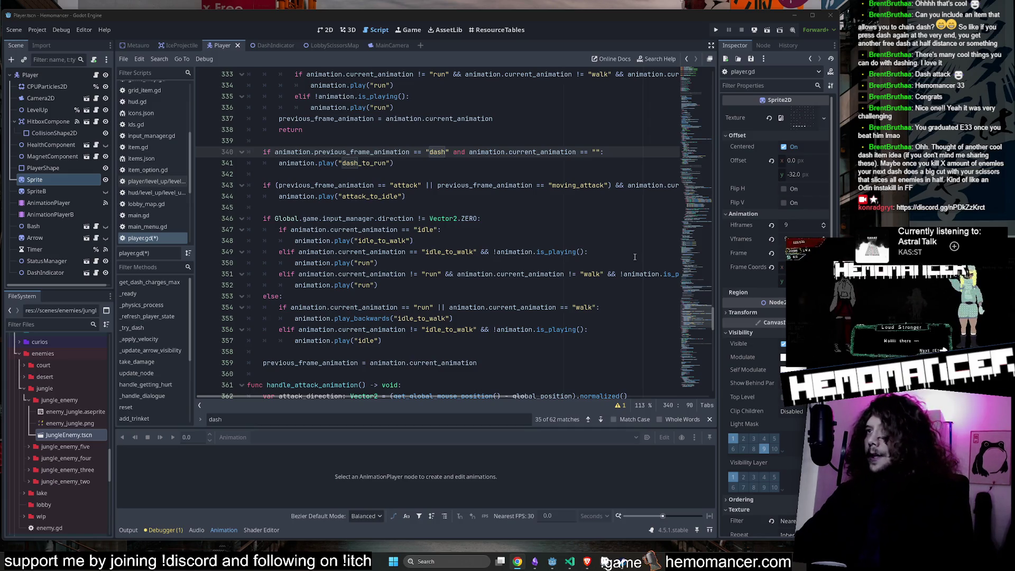
click(472, 168)
Step: Save player.gd with the new dash_to_run condition, then bring up the Obsidian mind map
key(ctrl+s)
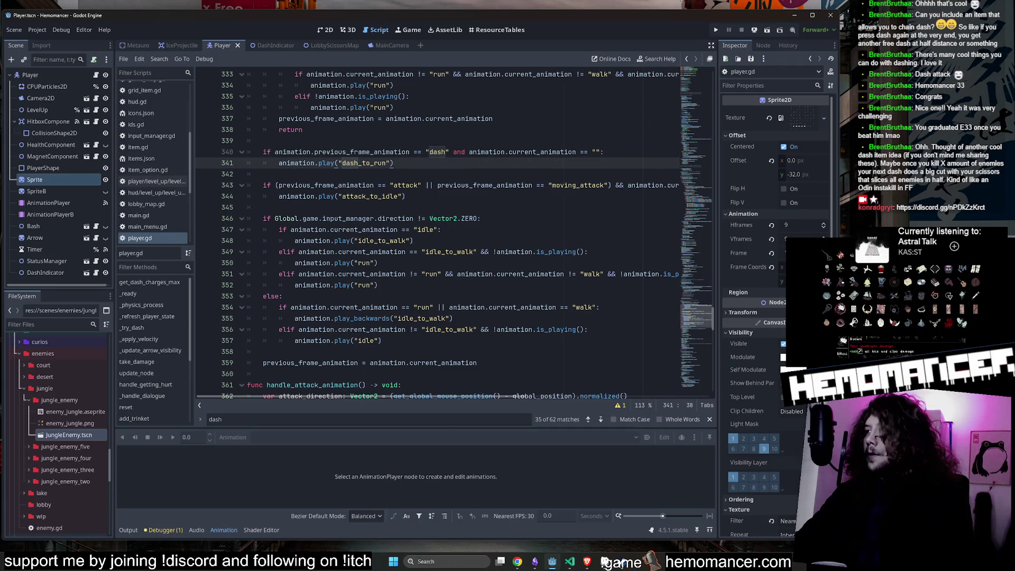
scroll(428, 218, up, 1)
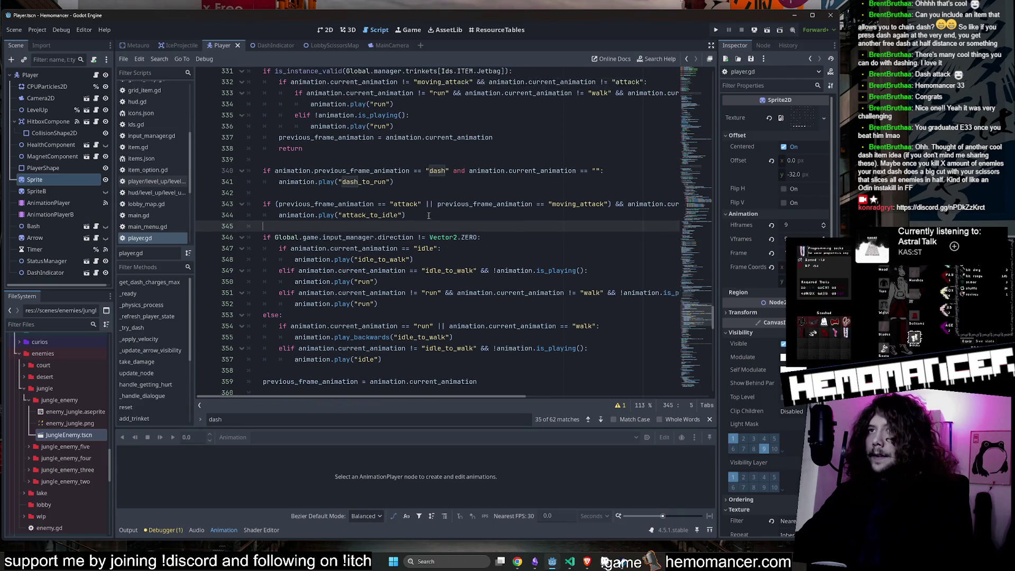
click(428, 218)
key(alt+Tab)
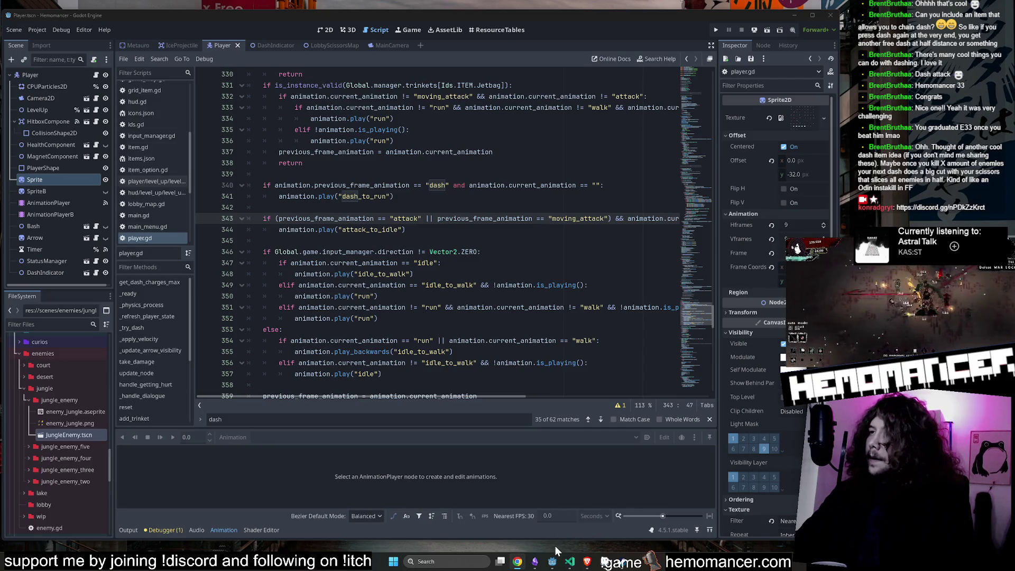
click(540, 562)
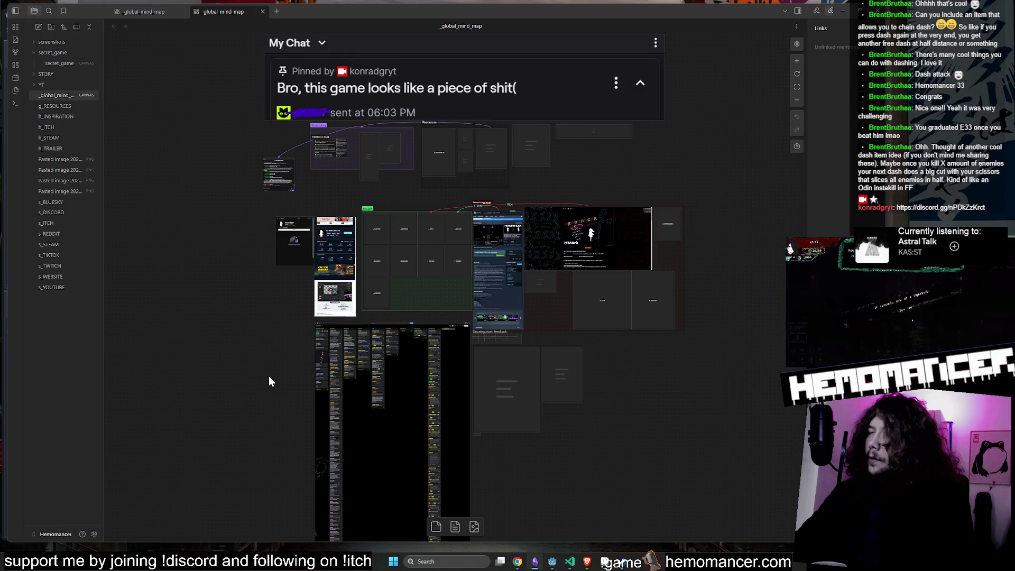
Step: Add the viewer's dash-kill idea as a checklist item on the dash ideas card, then return to Godot
scroll(476, 272, up, 5)
scroll(476, 317, up, 3)
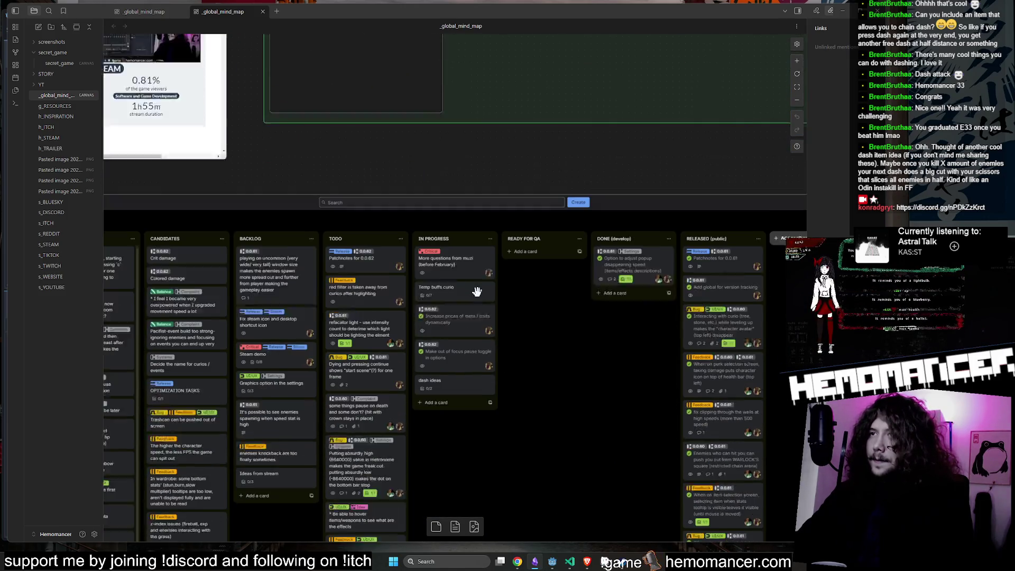
scroll(476, 291, down, 3)
click(457, 349)
click(458, 352)
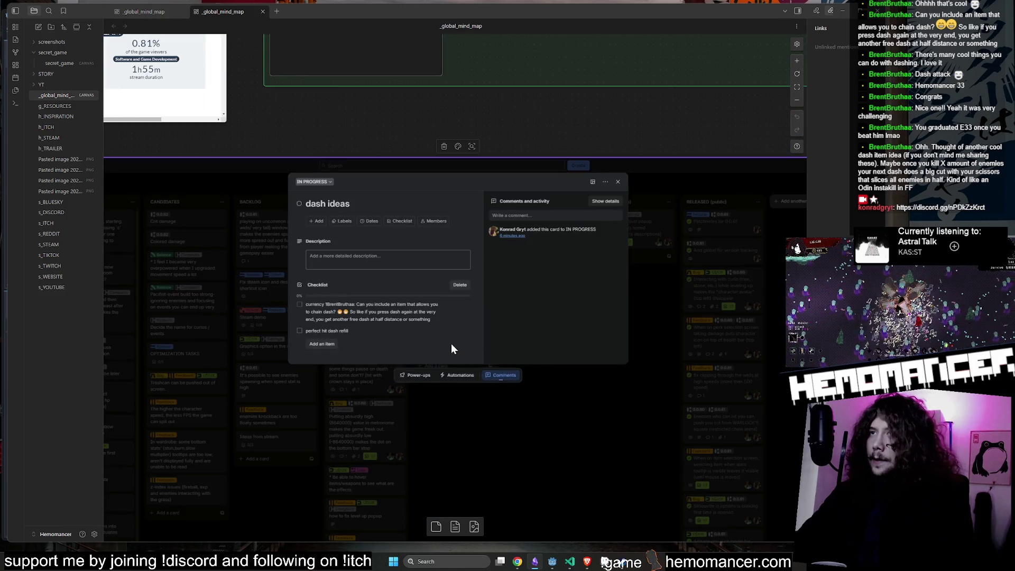
click(317, 344)
text(Ohh. Thought of another cool dash item idea (if you don't mind me sharing these). Maybe once you kill X amount of enemies your next dash does a big cut with your scissors that slices all enemies in half. Kind of like an Odin instakill in FF)
click(313, 376)
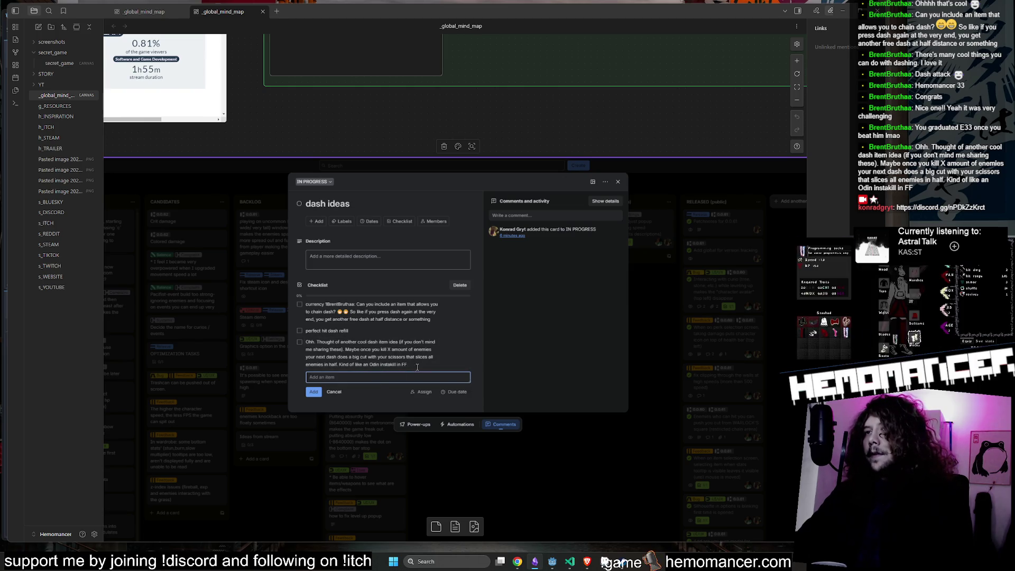
click(370, 126)
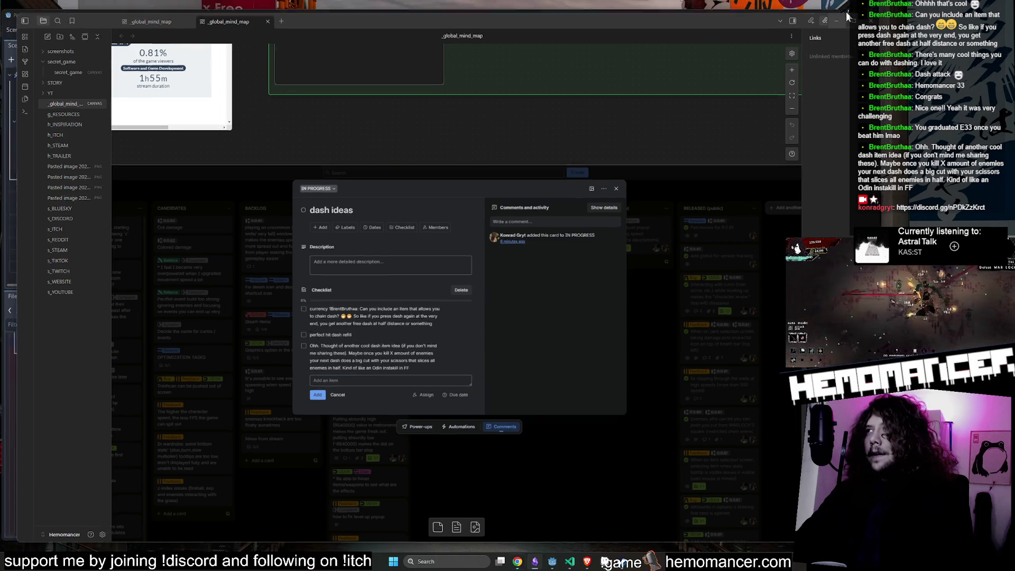
key(alt+Tab)
click(548, 257)
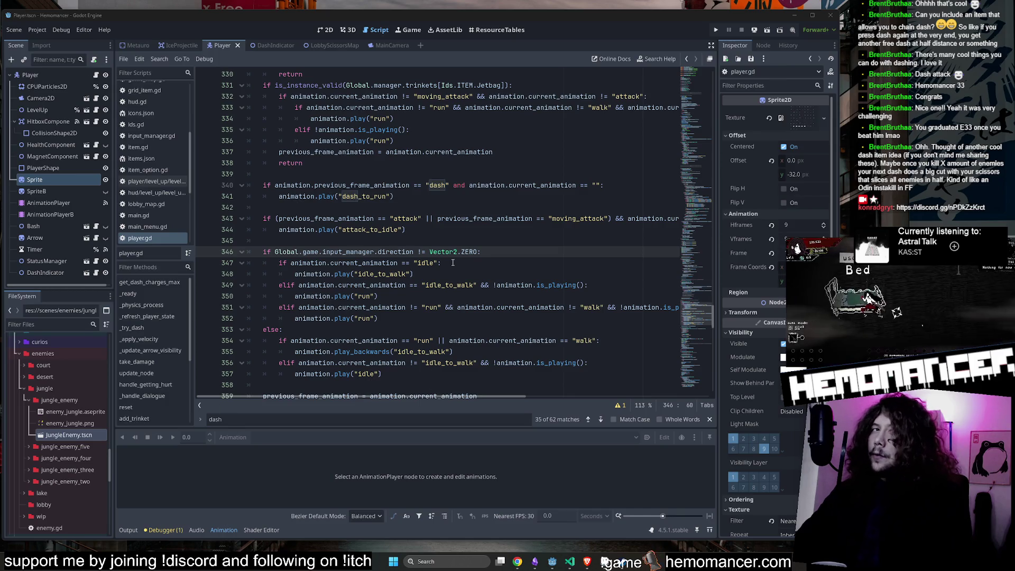
Step: Save and run the game, enlarging its window; the debugger breaks at line 340's previous_frame_animation access
click(393, 241)
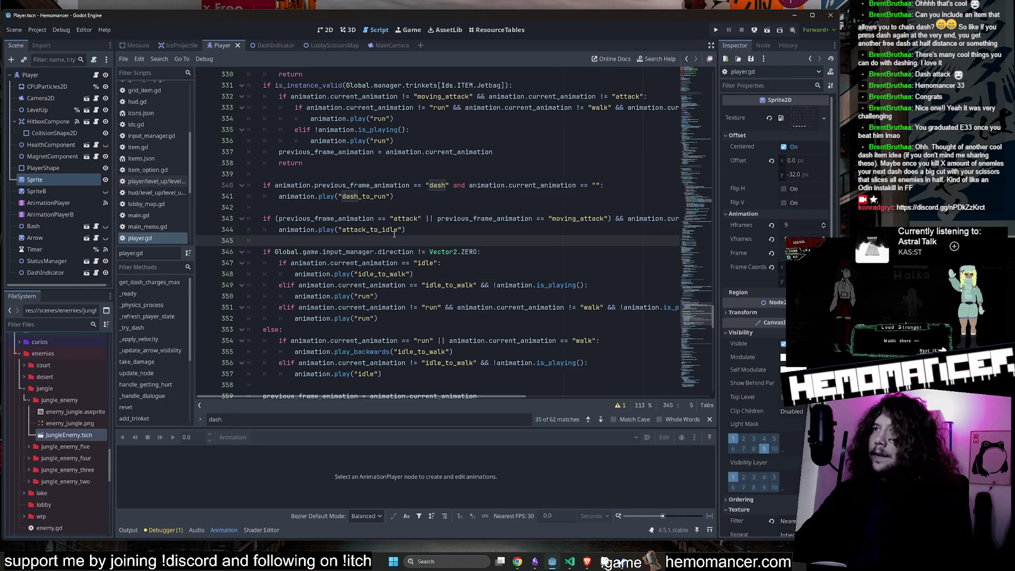
click(389, 207)
click(379, 167)
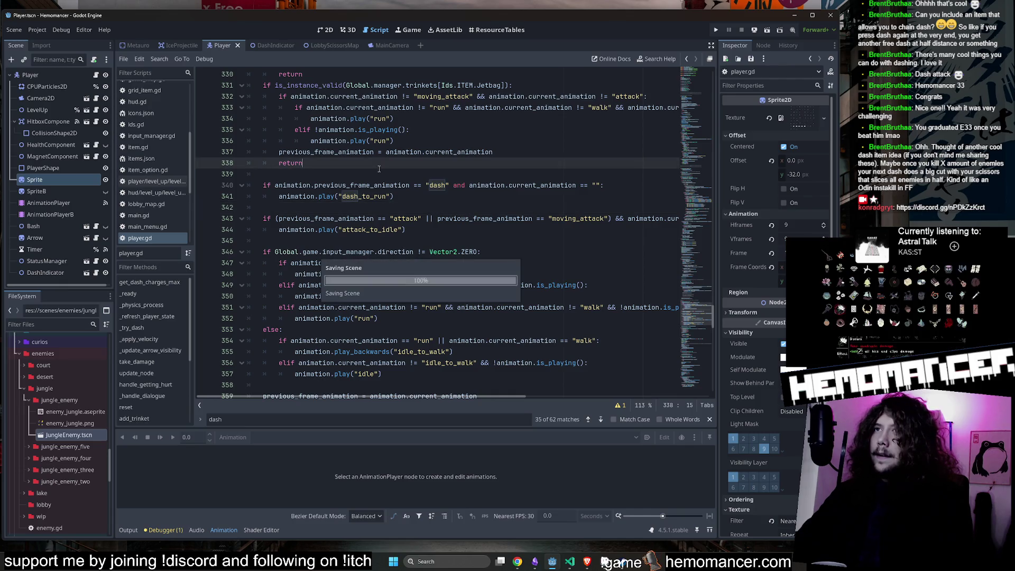
scroll(374, 178, up, 1)
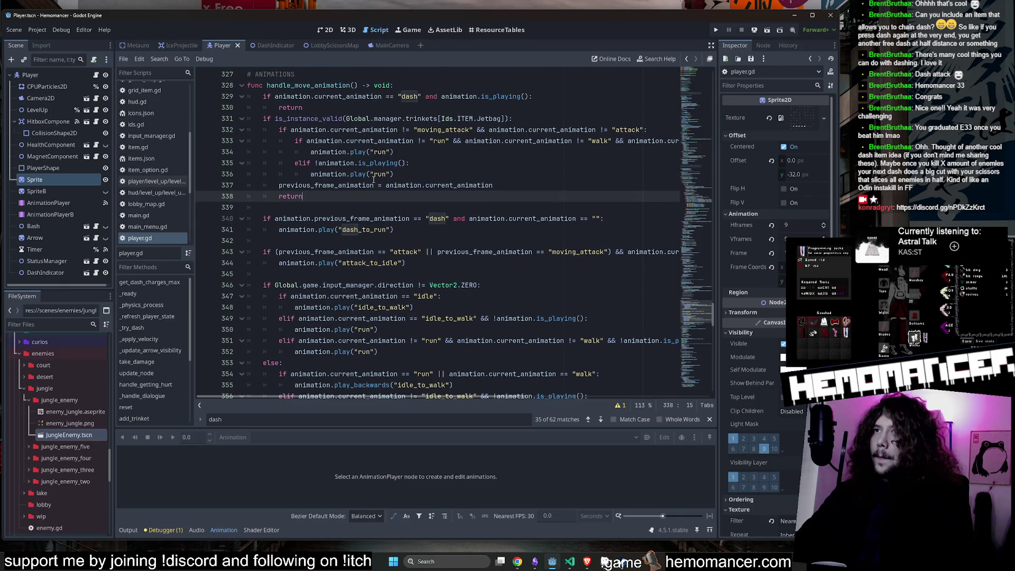
scroll(375, 188, down, 2)
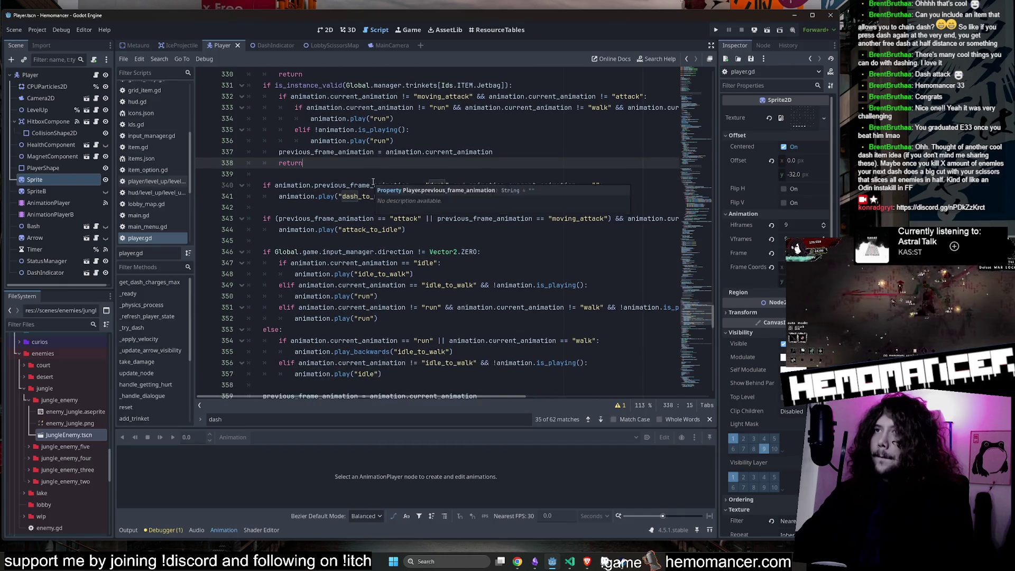
click(403, 197)
key(ctrl+s)
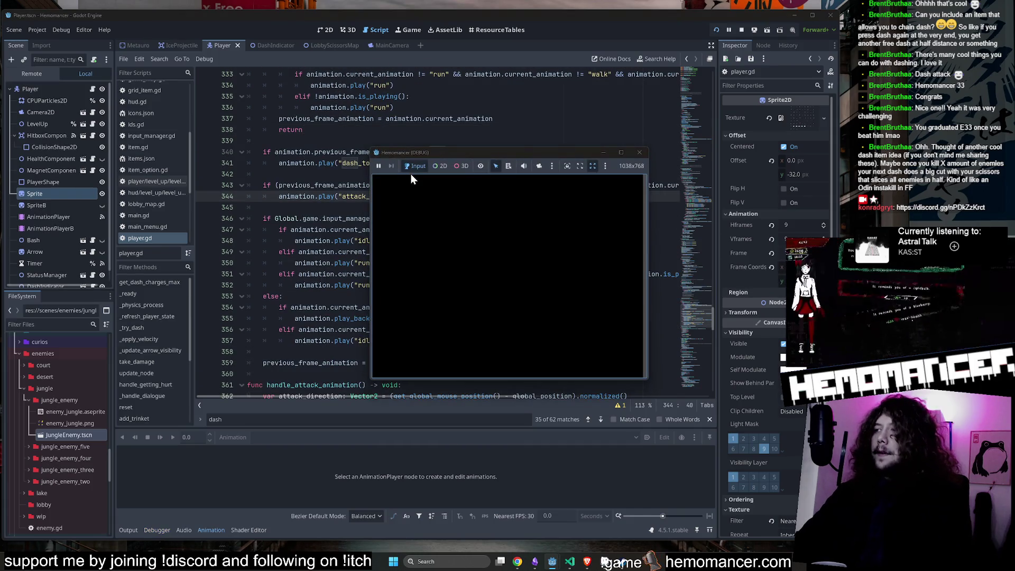
mouse_move(372, 378)
mouse_down()
mouse_move(336, 421)
mouse_move(41, 548)
mouse_move(62, 542)
mouse_up()
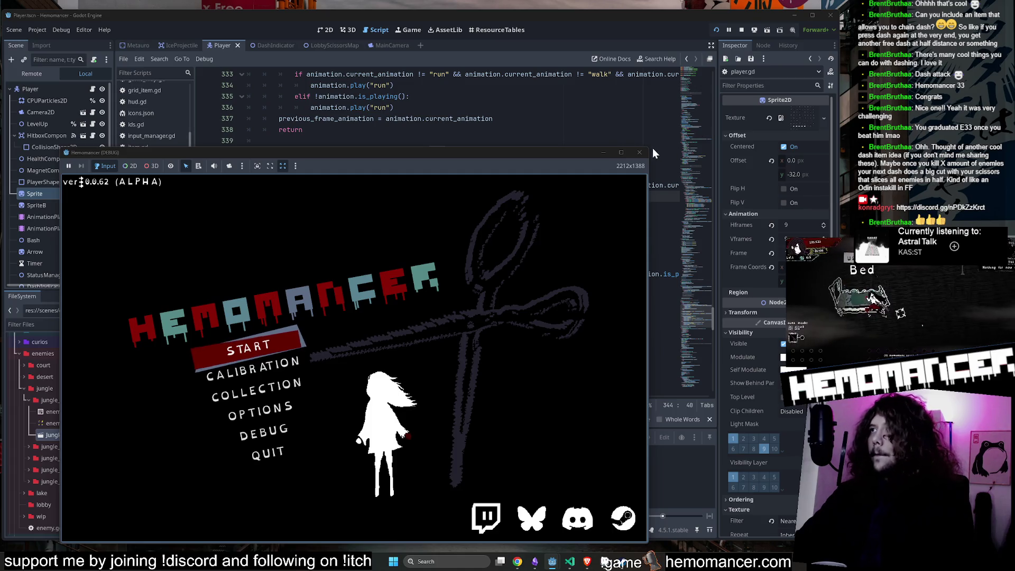
drag(648, 150, 810, 32)
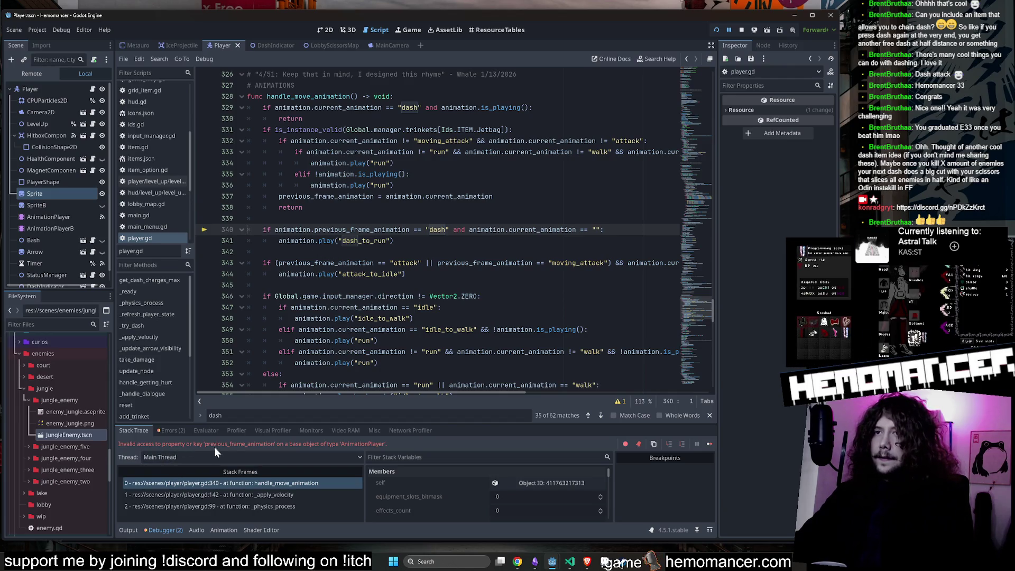
Step: Remove the 'animation.' prefix before previous_frame_animation on line 340 and relaunch the game
click(319, 263)
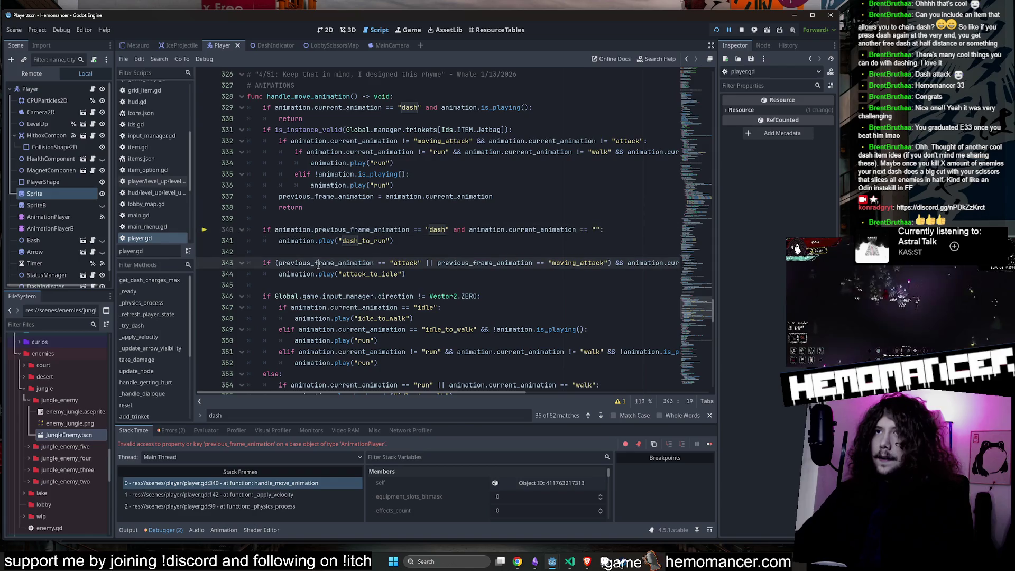
double_click(319, 263)
double_click(320, 230)
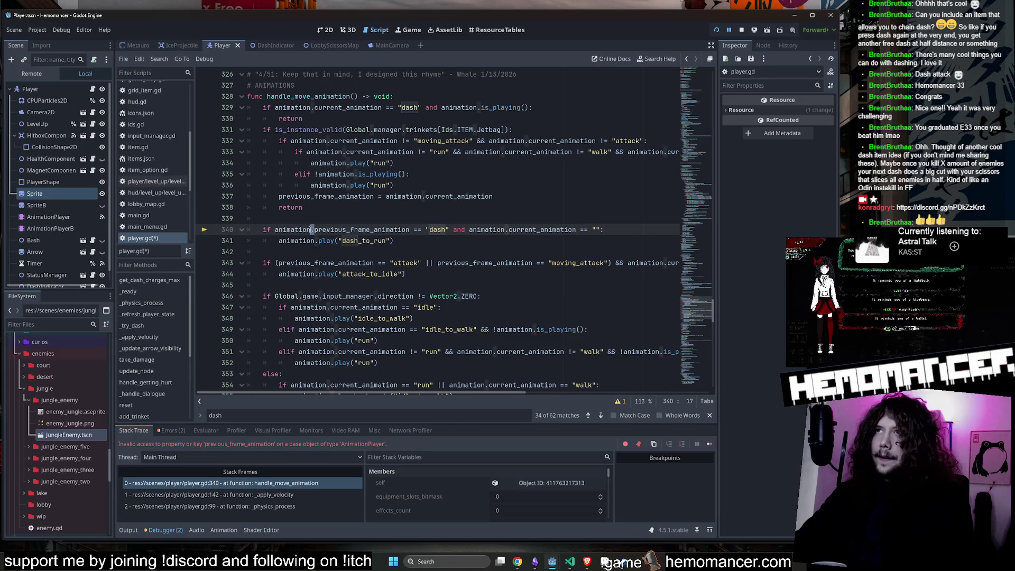
key(BackSpace)
key(F5)
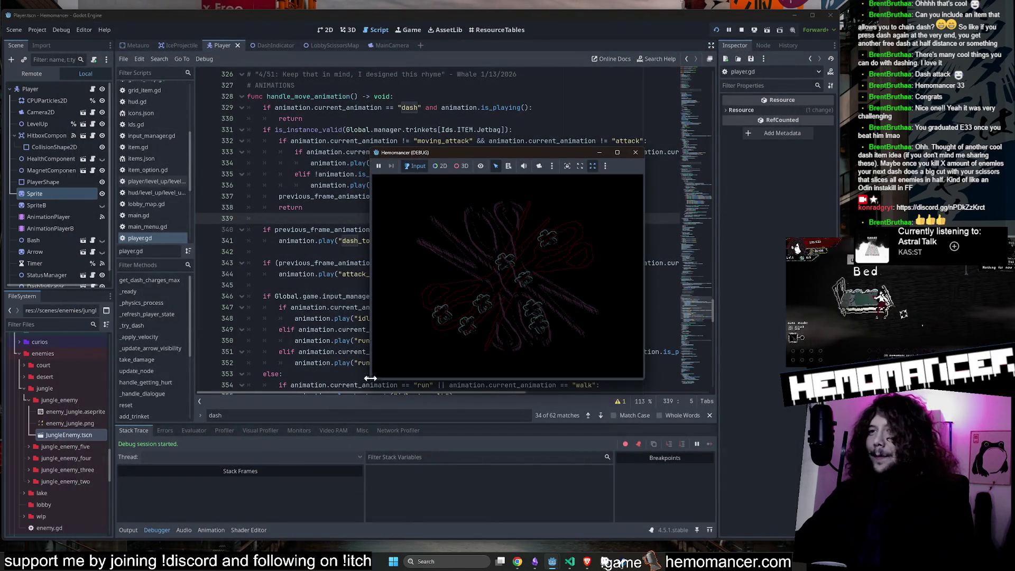
Step: Enlarge the game window, start the game, walk left and right in the lobby, then stop it
mouse_move(371, 381)
mouse_down()
mouse_move(113, 515)
mouse_move(11, 543)
mouse_up()
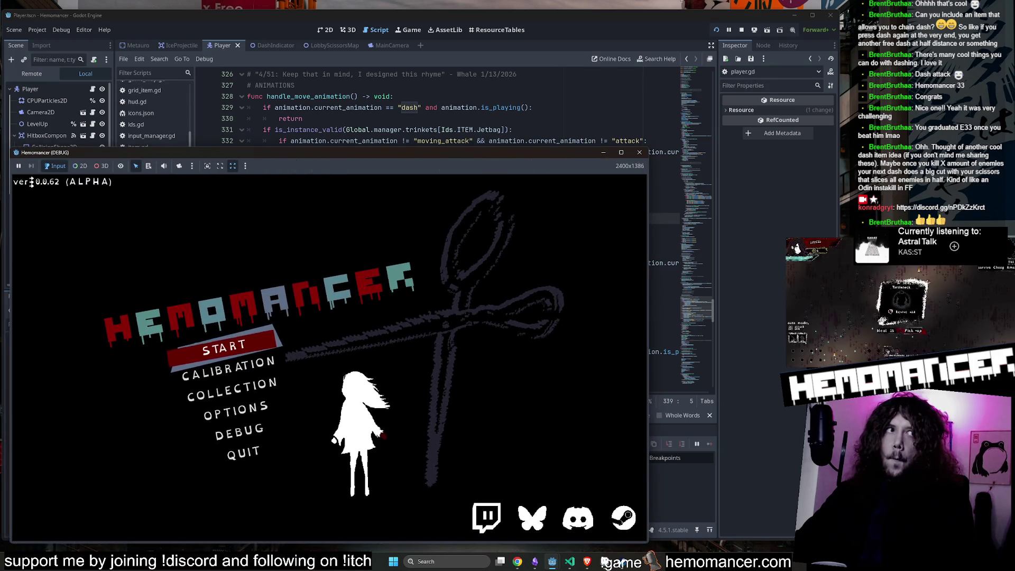
click(626, 139)
mouse_move(649, 150)
mouse_down()
mouse_move(687, 147)
mouse_move(825, 19)
mouse_up()
click(295, 278)
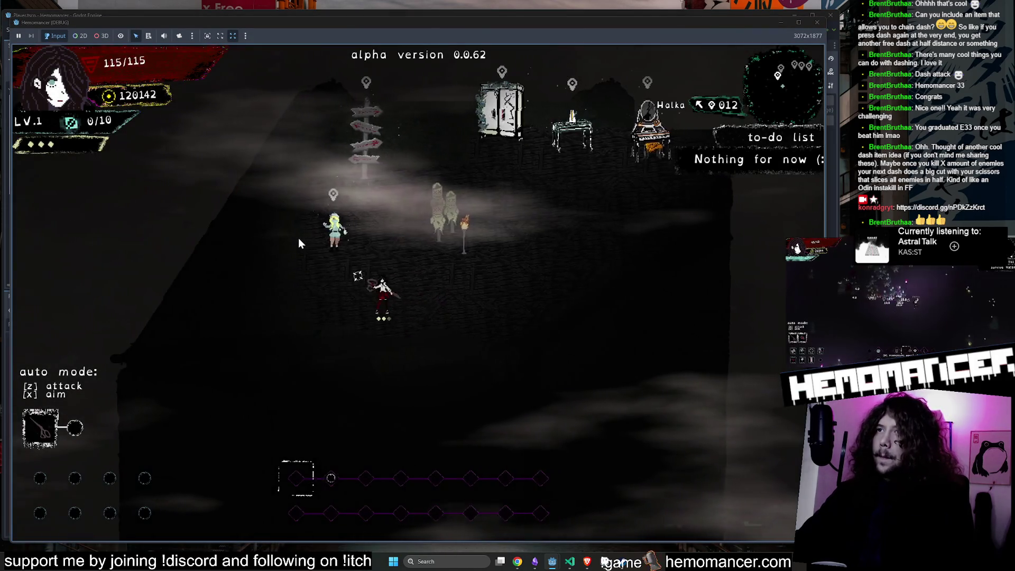
key(d)
key(a)
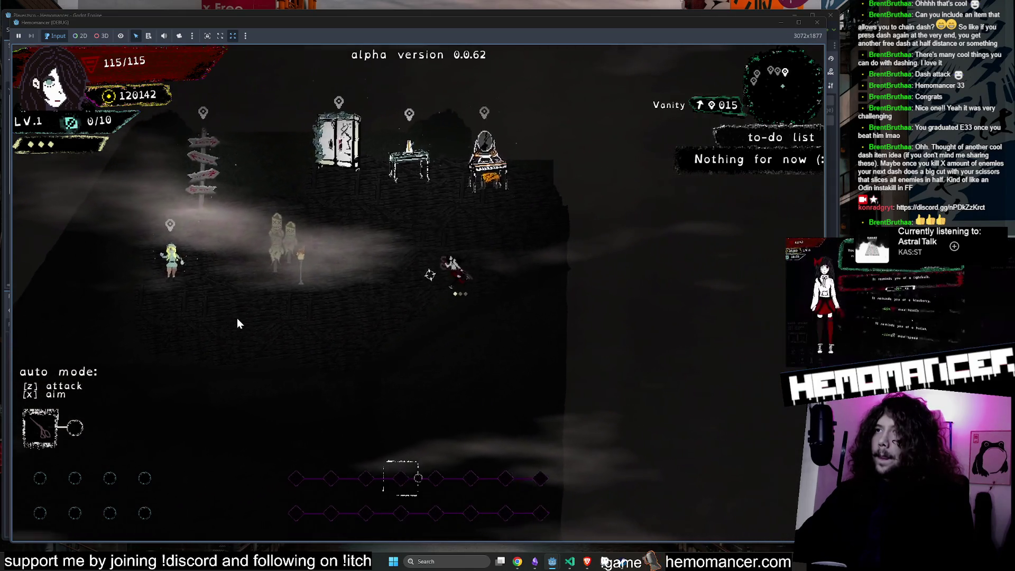
key(d)
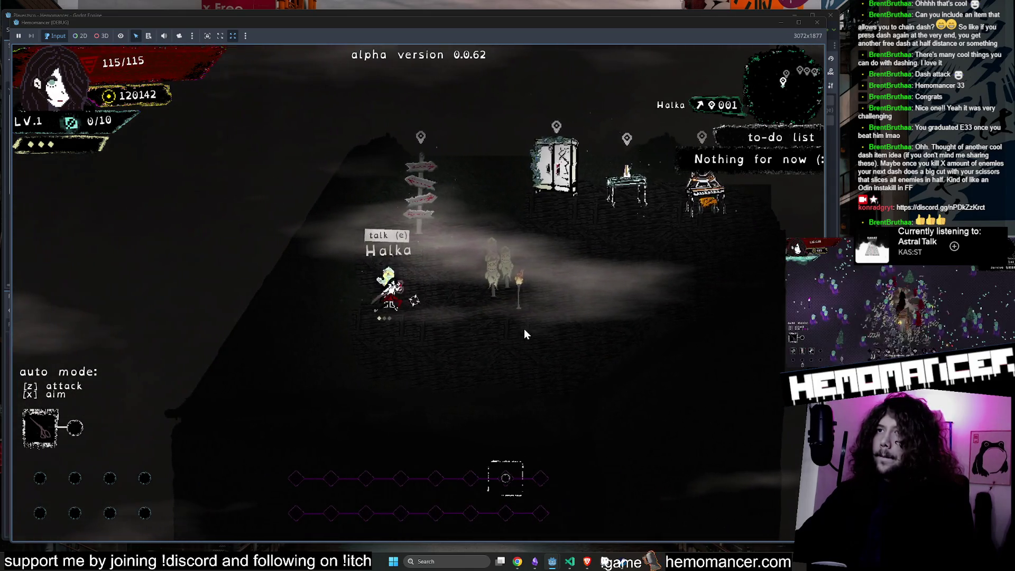
key(a)
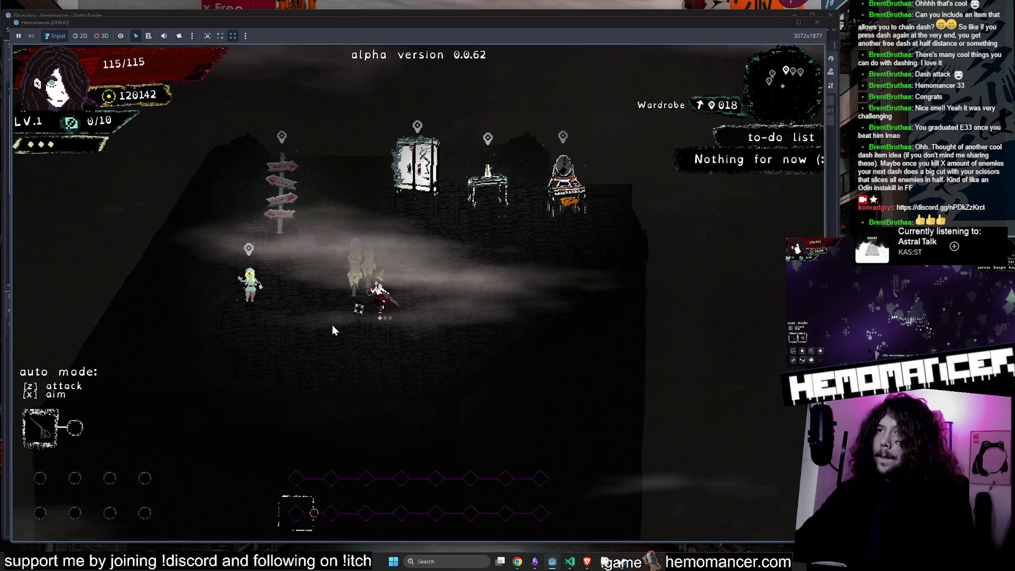
key(d)
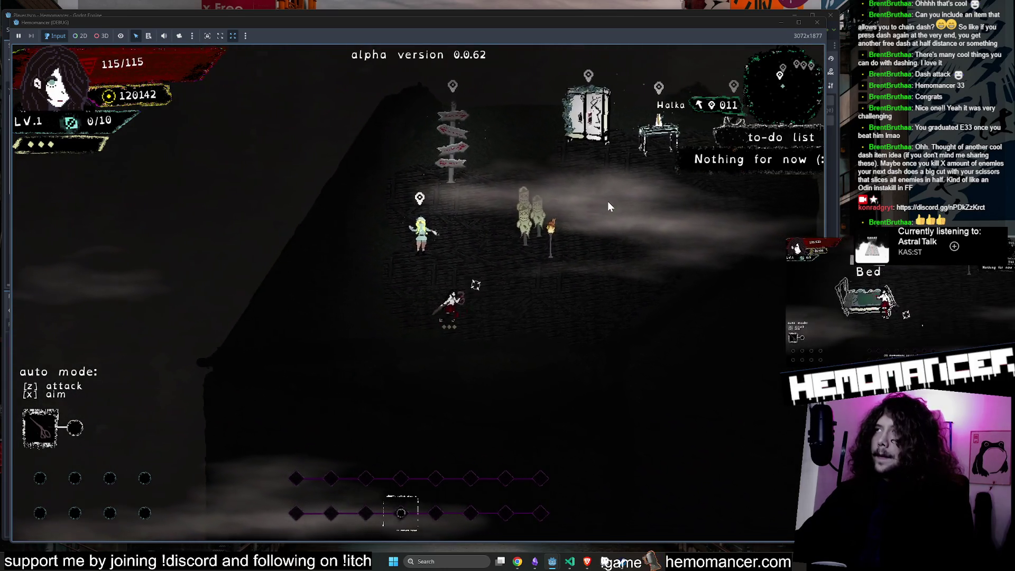
key(F8)
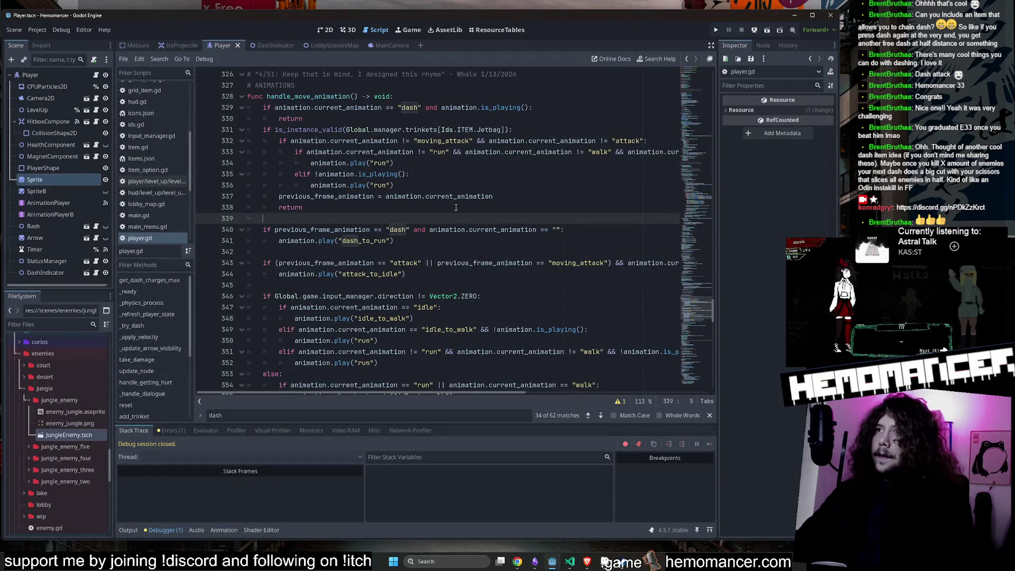
Step: Select the animation.current_animation comparison on line 354
scroll(455, 207, down, 4)
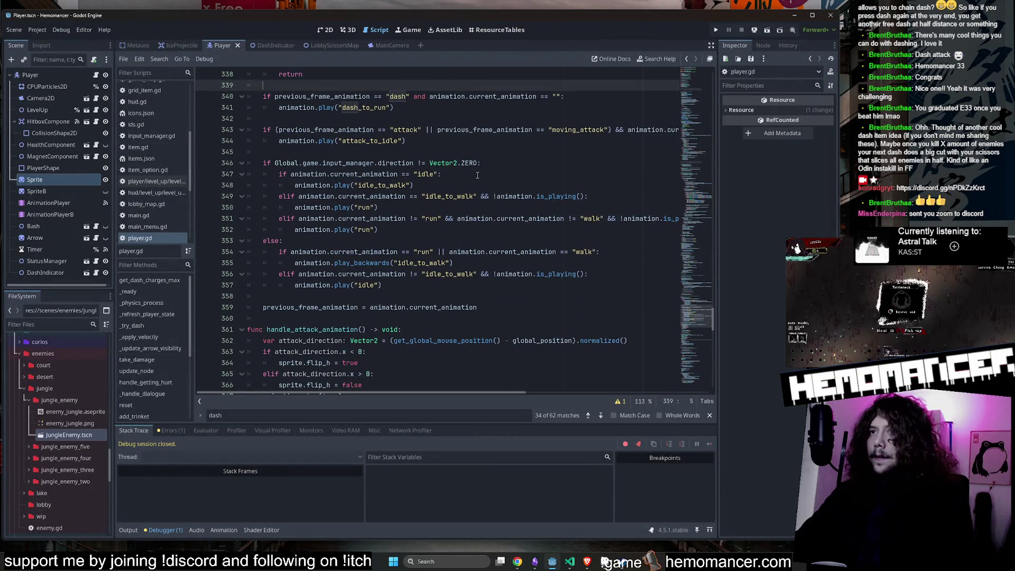
click(356, 263)
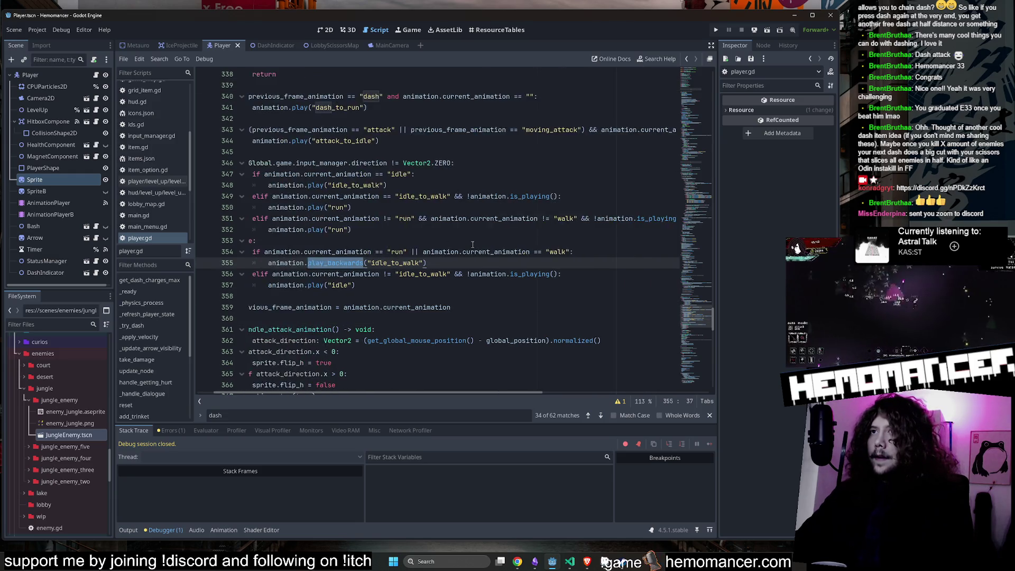
drag(600, 252, 274, 256)
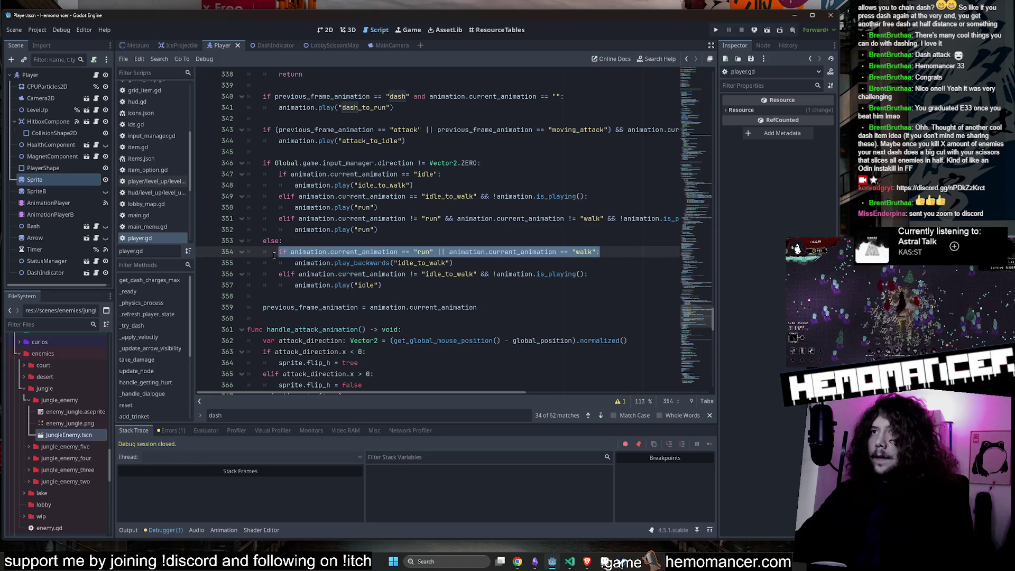
scroll(275, 254, up, 2)
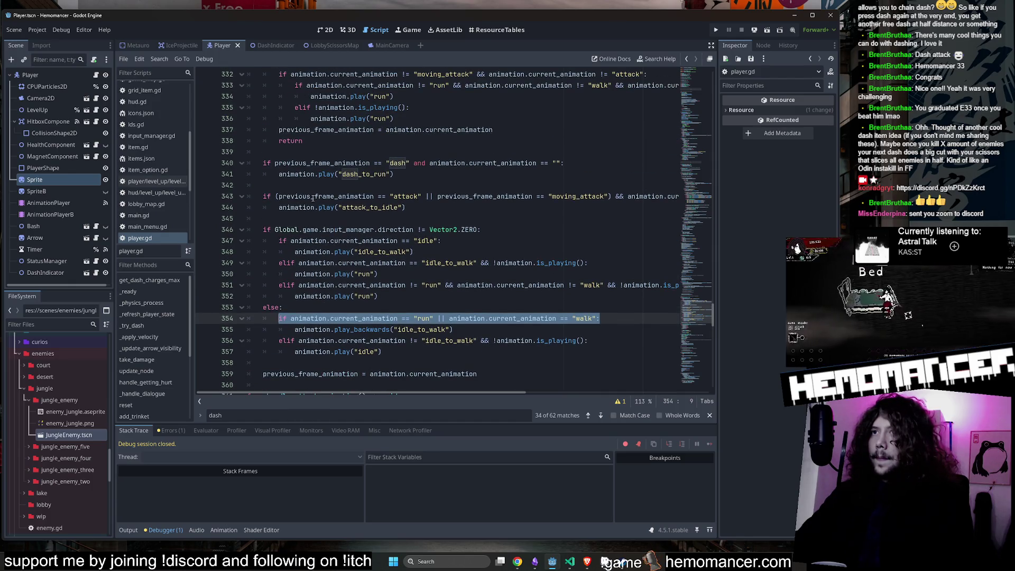
click(412, 252)
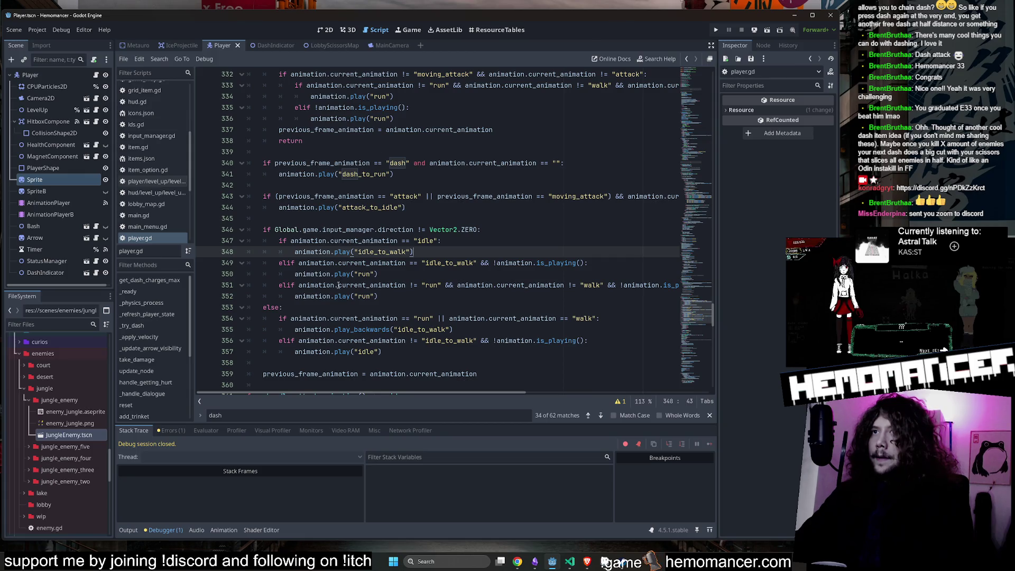
mouse_move(271, 313)
mouse_down()
mouse_move(442, 317)
mouse_move(413, 318)
mouse_up()
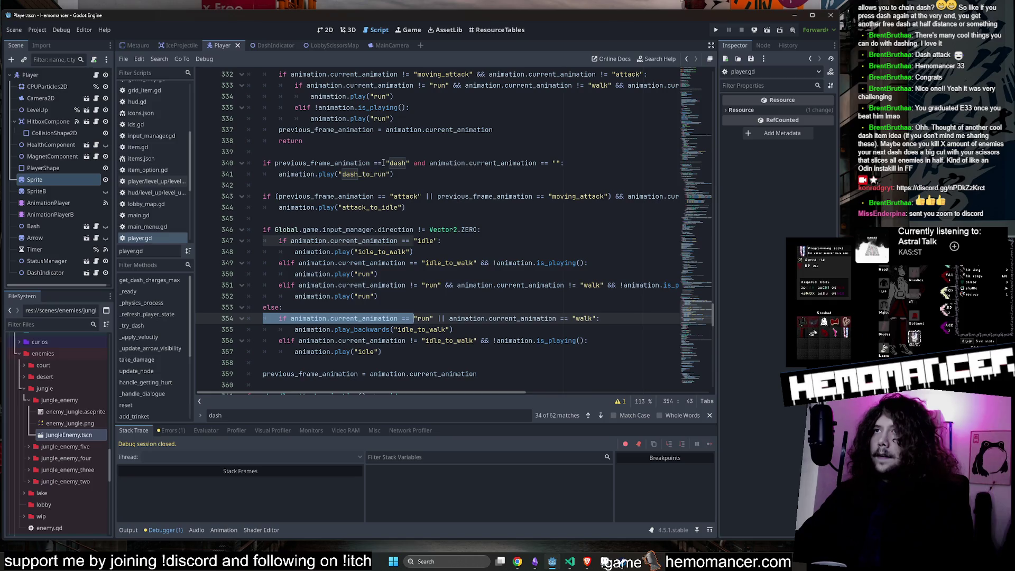
Step: Paste it over line 340's previous_frame_animation comparison, remove the stray space, and switch to Pastebin
key(ctrl+c)
drag(384, 162, 263, 162)
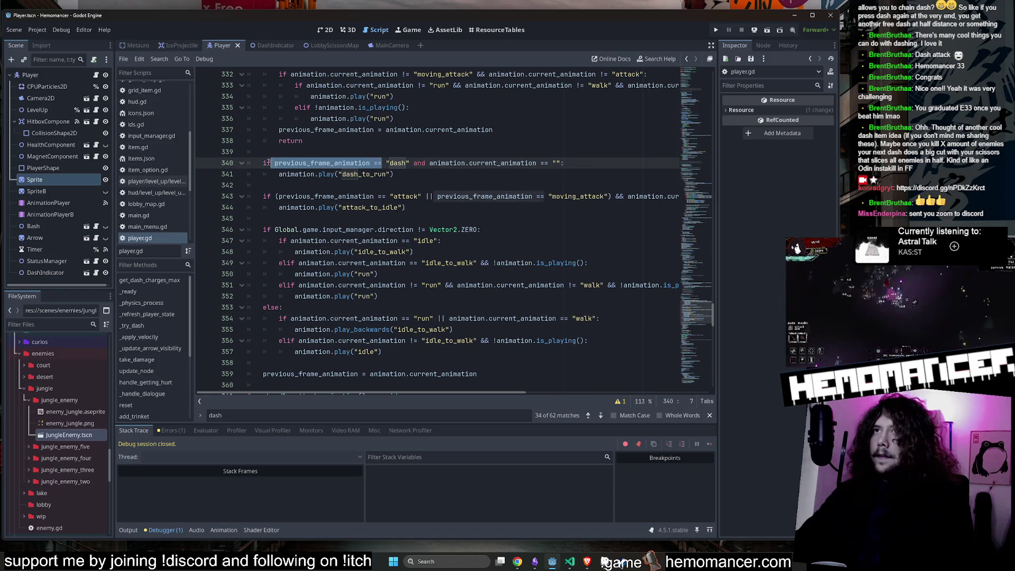
key(ctrl+v)
key(BackSpace)
key(Left)
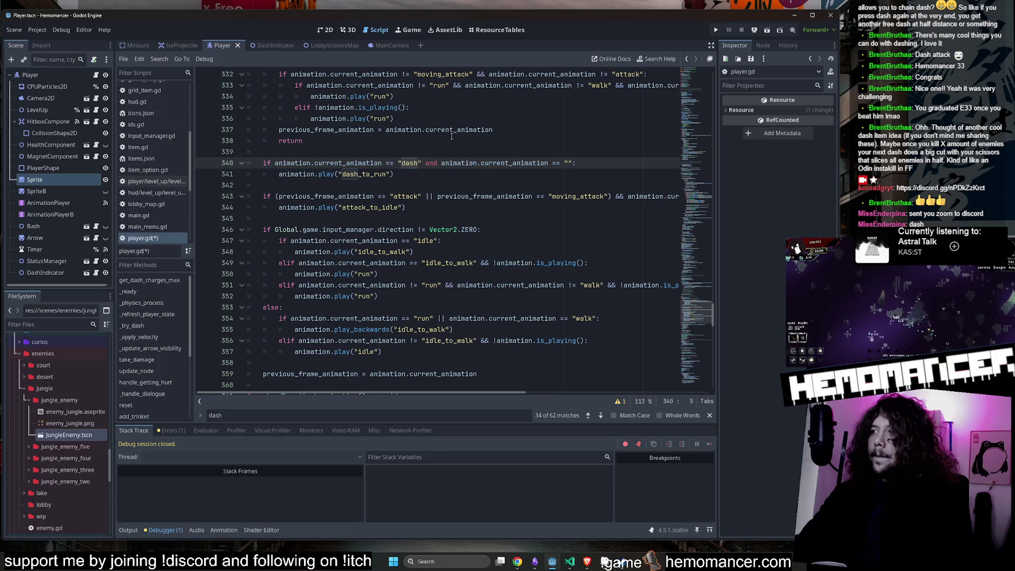
key(alt+Tab)
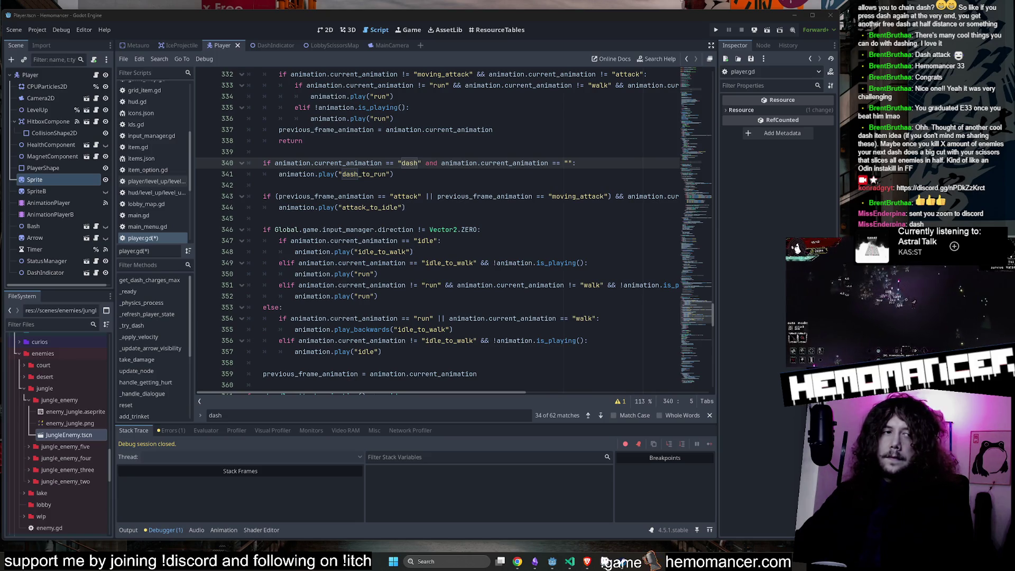
click(587, 562)
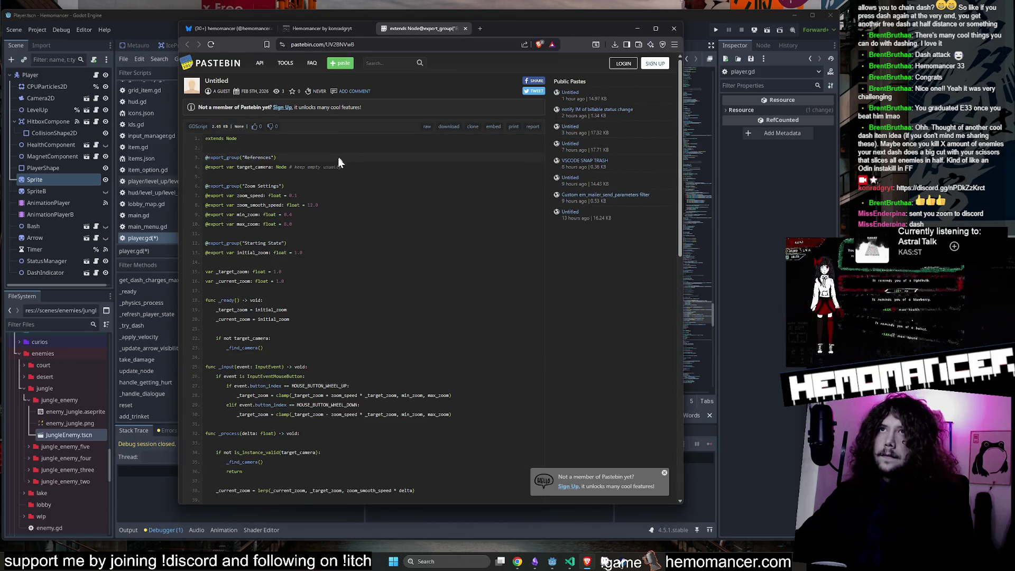
Step: Copy all the camera-zoom GDScript from the Pastebin page and minimize the browser
scroll(350, 249, down, 5)
mouse_move(239, 145)
mouse_down()
mouse_move(350, 248)
mouse_move(362, 326)
mouse_move(359, 316)
mouse_up()
scroll(358, 316, up, 5)
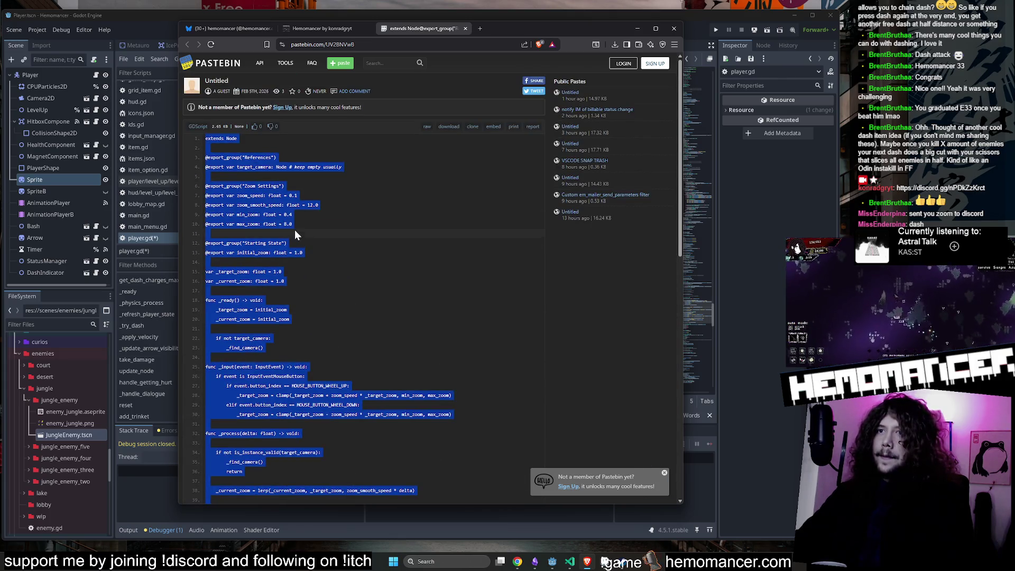
right_click(254, 247)
click(282, 257)
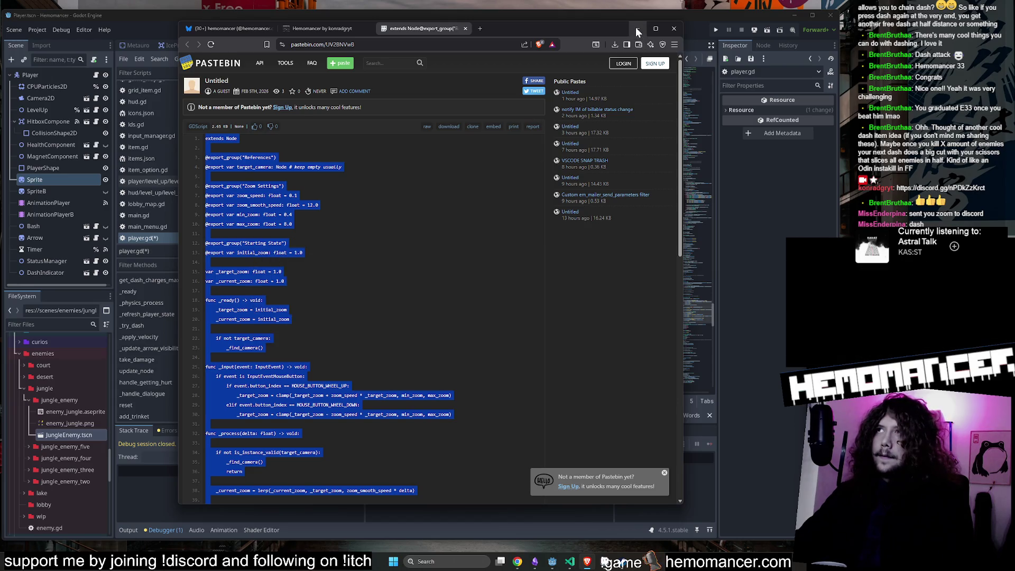
click(636, 30)
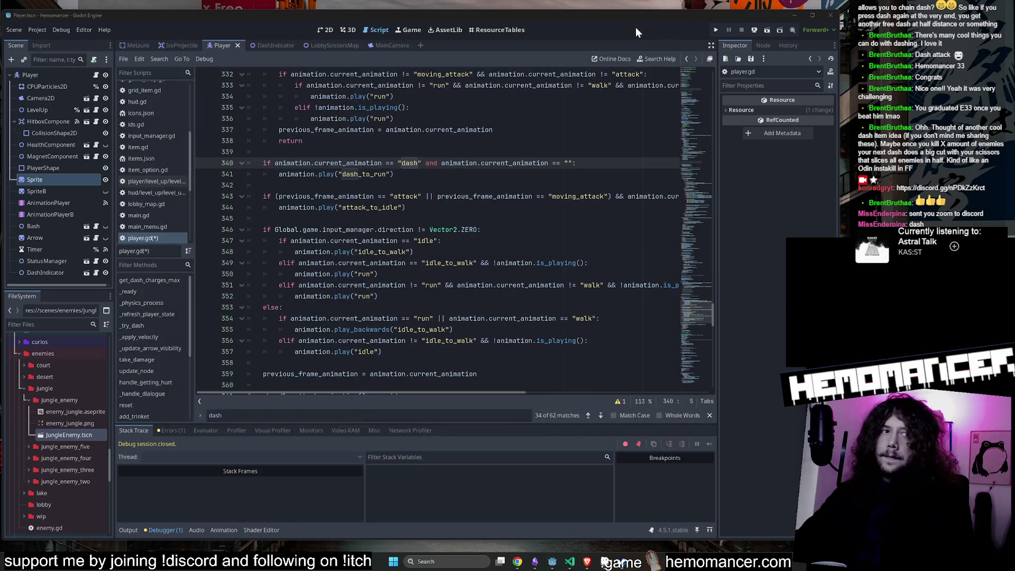
click(292, 112)
key(ctrl+shift+F5)
Step: Open the Game scene and add a Node2D child under Game named Zoom
text(game)
key(Return)
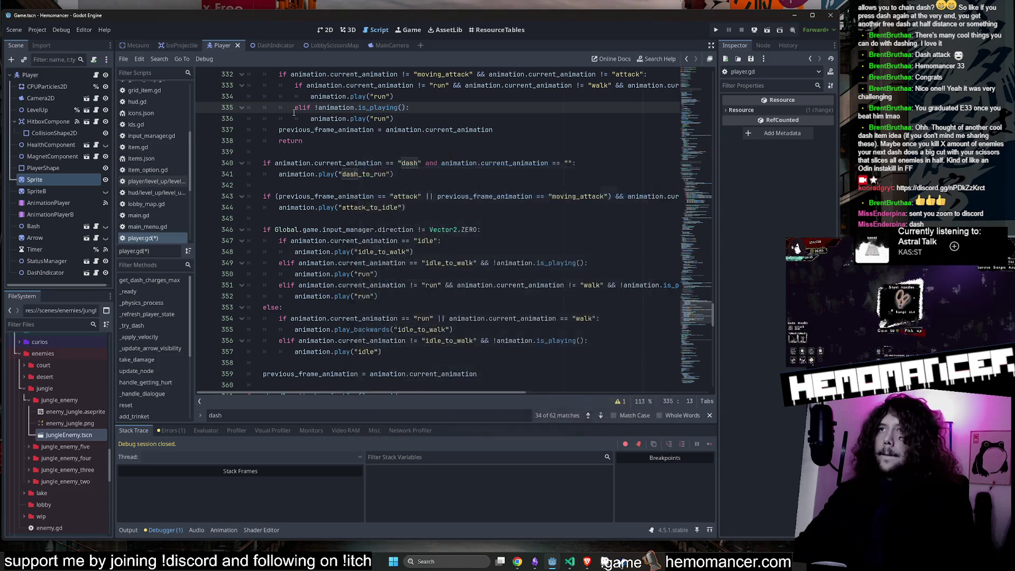
right_click(67, 75)
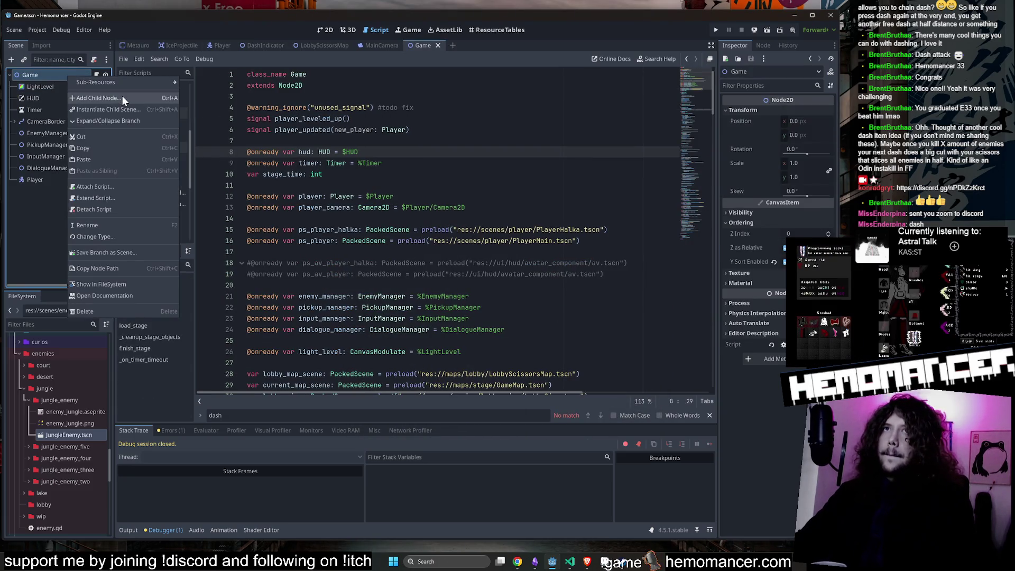
click(122, 98)
text(node2d)
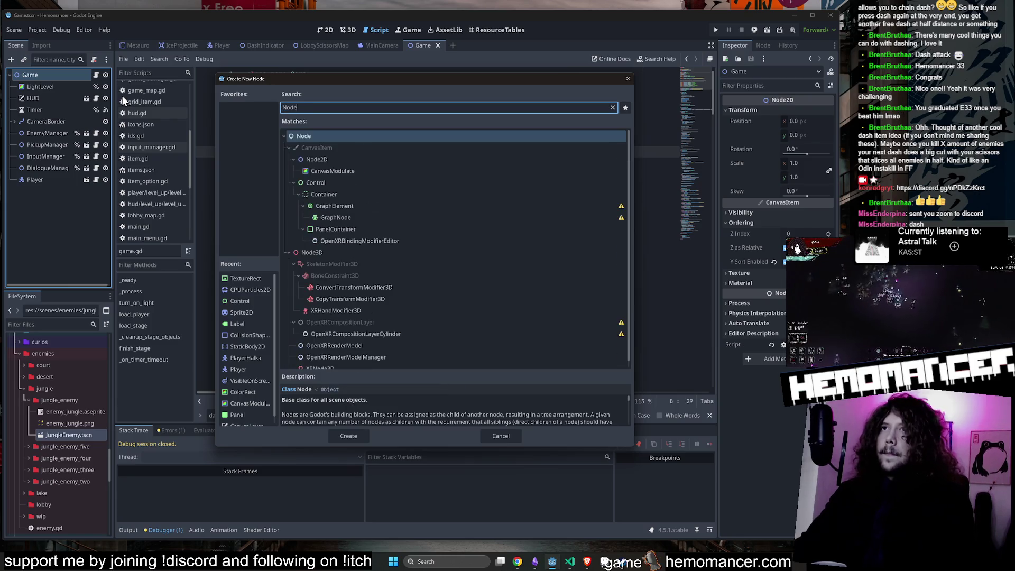
key(Return)
key(F2)
text(Zoom)
key(Return)
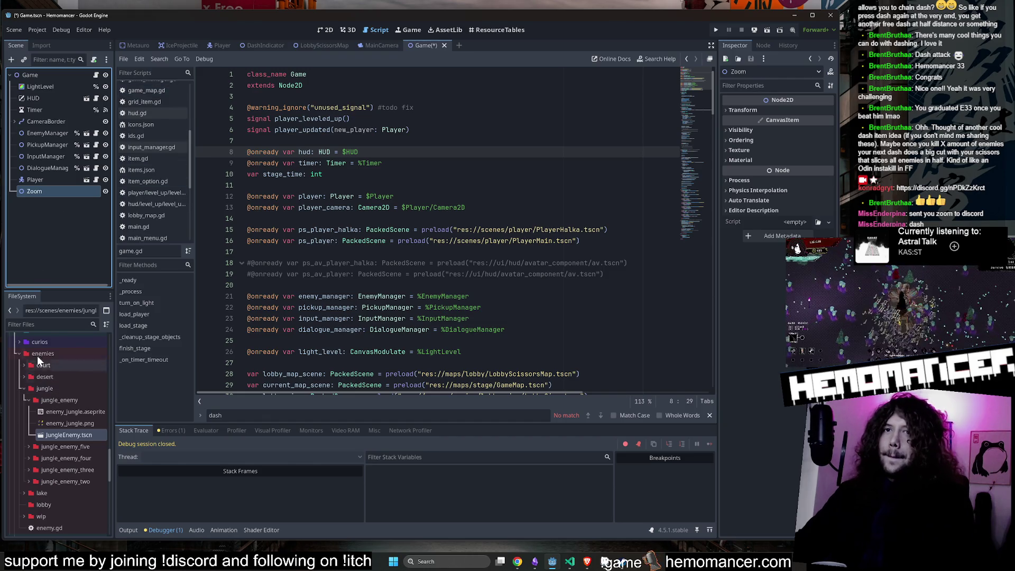
Step: Collapse the scenes folder, expand the game folder, and start a new script in it
click(17, 354)
scroll(30, 355, up, 5)
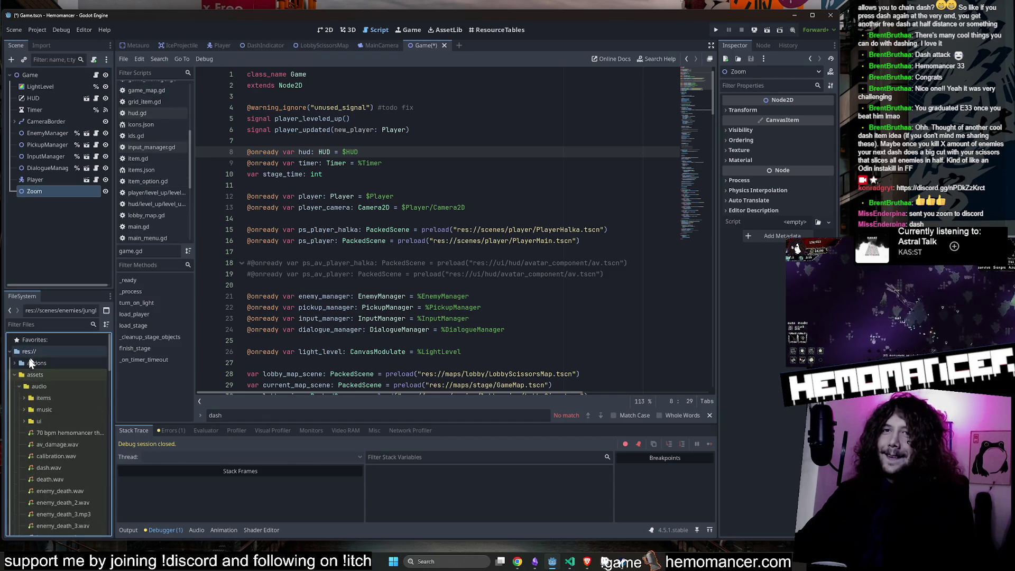
scroll(39, 402, down, 3)
double_click(20, 464)
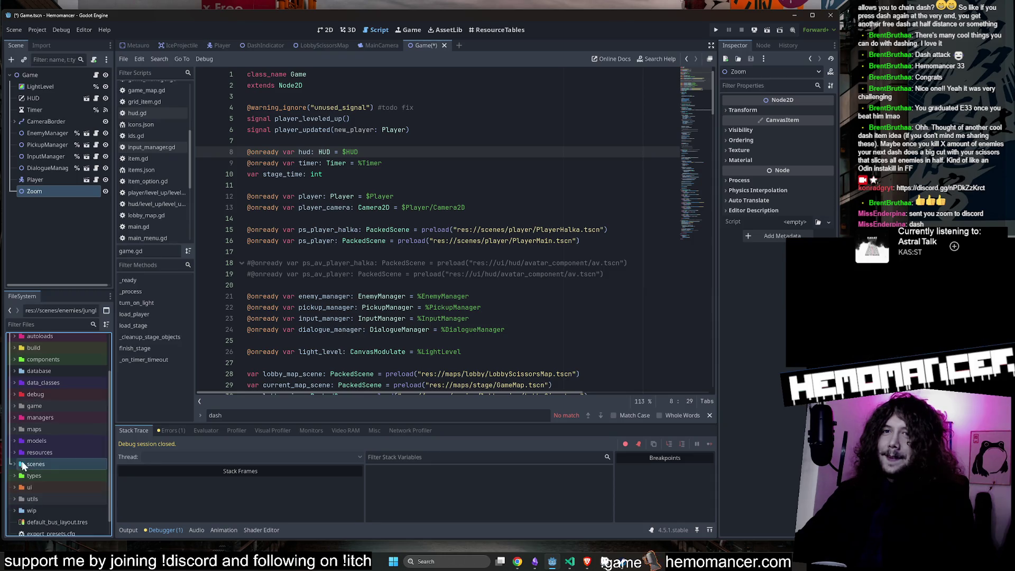
double_click(46, 407)
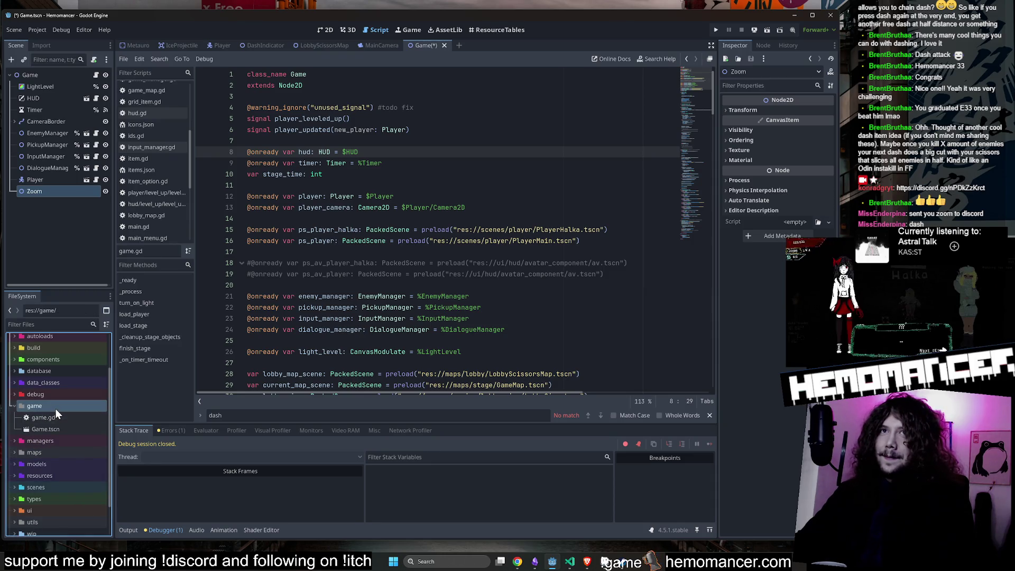
right_click(55, 408)
mouse_move(115, 432)
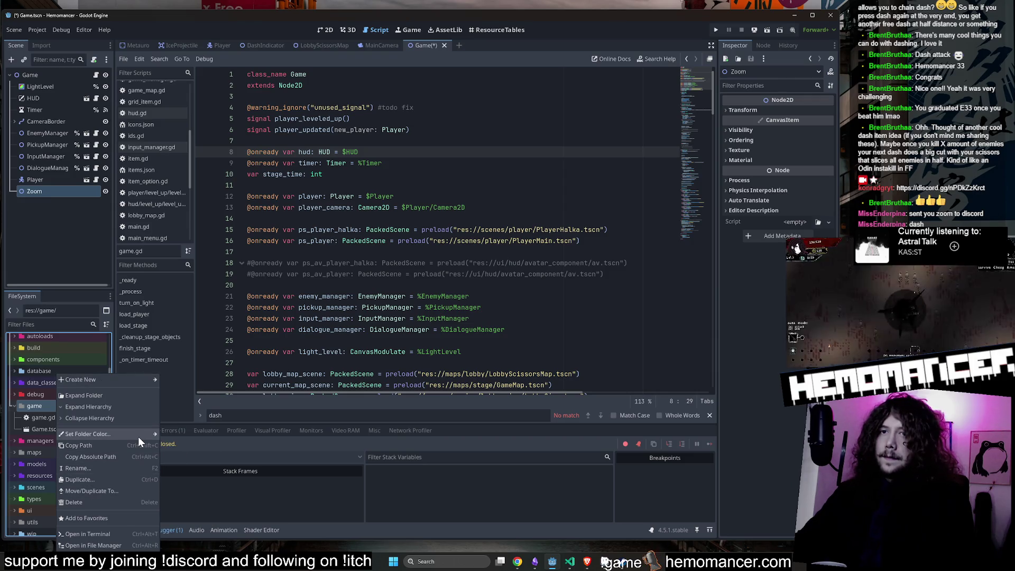
mouse_move(150, 379)
click(186, 400)
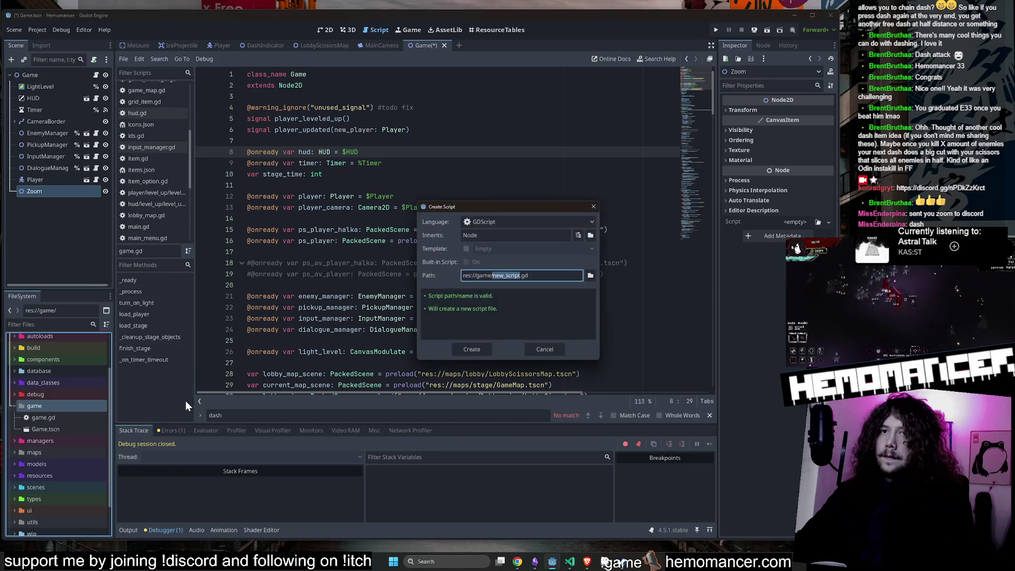
Step: Create zoom.gd, replace its default contents with the pasted zoom script, and save
text(oom)
key(Return)
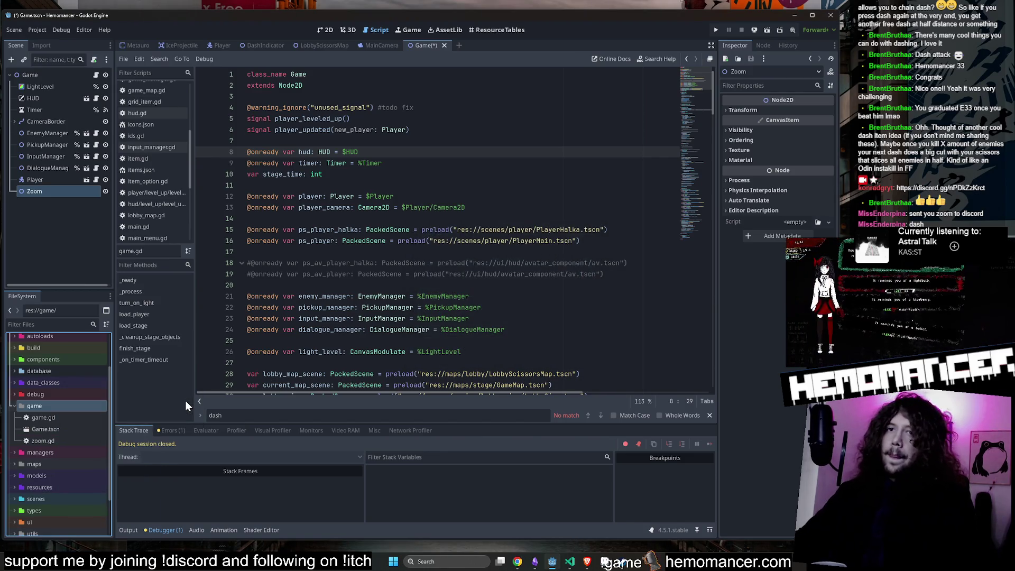
key(ctrl+a)
key(ctrl+v)
scroll(405, 286, up, 10)
click(397, 219)
key(ctrl+s)
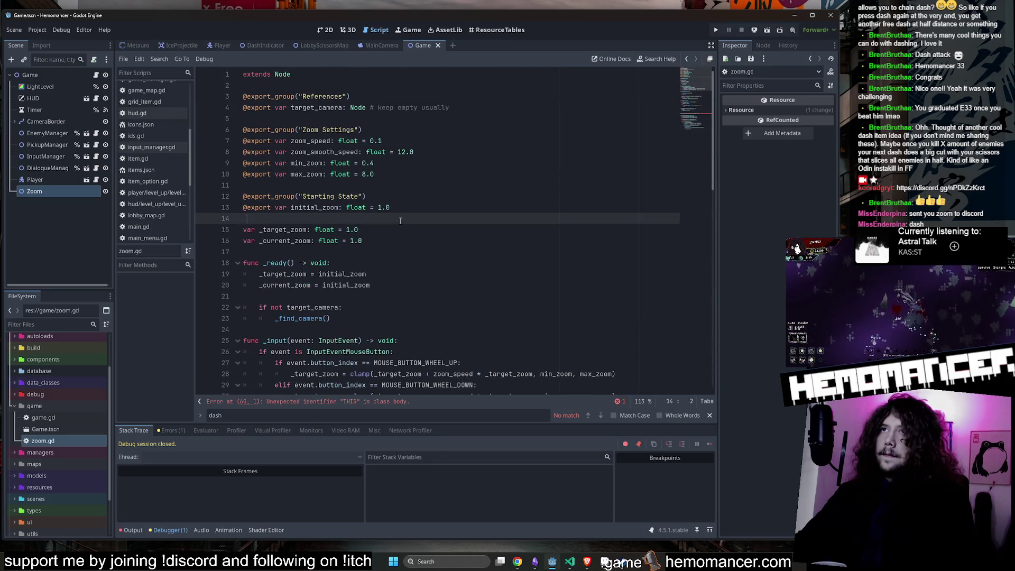
Step: Delete the stray note and the generate_map function from zoom.gd
scroll(397, 222, down, 12)
scroll(397, 222, down, 1)
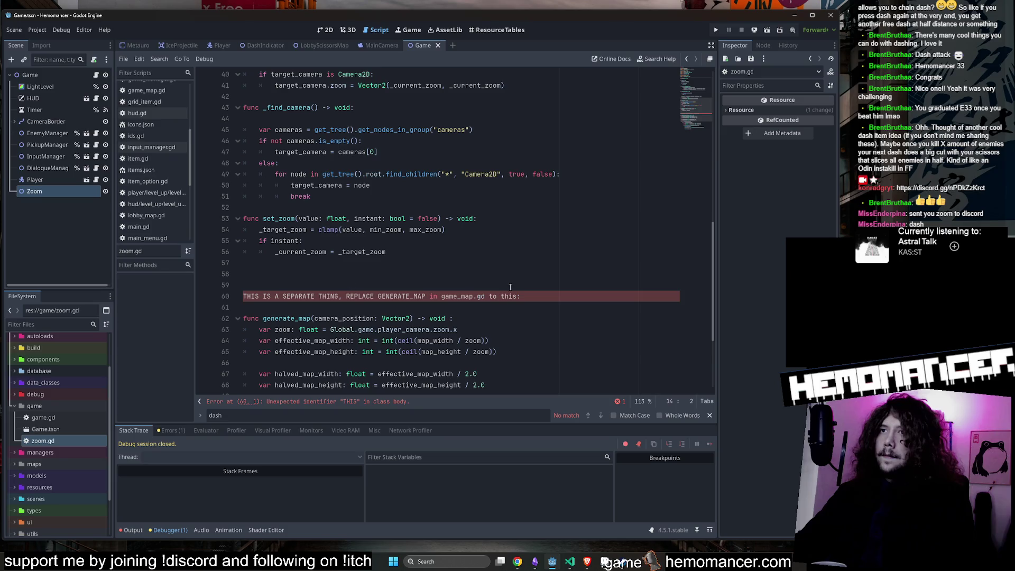
scroll(524, 279, down, 4)
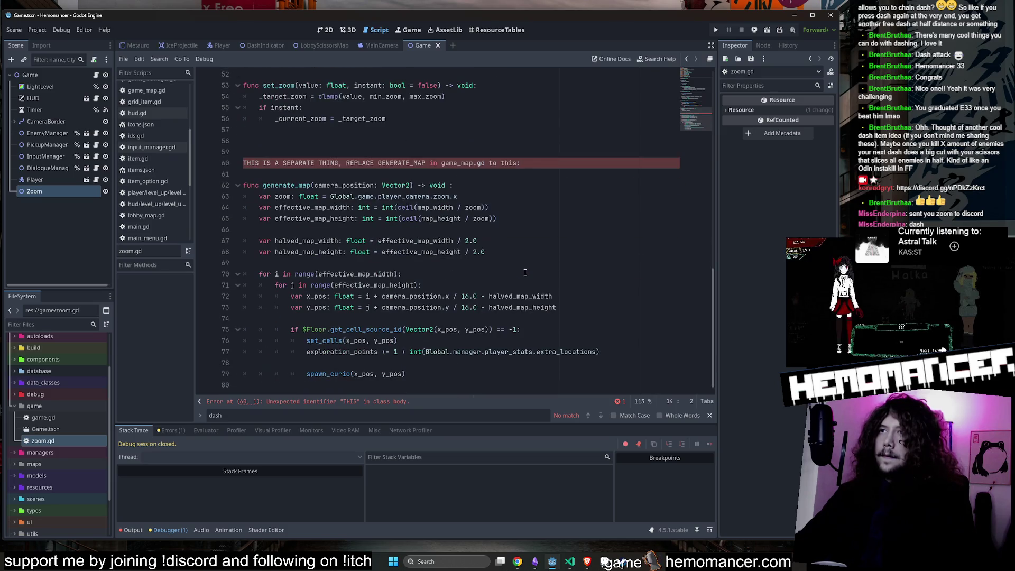
drag(597, 169, 589, 140)
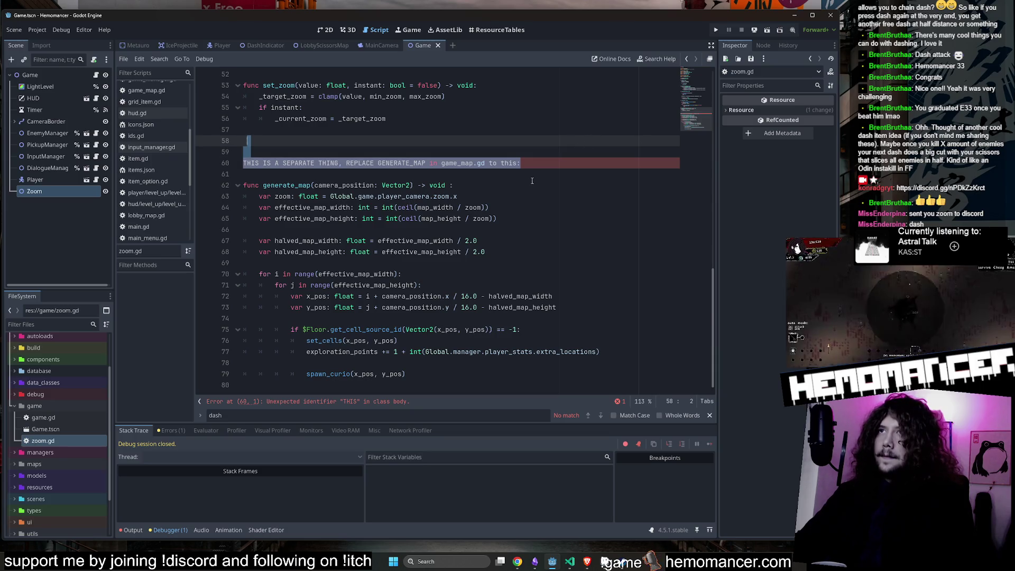
key(BackSpace)
key(BackSpace)
key(BackSpace)
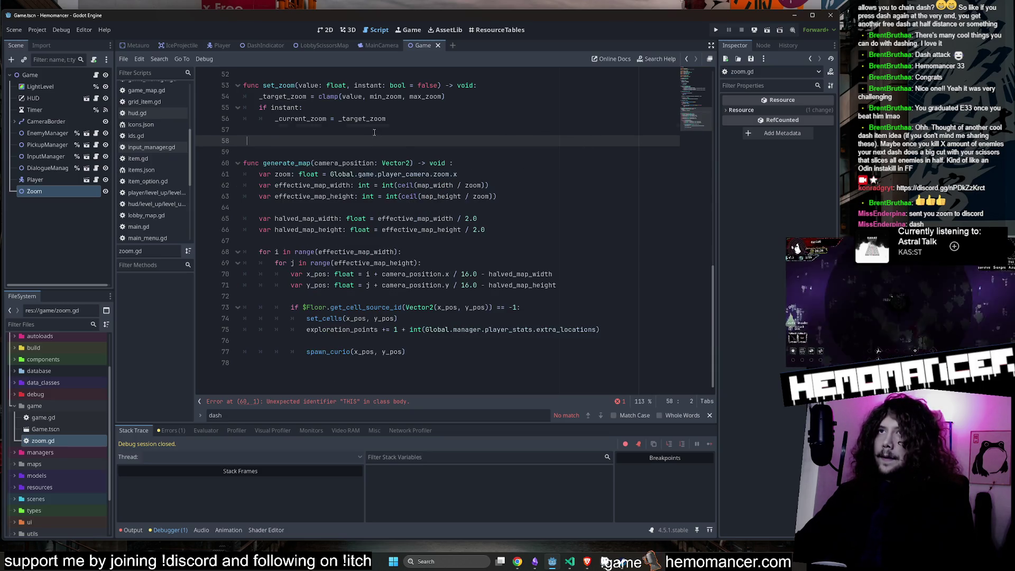
click(512, 334)
mouse_move(512, 334)
mouse_down()
mouse_move(328, 161)
mouse_move(152, 140)
mouse_up()
key(BackSpace)
key(BackSpace)
key(BackSpace)
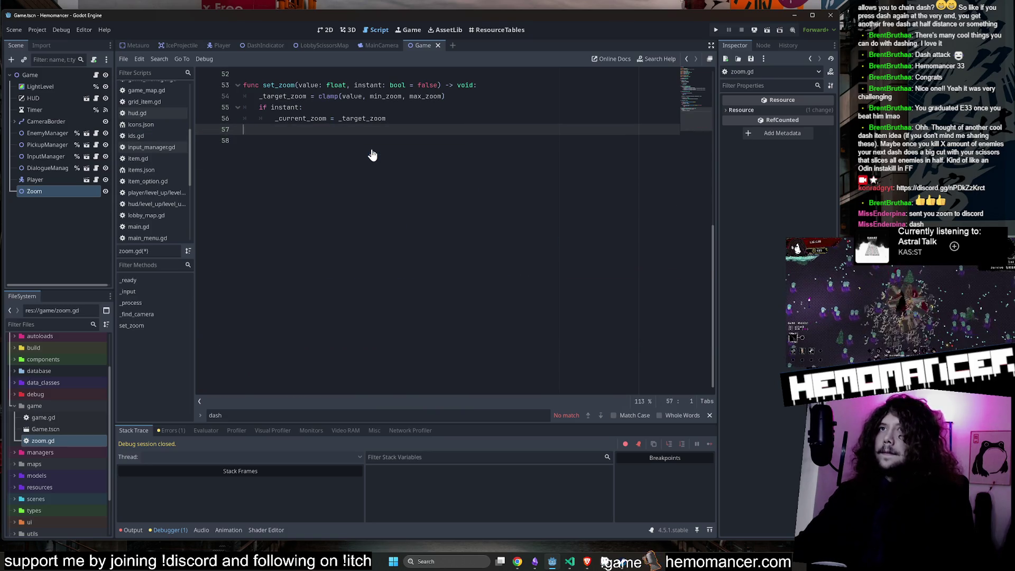
Step: Undo those deletions, then remove the note and generate_map code together and save zoom.gd
click(390, 204)
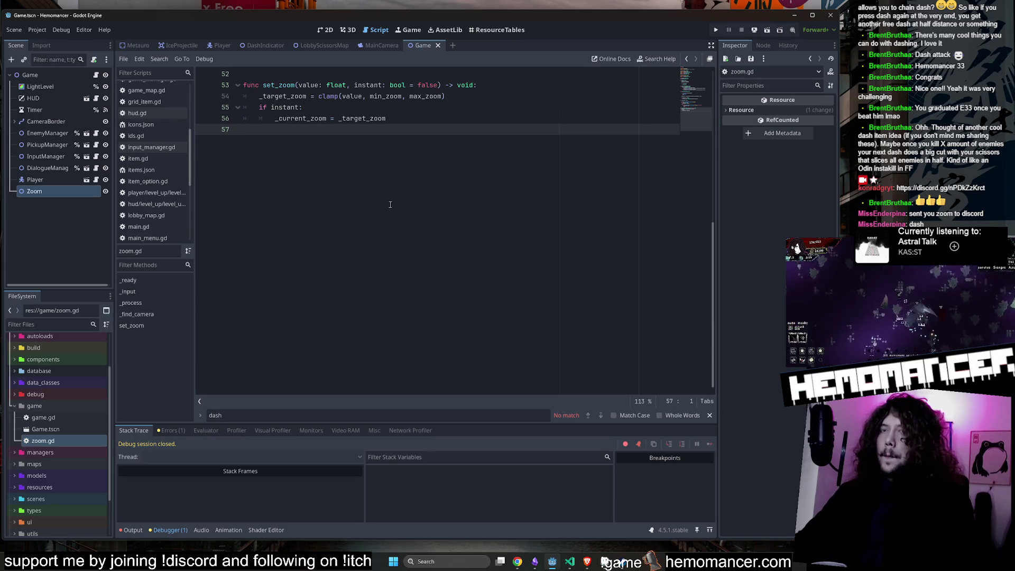
key(ctrl+z)
key(ctrl+z)
key(ctrl+z)
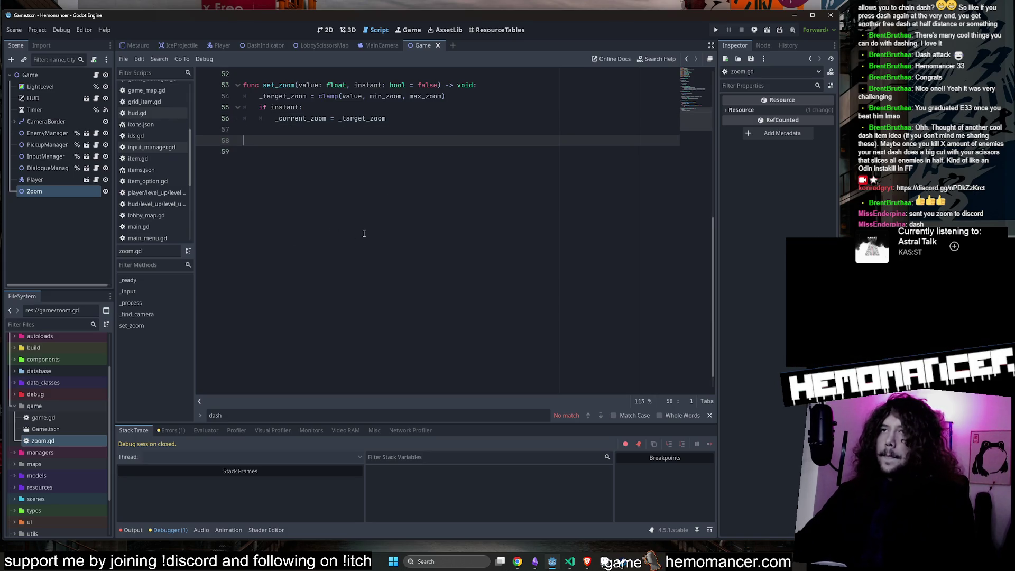
key(ctrl+z)
key(ctrl+z)
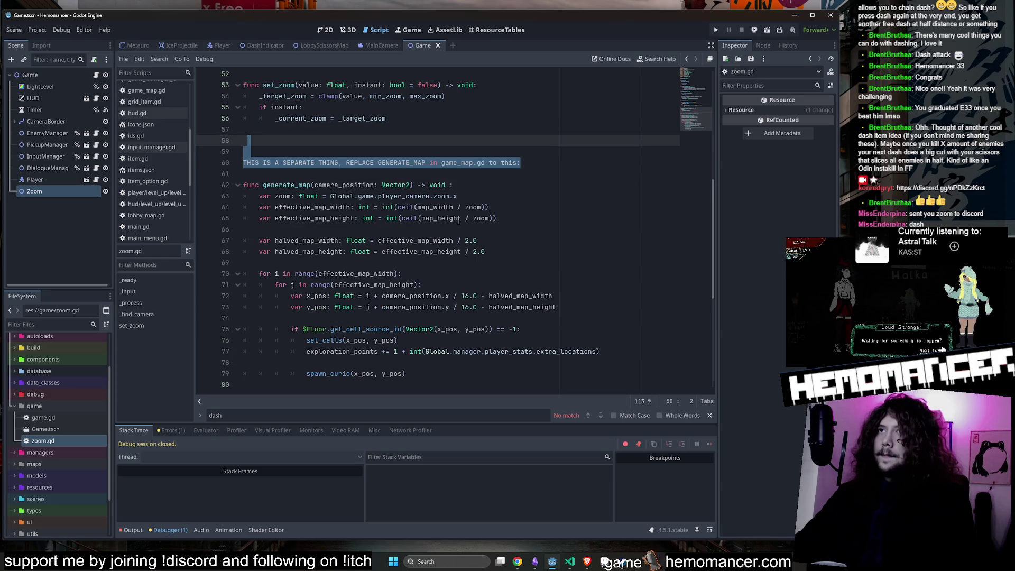
click(457, 266)
drag(248, 384, 243, 129)
key(ctrl+c)
key(Delete)
key(ctrl+s)
click(47, 322)
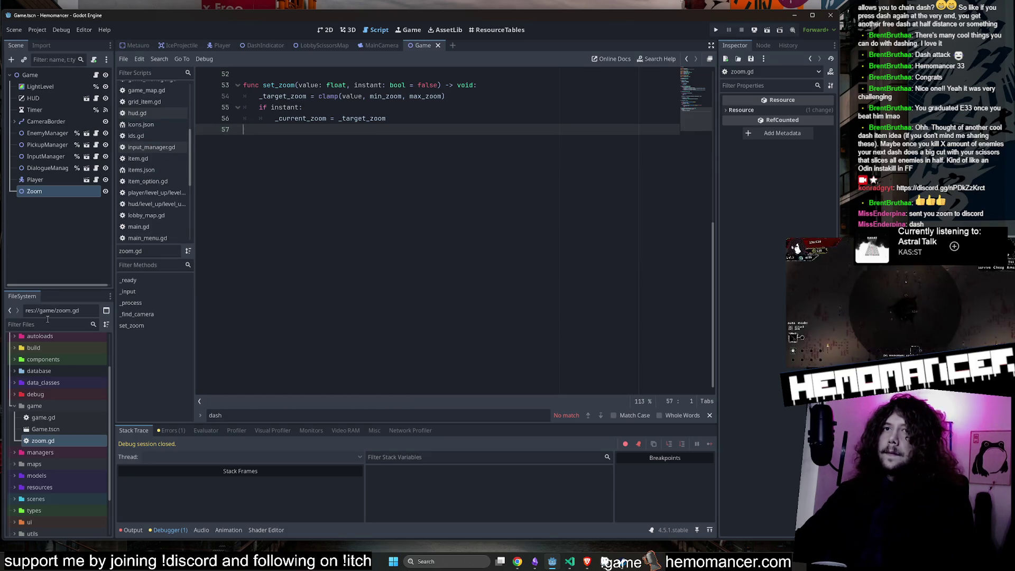
Step: Open game_map.gd and replace generate_map's opening lines with the pasted zoom-aware map size code
text(game_map)
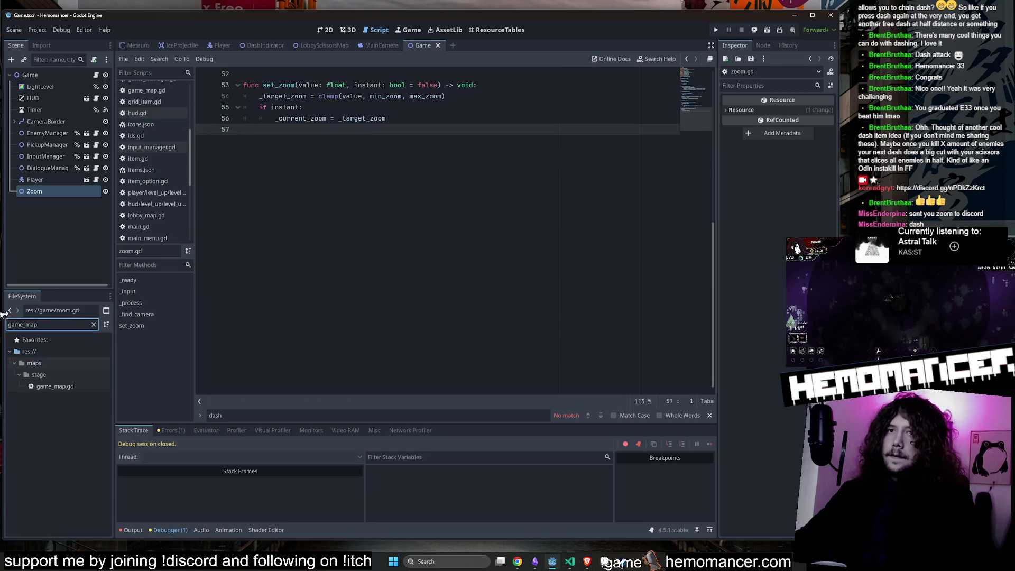
double_click(63, 383)
key(ctrl+f)
text(gem)
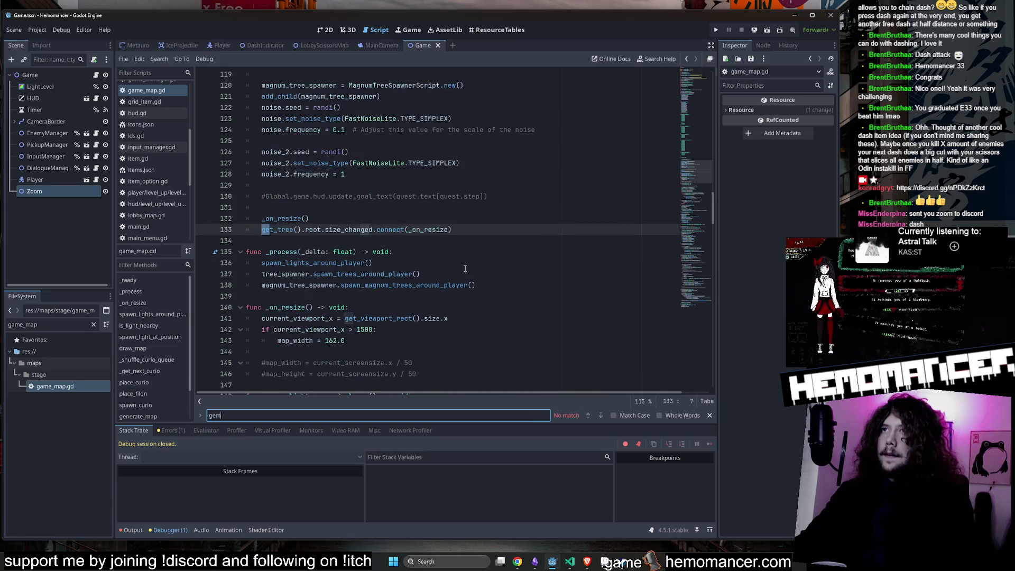
key(BackSpace)
text(n)
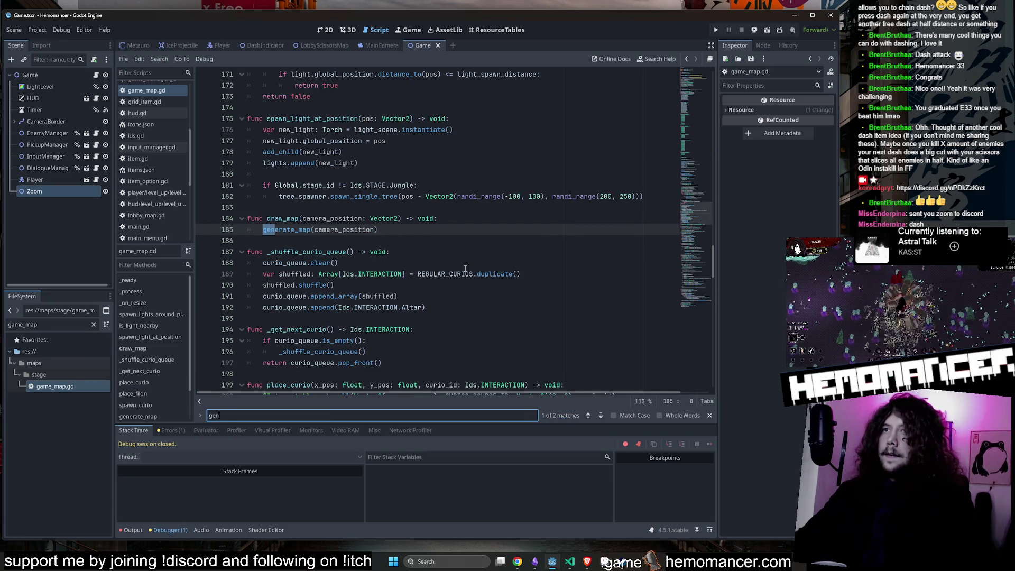
ctrl+click(299, 235)
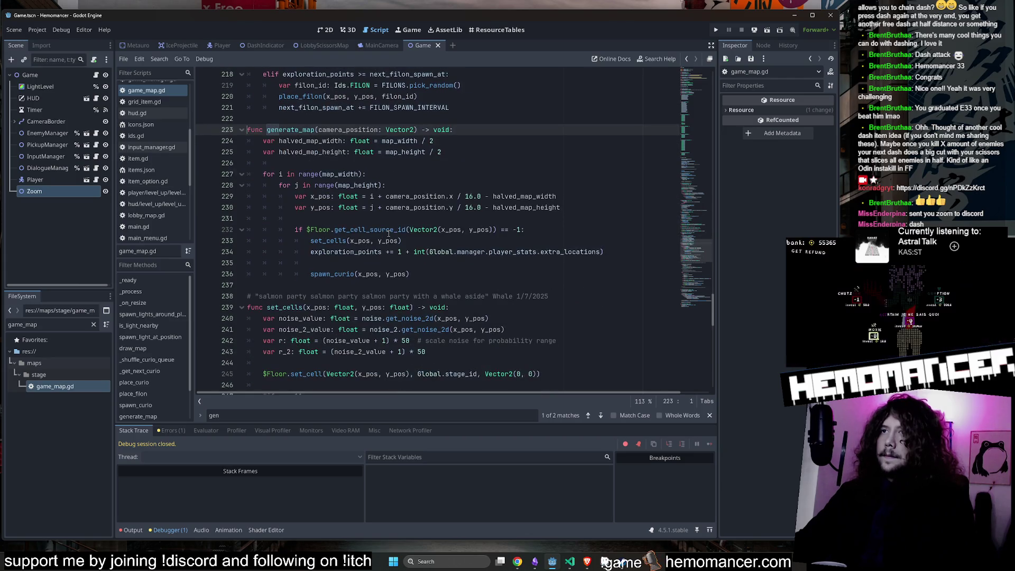
mouse_move(410, 317)
mouse_down()
mouse_move(238, 190)
mouse_move(220, 166)
mouse_up()
key(ctrl+v)
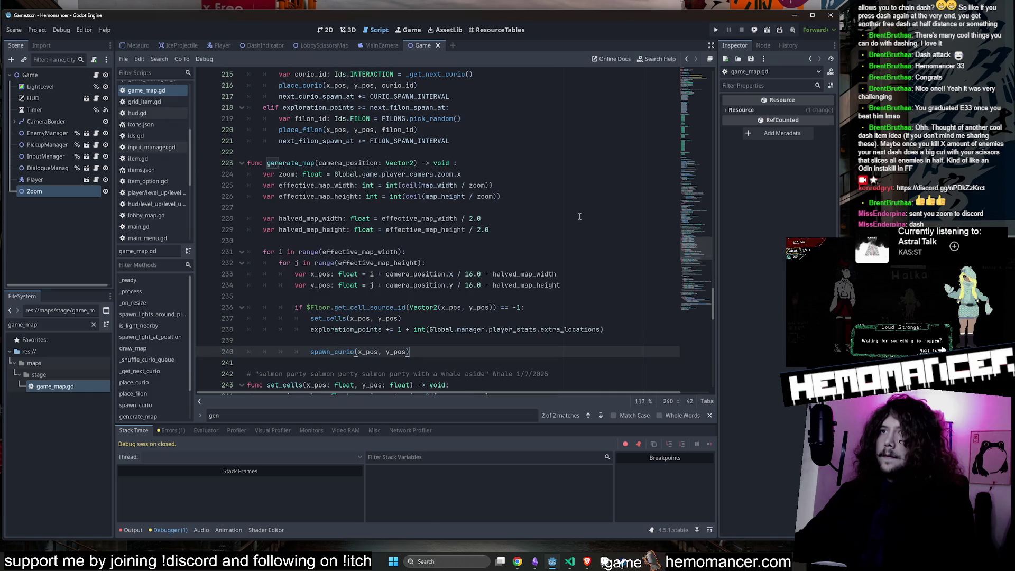
click(575, 207)
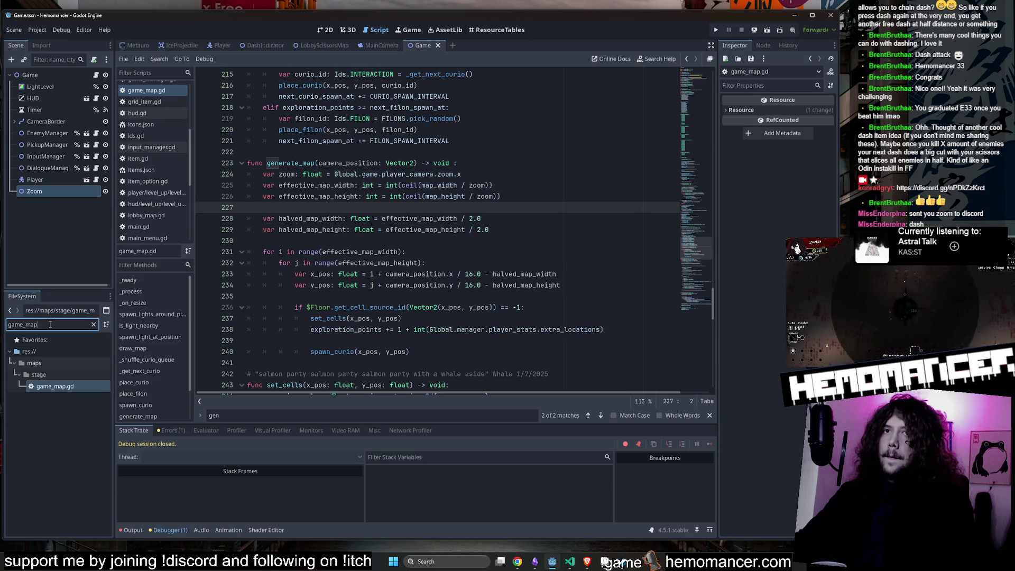
Step: Attach zoom.gd to the Zoom node, save, and launch the game with F5
click(93, 326)
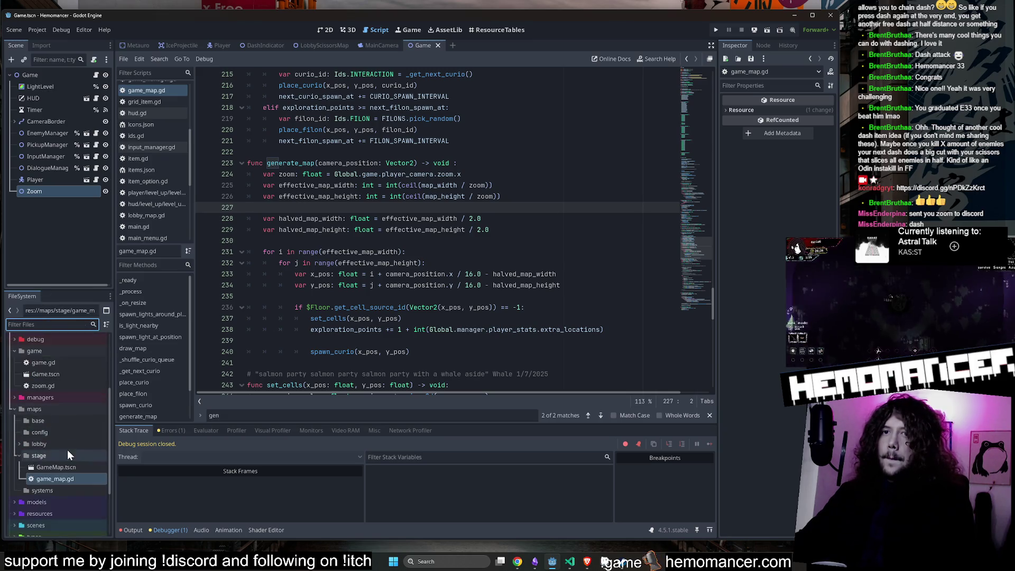
mouse_move(42, 385)
mouse_down()
mouse_move(109, 375)
mouse_move(51, 196)
mouse_up()
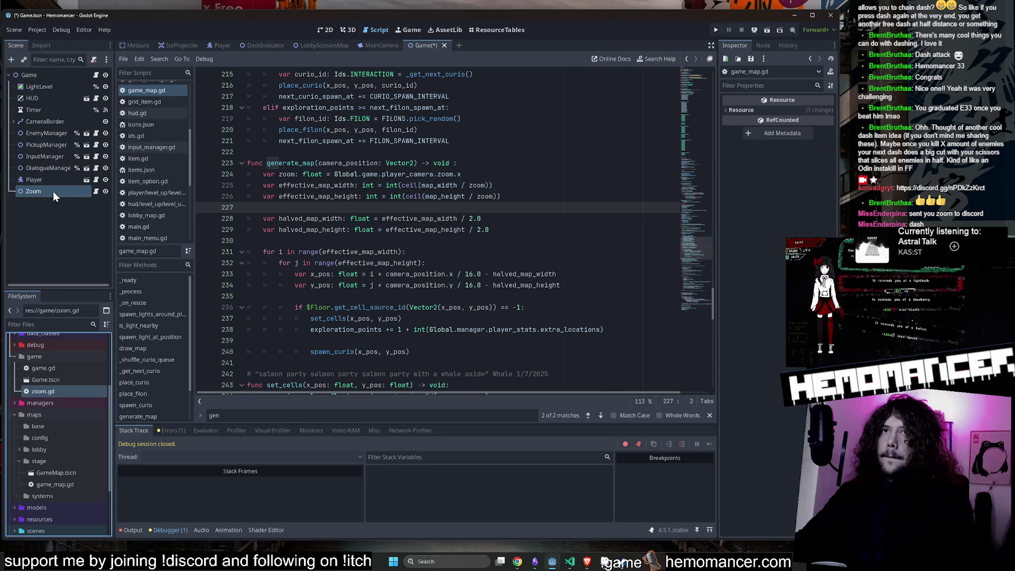
click(426, 93)
key(ctrl+s)
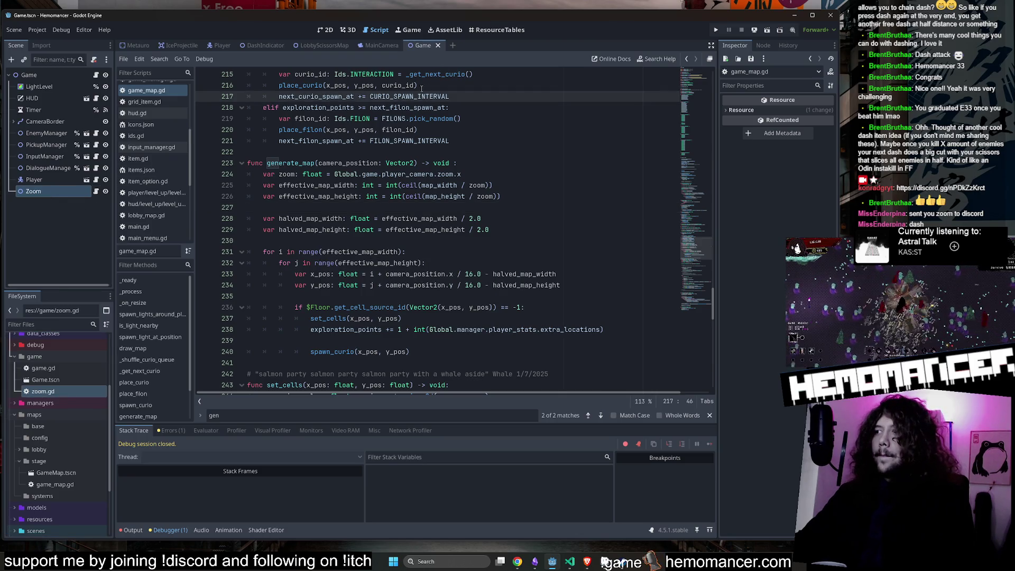
click(329, 30)
key(F5)
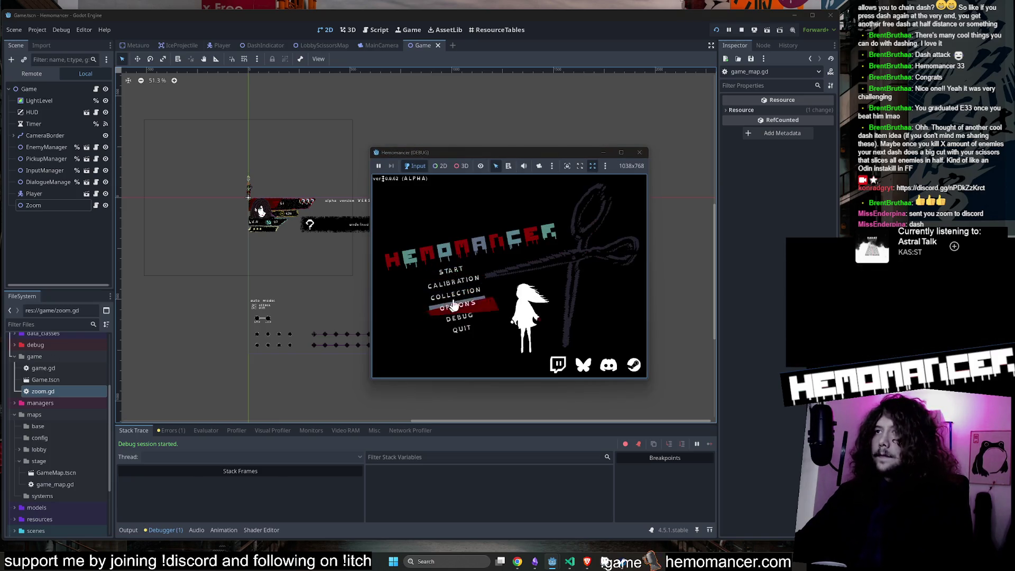
Step: Start the game from the title menu in a full-screen window and travel to a new level
click(475, 267)
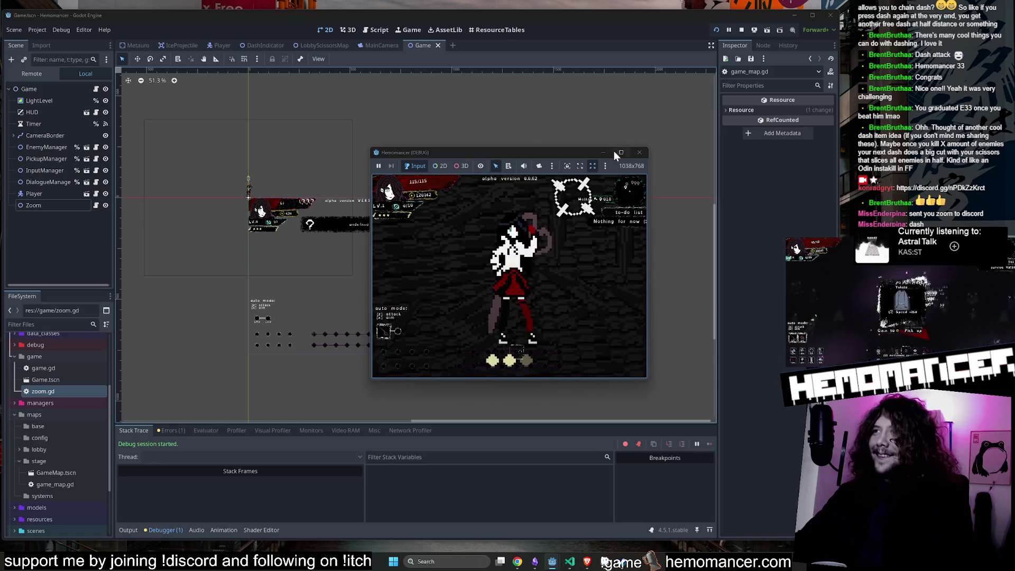
click(621, 152)
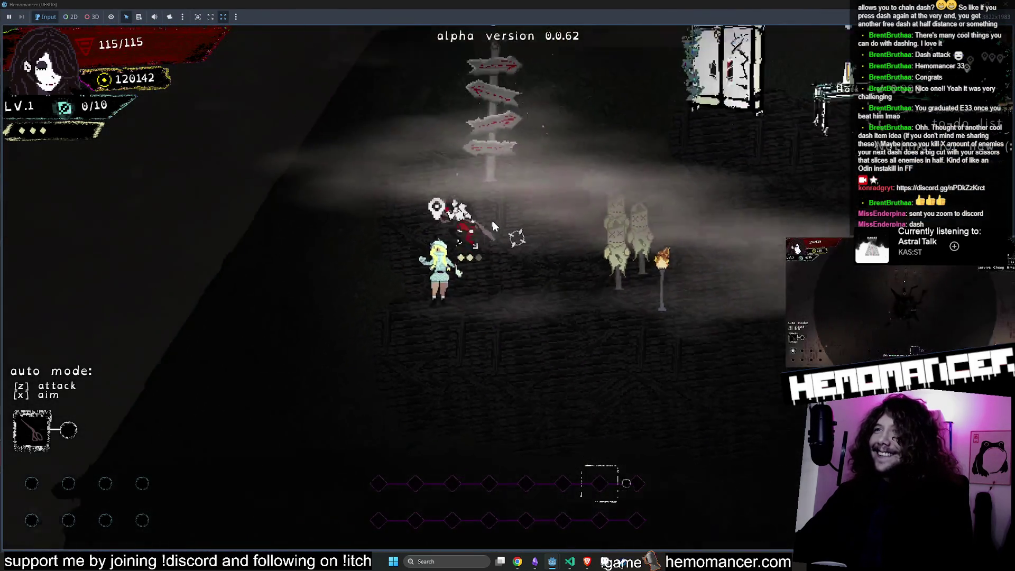
key(e)
key(e)
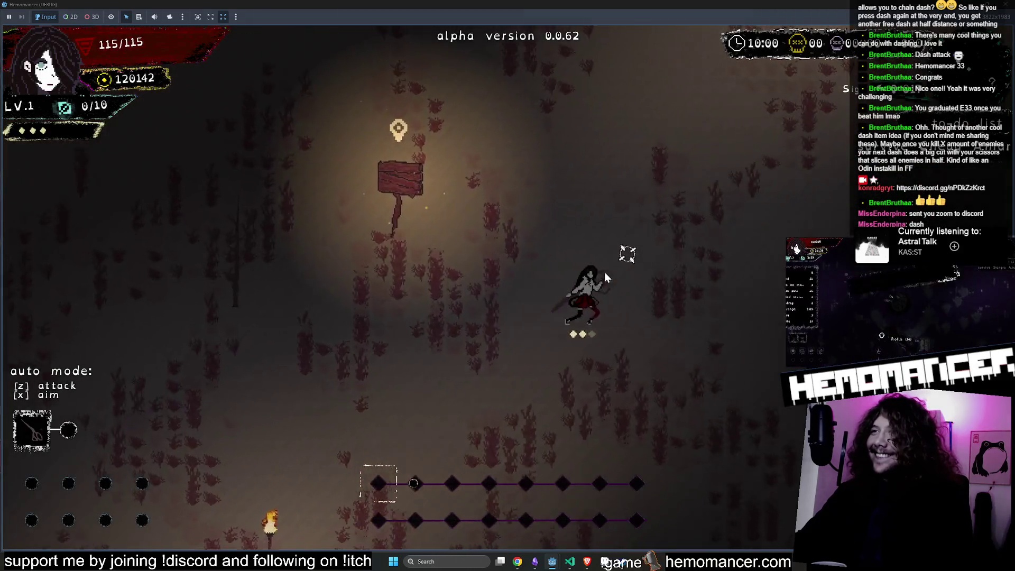
Step: Fight the forest enemies with moves, dashes and attacks until level 2, then take an upgrade card
key(d)
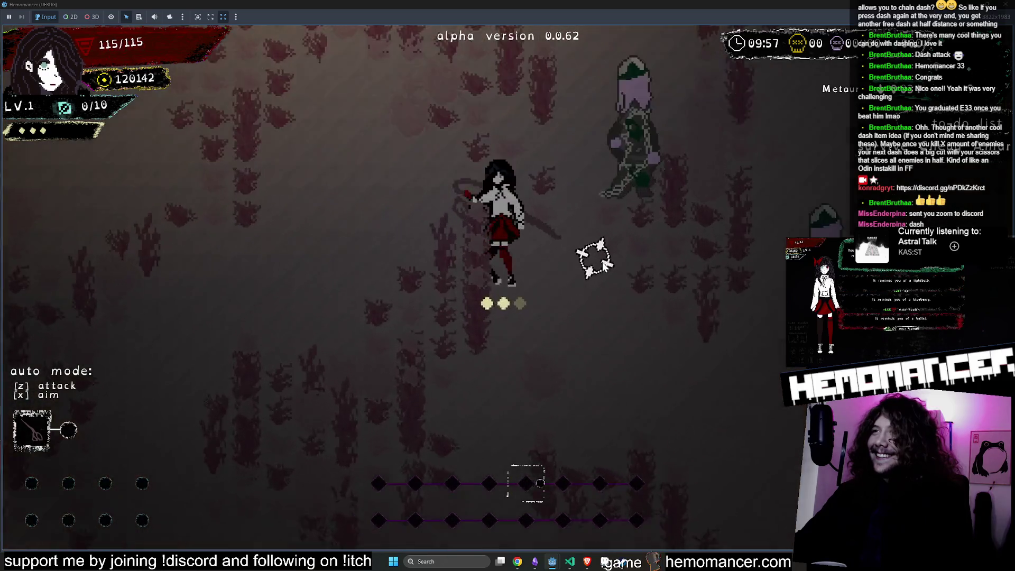
click(602, 261)
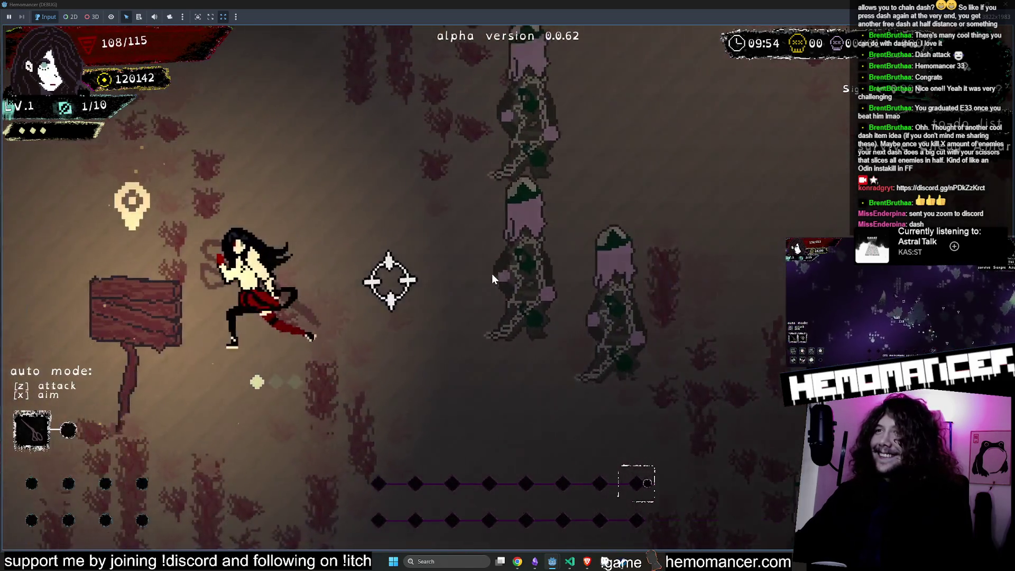
click(581, 267)
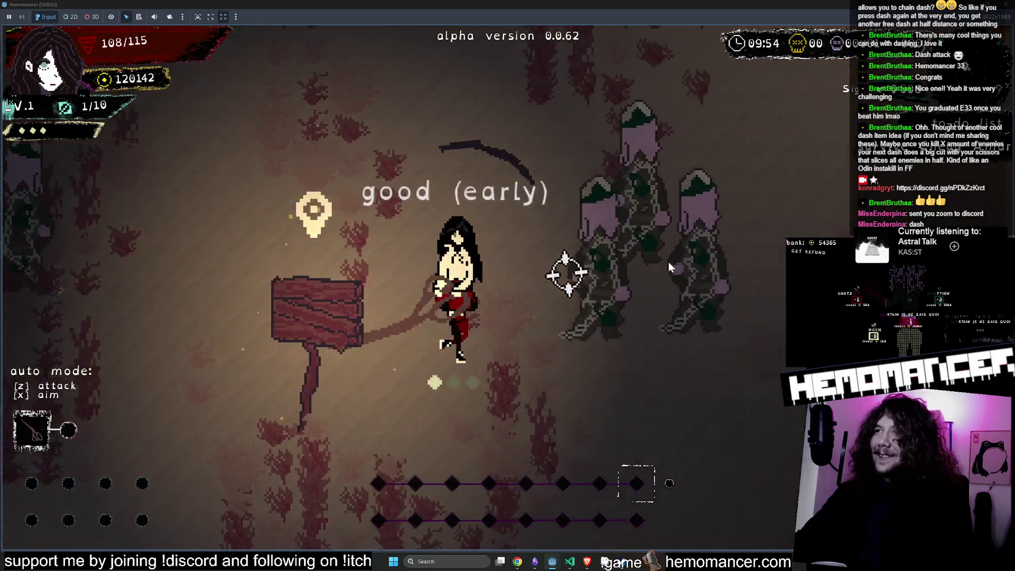
click(644, 273)
key(w)
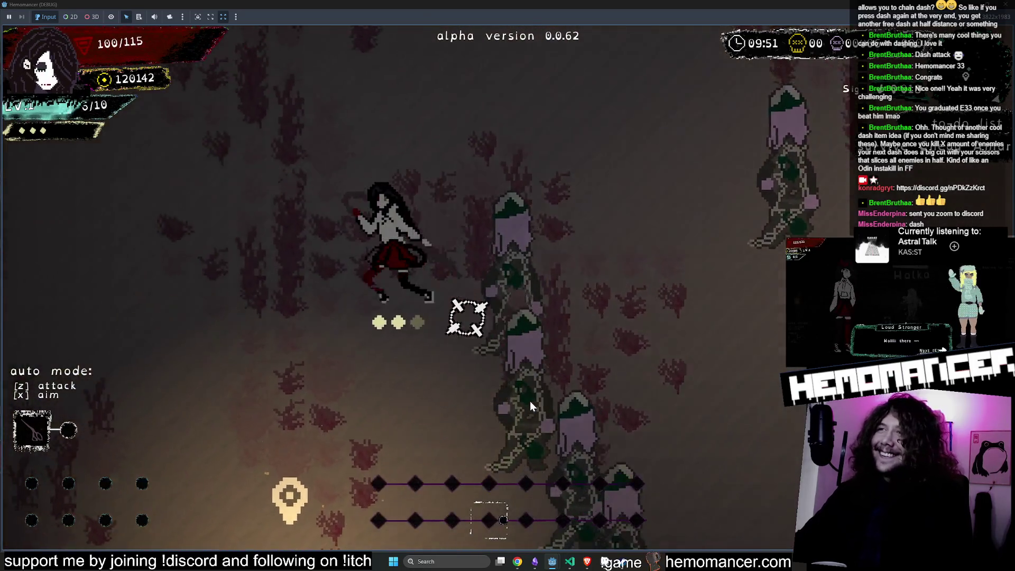
click(628, 392)
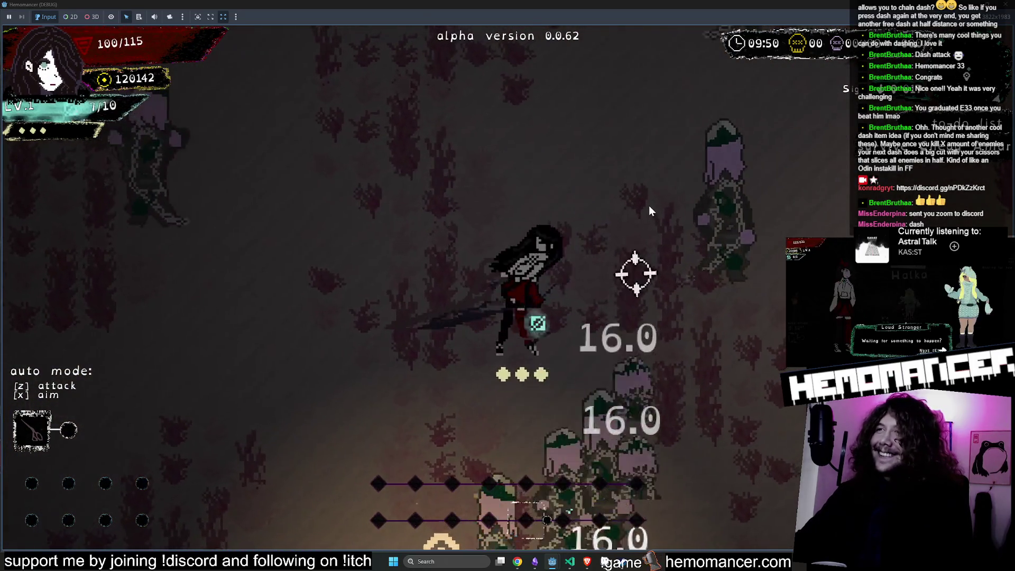
key(s)
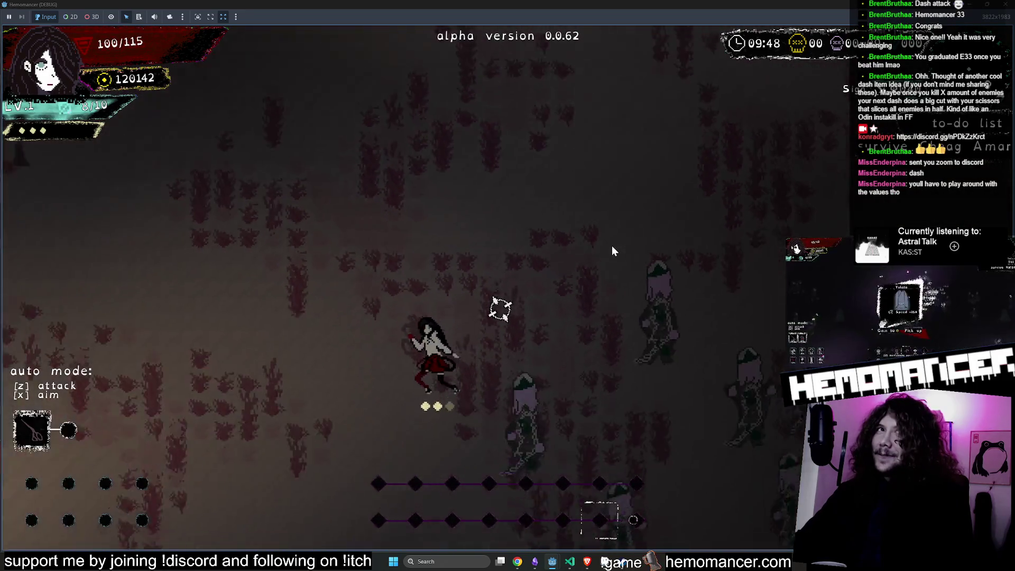
key(a)
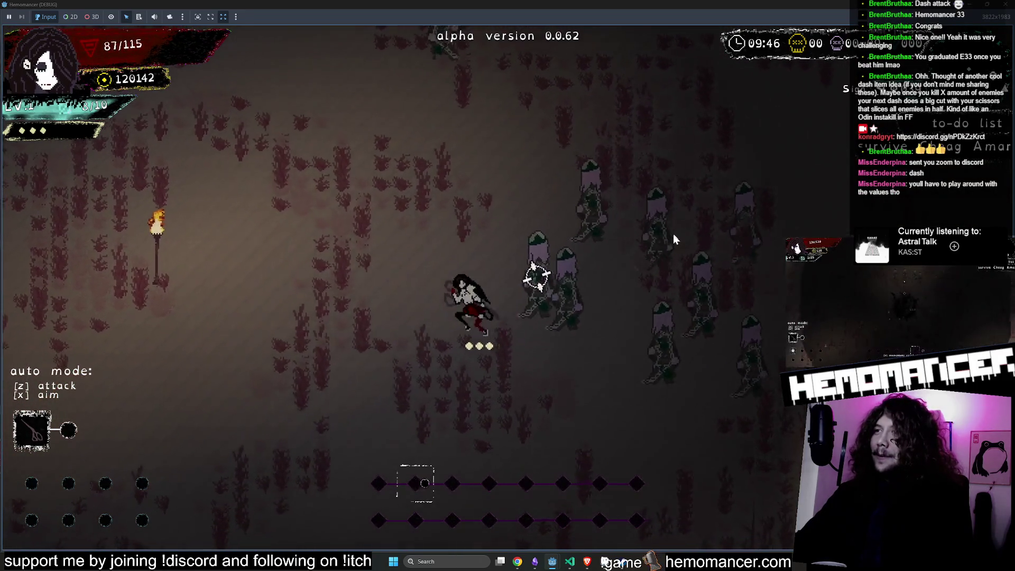
click(708, 222)
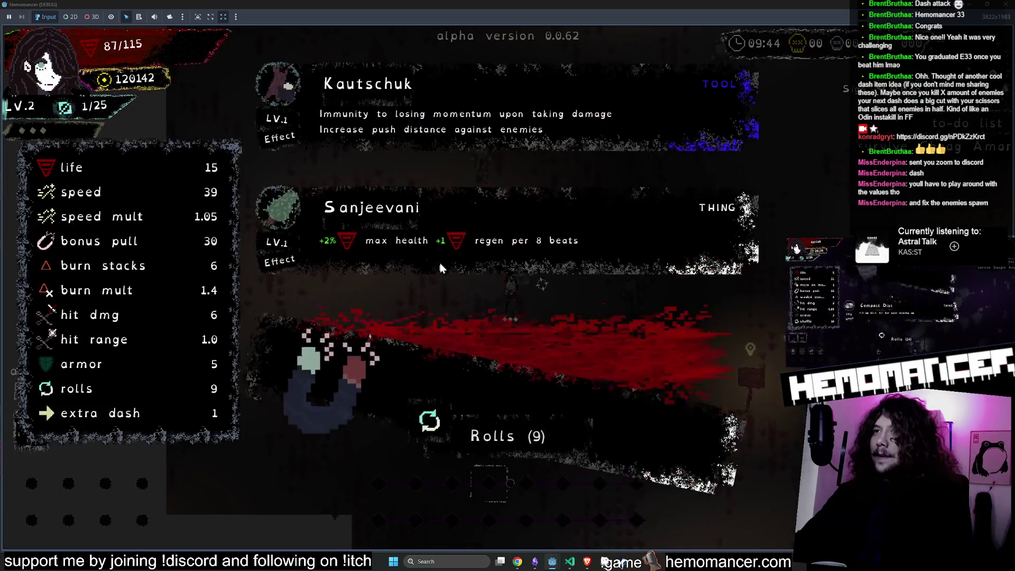
click(430, 361)
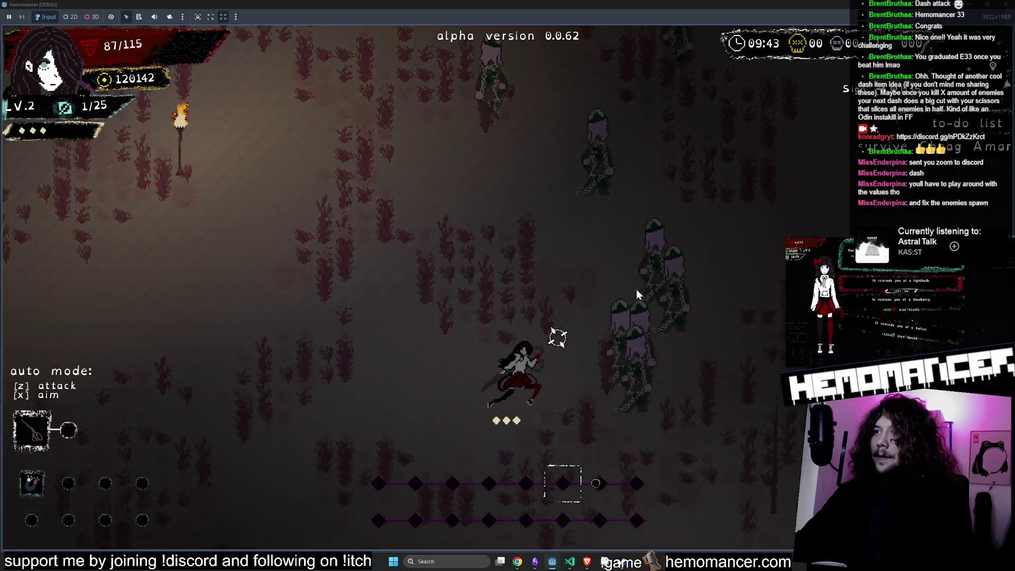
Step: Dash twice past the enemies and keep attacking them on the beat
key(space)
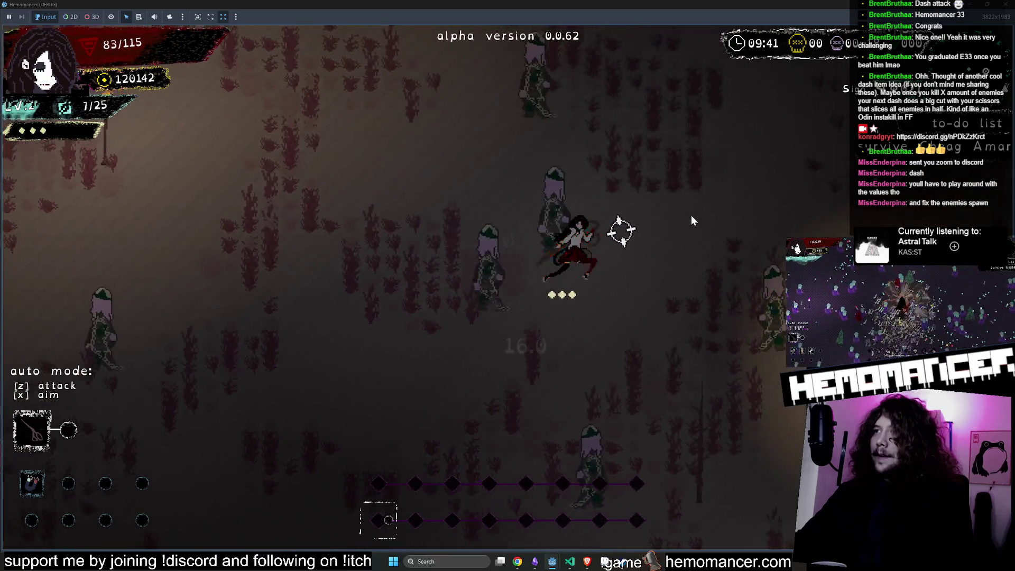
key(space)
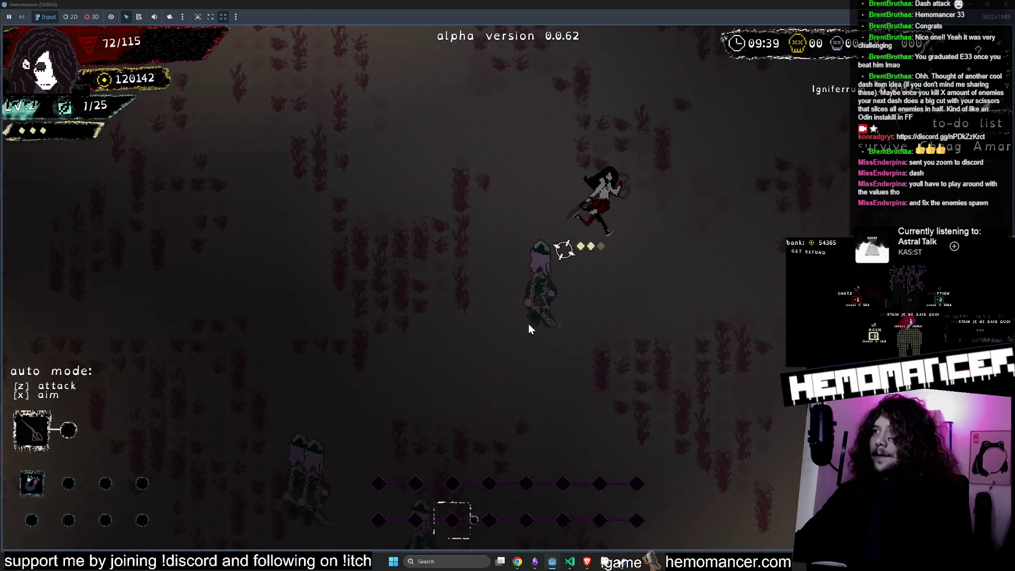
click(581, 321)
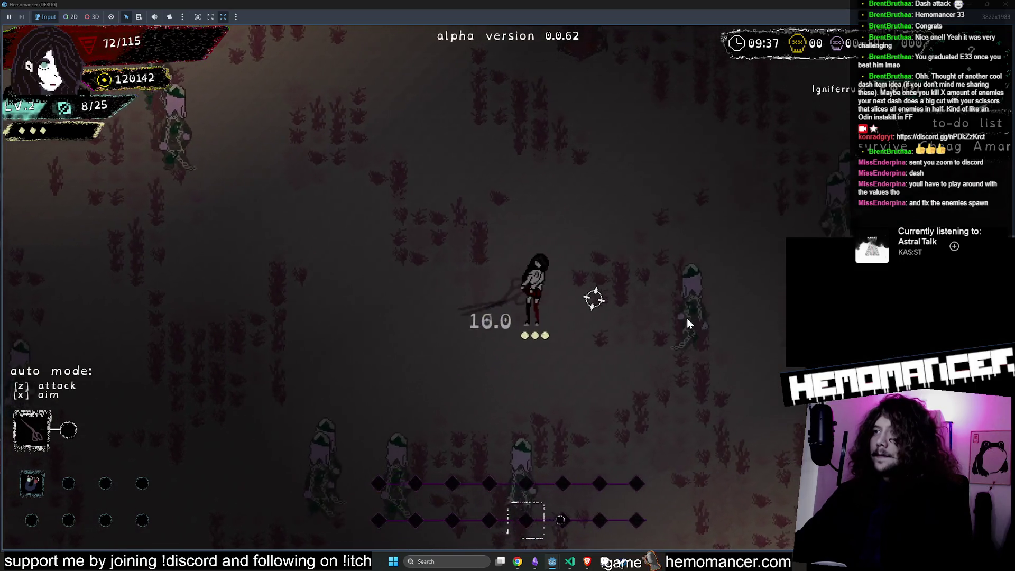
click(687, 319)
click(687, 270)
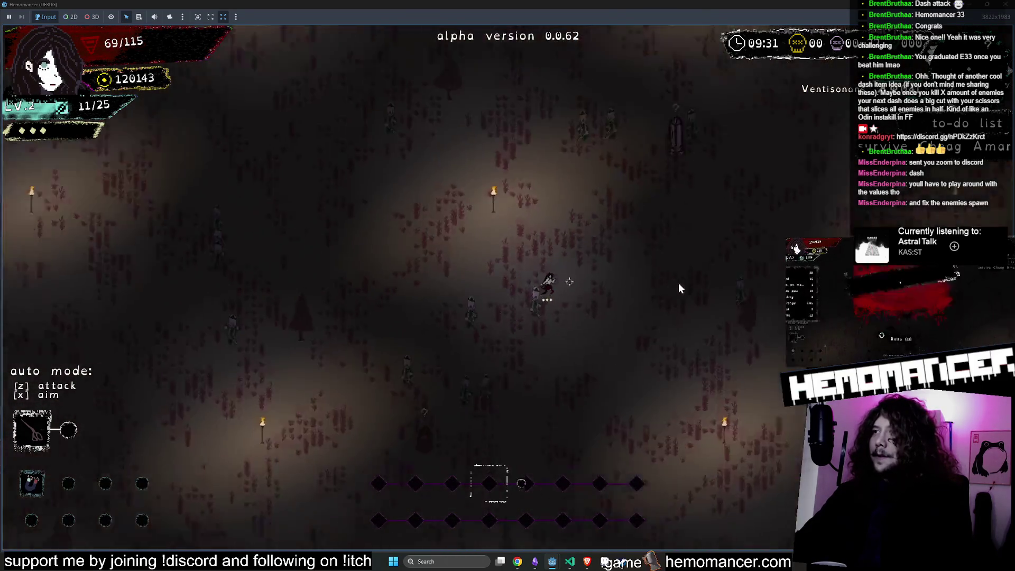
Step: Walk to the gravestone and take the 'You feel chilly' blessing
key(d)
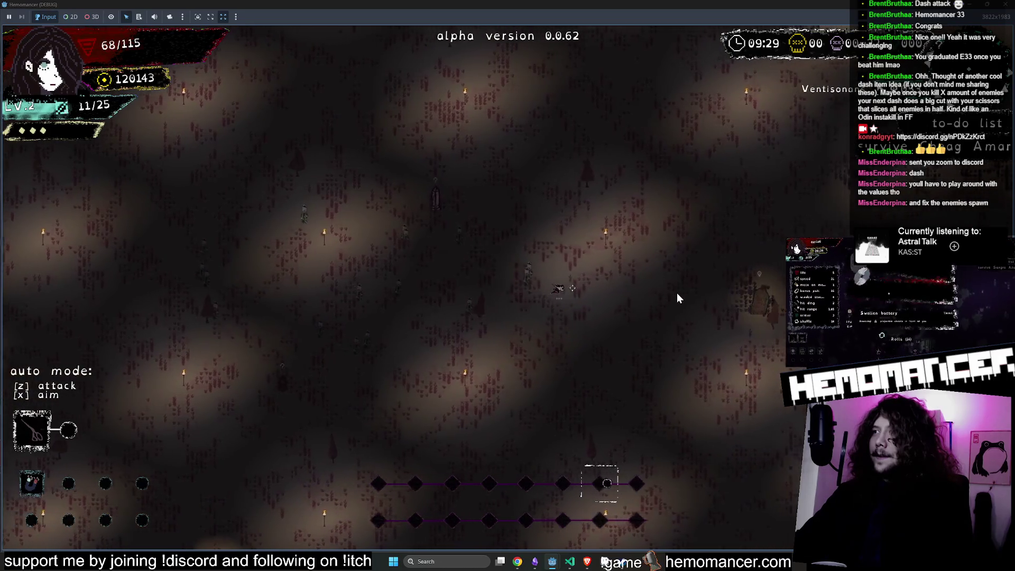
key(d)
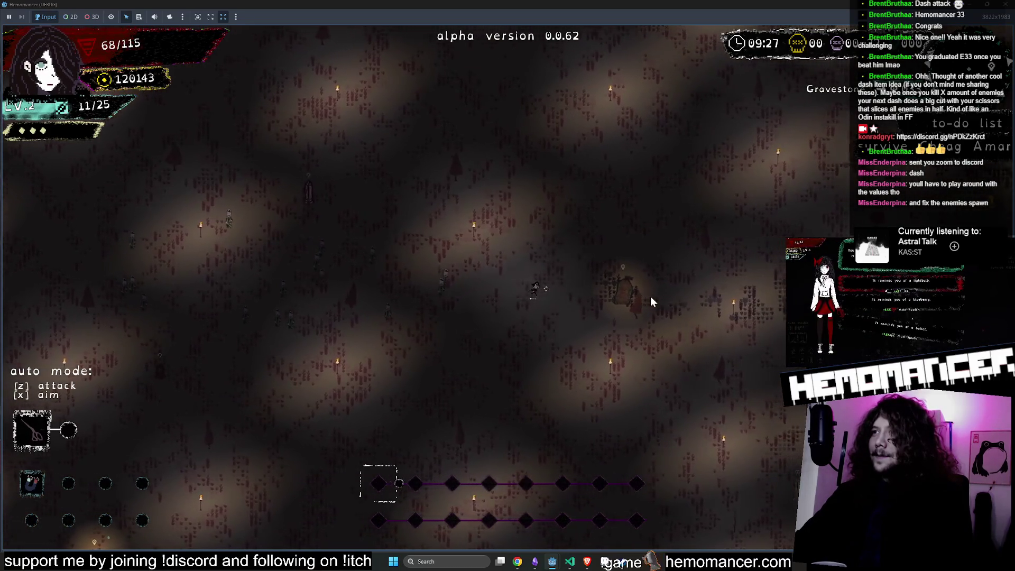
key(d)
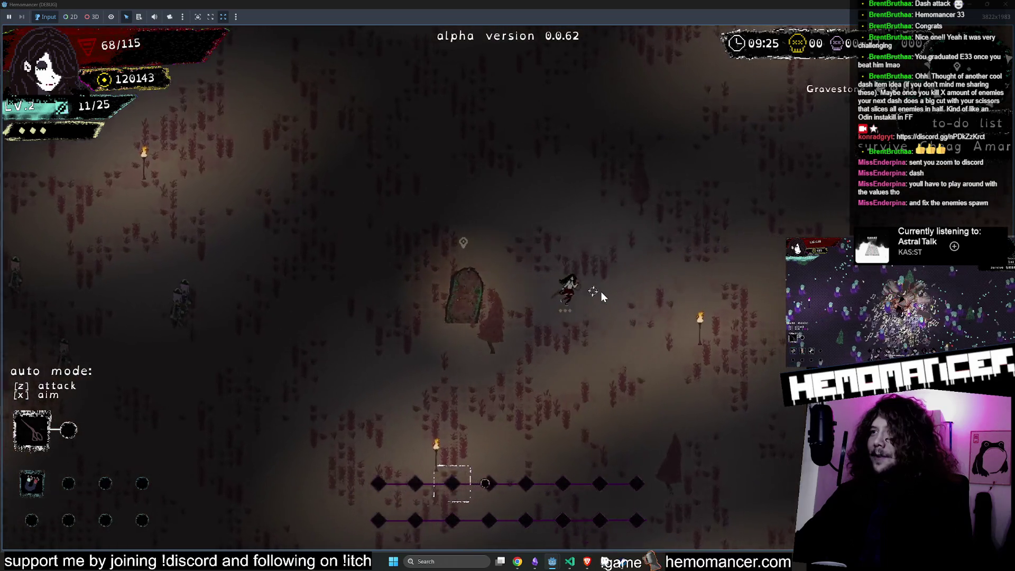
key(s)
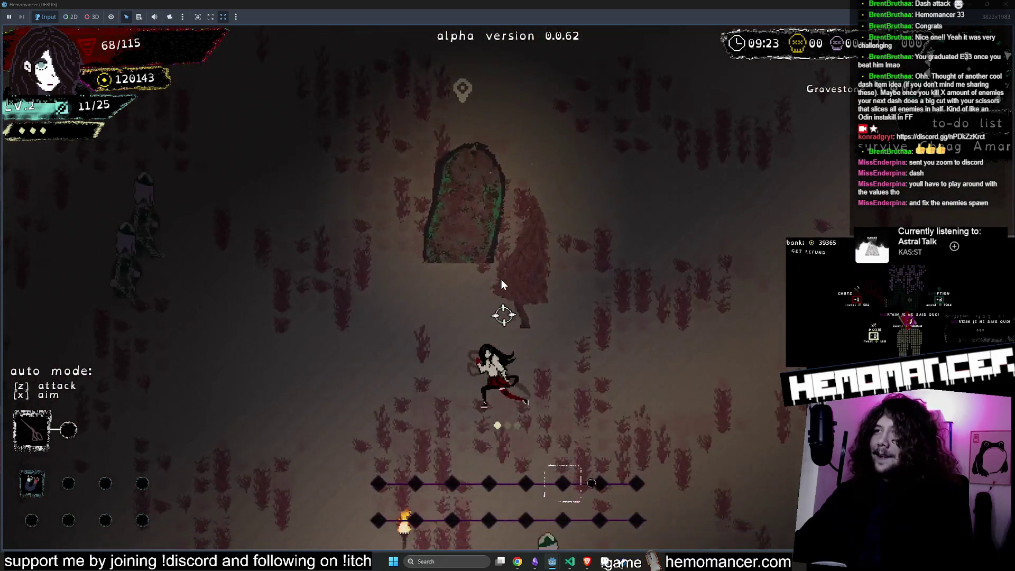
key(a)
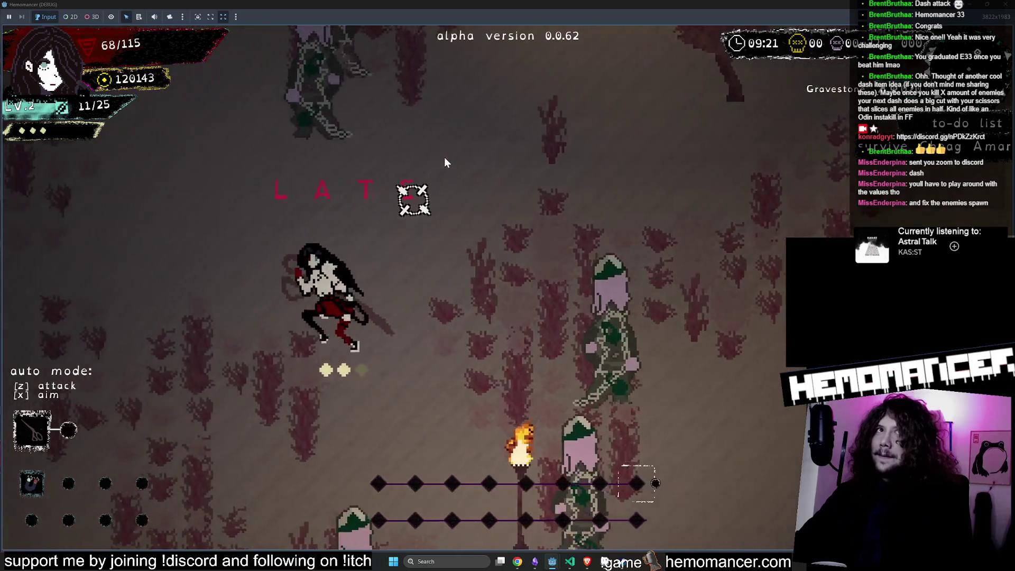
key(d)
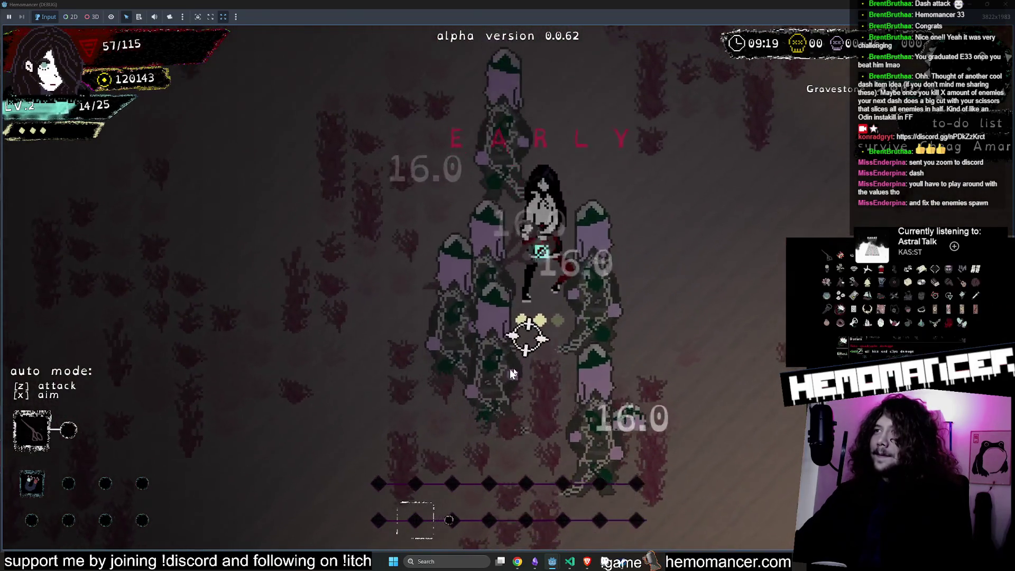
key(e)
click(623, 326)
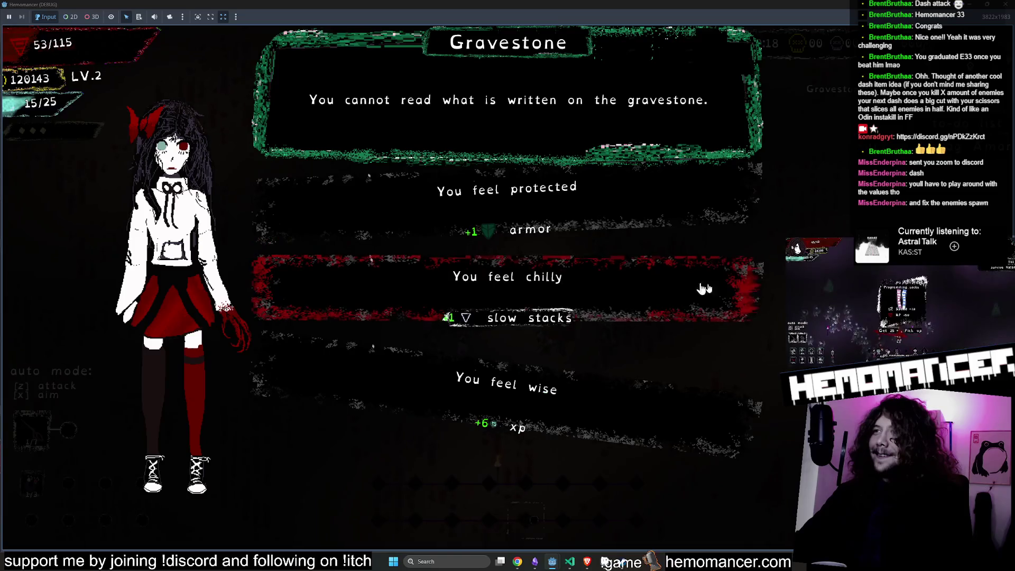
Step: Move up-right across the map, then pause and choose to end the run
key(w)
key(d)
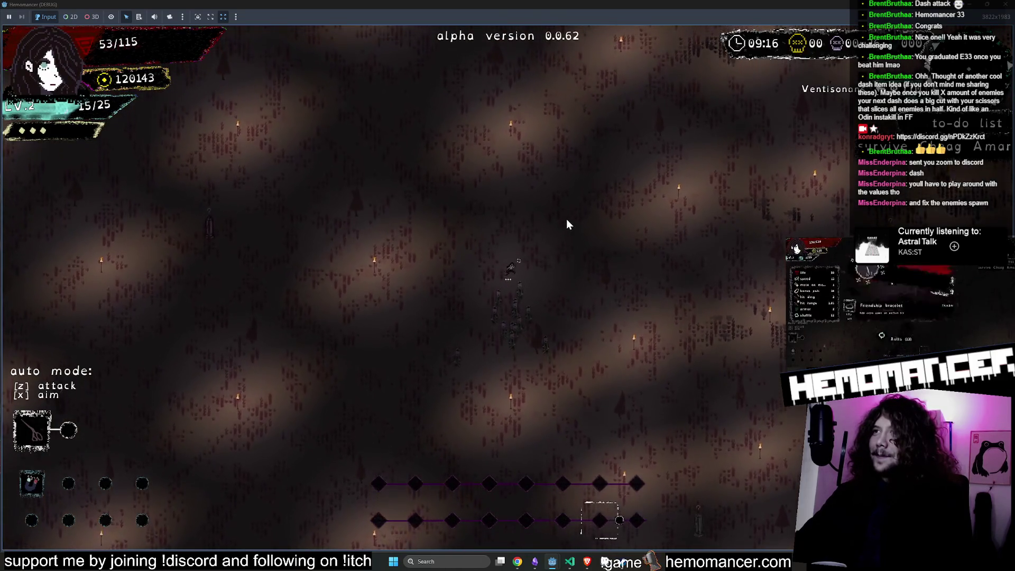
key(w)
key(d)
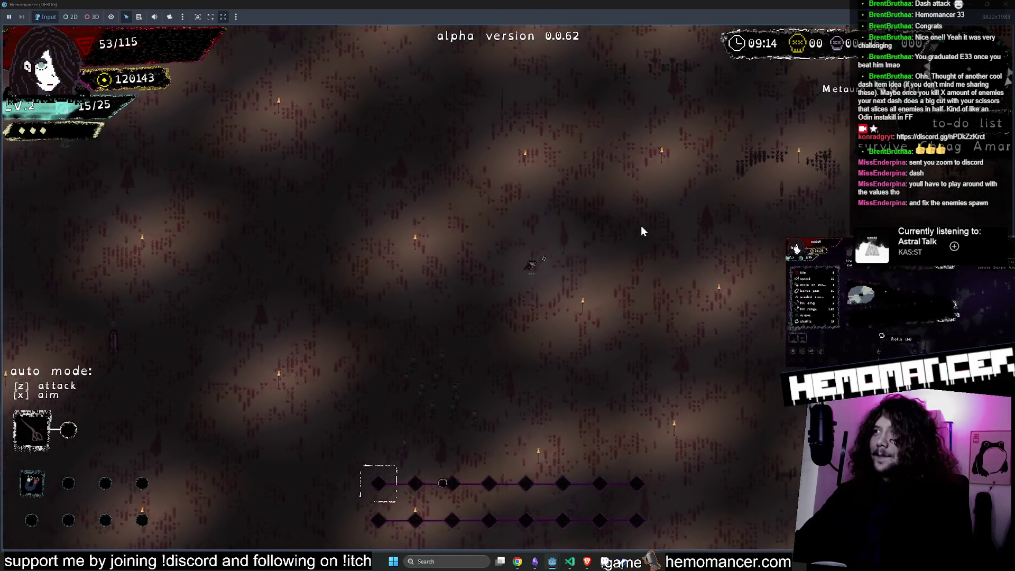
key(w)
key(d)
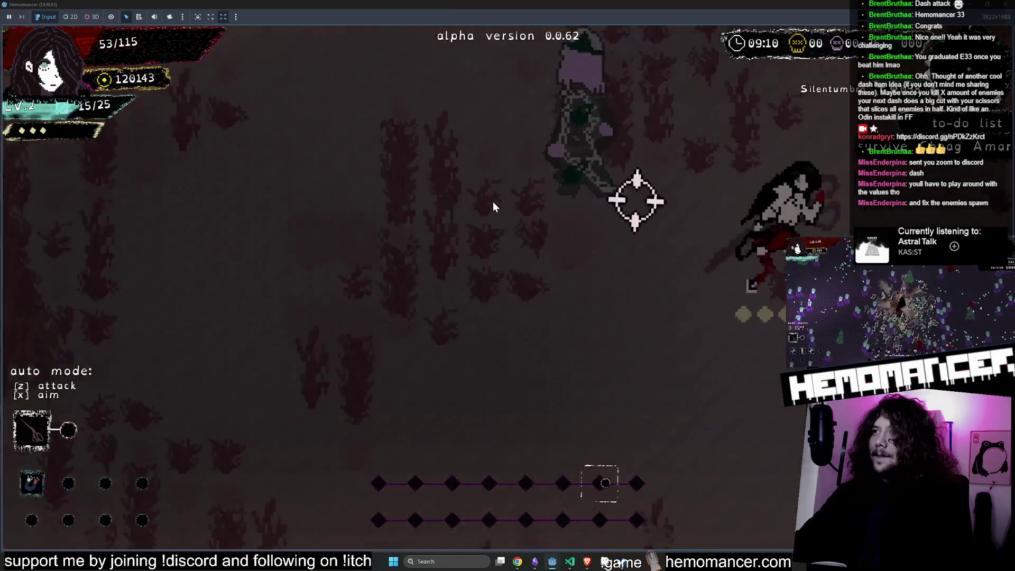
key(Escape)
click(382, 423)
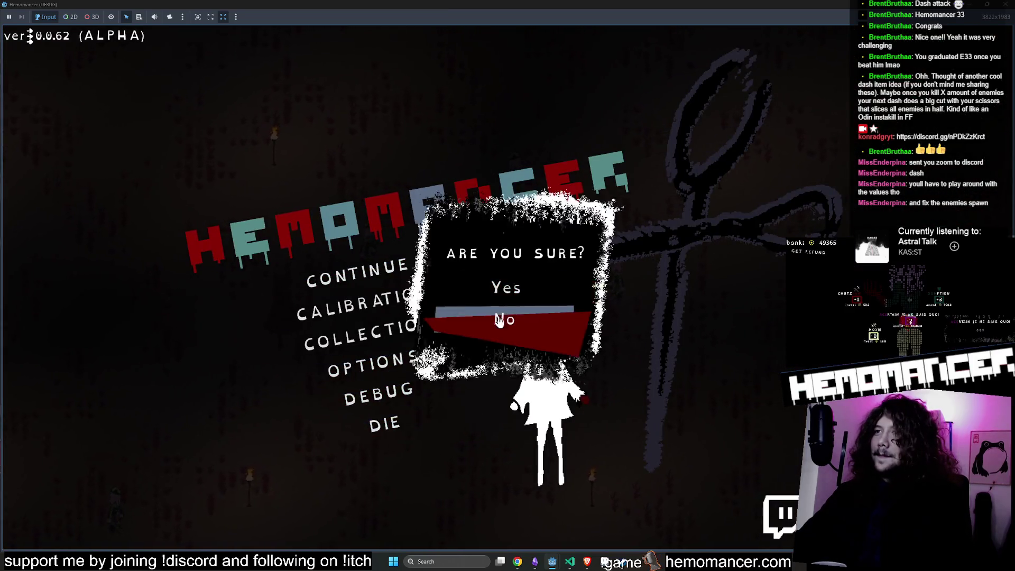
Step: Confirm ending the run and start a new run in the red forest level
click(503, 476)
click(460, 251)
scroll(545, 257, up, 3)
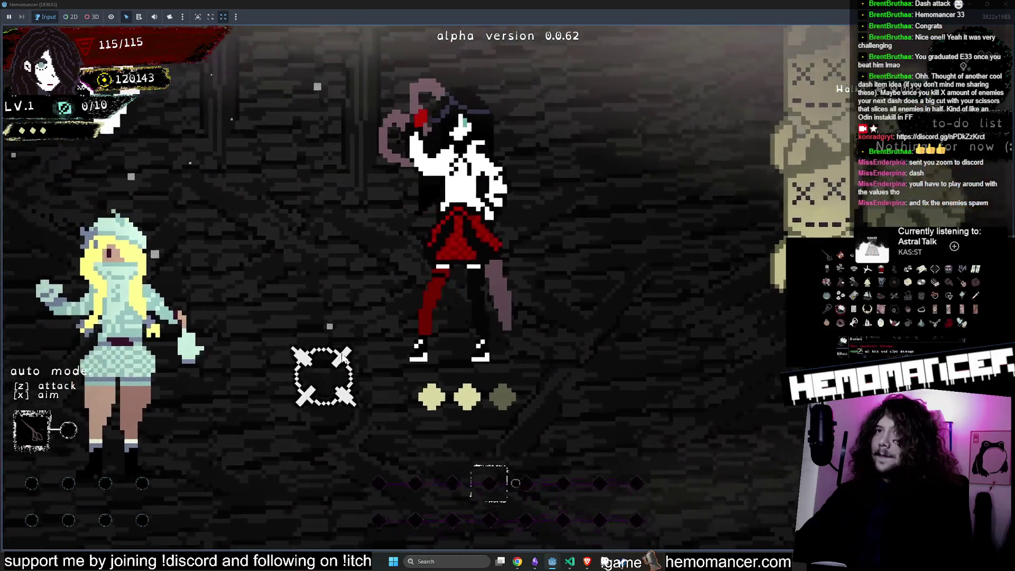
scroll(554, 342, up, 3)
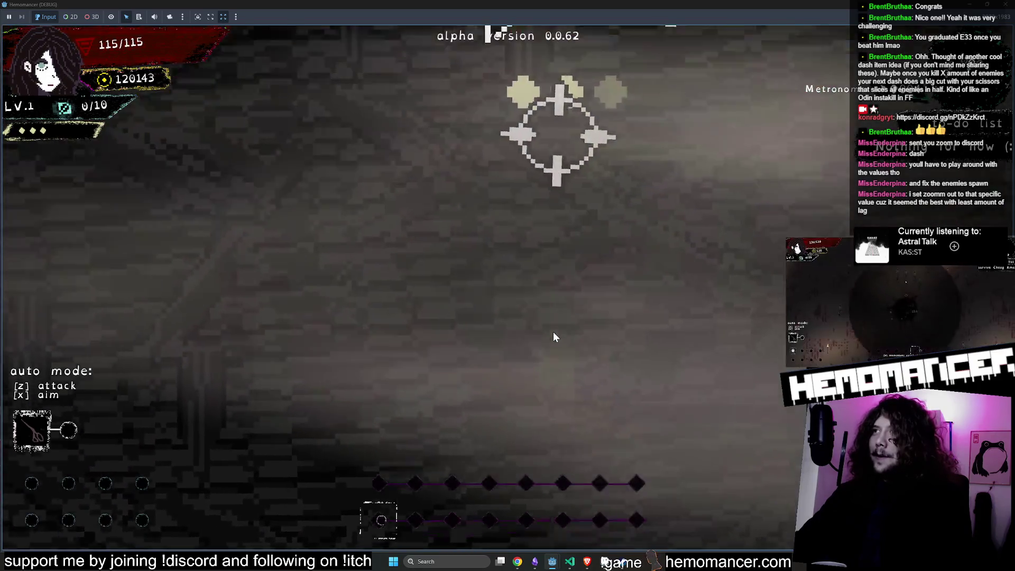
scroll(553, 332, down, 3)
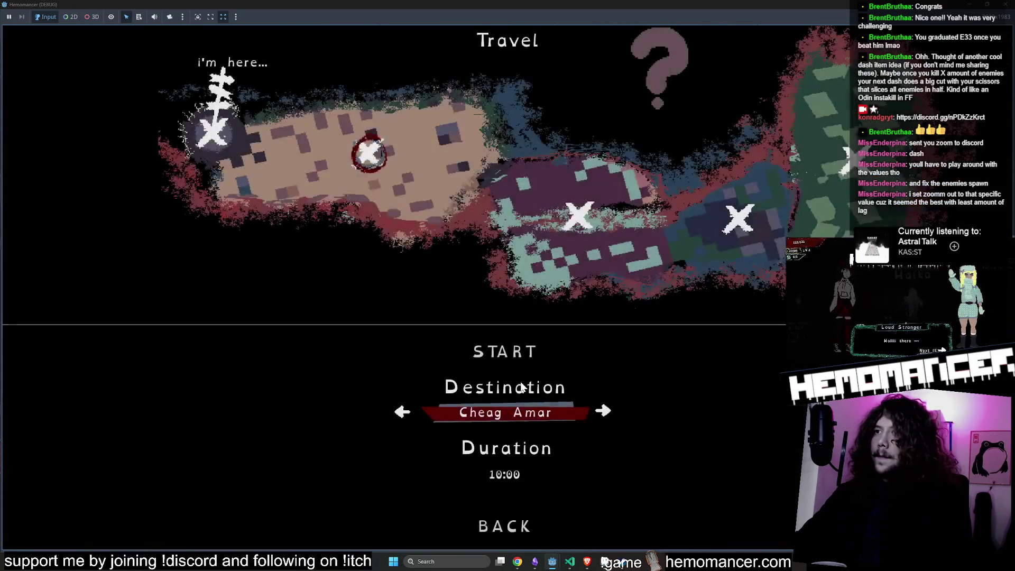
click(517, 354)
Step: Walk up-right through the forest and attack the approaching enemy group
key(w)
key(d)
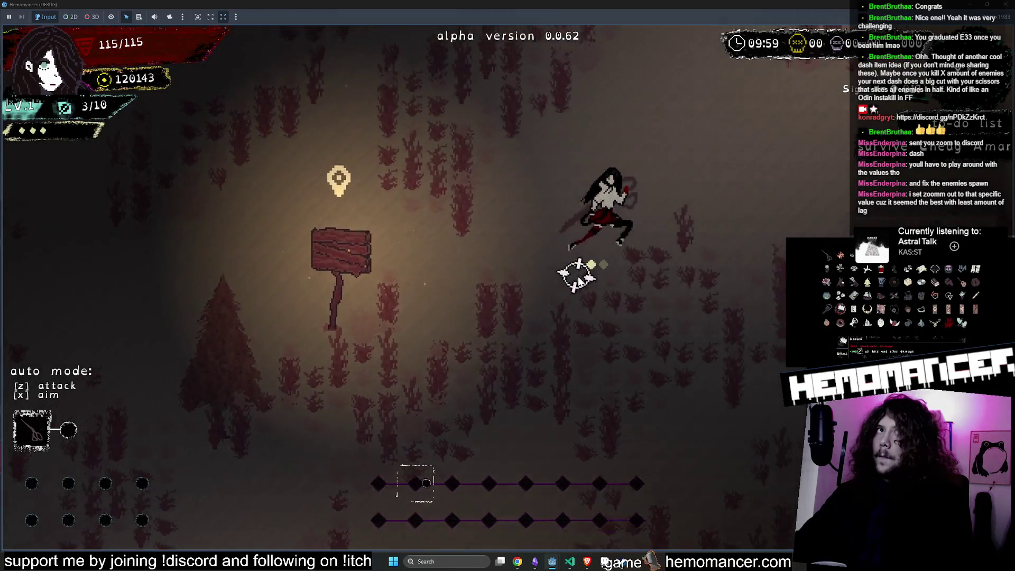
scroll(563, 264, up, 5)
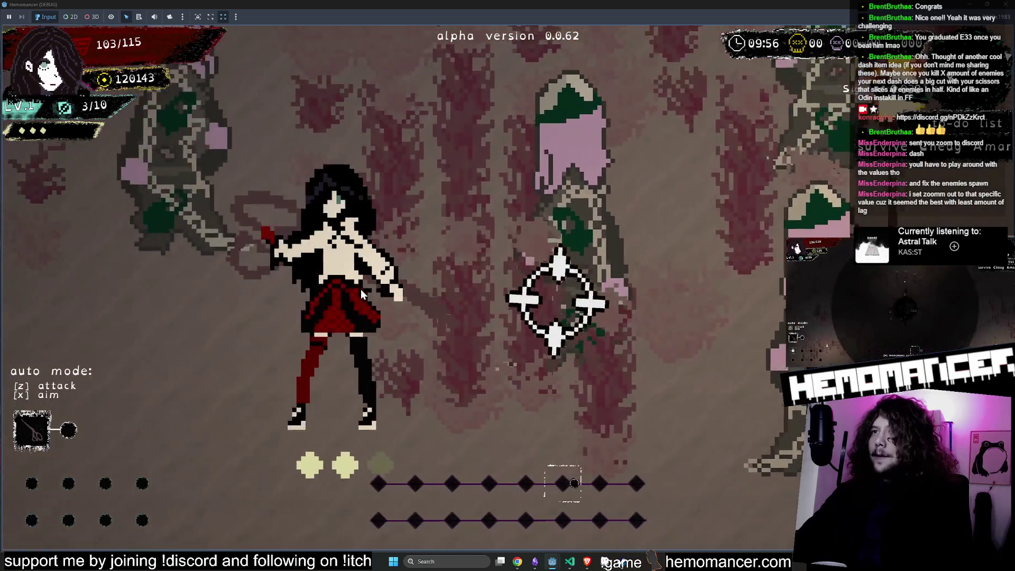
scroll(365, 289, down, 3)
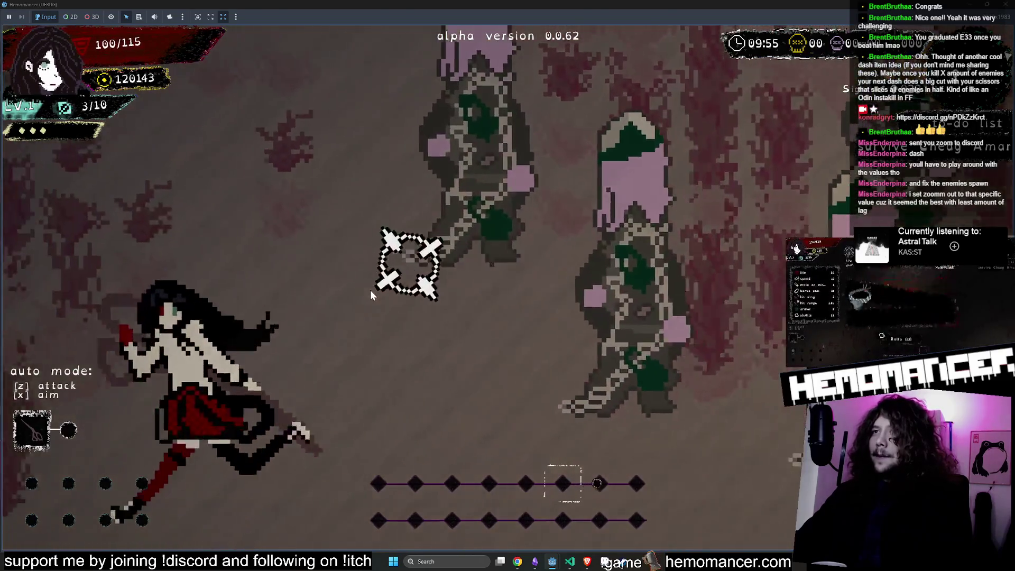
key(w)
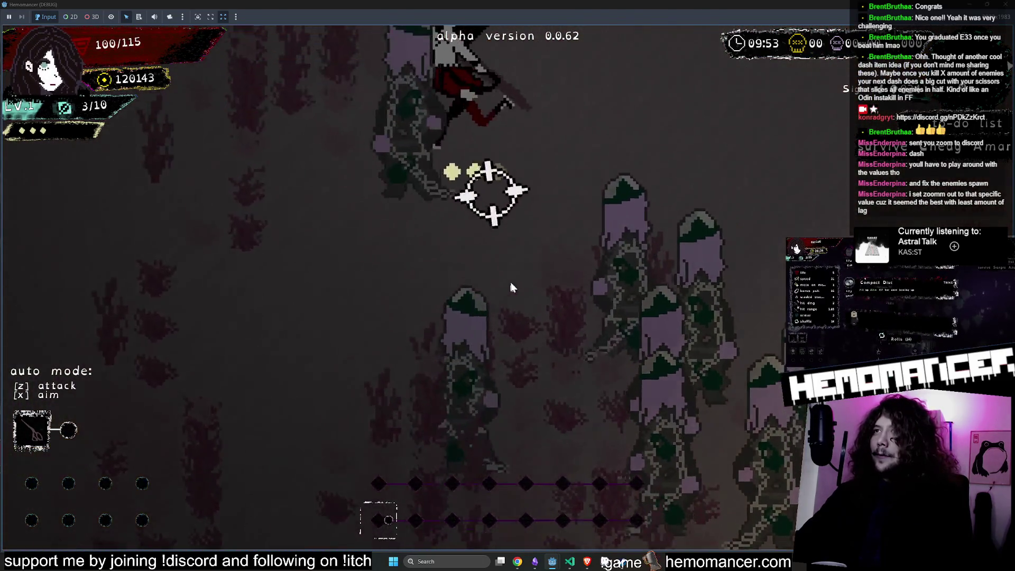
click(528, 291)
click(582, 312)
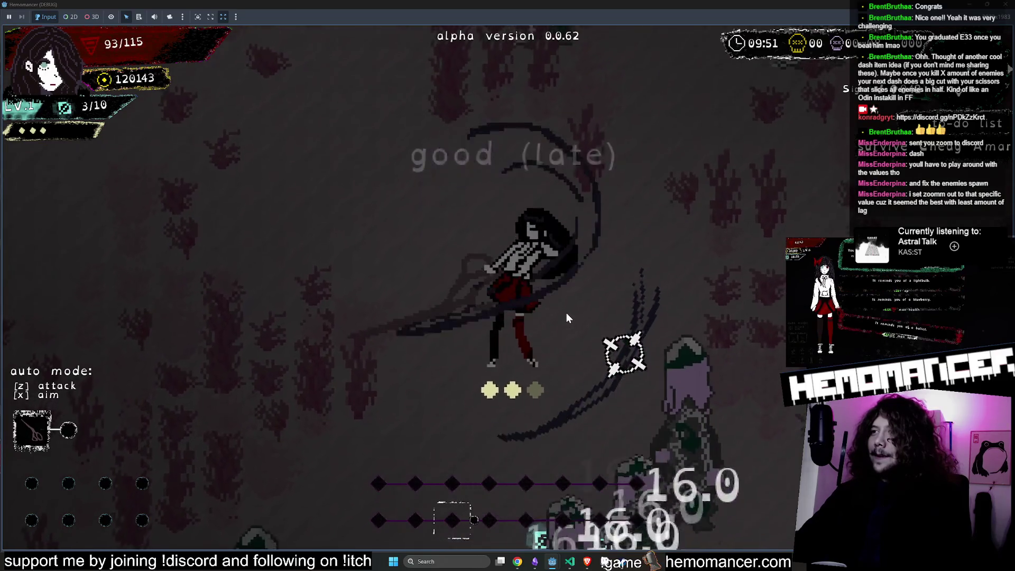
click(540, 311)
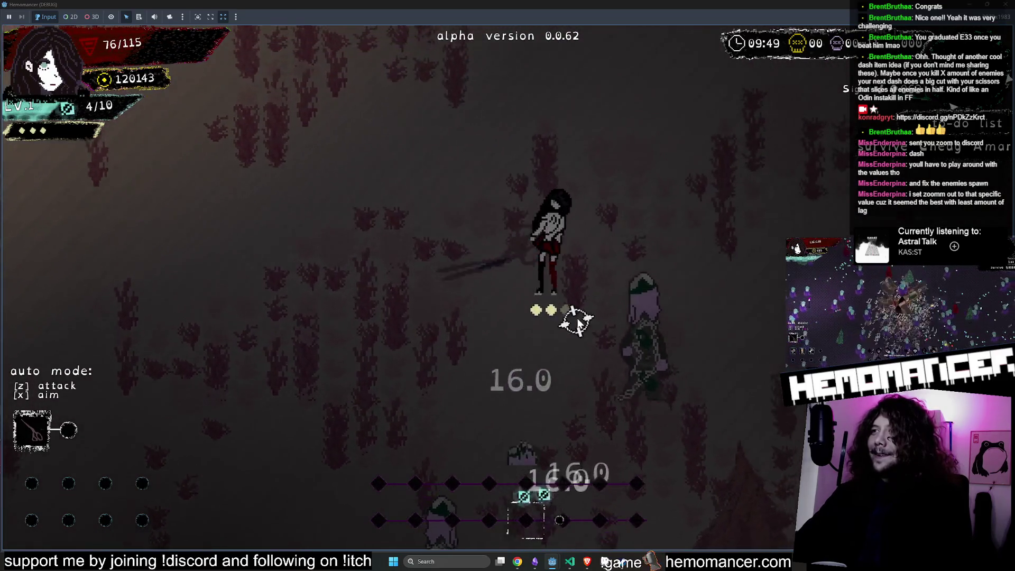
click(571, 288)
Step: Switch on auto attack with Z, fight nearby enemies, and take the Compact Disc upgrade
key(z)
key(z)
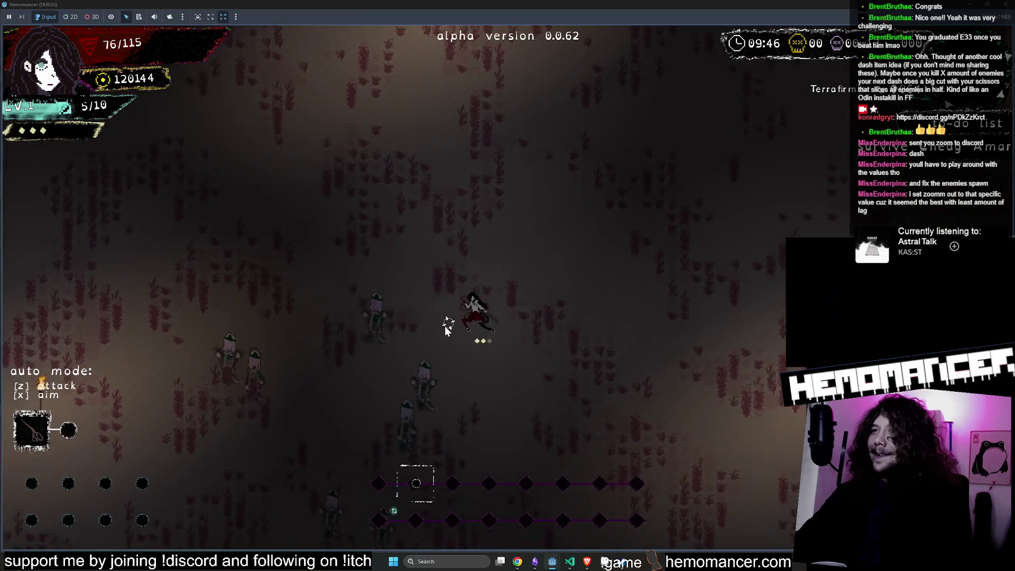
click(446, 331)
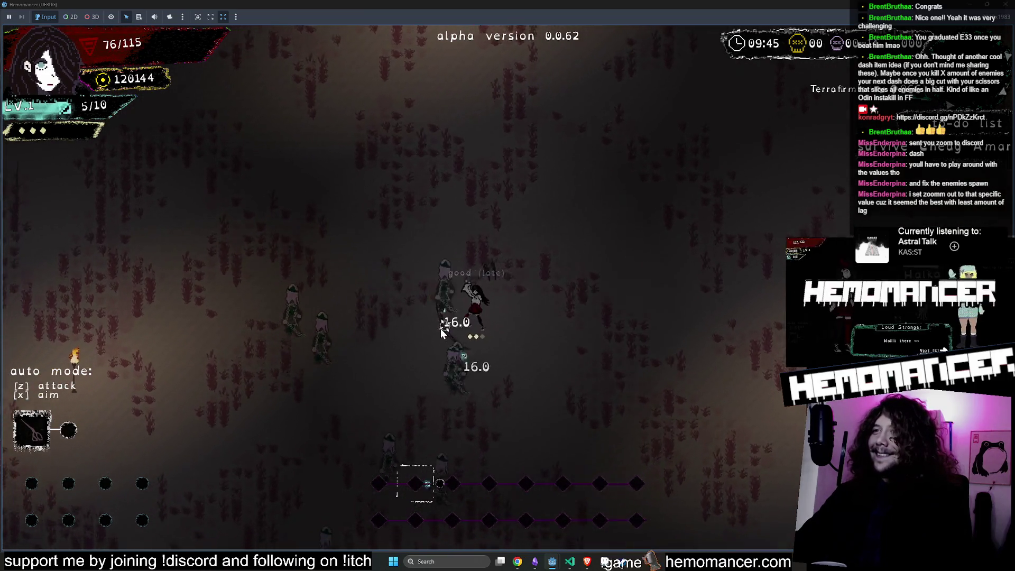
click(442, 349)
click(447, 341)
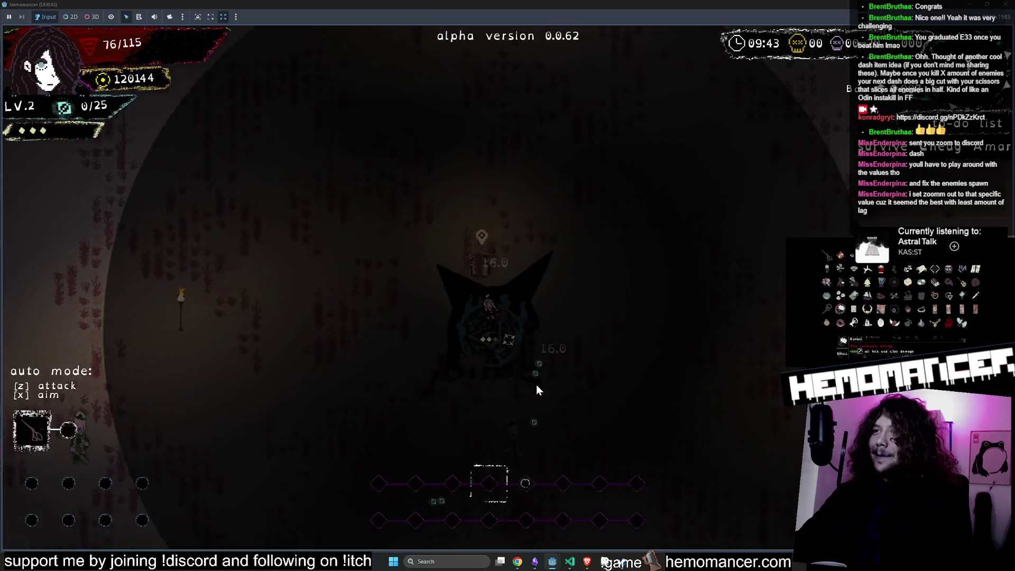
click(465, 355)
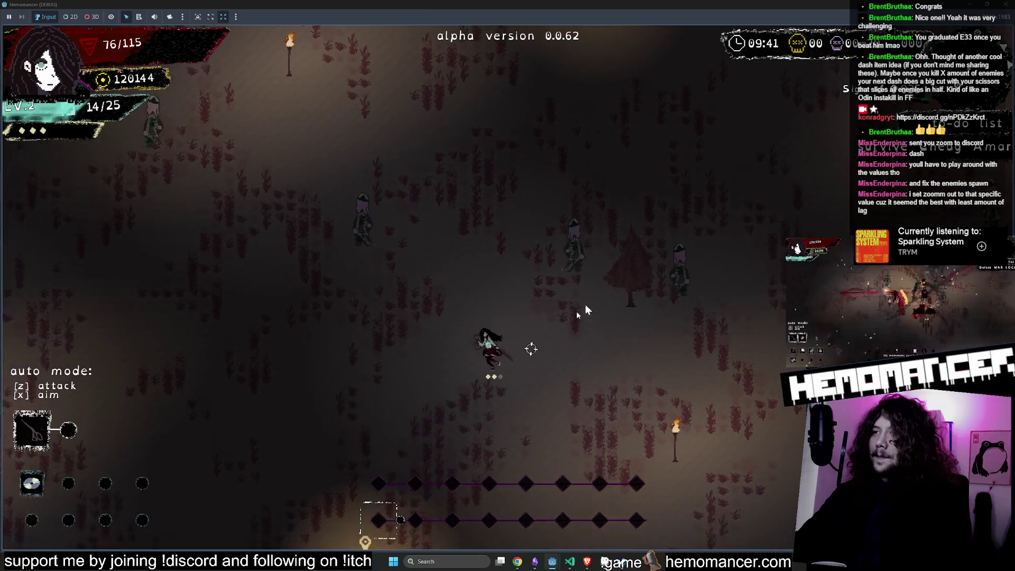
Step: Quit the run to the title menu and stop the debug session with F8
click(606, 266)
key(Escape)
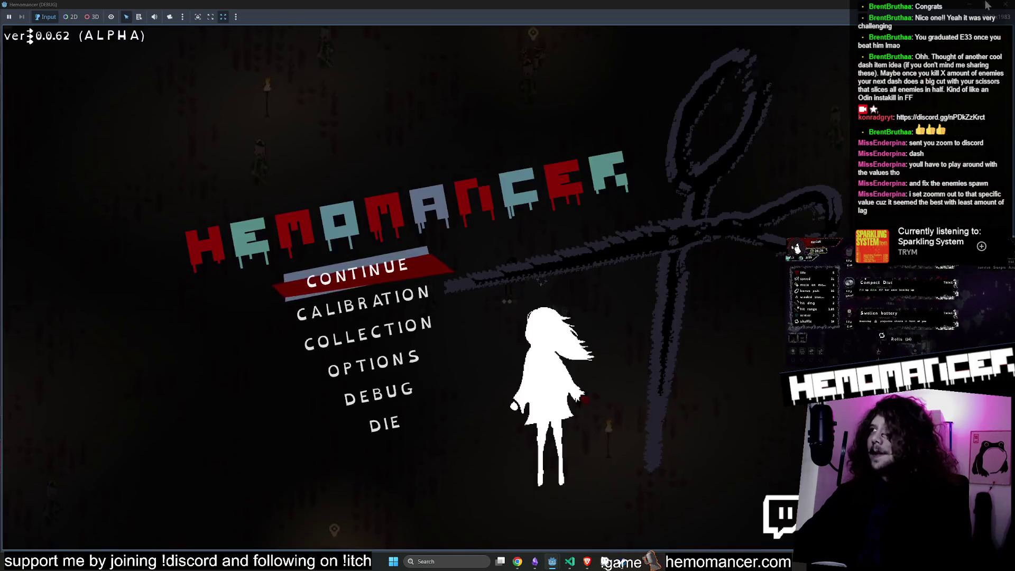
key(F8)
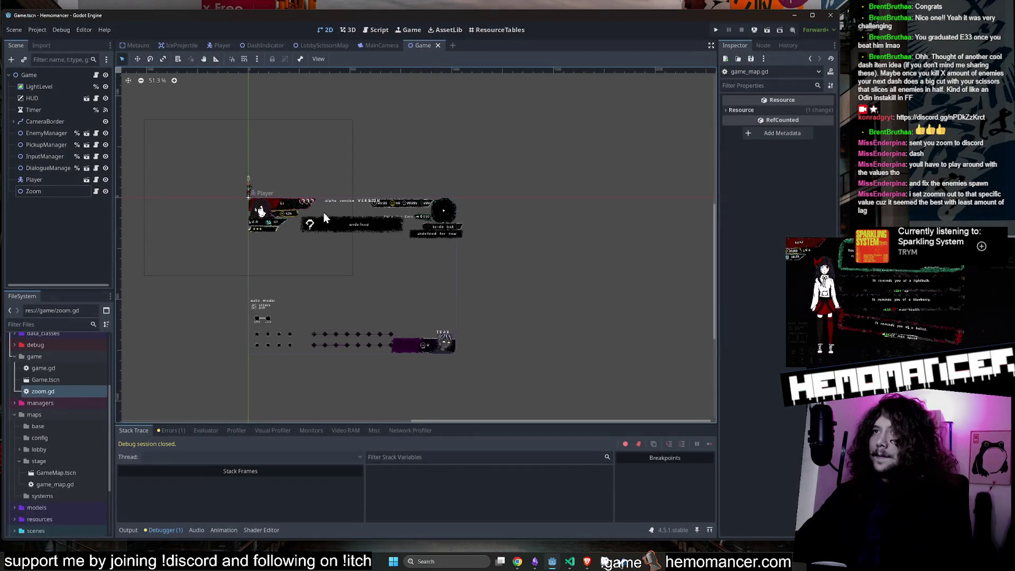
Step: Open the Player scene and its attached player.gd script
scroll(268, 211, up, 3)
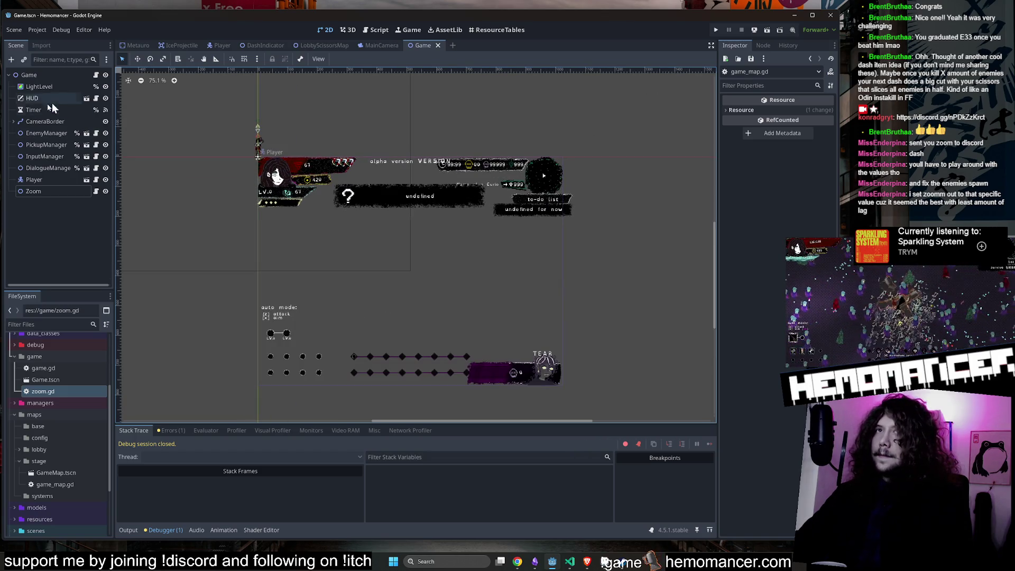
click(212, 42)
click(95, 74)
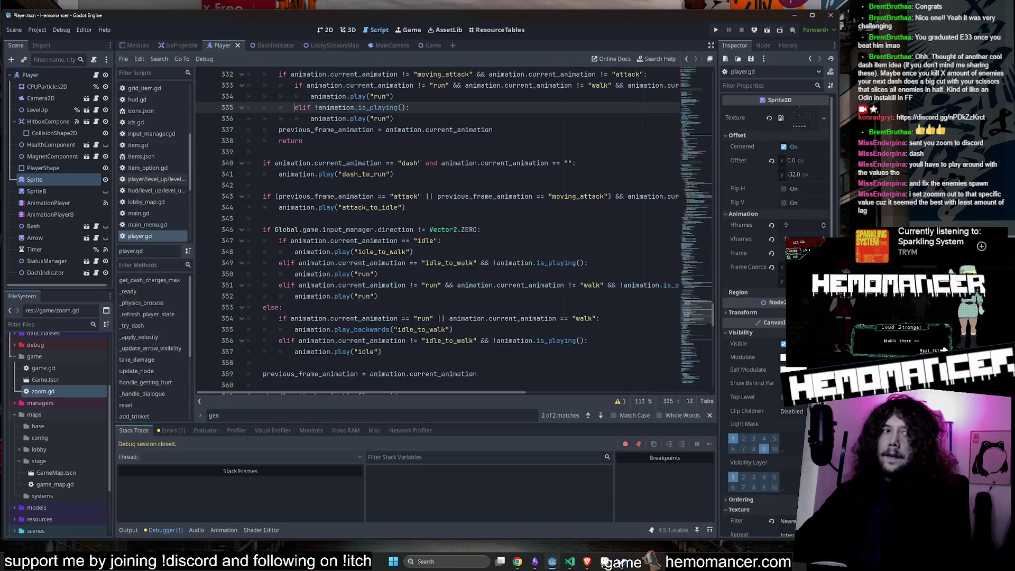
key(alt+Tab)
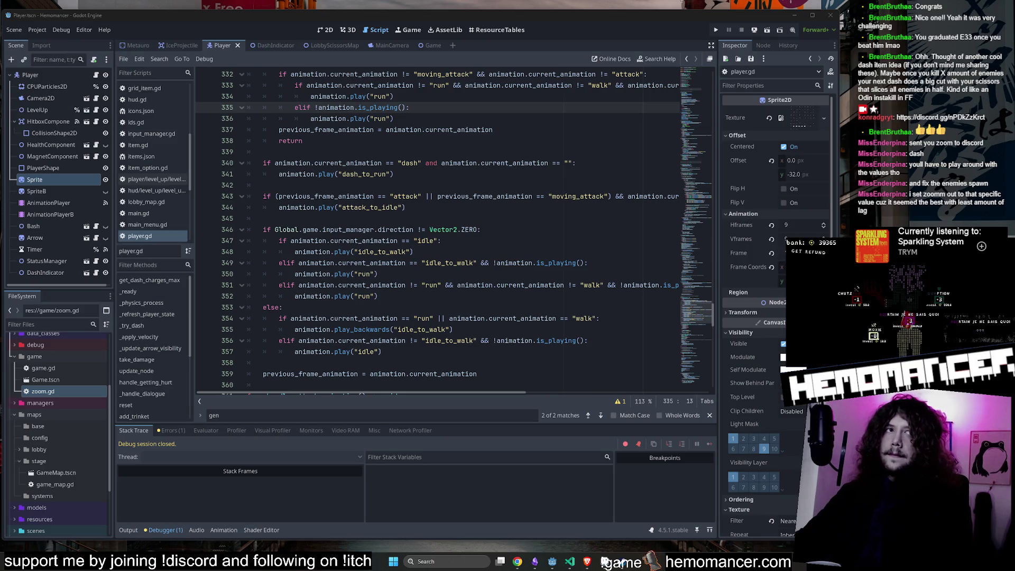
Step: Find handle_move_animation, select current_animation on line 340, and place the caret after the dash_to_run line
click(535, 206)
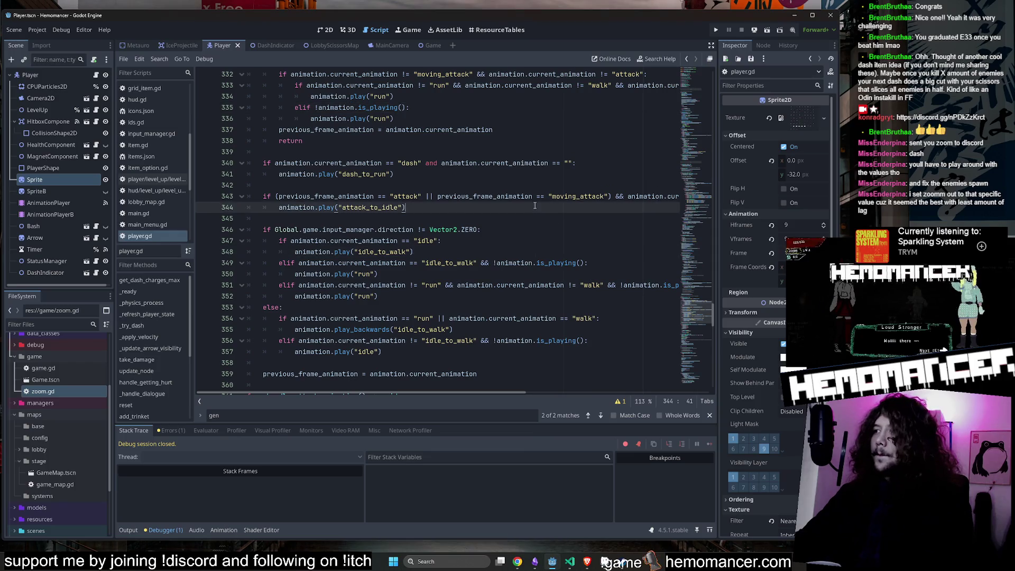
click(465, 196)
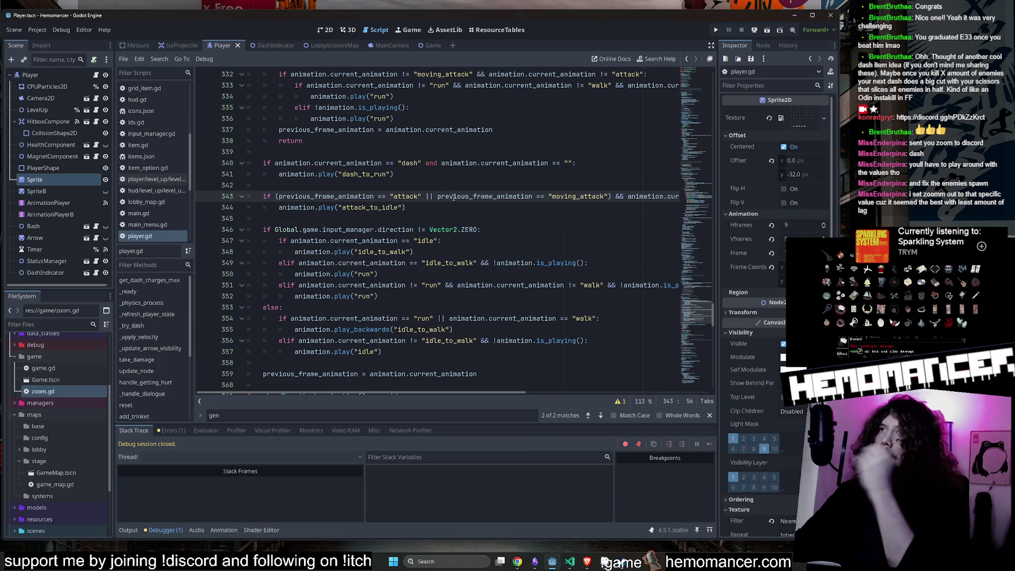
scroll(452, 199, up, 1)
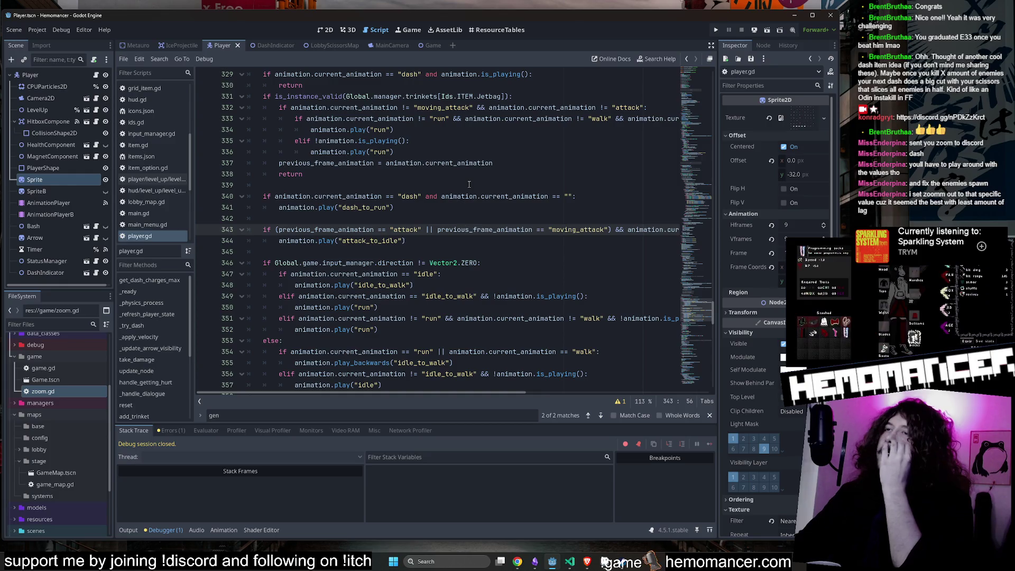
scroll(443, 188, up, 1)
scroll(444, 189, down, 1)
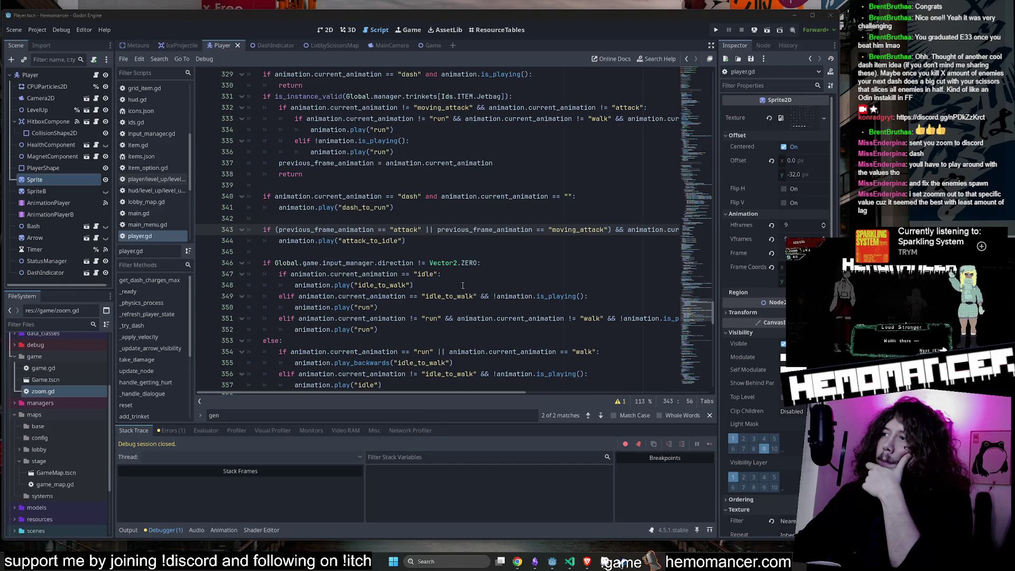
scroll(381, 212, up, 1)
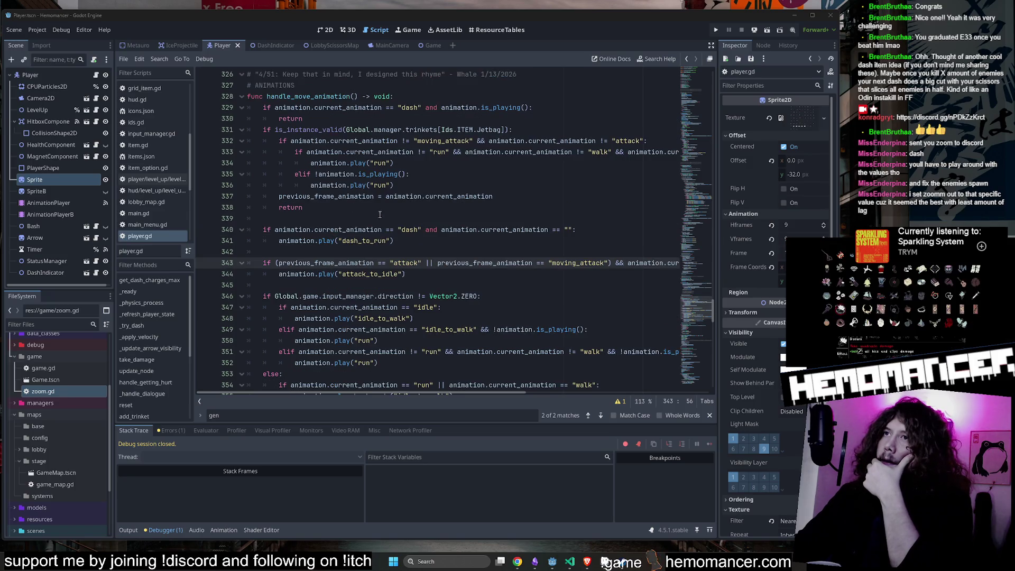
double_click(344, 229)
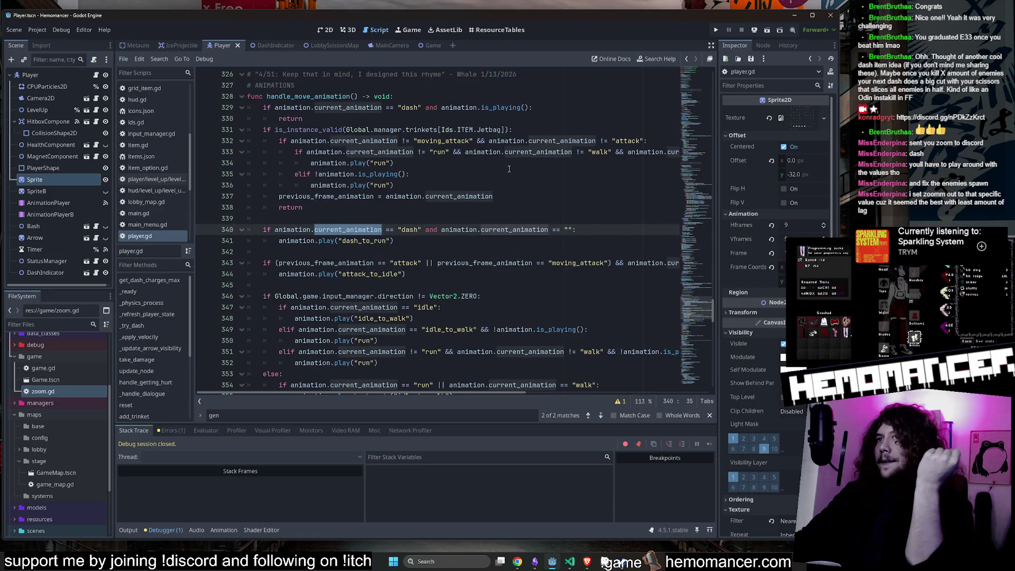
scroll(509, 169, down, 4)
scroll(411, 175, up, 2)
click(411, 175)
scroll(411, 178, up, 2)
Step: Add a return statement on a new line after the dash_to_run call
key(Return)
text(return)
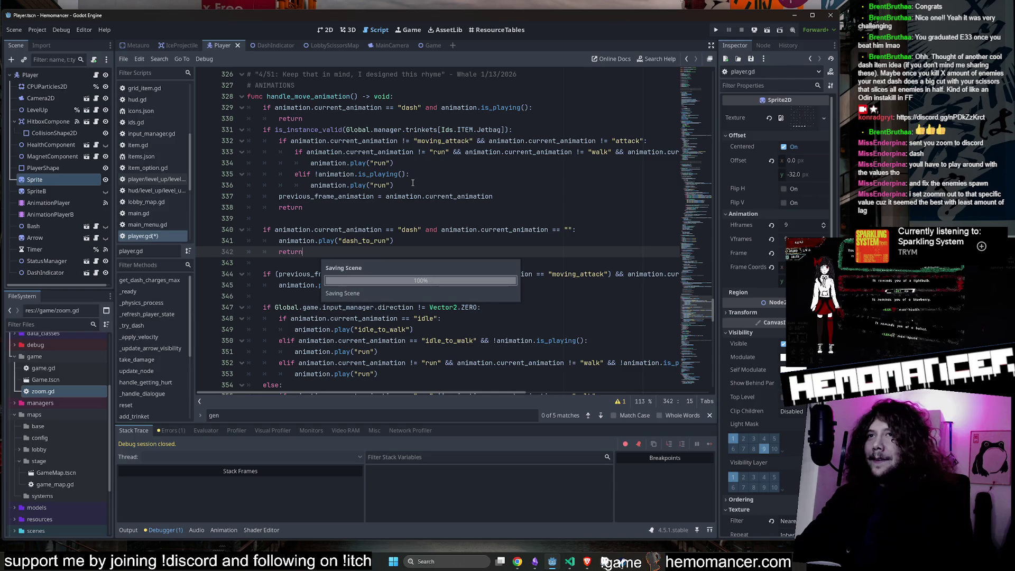
key(BackSpace)
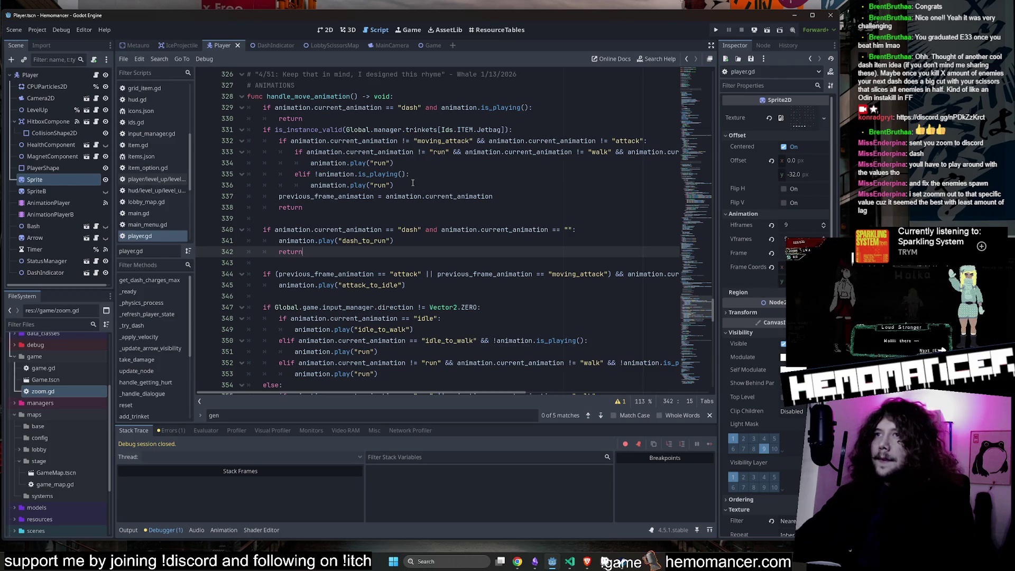
Step: Add the '&& !animation.is_playing()' check from line 352 into line 340's dash condition
triple_click(446, 230)
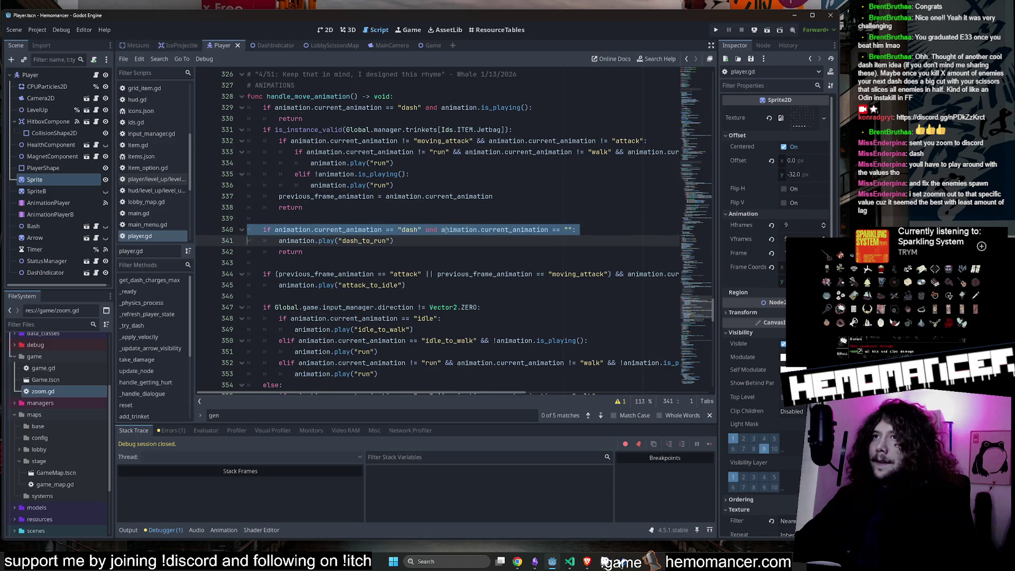
click(440, 229)
scroll(438, 225, down, 3)
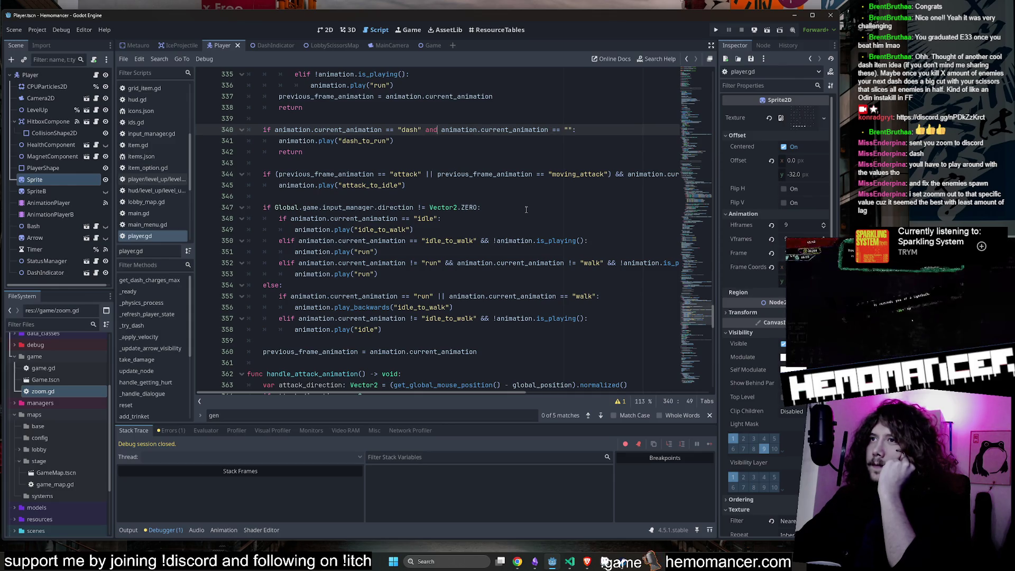
scroll(525, 210, right, 5)
scroll(522, 211, left, 5)
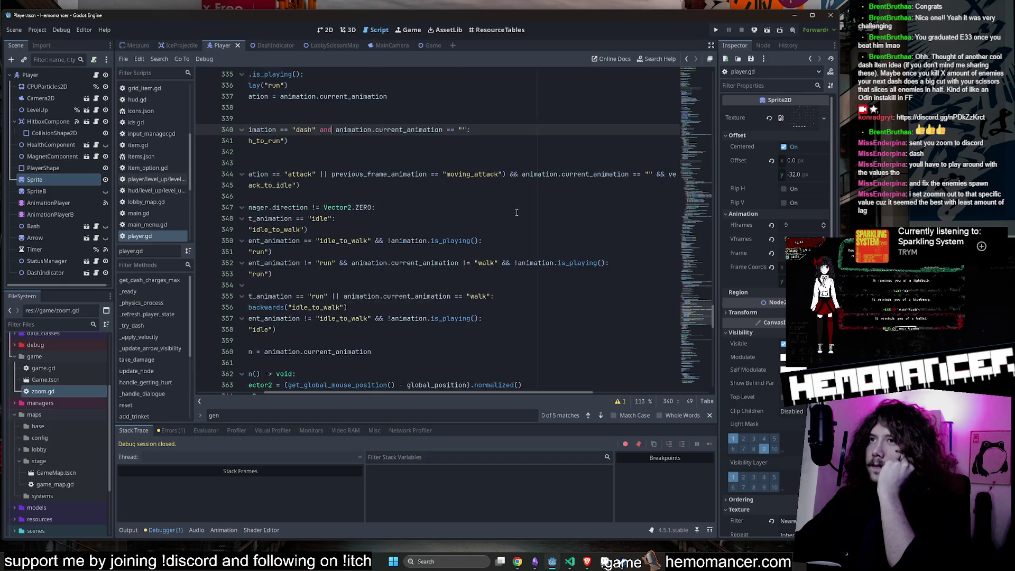
scroll(513, 213, right, 5)
drag(526, 264, 419, 264)
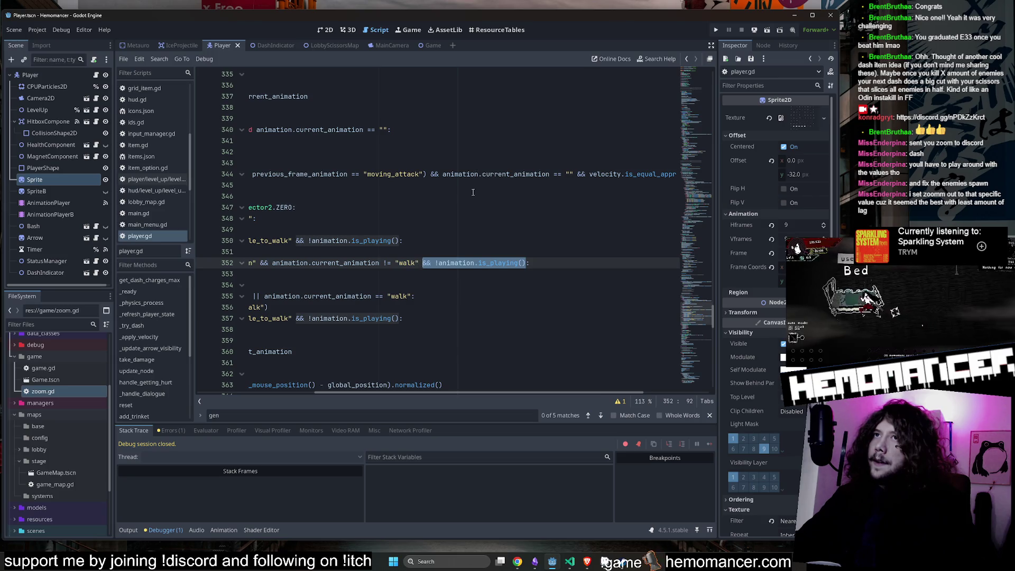
scroll(474, 188, left, 5)
scroll(451, 141, up, 1)
drag(422, 164, 587, 165)
text(&& !animation.is_playing())
click(416, 163)
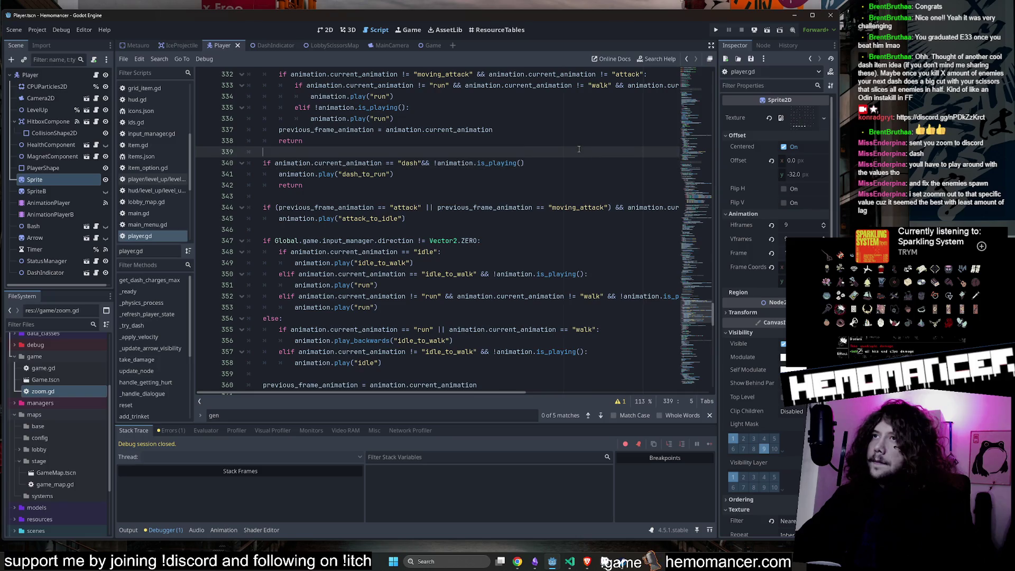
Step: Tidy the caret around line 340 and save player.gd
click(431, 150)
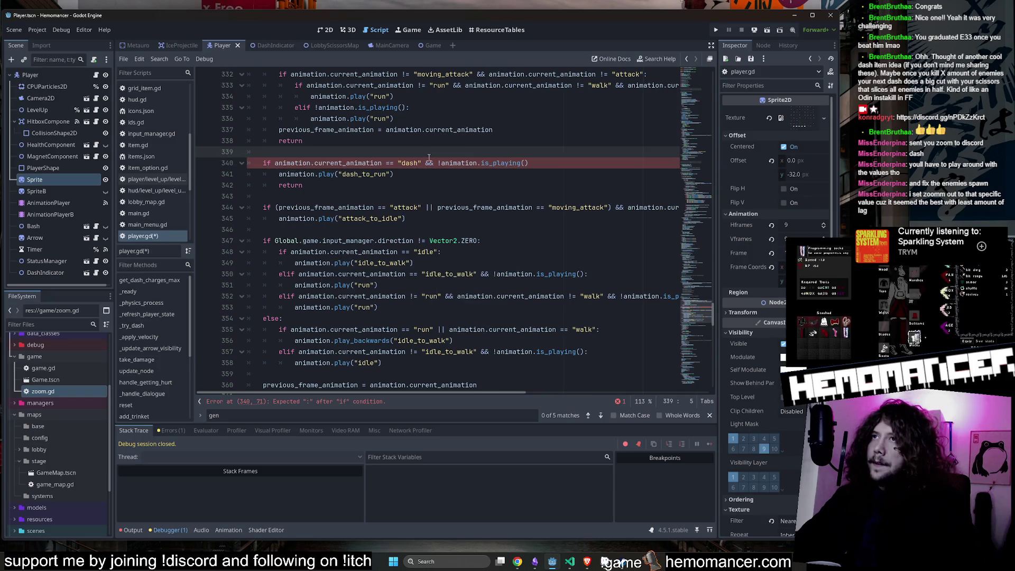
scroll(415, 187, up, 1)
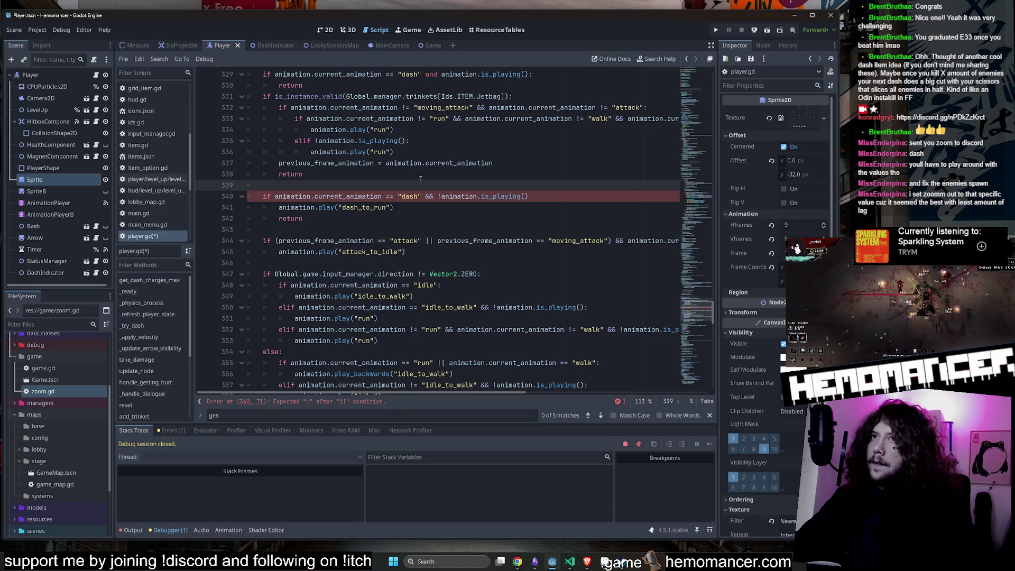
click(555, 197)
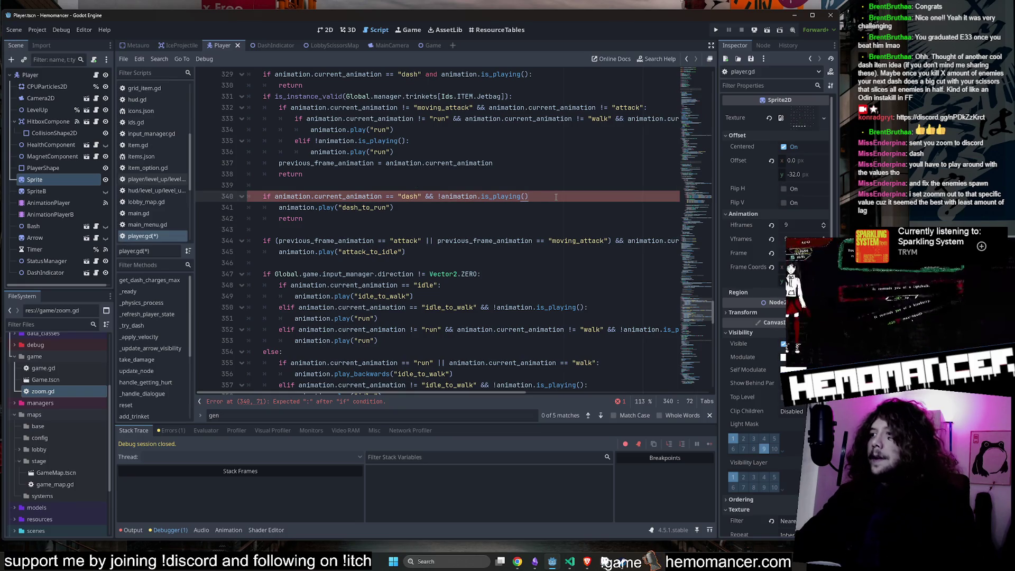
text(:)
click(557, 189)
key(ctrl+s)
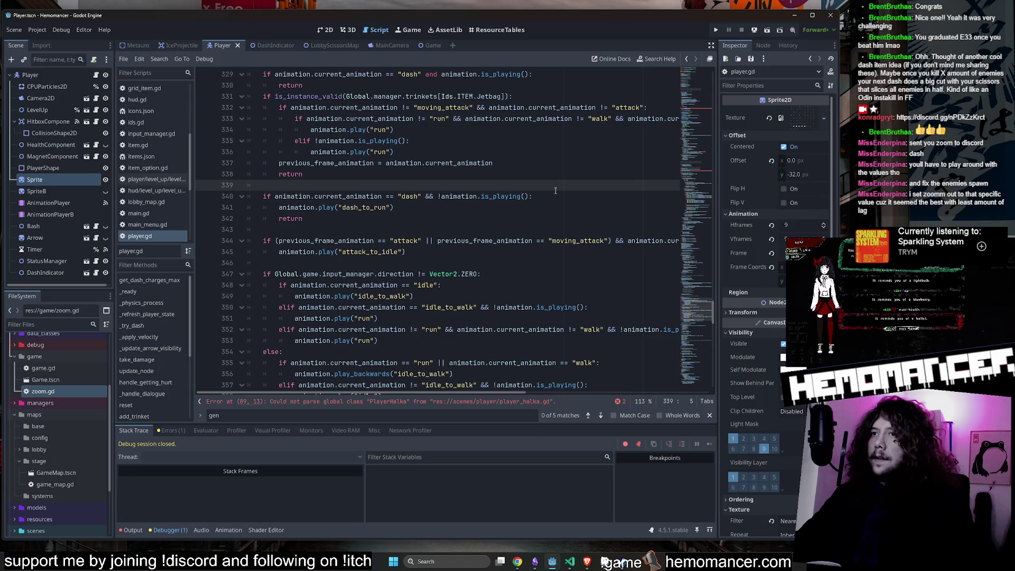
Step: Check the error near line 89 and open the PlayerHalka script
scroll(703, 187, up, 20)
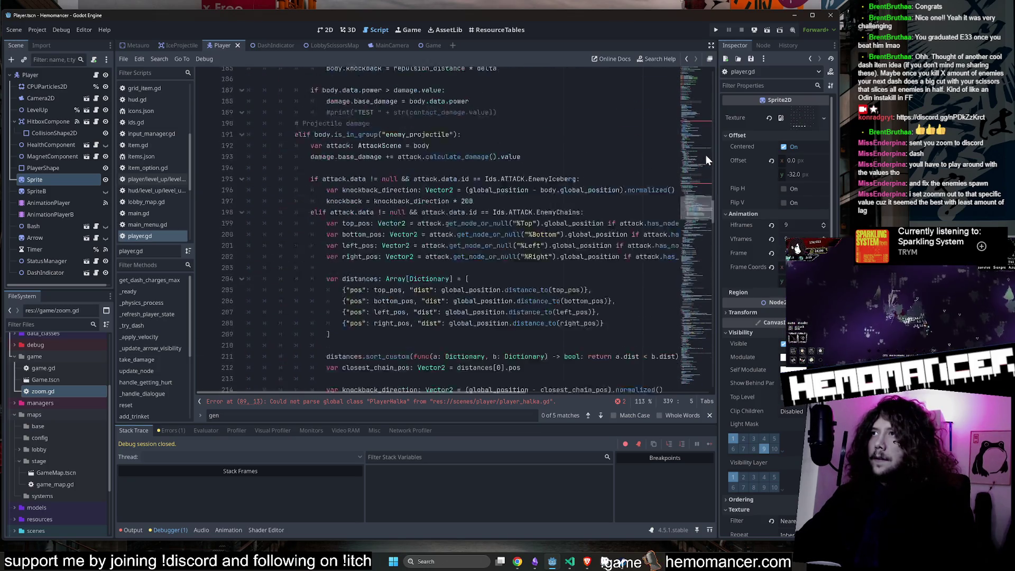
click(497, 222)
scroll(497, 224, up, 10)
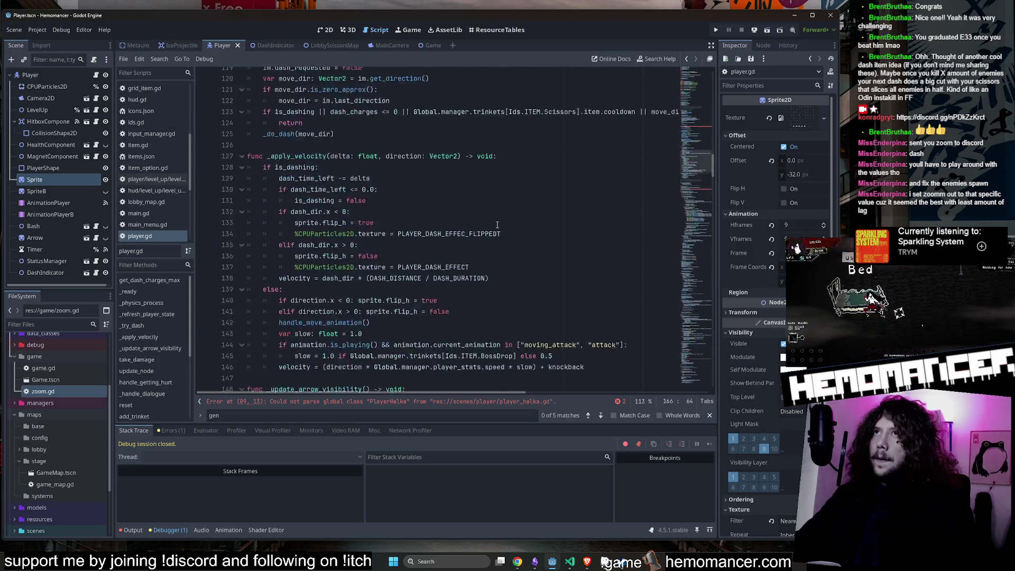
scroll(496, 225, up, 15)
scroll(497, 219, down, 15)
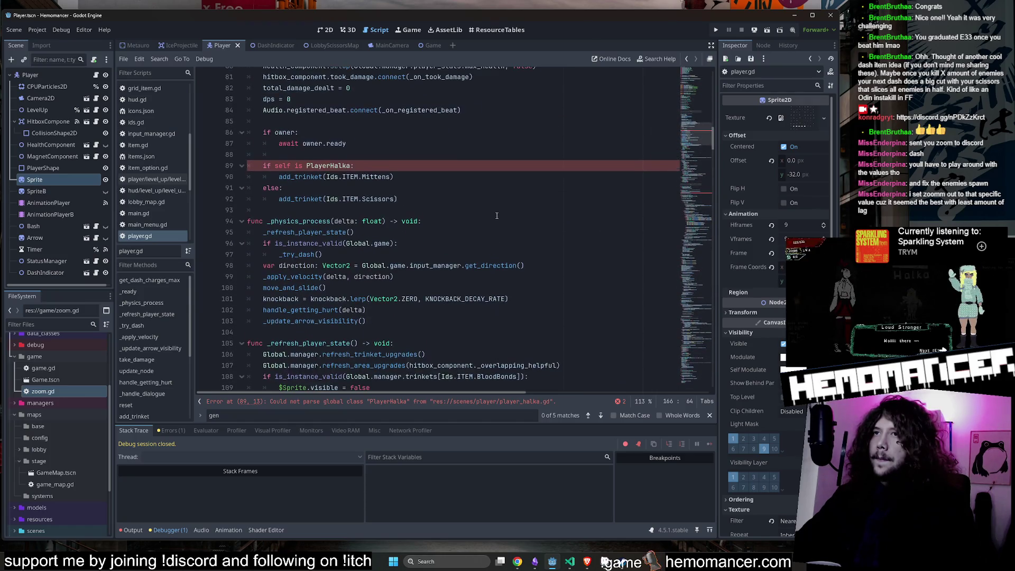
ctrl+click(323, 166)
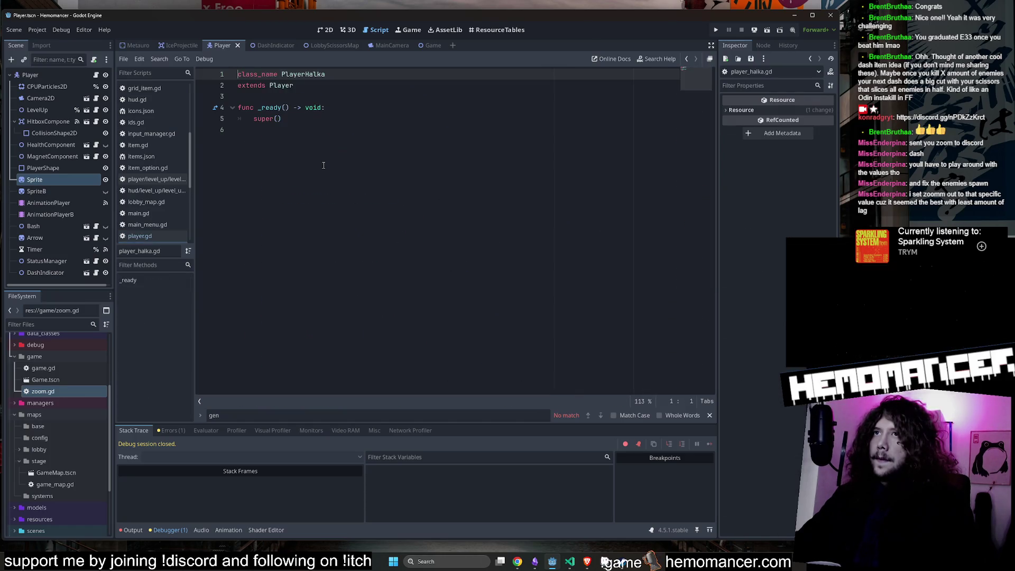
Step: View the Player scene in 2D and launch the game with F5
click(320, 30)
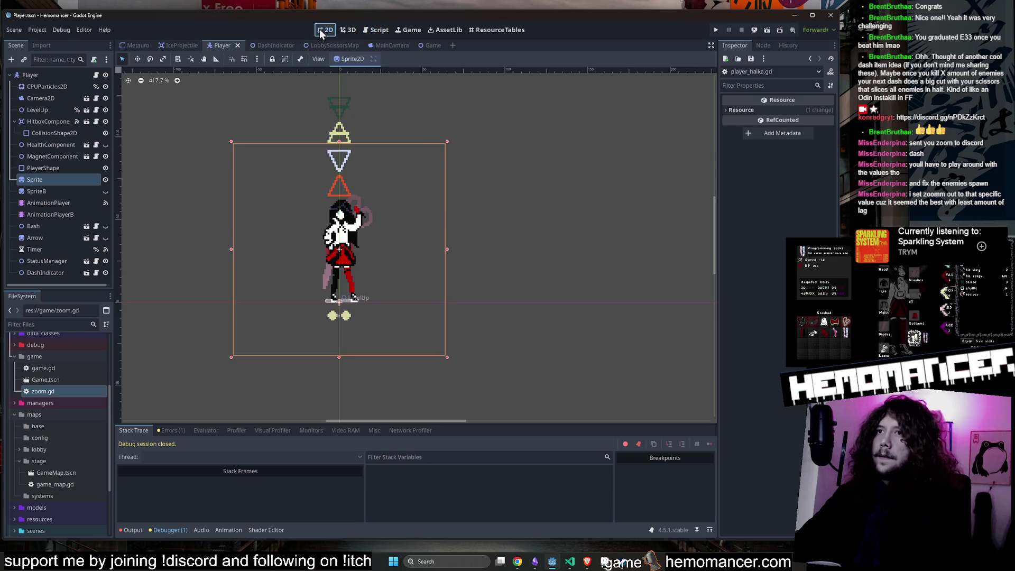
click(96, 75)
key(F5)
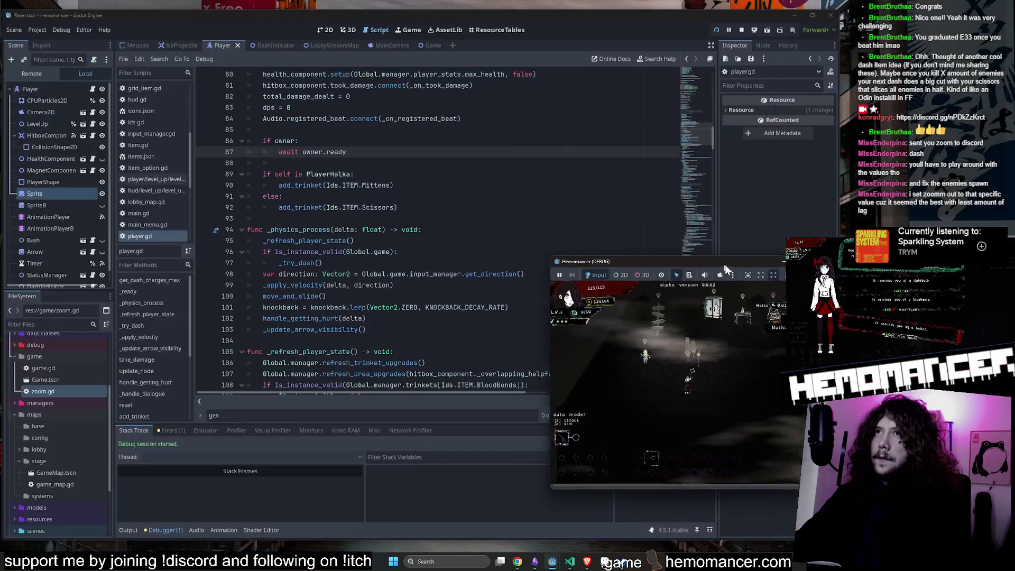
Step: Move and enlarge the game window, then walk around the lobby past the vanity, piano and Halka
mouse_move(724, 264)
mouse_down()
mouse_move(398, 150)
mouse_move(340, 67)
mouse_up()
drag(442, 294, 768, 461)
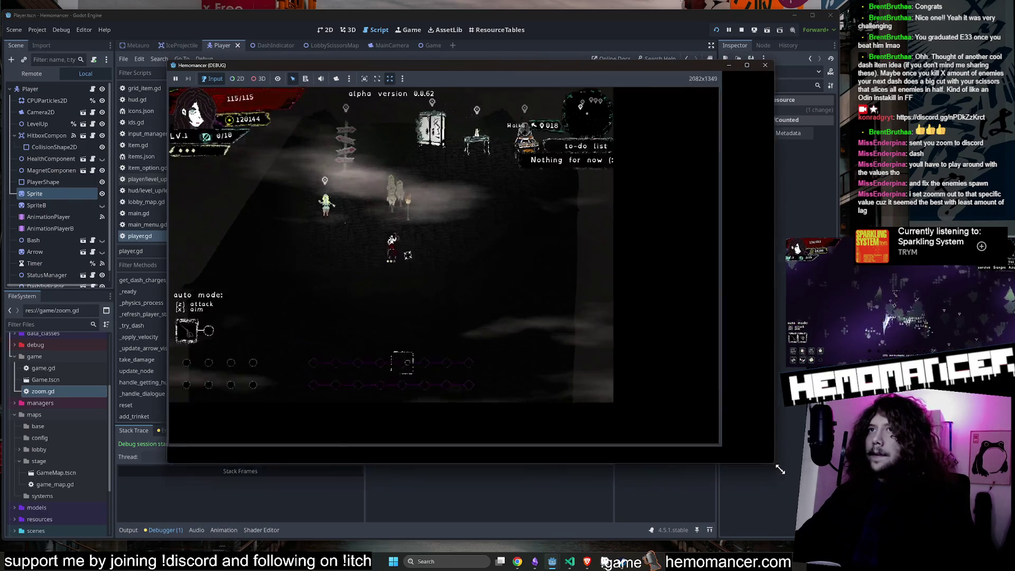
key(d)
key(w)
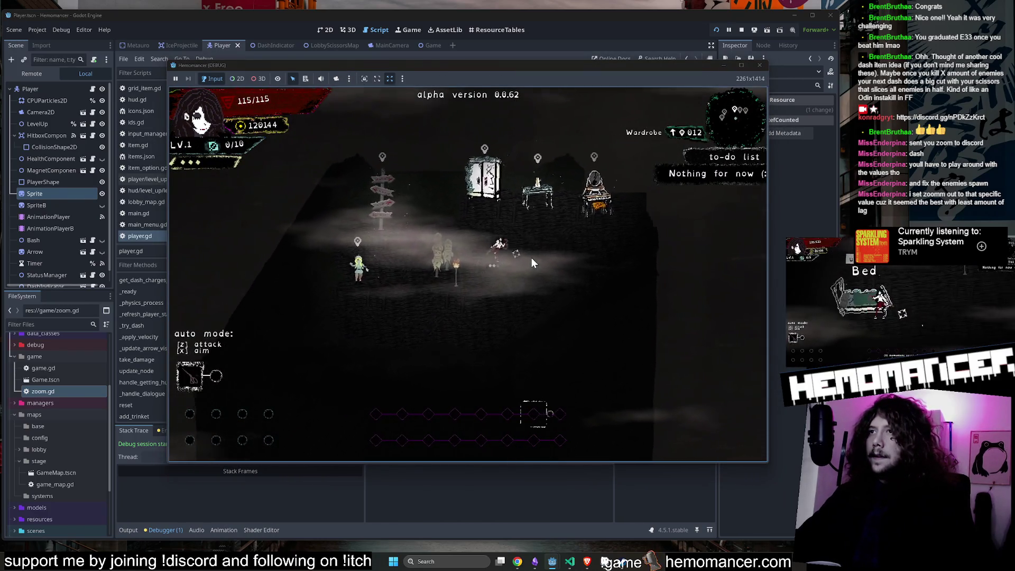
key(a)
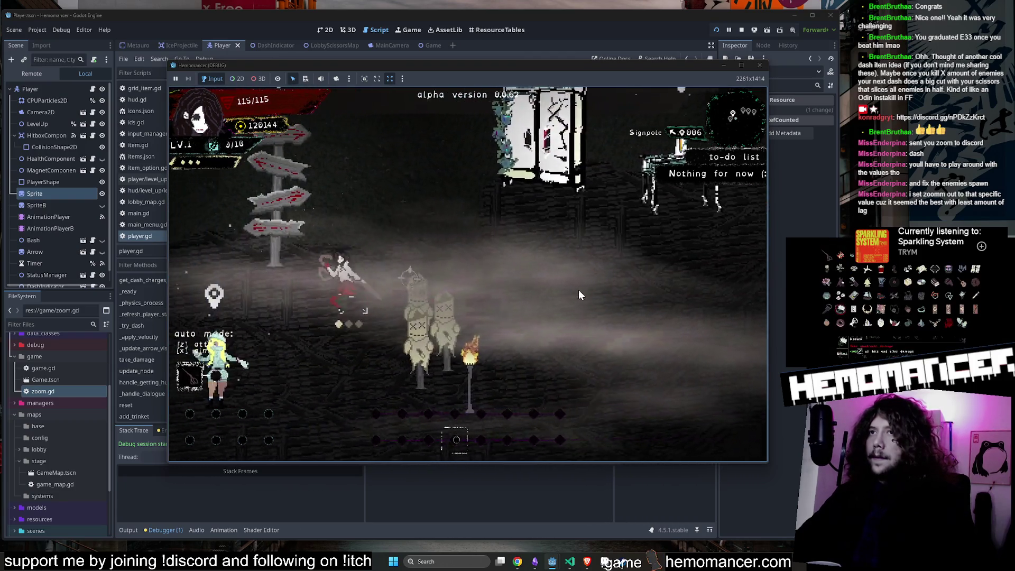
key(d)
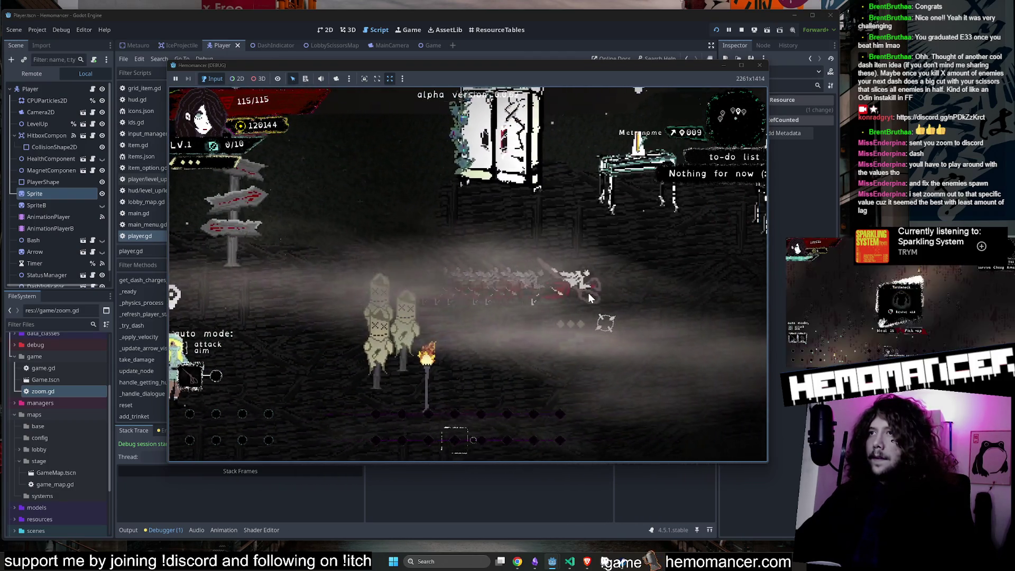
key(a)
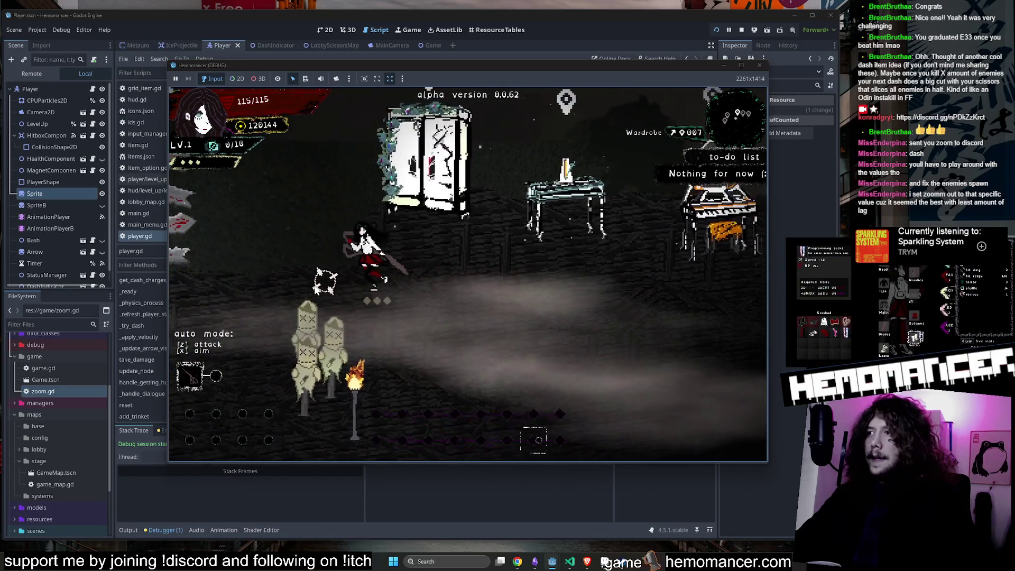
key(d)
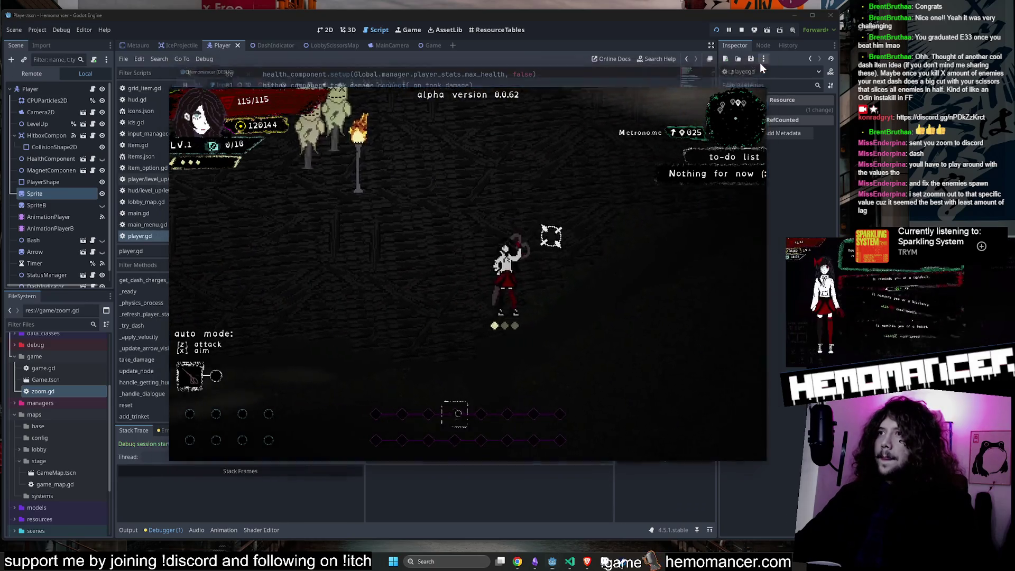
Step: Close the running game and scroll down player.gd
click(759, 64)
scroll(441, 184, down, 5)
scroll(441, 184, down, 15)
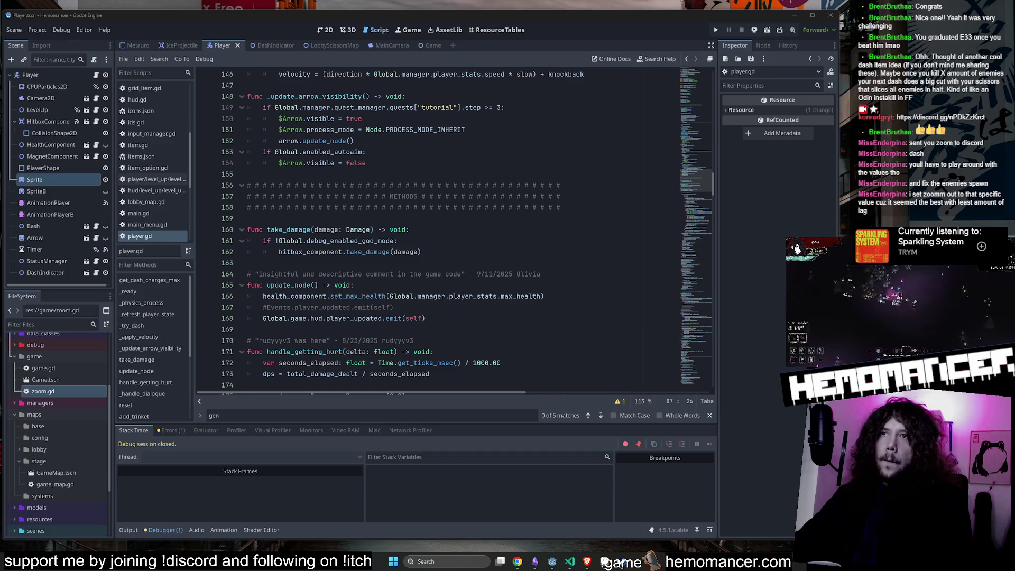
Step: Relaunch Hemomancer from player.gd with F5 and enlarge its game window to 2018x1200
click(601, 175)
scroll(601, 175, down, 4)
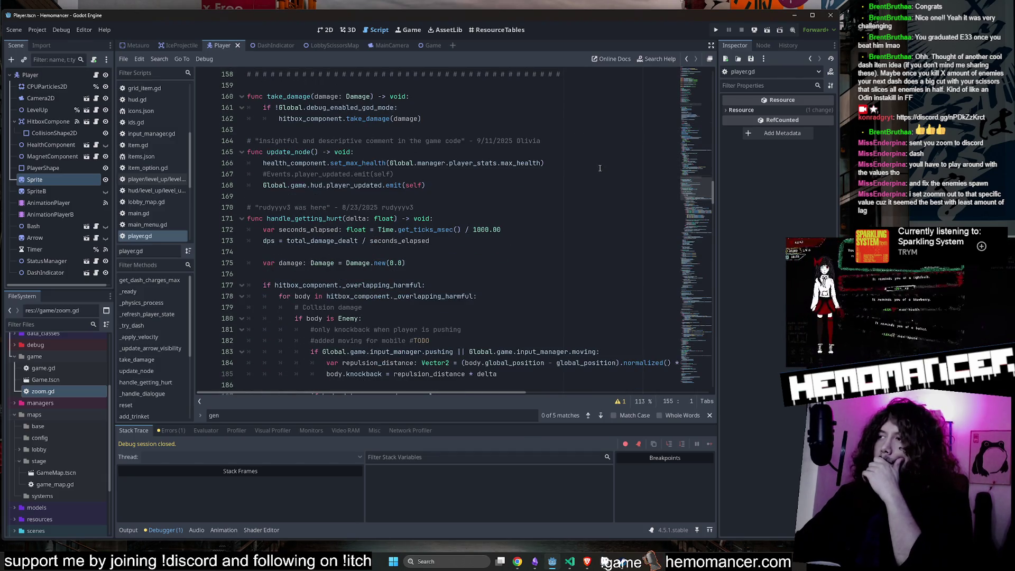
scroll(600, 167, down, 15)
key(F5)
click(594, 185)
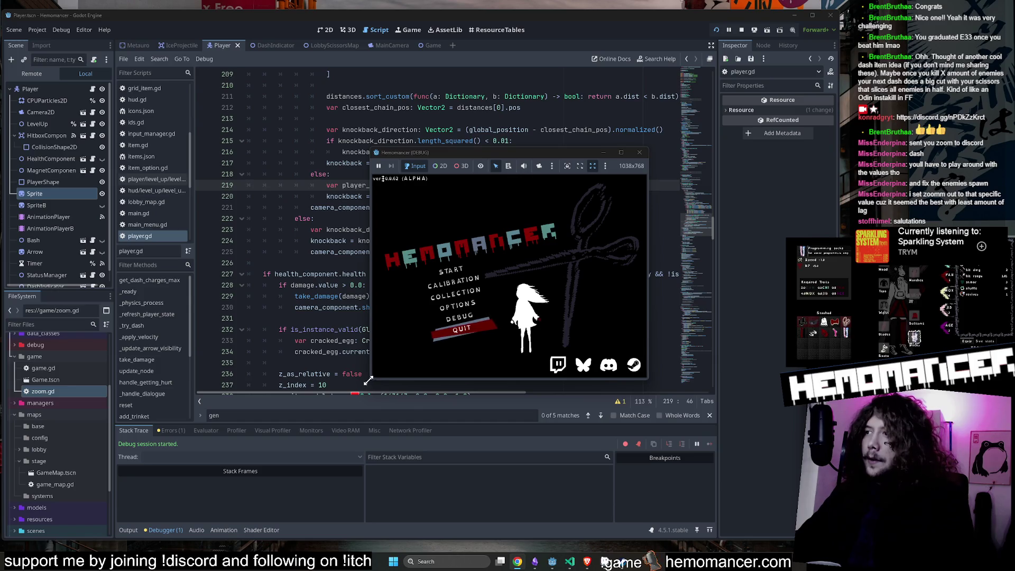
drag(370, 380, 113, 492)
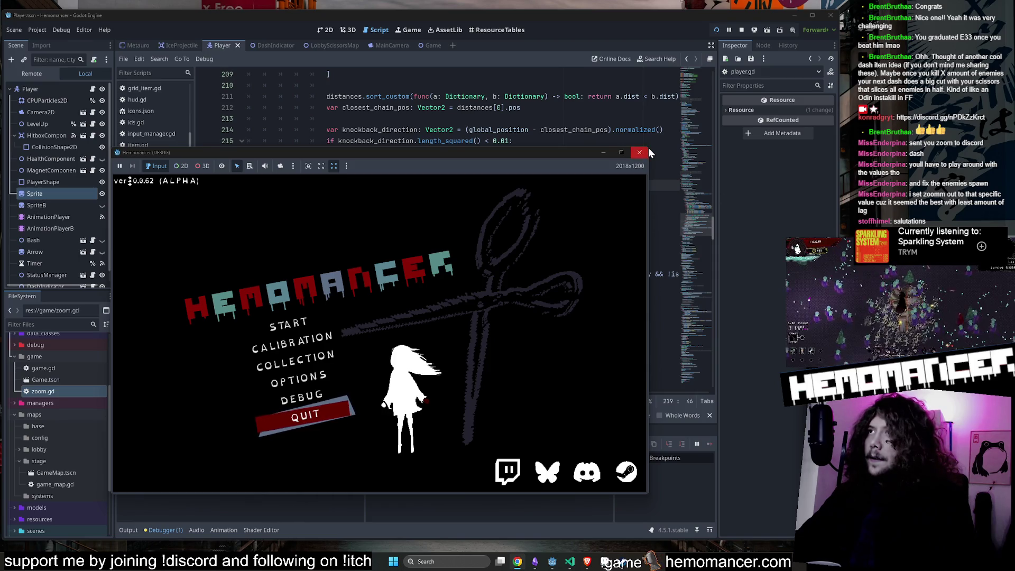
Step: Enlarge the game window, start from the title menu, and walk the character around the lobby
drag(649, 147, 765, 46)
click(317, 272)
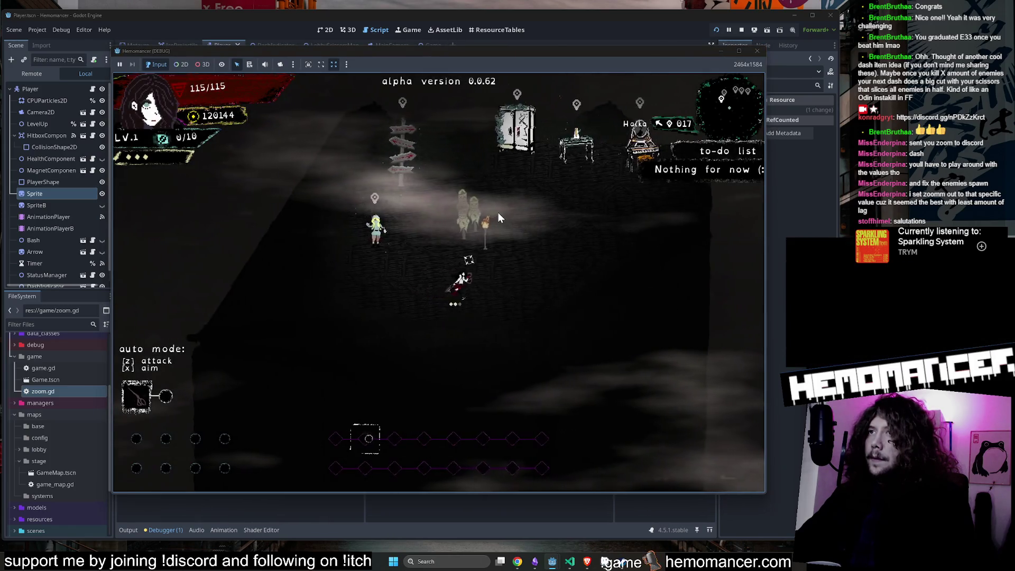
key(Right)
key(Up)
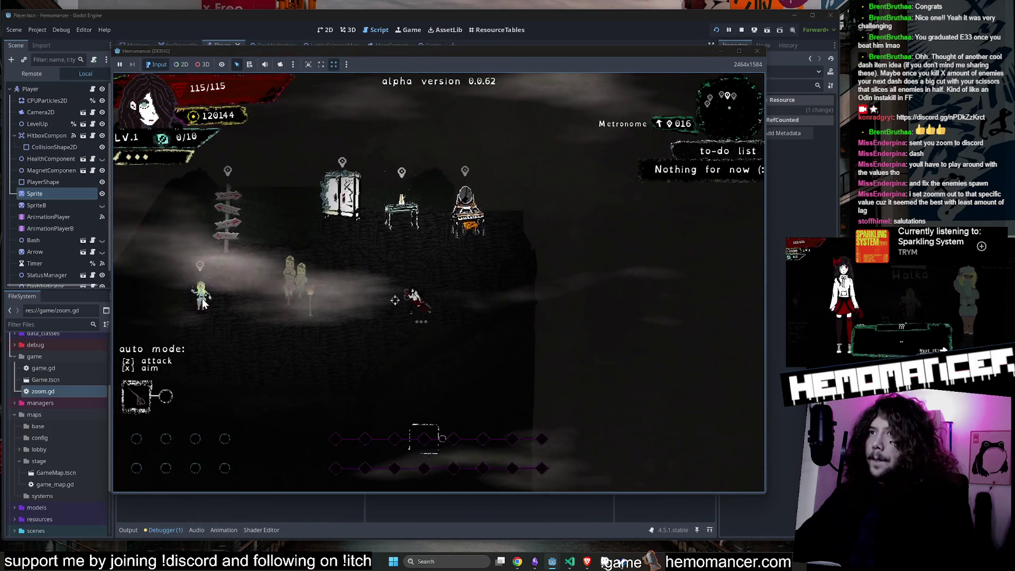
key(Down)
key(Left)
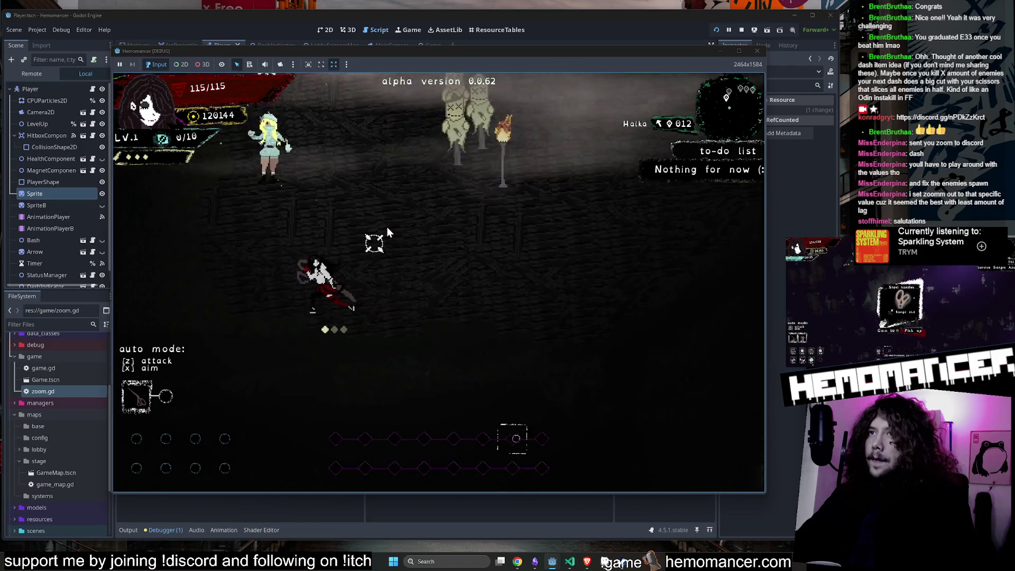
key(Up)
key(Right)
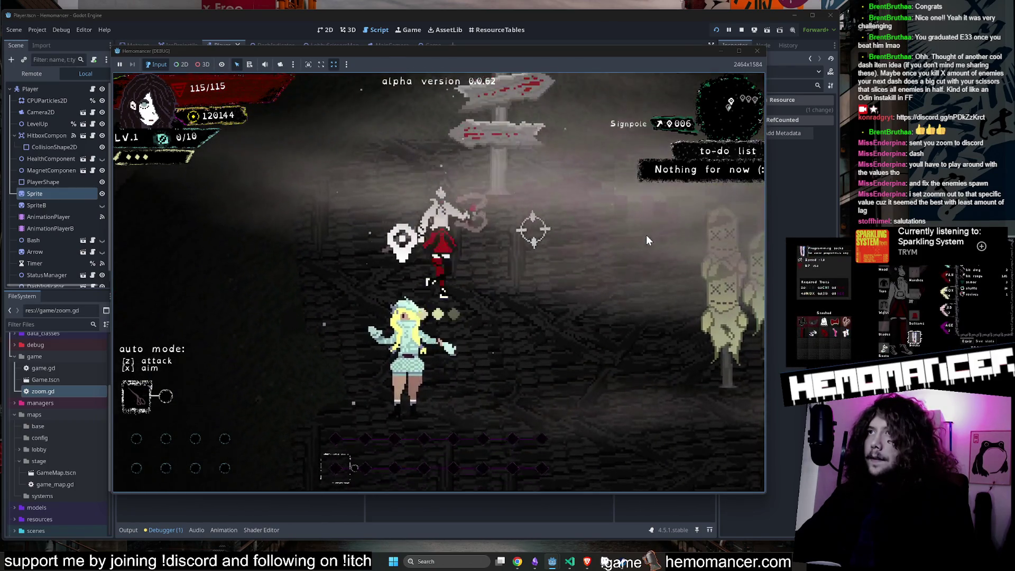
key(Down)
key(Right)
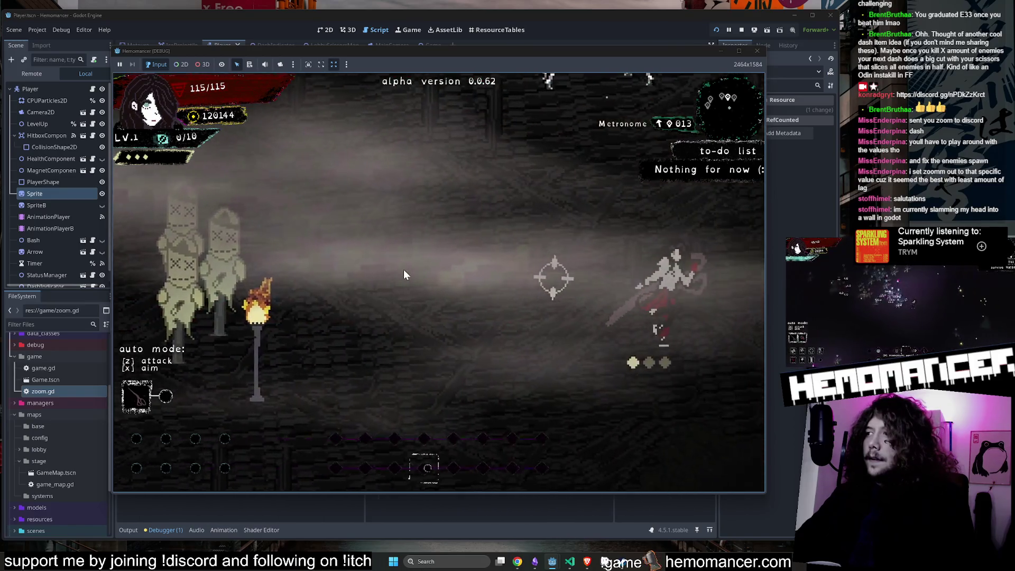
key(Left)
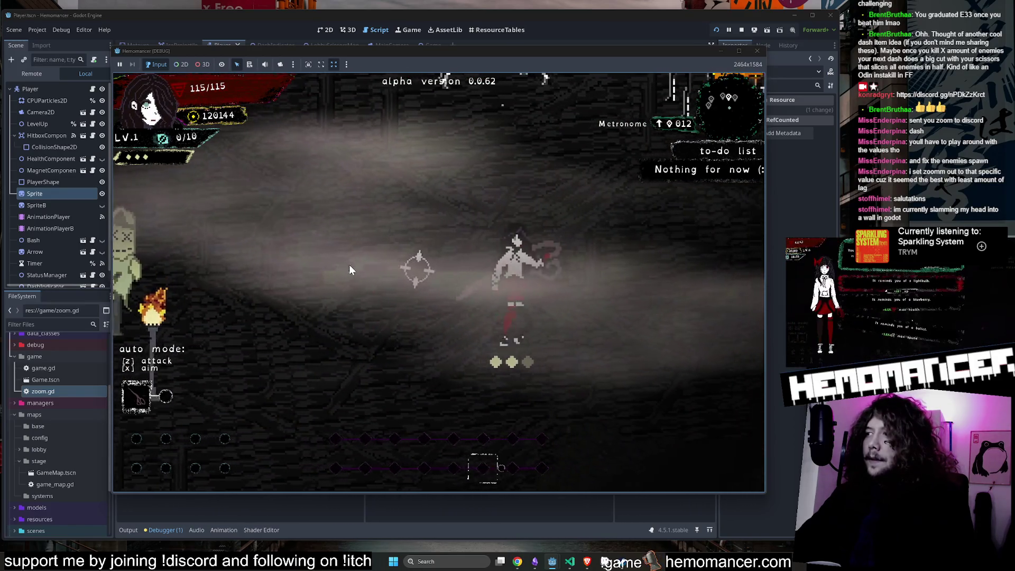
key(Left)
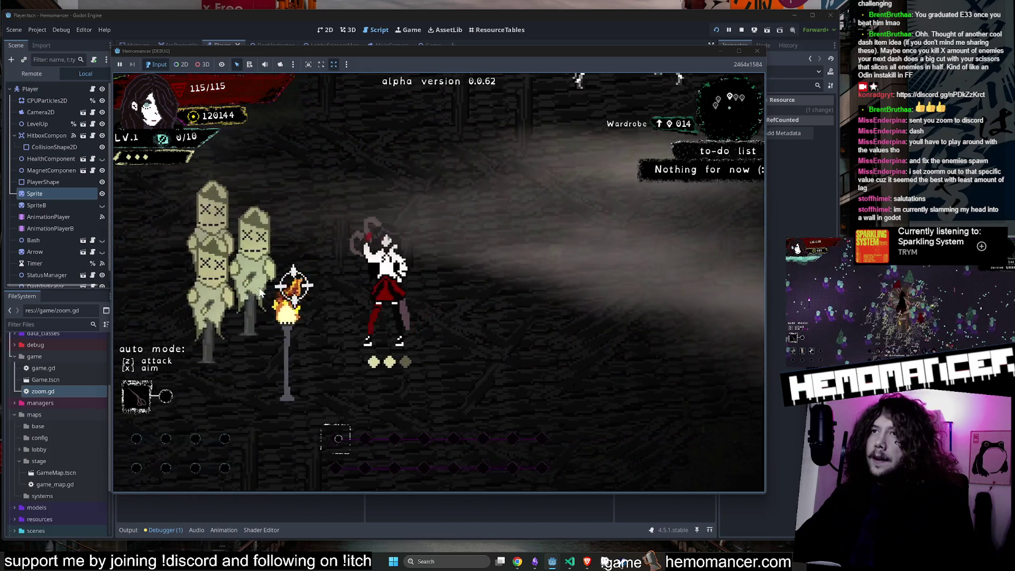
key(Left)
Step: Dash right, left, down and right past the training dummies to test the dash animation
key(Right)
key(space)
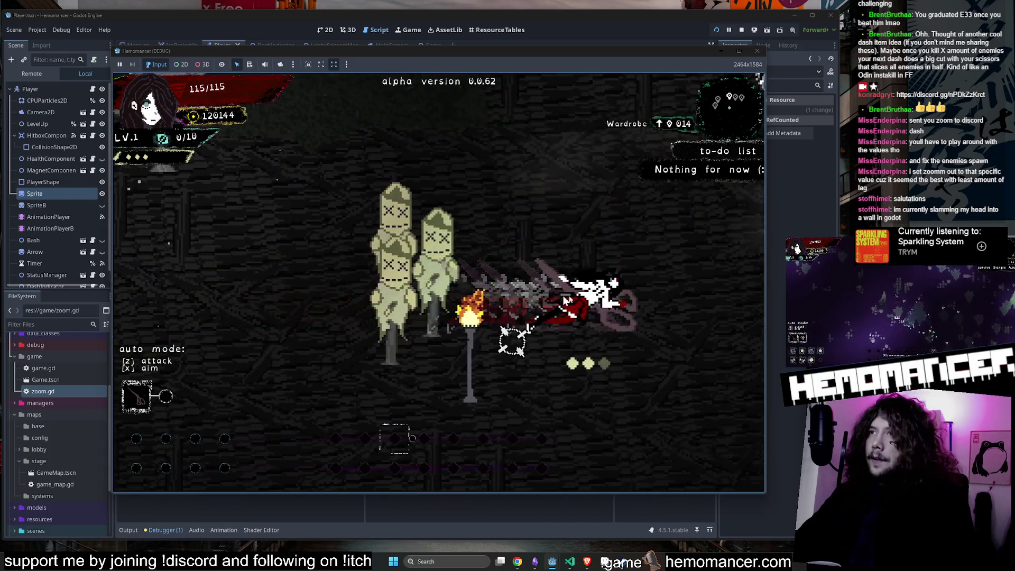
key(Left)
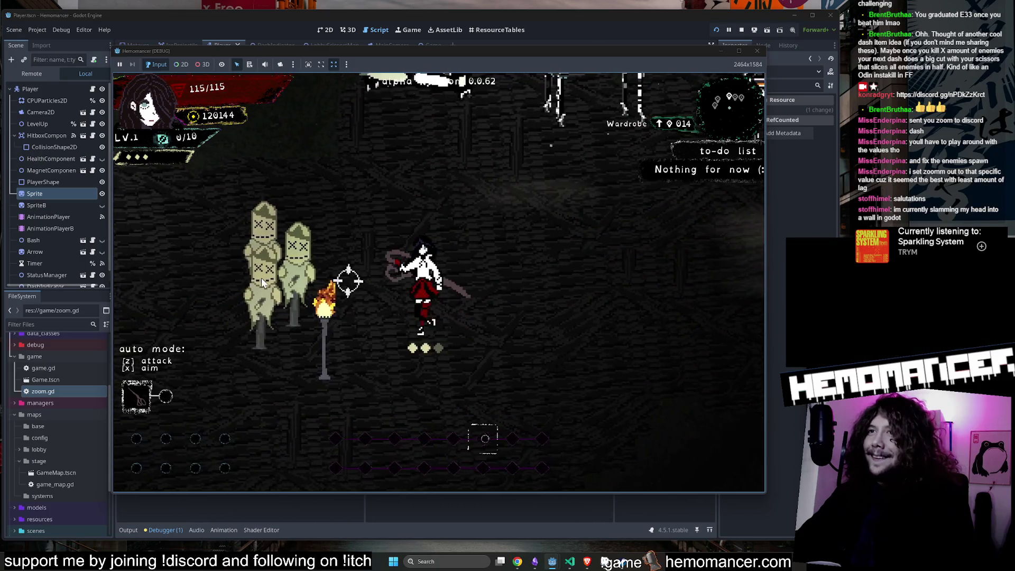
key(Left)
key(space)
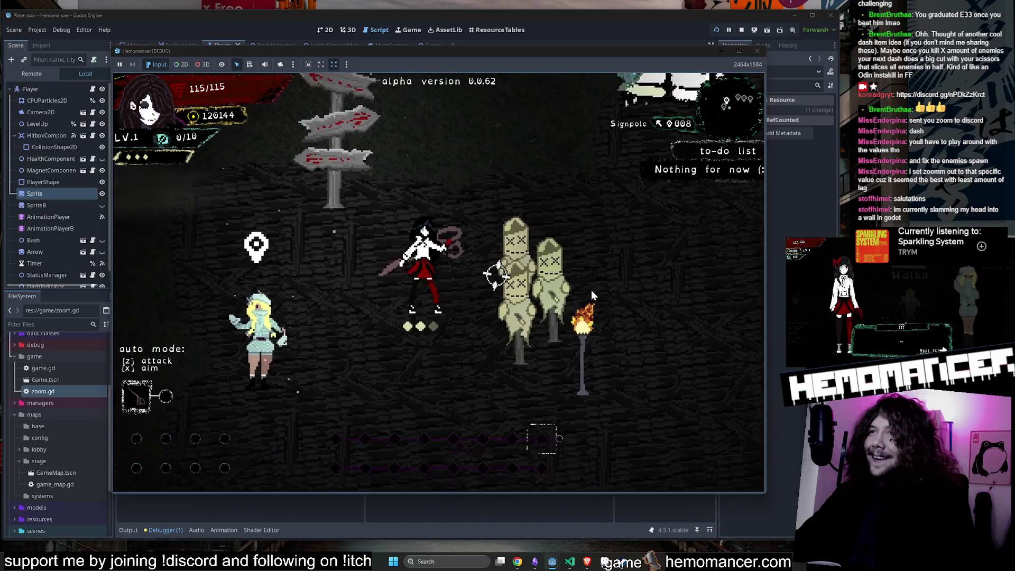
key(Down)
key(space)
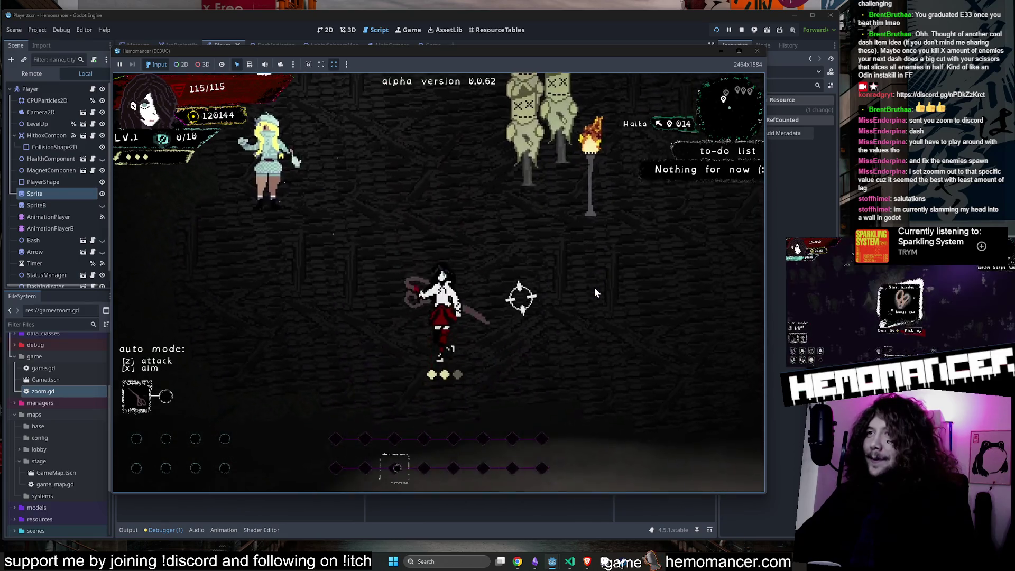
key(Up)
key(Right)
key(space)
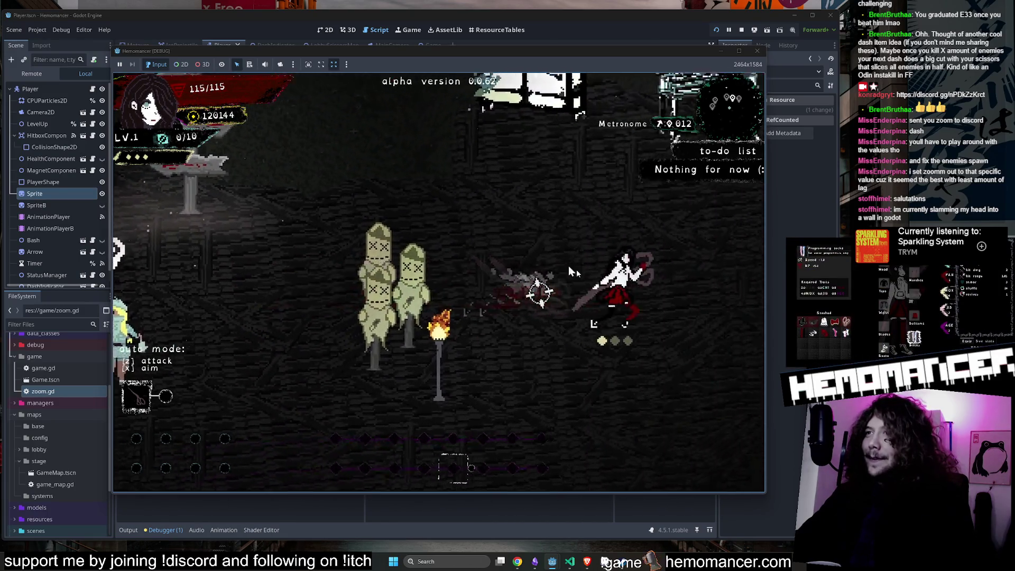
Step: Run around the lobby past the Wardrobe, Halka and the Metronome, then close the debug game
key(Up)
key(Left)
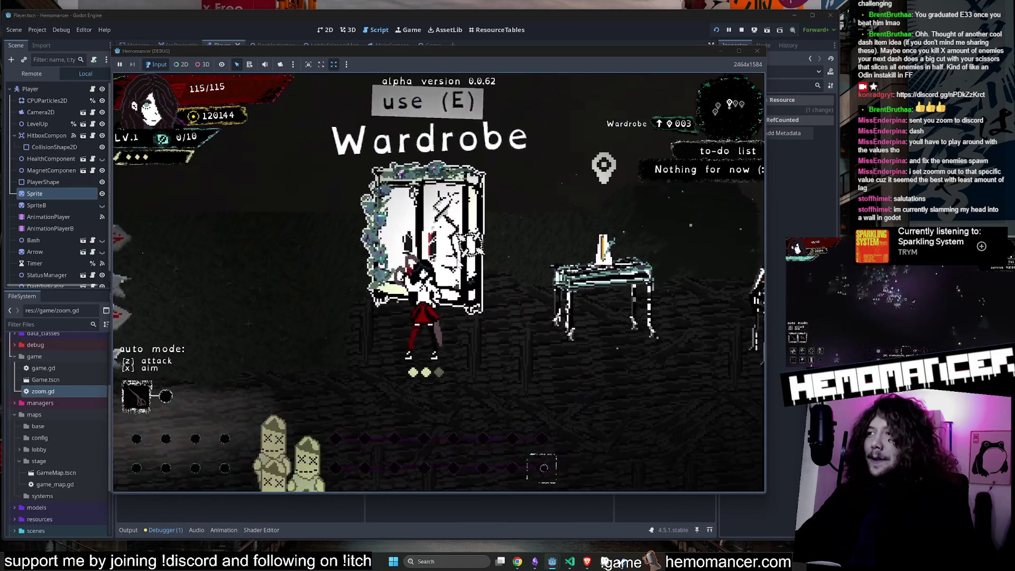
key(Down)
key(Left)
key(Right)
key(Up)
key(Down)
key(Left)
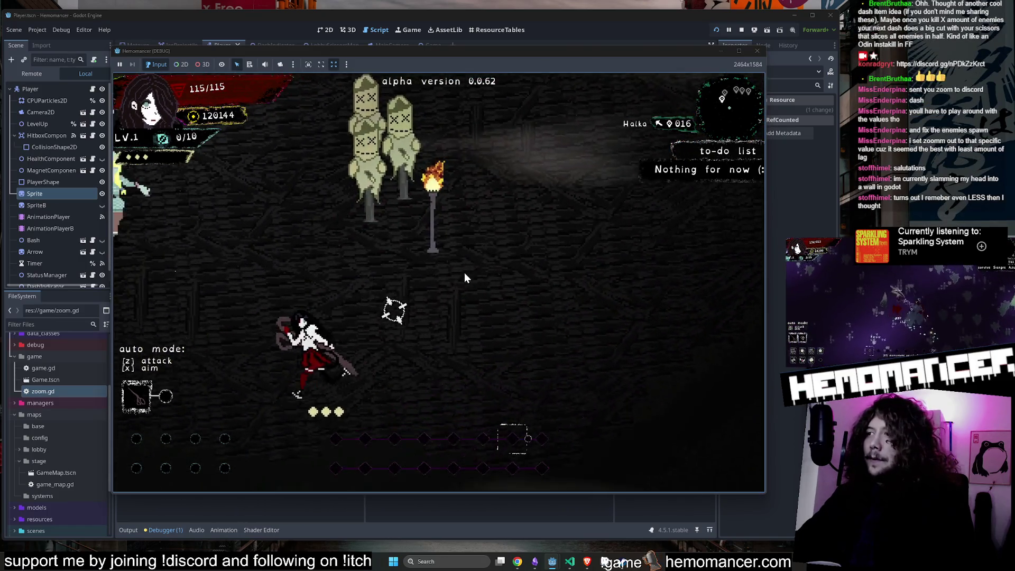
key(Up)
key(Right)
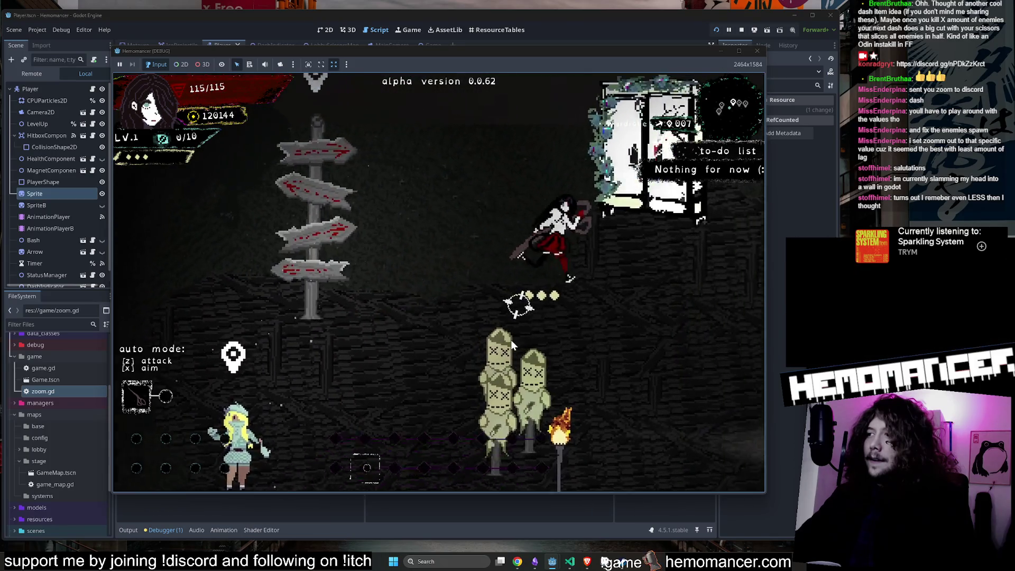
key(Right)
key(Down)
key(Up)
key(Right)
key(Left)
key(Up)
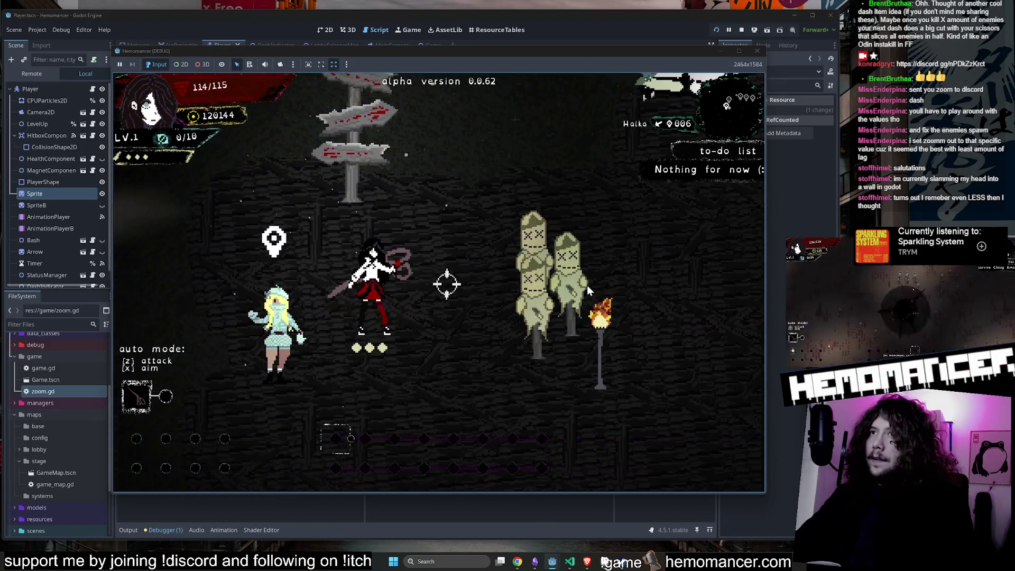
key(Right)
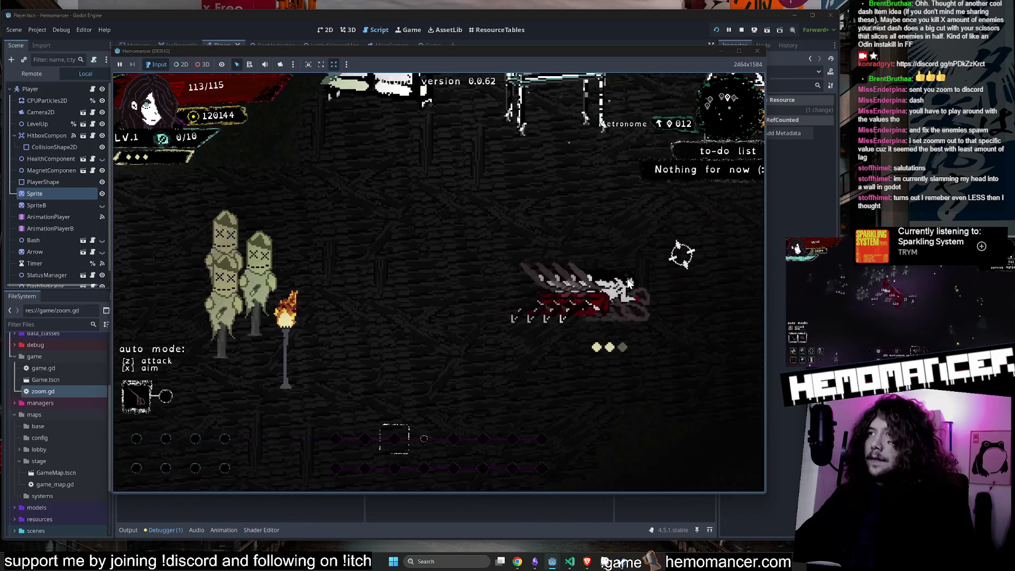
key(Up)
key(Left)
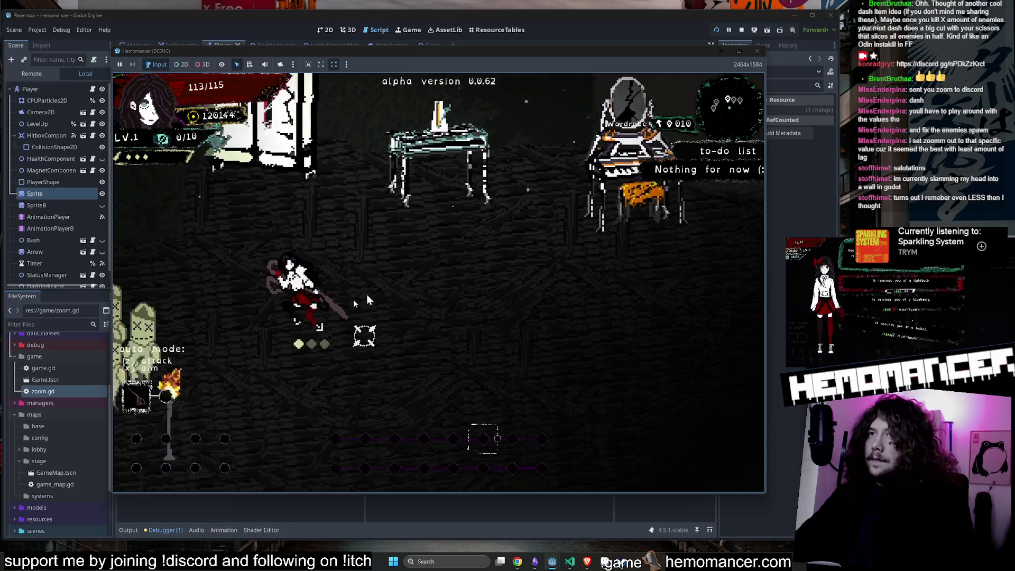
click(758, 51)
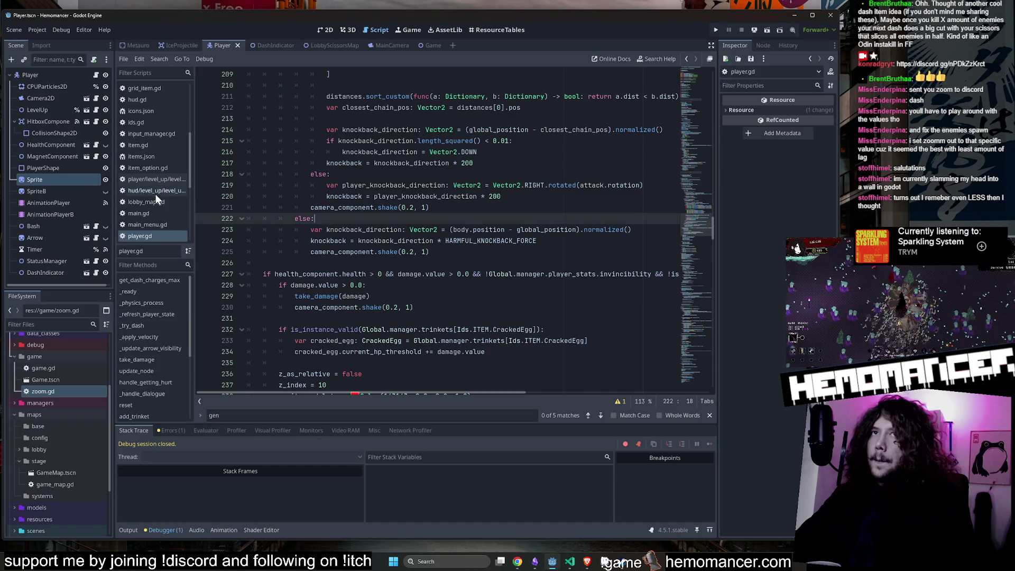
Step: Scroll player.gd to handle_move_animation and select the dash_to_run check block
scroll(467, 192, down, 1)
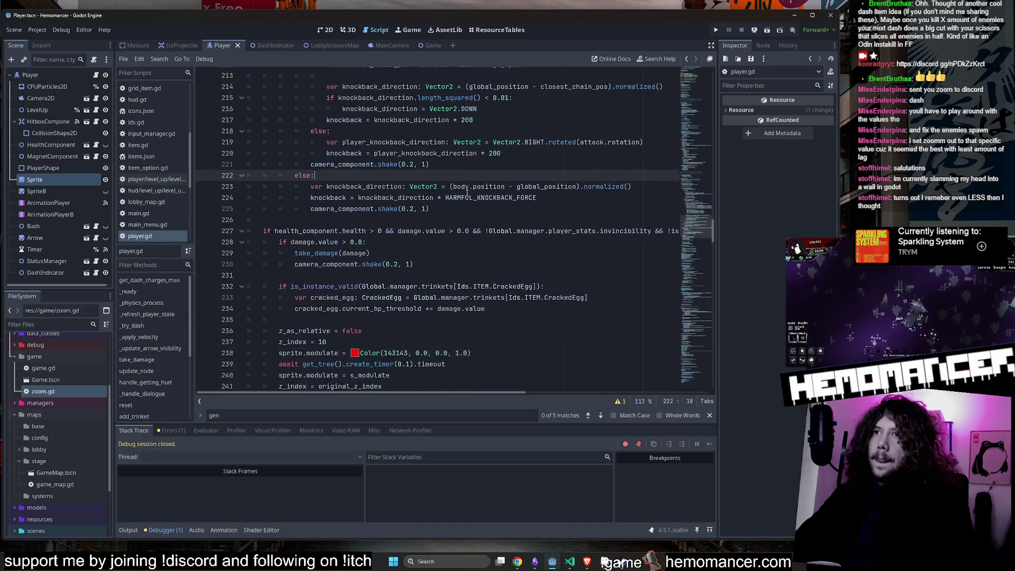
scroll(467, 192, down, 20)
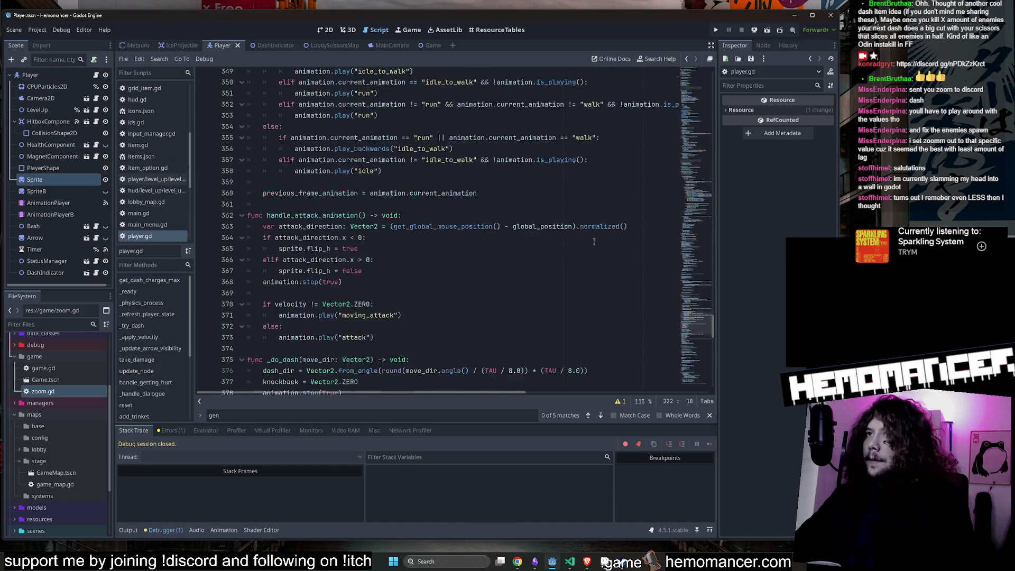
scroll(582, 238, up, 7)
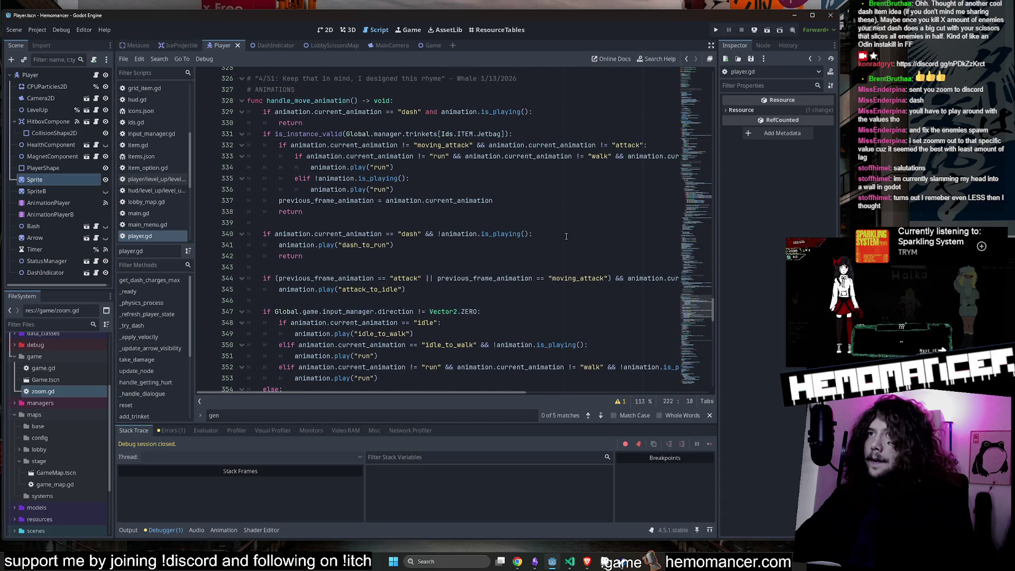
drag(307, 256, 198, 235)
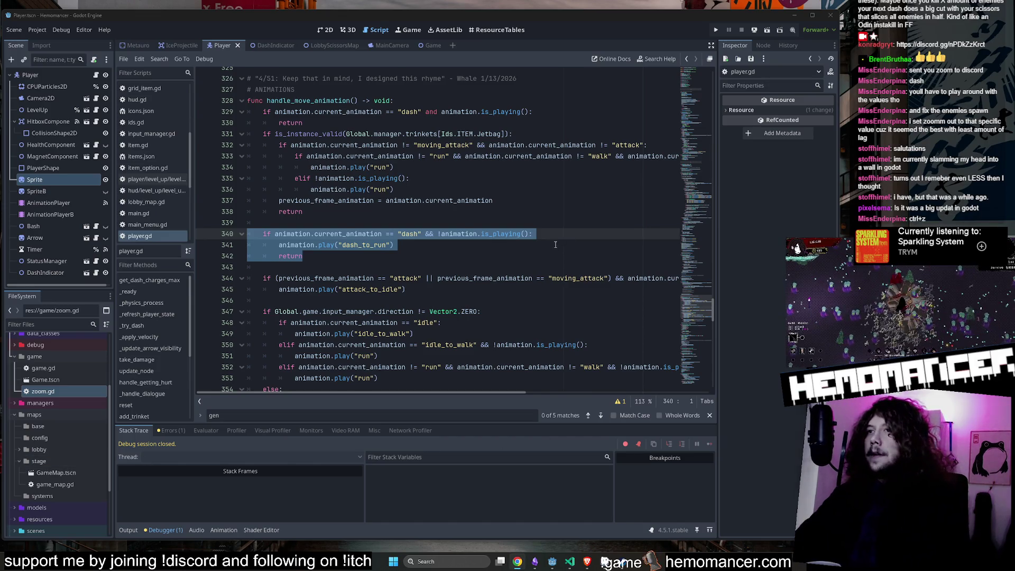
click(393, 244)
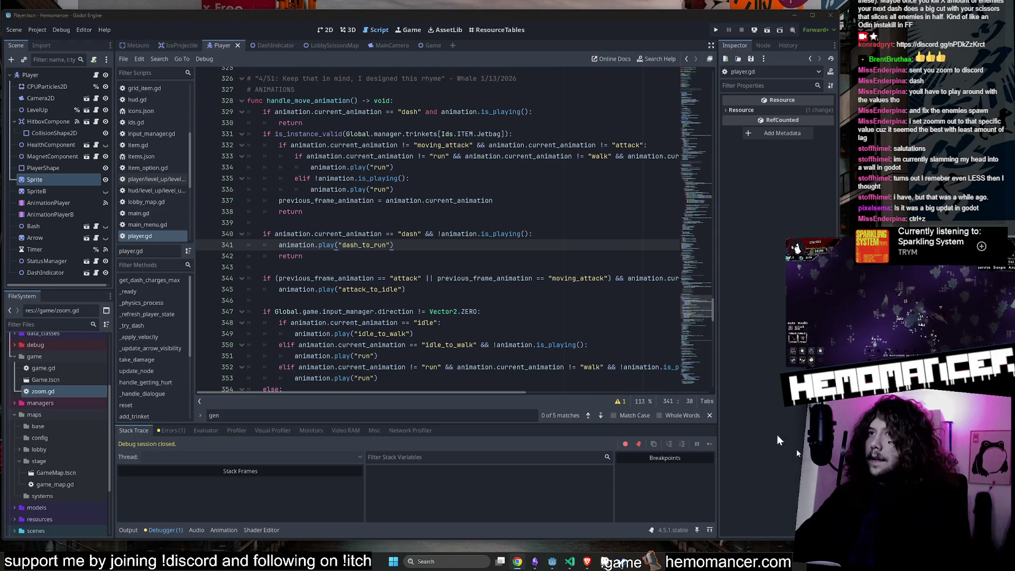
Step: Inspect the dash condition and dash_to_run lines, then select the whole dash_to_run block
click(449, 256)
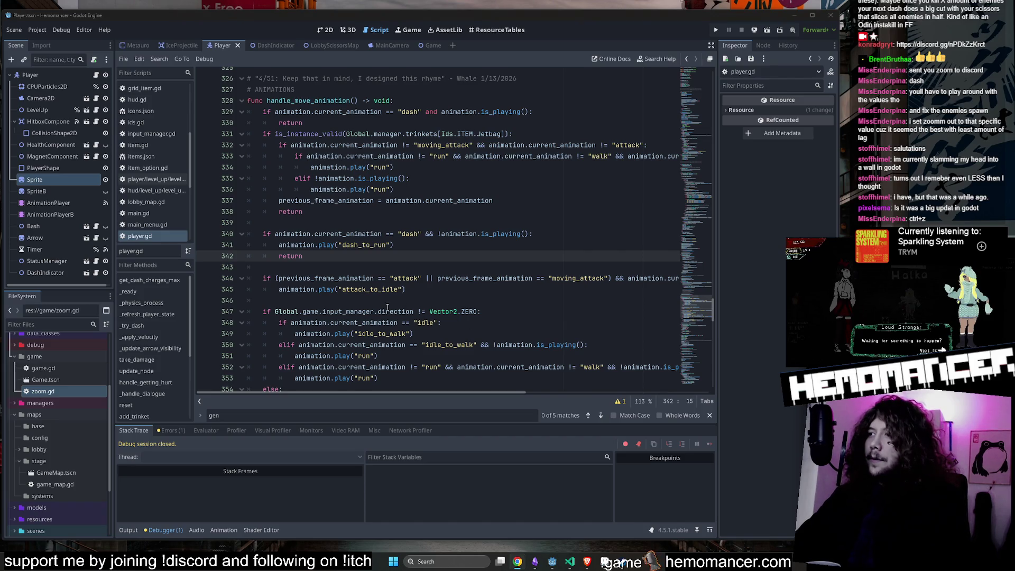
click(362, 244)
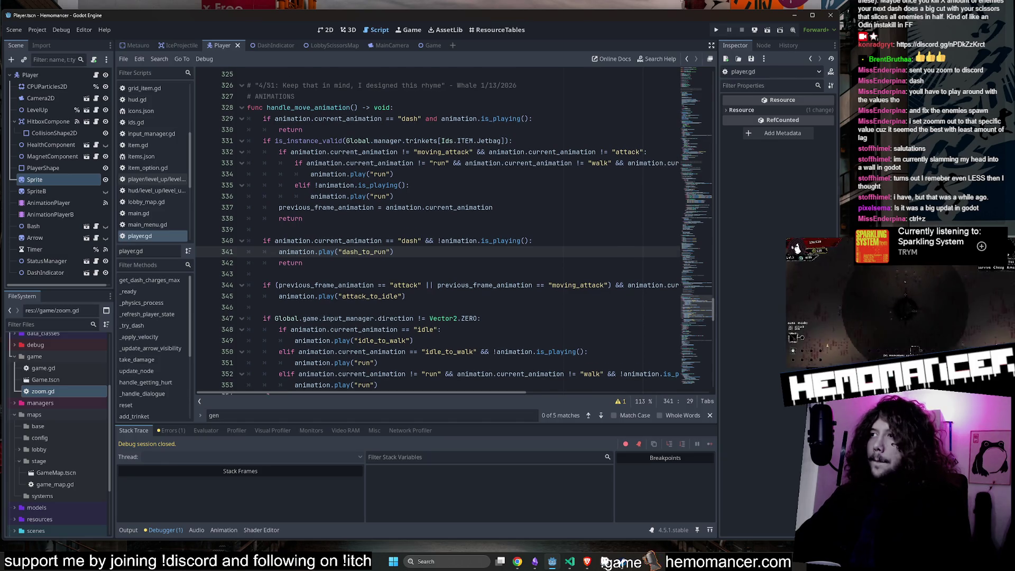
click(392, 250)
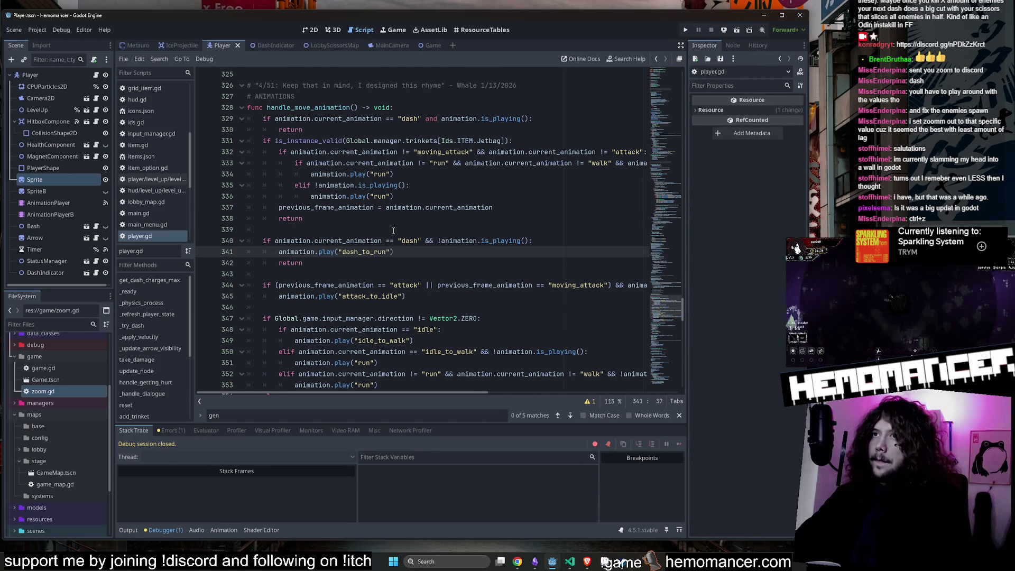
click(403, 241)
click(450, 240)
scroll(451, 240, up, 1)
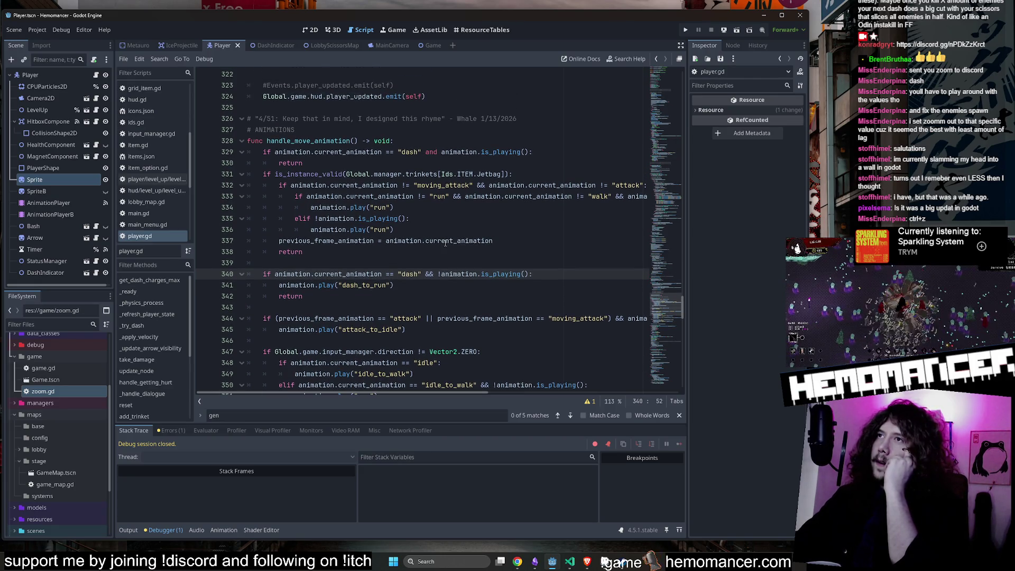
click(309, 152)
drag(262, 274, 385, 300)
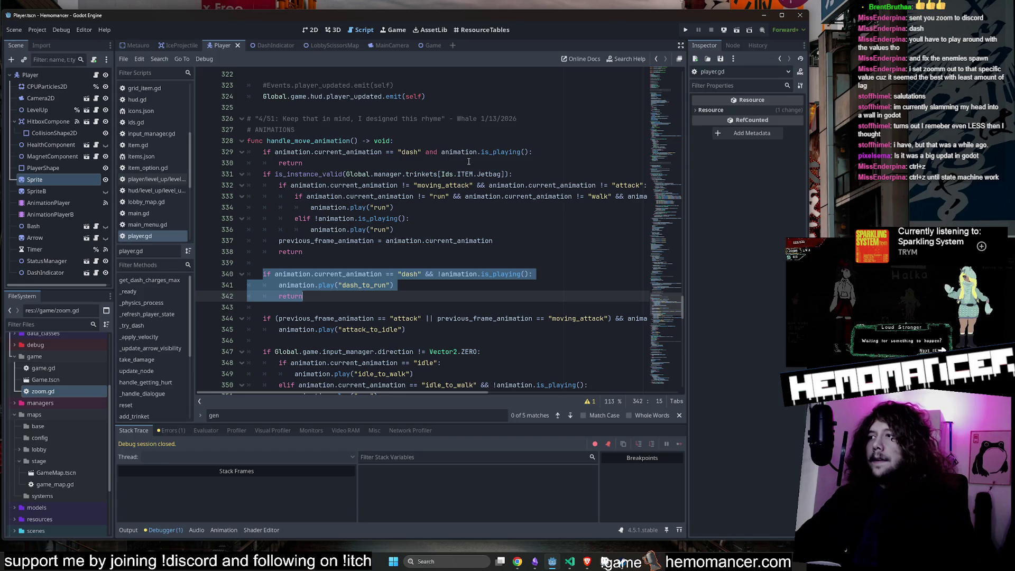
Step: Delete the old dash_to_run block, save, and add a blank line after the first dash check's return
key(BackSpace)
key(BackSpace)
key(BackSpace)
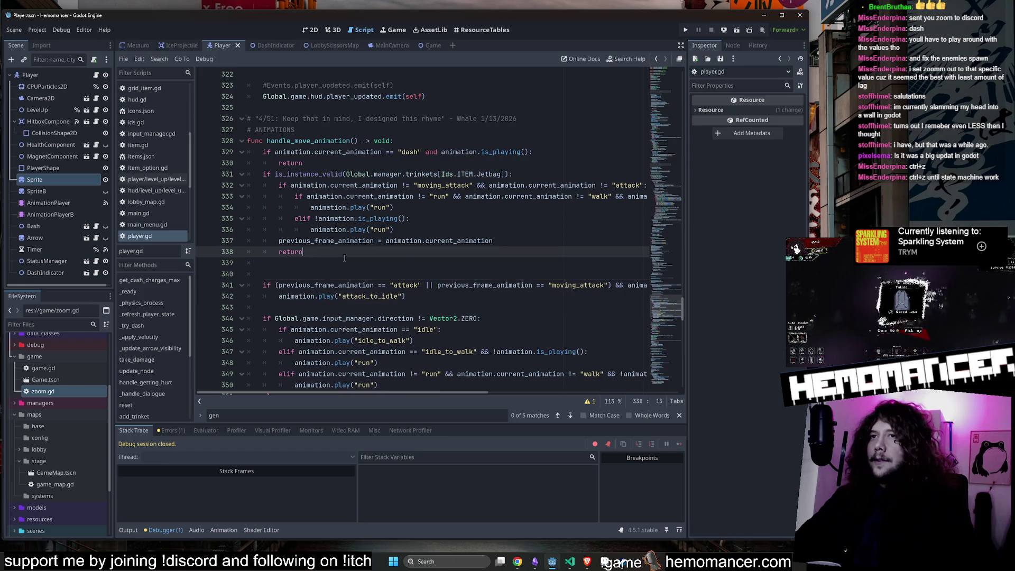
key(ctrl+s)
double_click(338, 152)
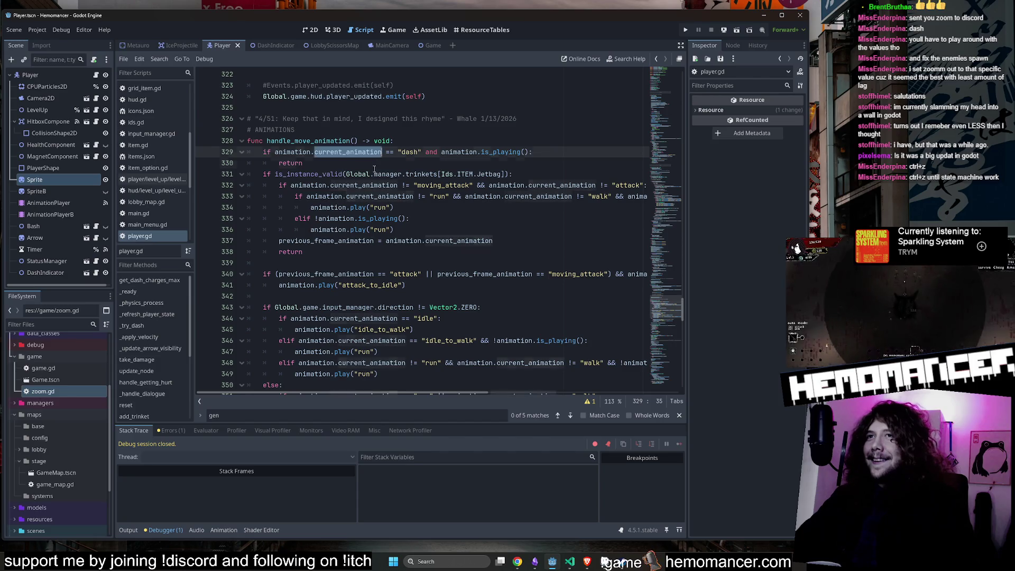
click(415, 162)
key(Return)
key(Up)
key(Up)
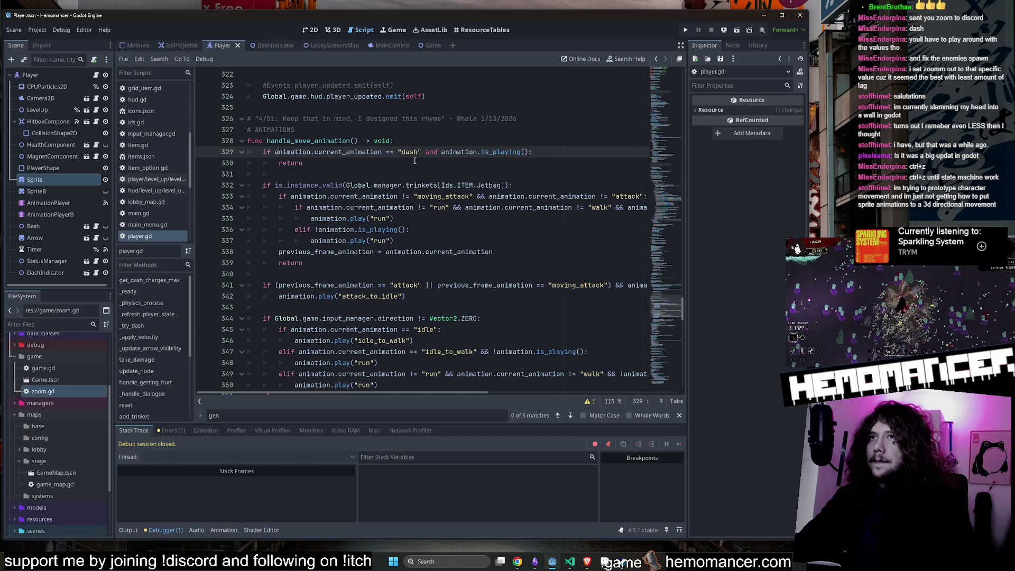
key(Down)
key(Down)
Step: Try adding a nested check below the dash check, then remove the unfinished and empty lines
click(415, 161)
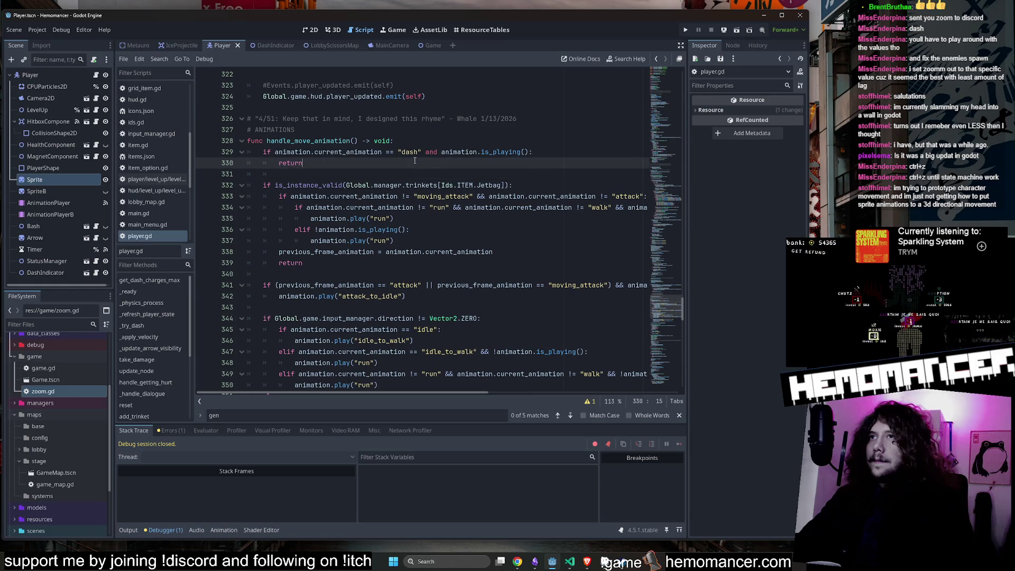
key(Up)
key(End)
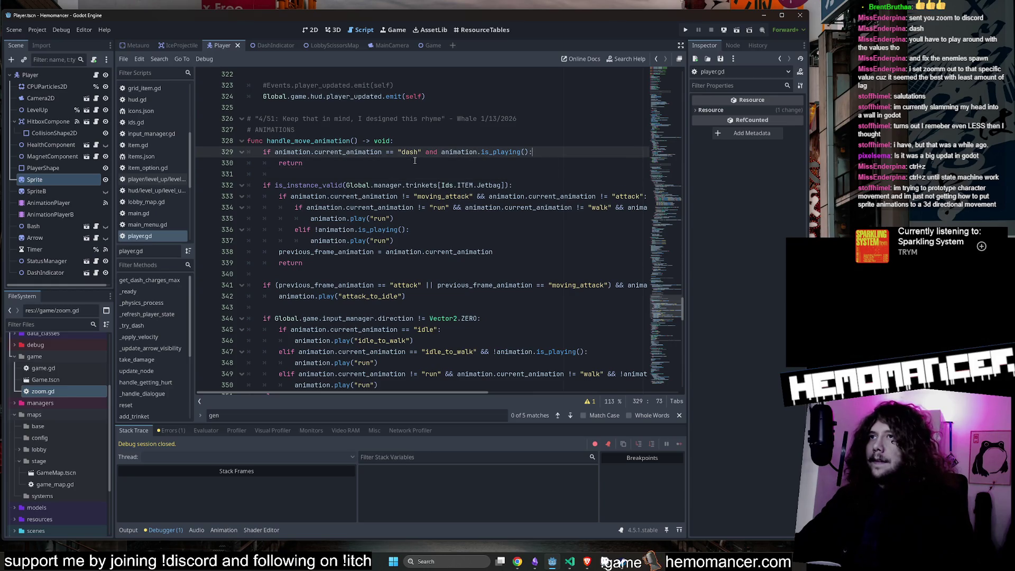
key(Return)
key(Return)
key(Up)
key(Return)
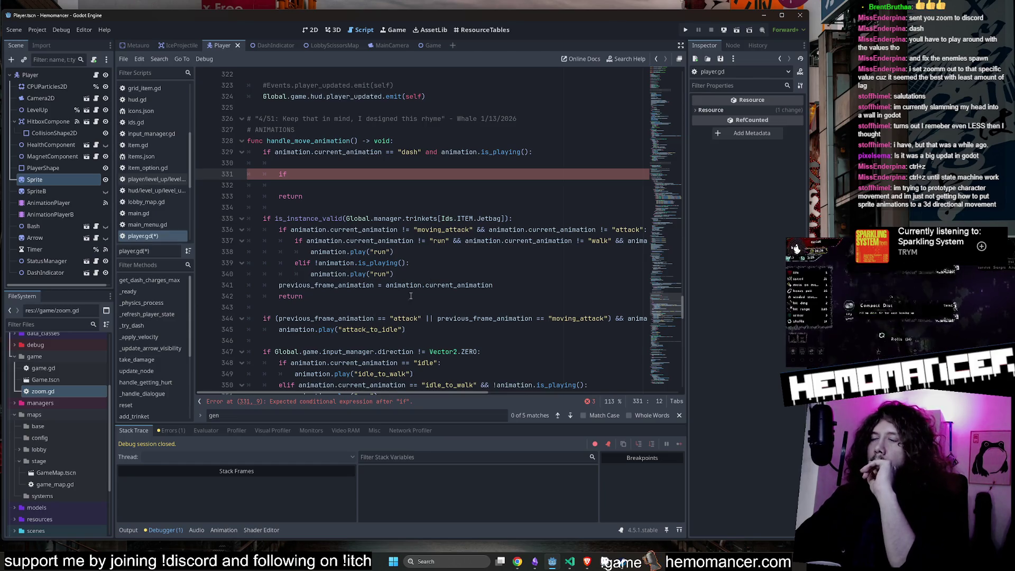
key(ctrl+shift+k)
key(ctrl+shift+k)
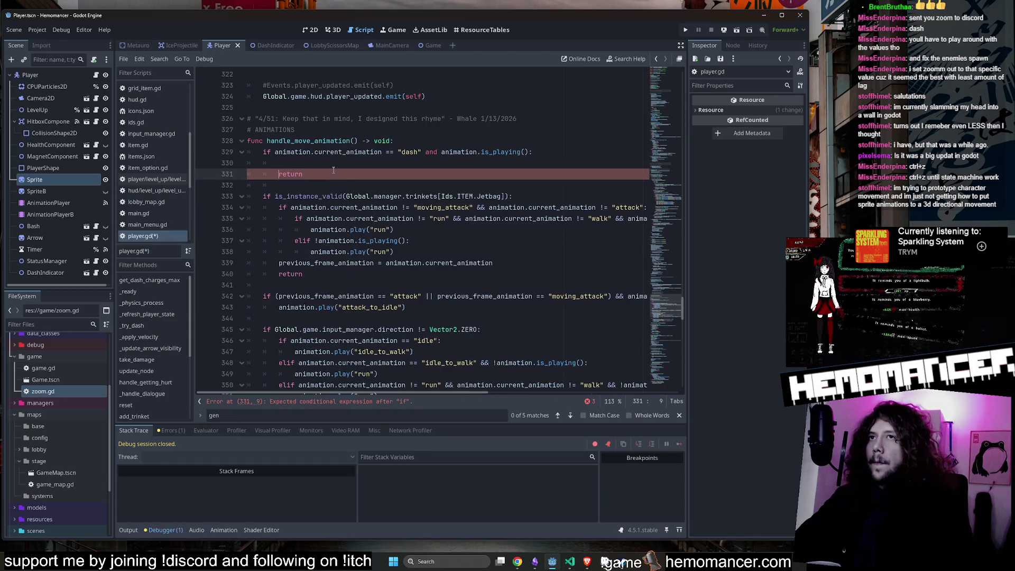
click(333, 168)
key(ctrl+shift+k)
click(344, 167)
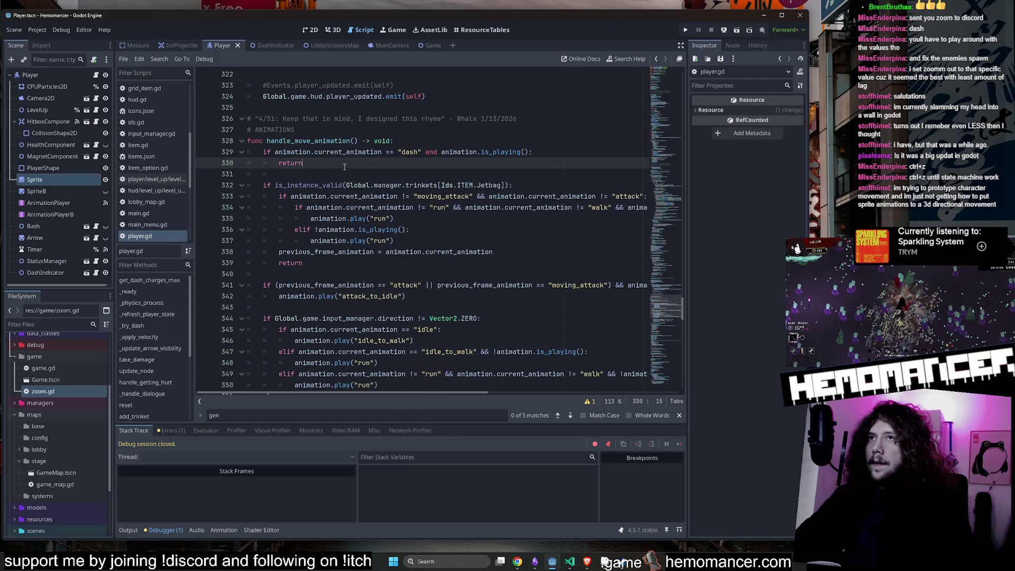
Step: Add a condition previous_frame_animation == "dash": below the early return
click(341, 252)
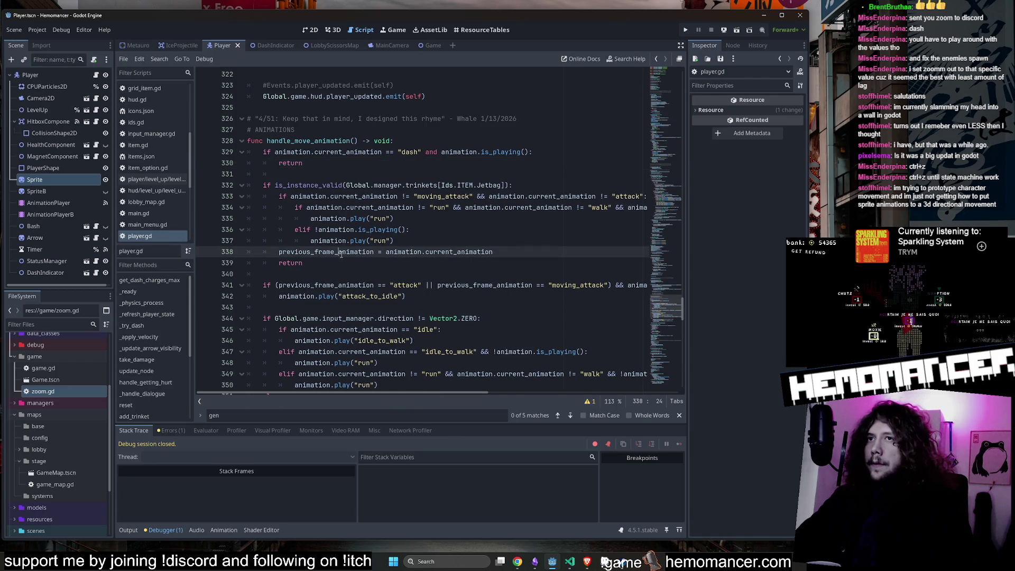
double_click(341, 253)
click(380, 174)
key(Return)
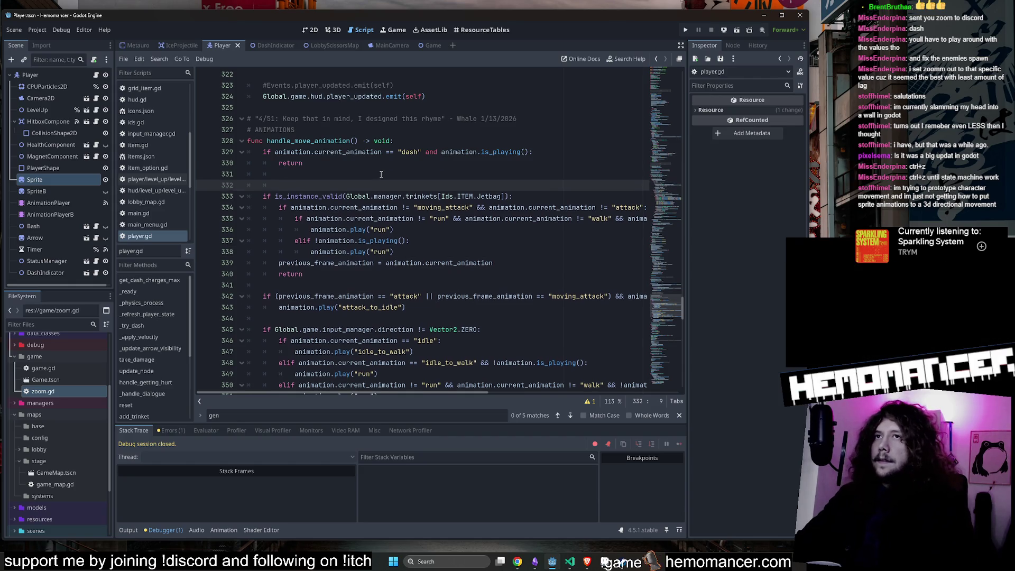
key(Return)
key(Up)
text(previous_frame_animation)
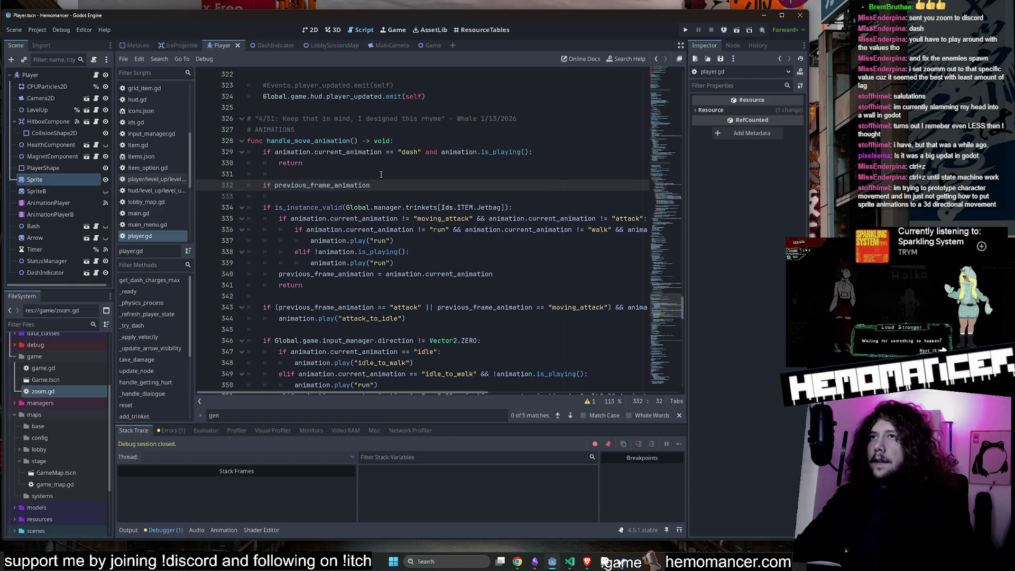
key(BackSpace)
text(==)
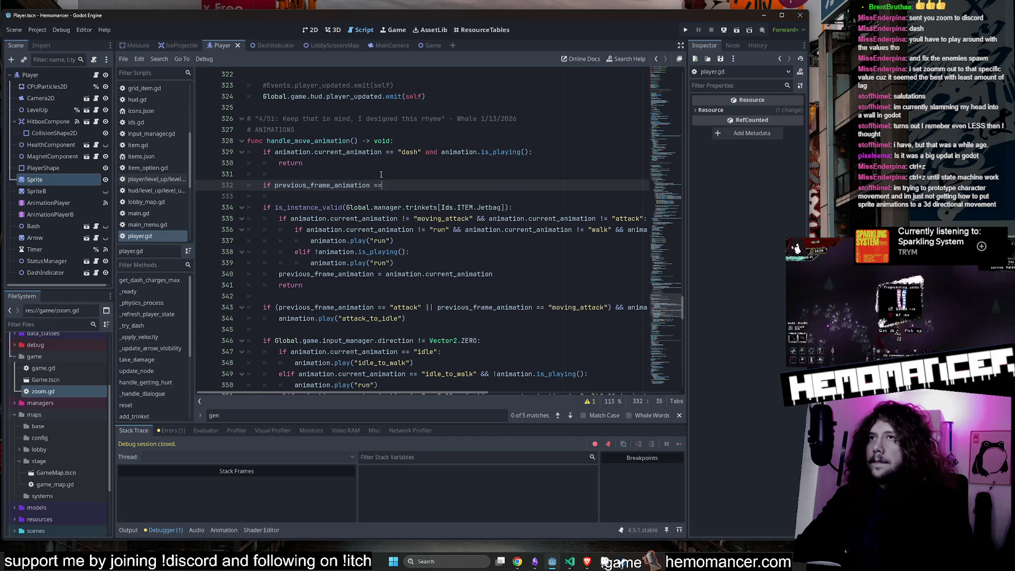
text( "dash":)
key(Return)
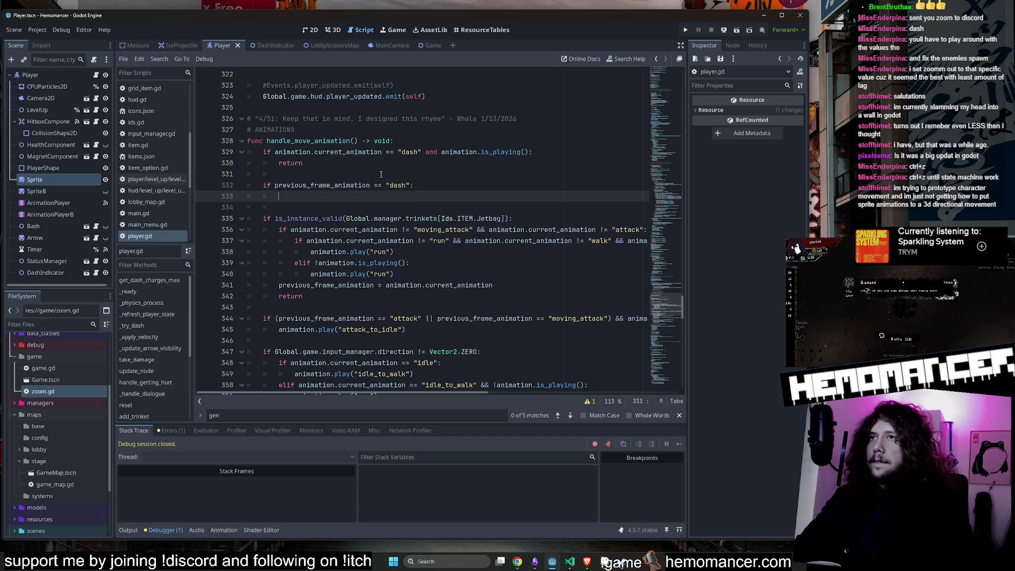
Step: Write animation.play("dash_to_run") in the condition's body using the animation name autocomplete
text(play)
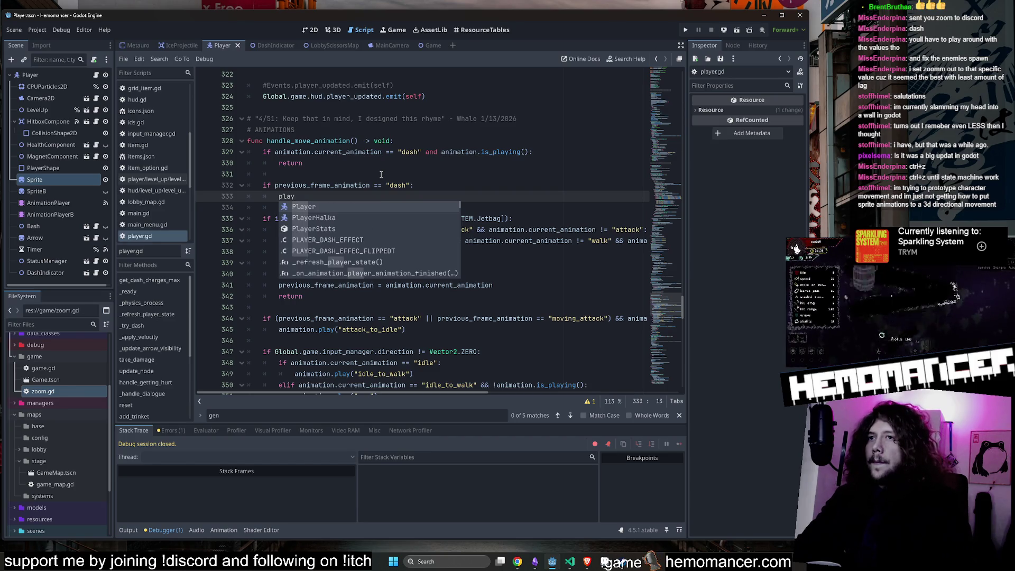
key(BackSpace)
key(BackSpace)
key(BackSpace)
text(animation)
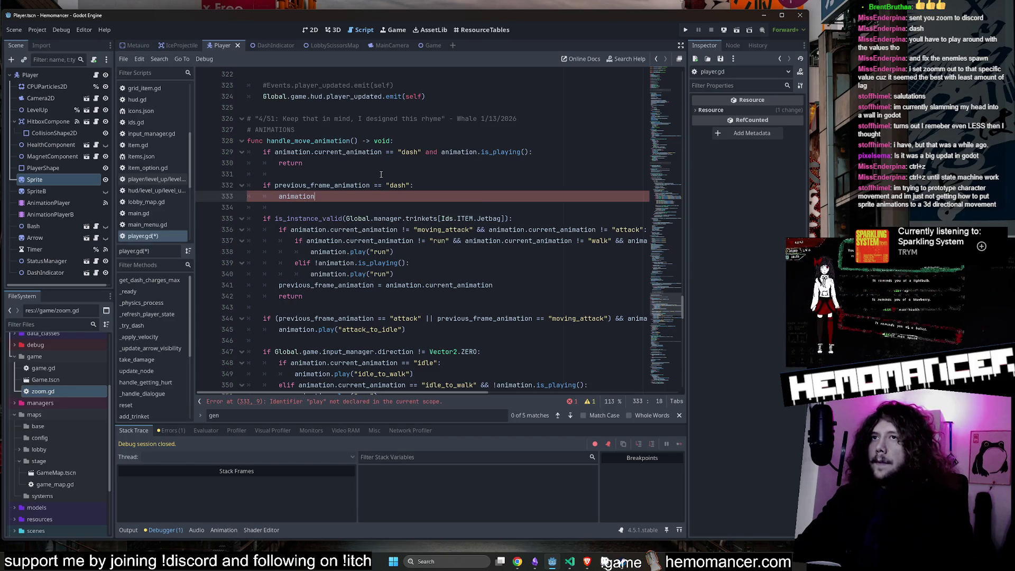
text(.)
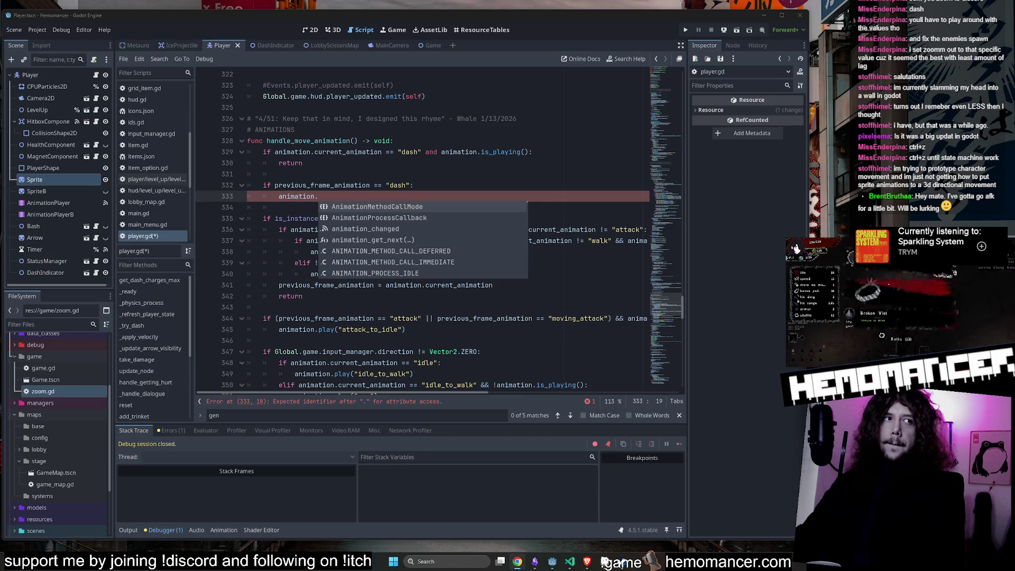
key(Escape)
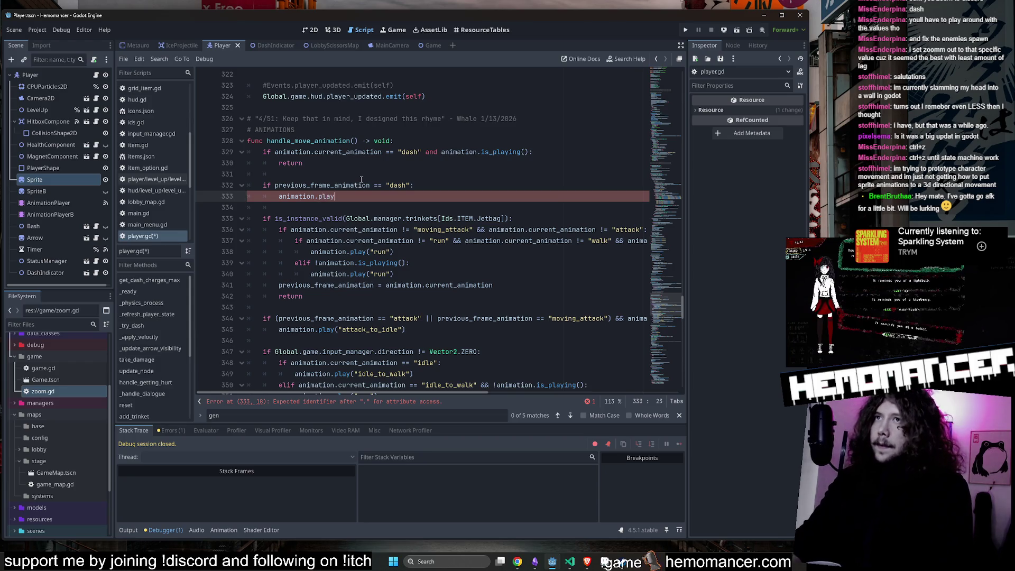
text(()
scroll(370, 238, down, 3)
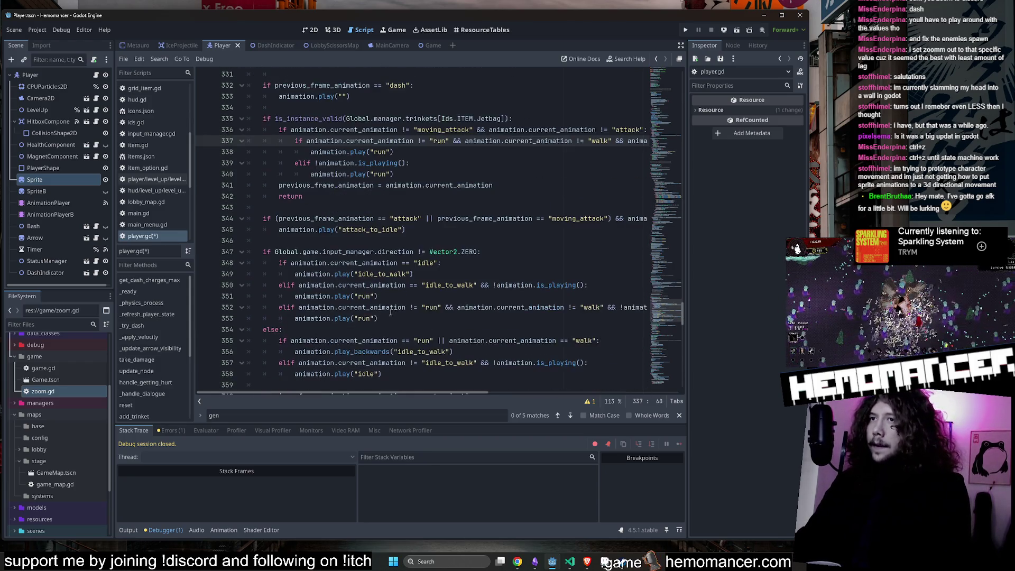
click(512, 207)
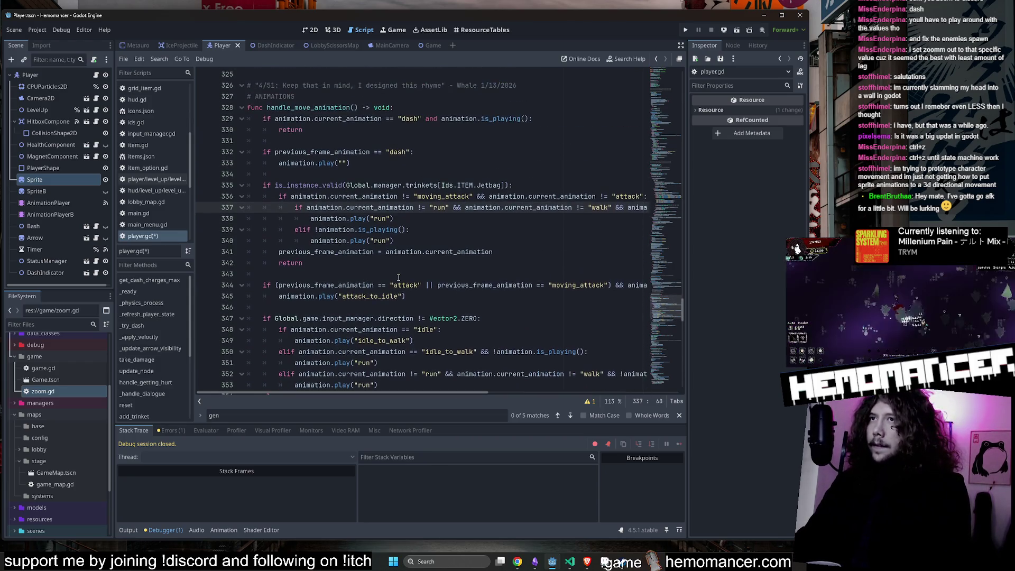
click(343, 163)
text(sh)
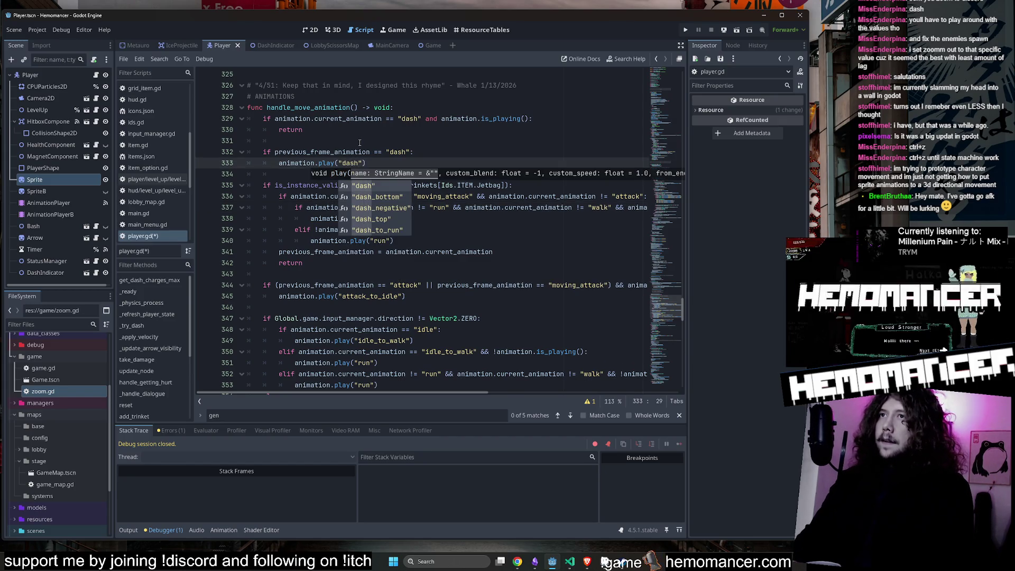
key(Down)
key(Return)
key(Up)
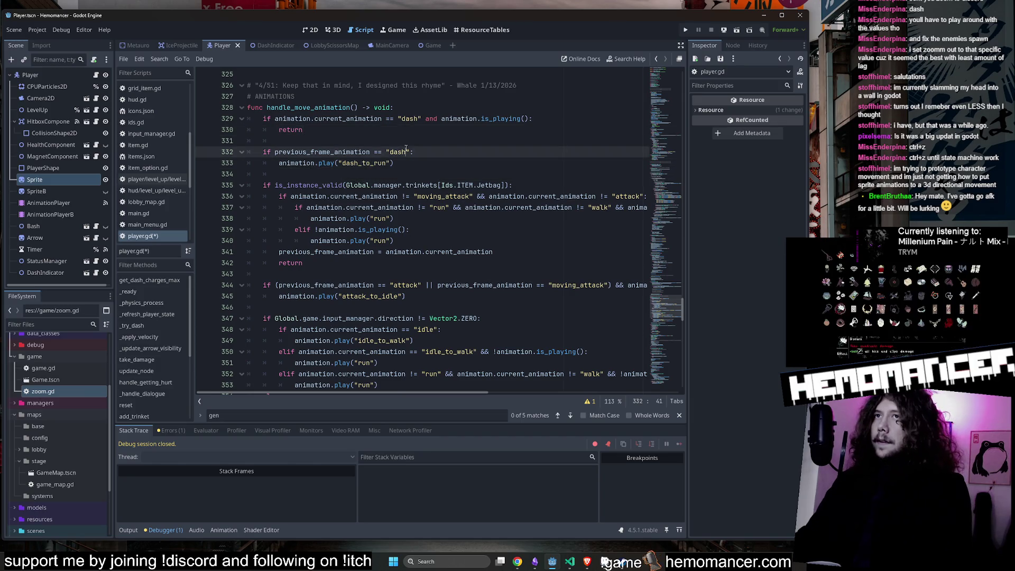
scroll(405, 159, up, 3)
scroll(349, 252, down, 1)
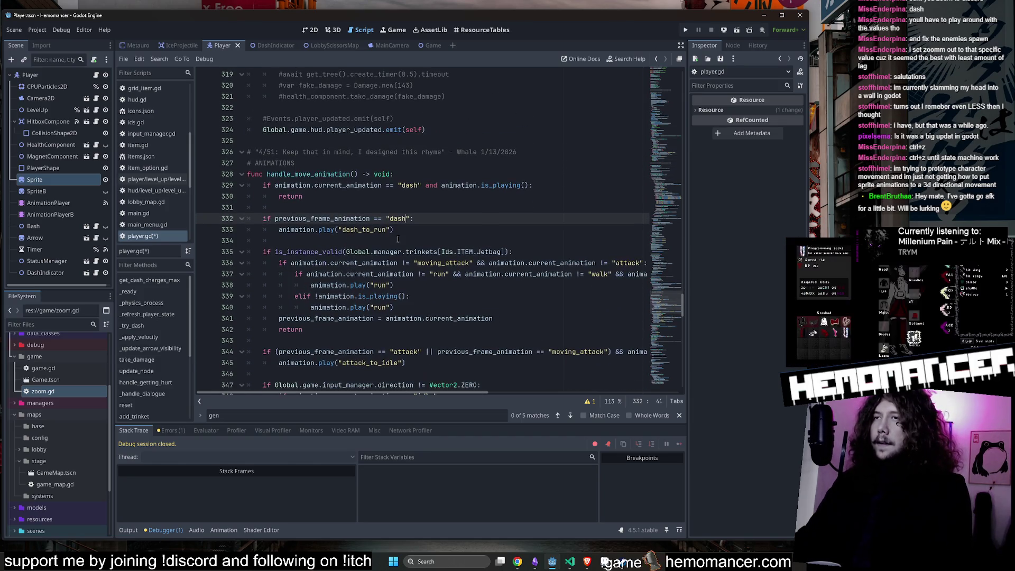
Step: Review lines 330–334, save player.gd, and run the game in debug mode with F5
click(407, 228)
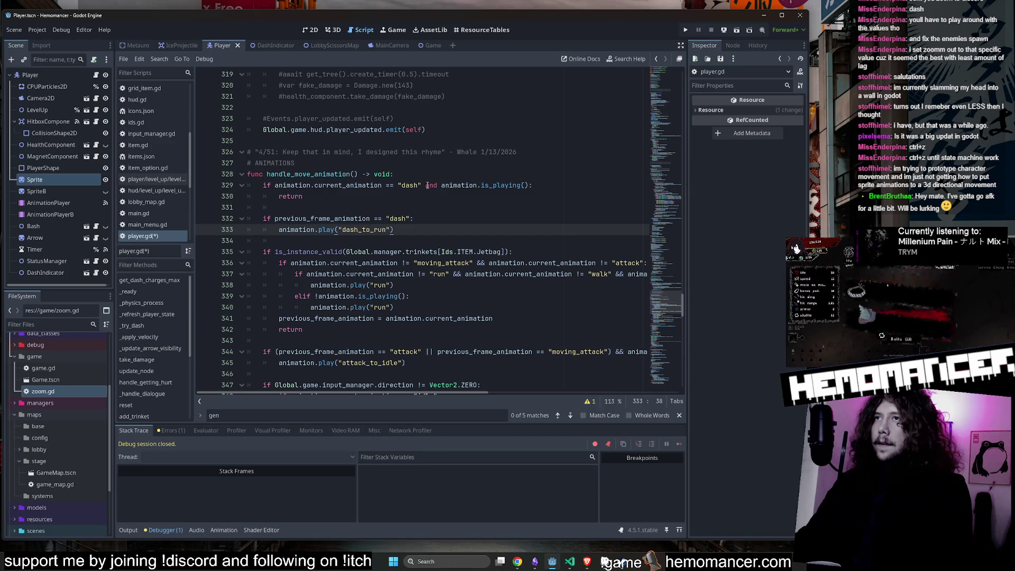
click(425, 223)
click(383, 195)
key(ctrl+s)
click(372, 207)
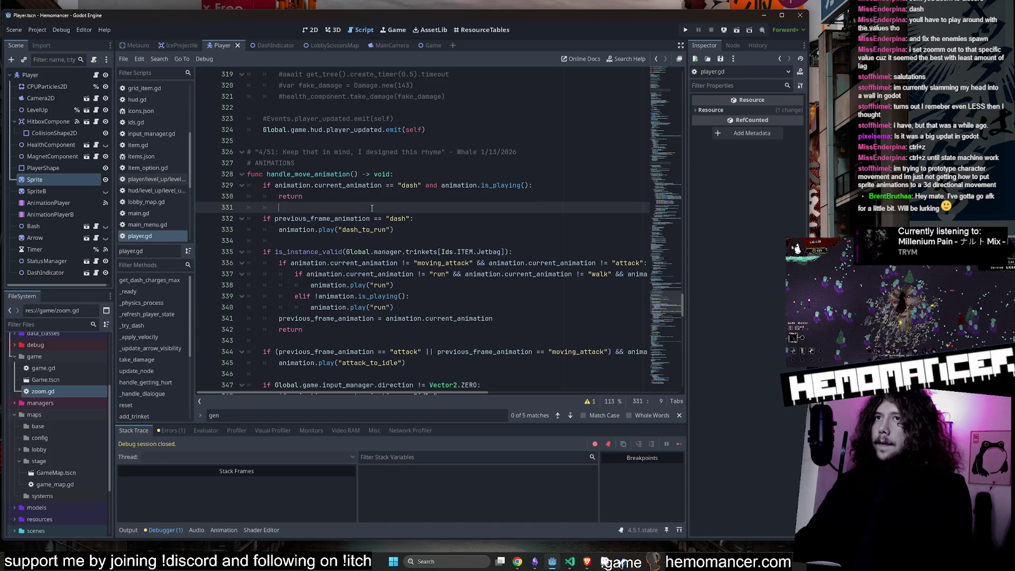
click(429, 241)
key(F5)
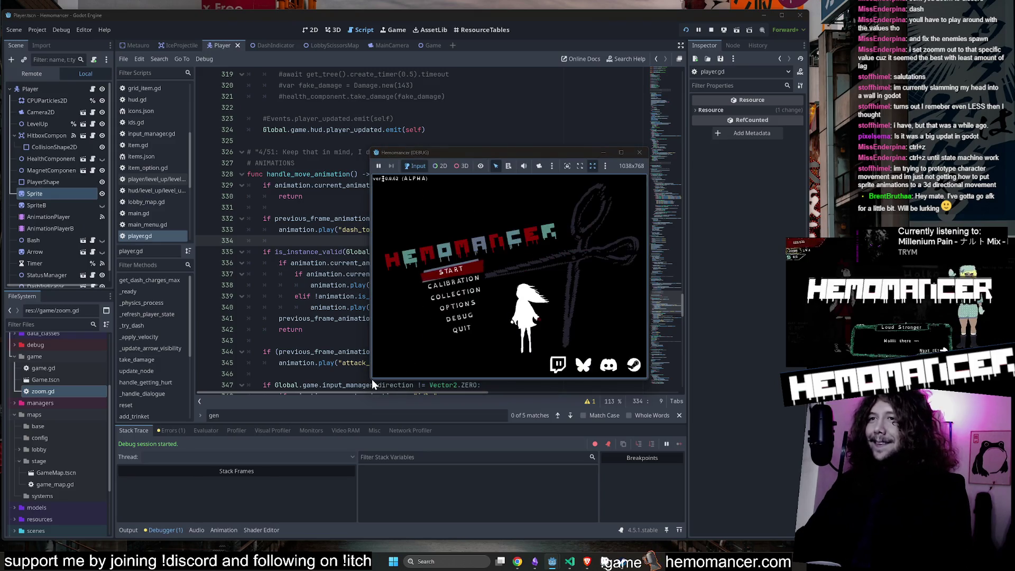
mouse_move(371, 379)
mouse_down()
mouse_move(310, 385)
mouse_move(65, 545)
mouse_up()
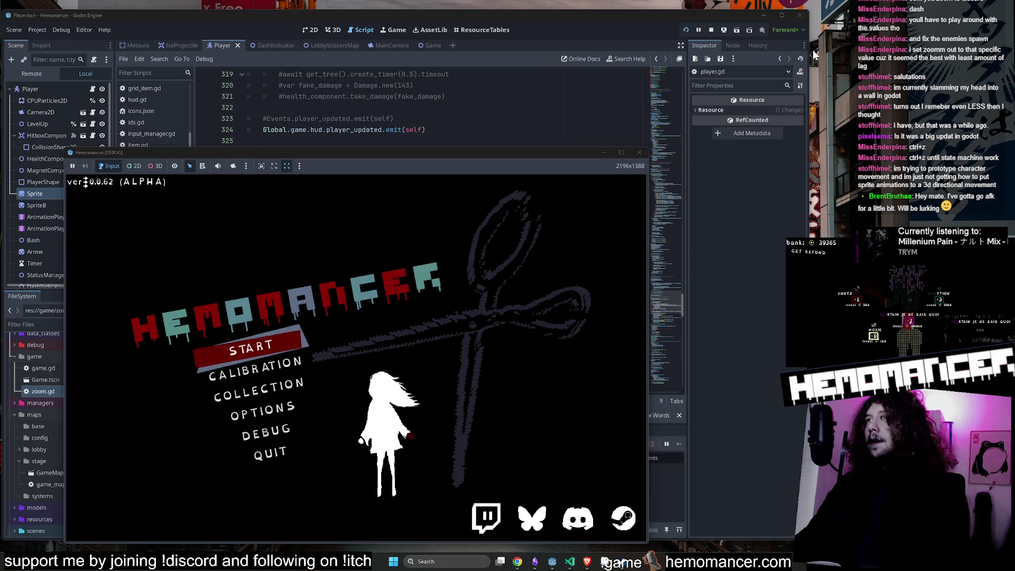
drag(653, 146, 776, 36)
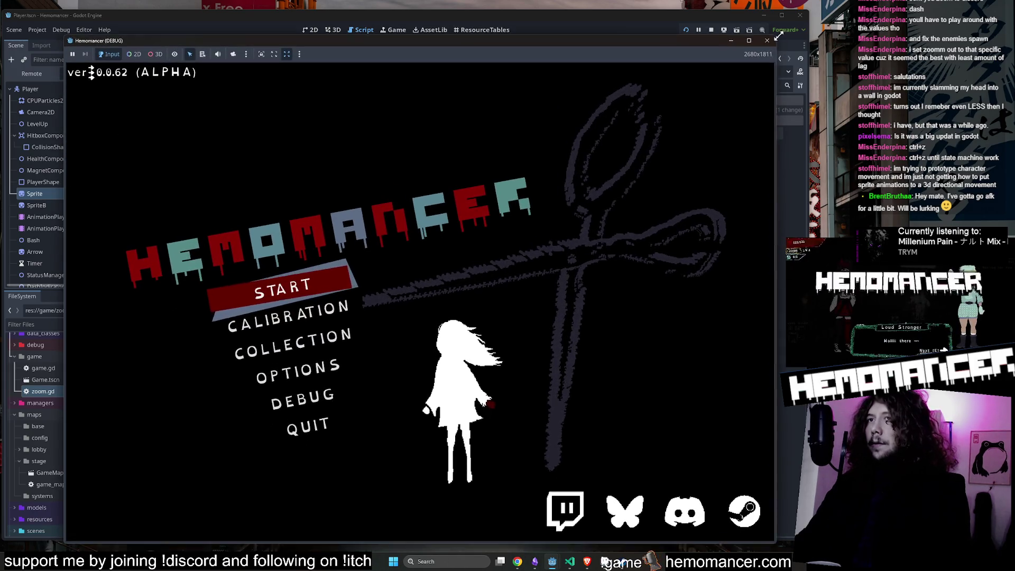
key(Return)
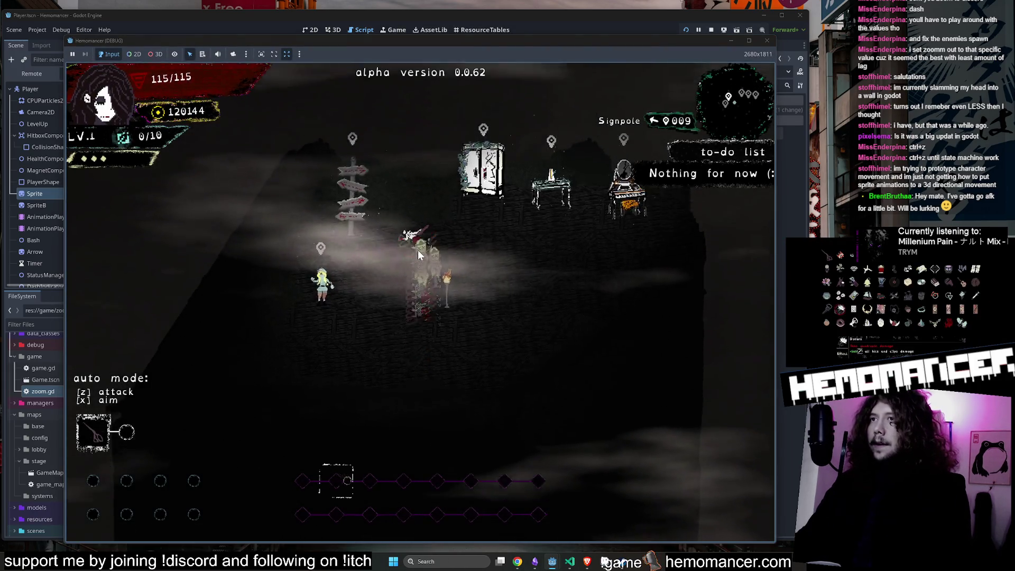
key(d)
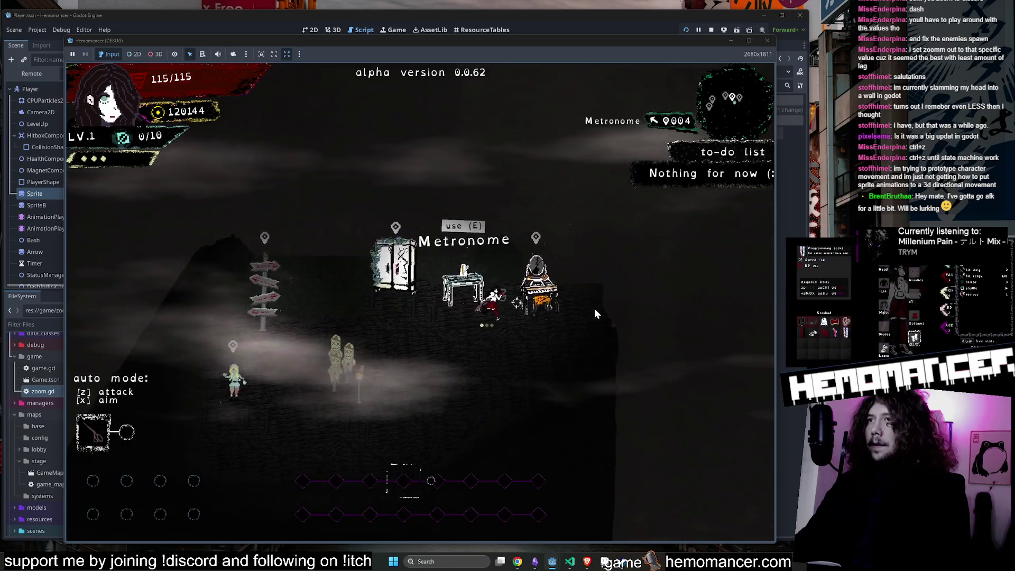
key(a)
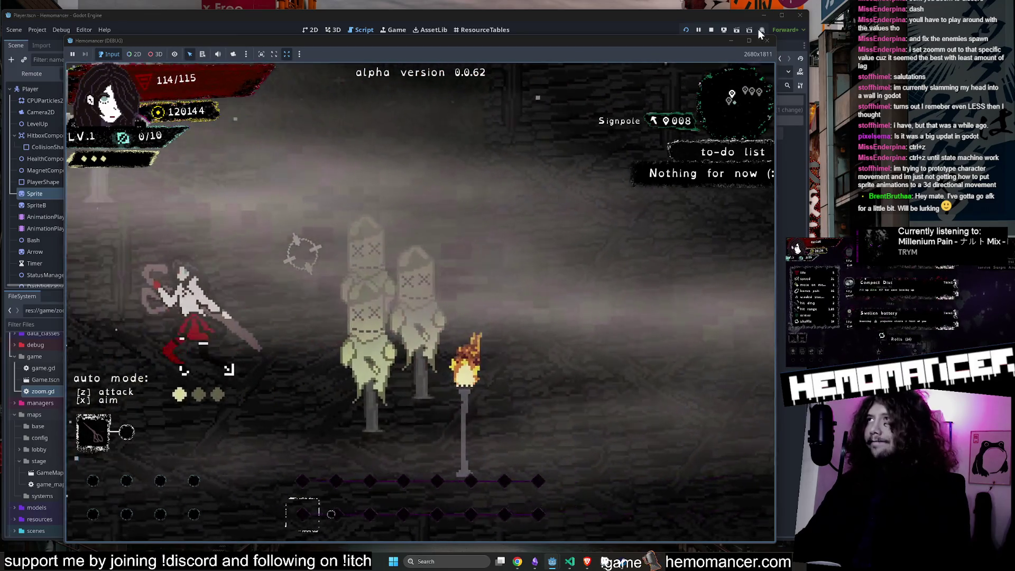
key(F8)
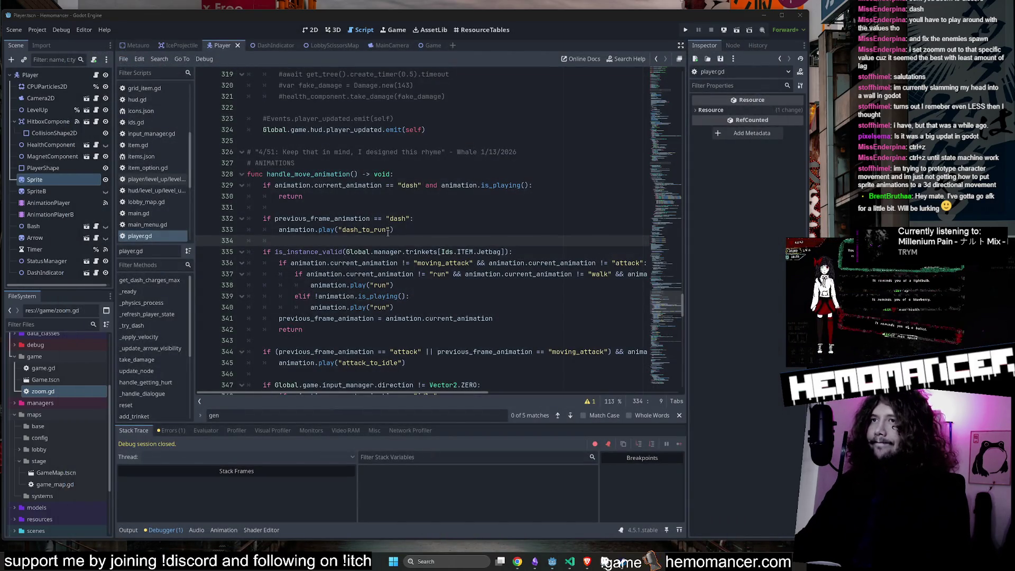
Step: Add a return line after animation.play("dash_to_run") on line 333
scroll(395, 228, down, 1)
scroll(398, 214, up, 1)
drag(394, 230, 223, 219)
click(404, 213)
click(405, 233)
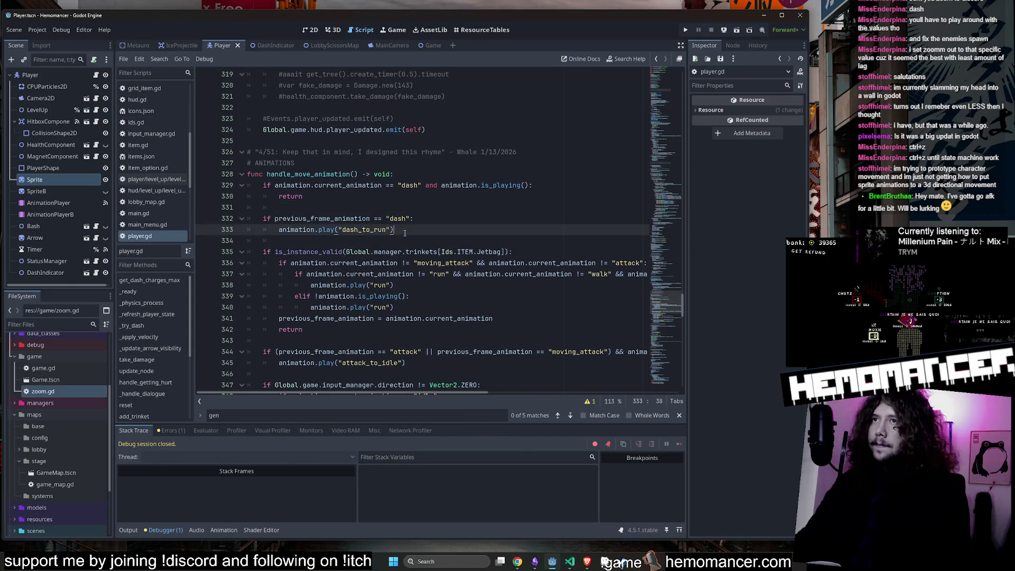
key(Return)
text(return)
key(F5)
Step: Launch the game maximized, start it, run right and back left, then close it
click(420, 209)
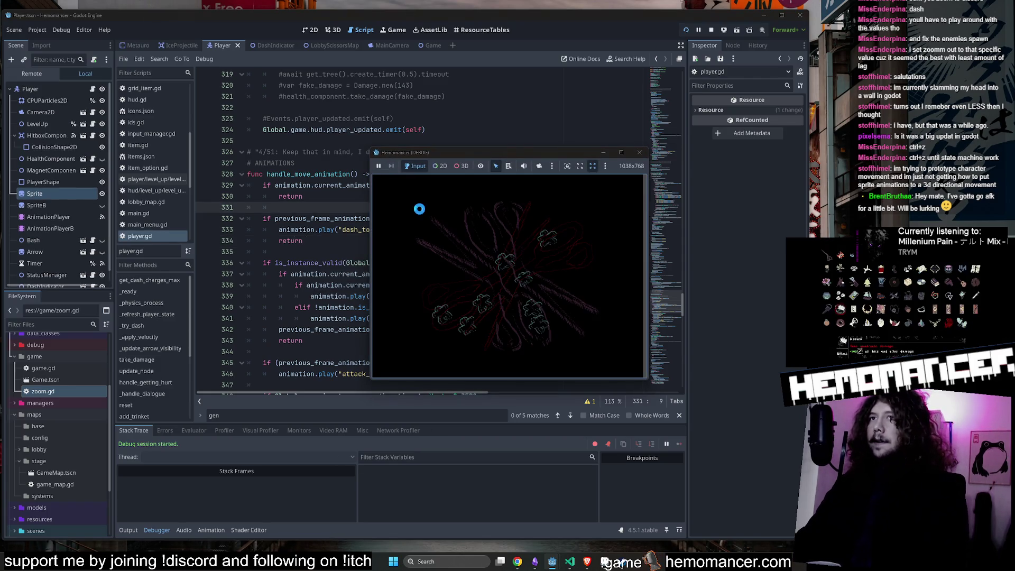
click(621, 152)
click(392, 268)
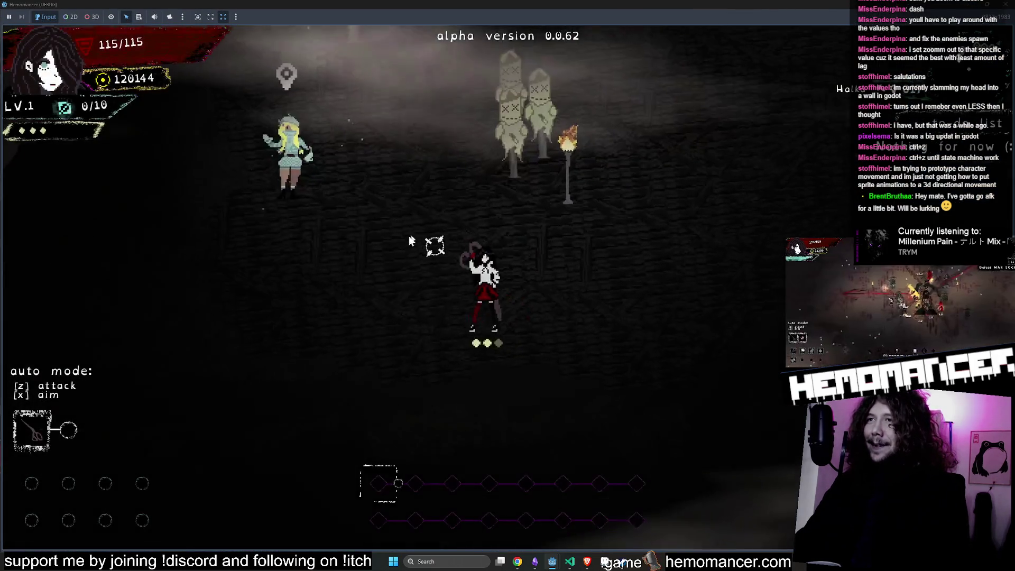
key(d)
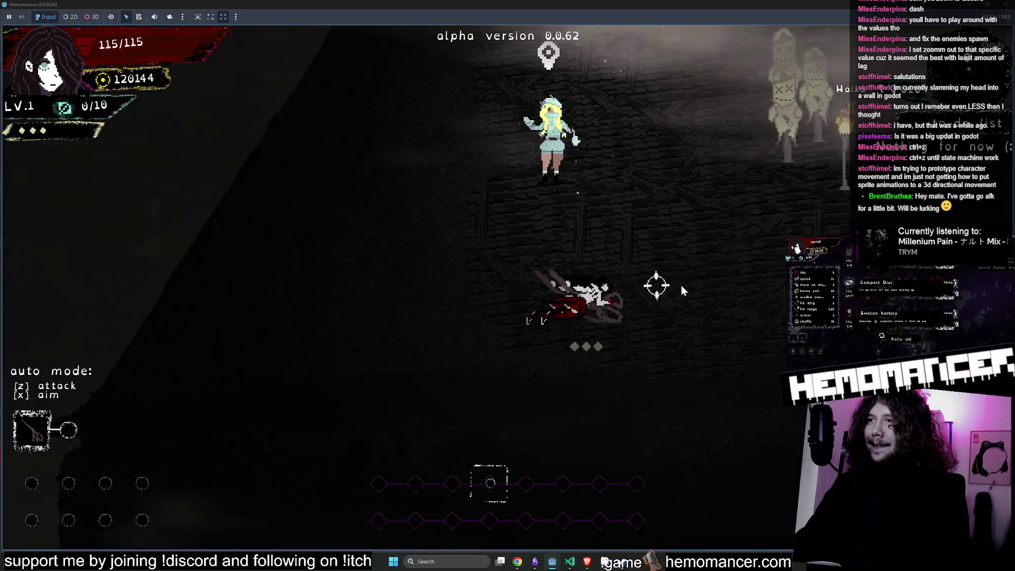
key(a)
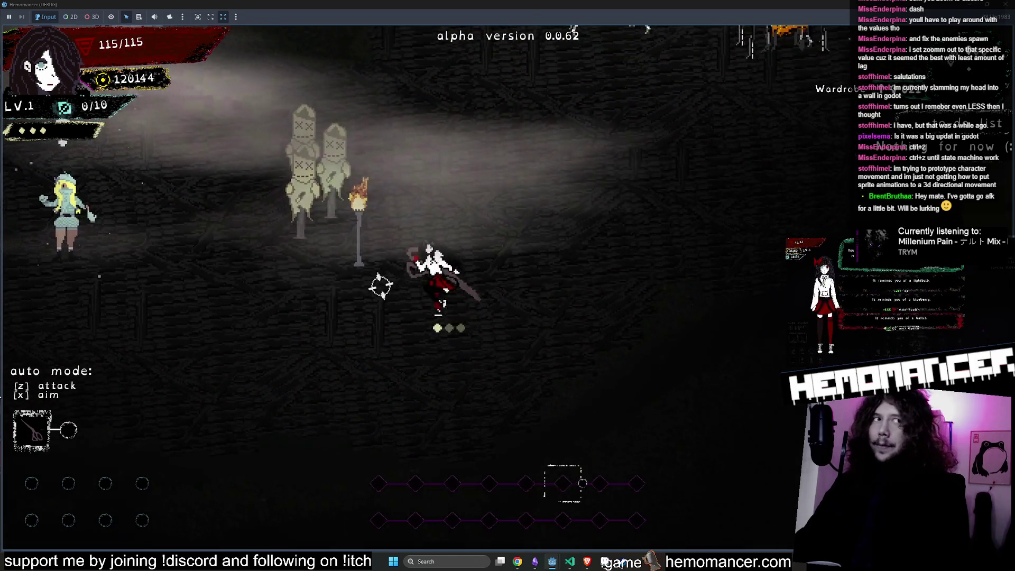
click(1009, 5)
click(414, 229)
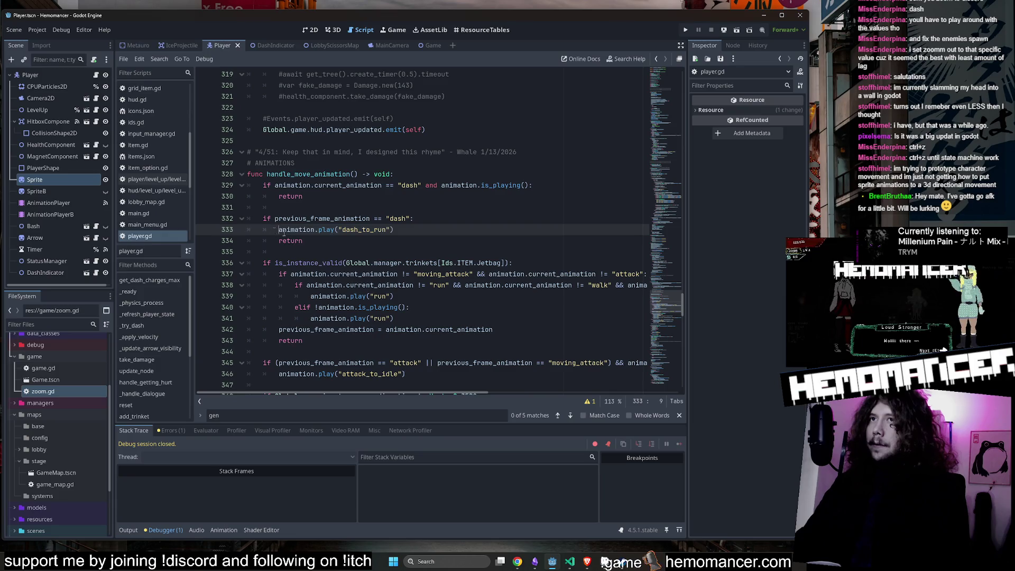
Step: Move the play("dash_to_run") and return lines to the top of handle_move_animation, unindenting the return
drag(275, 230, 304, 241)
key(ctrl+c)
key(BackSpace)
click(419, 174)
key(Return)
key(ctrl+v)
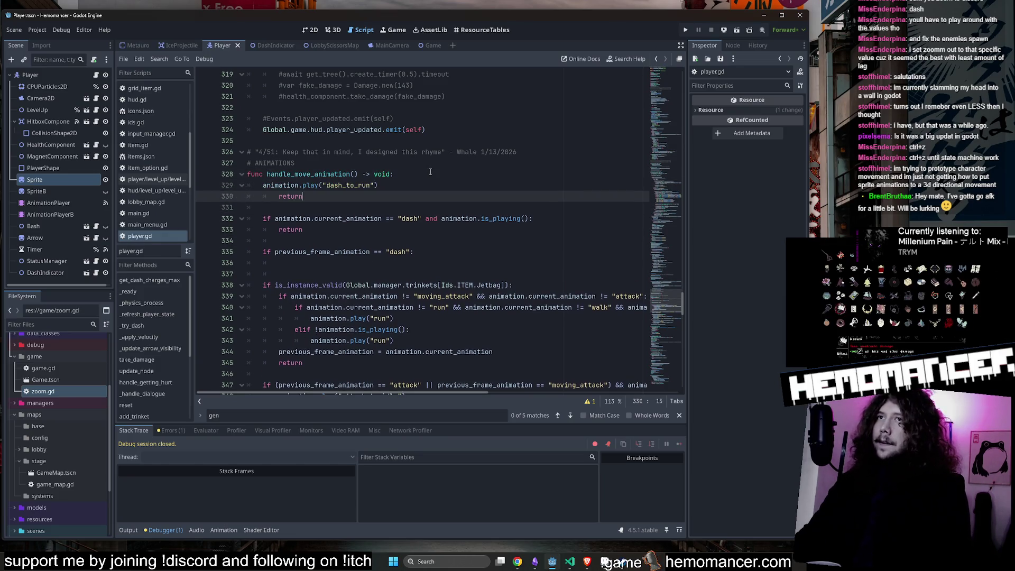
click(262, 185)
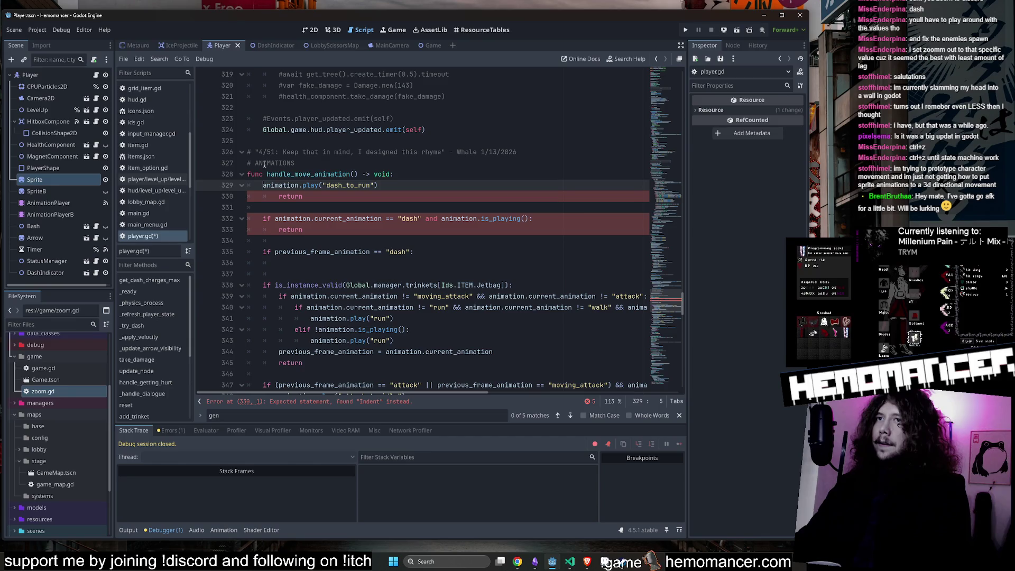
click(270, 196)
key(BackSpace)
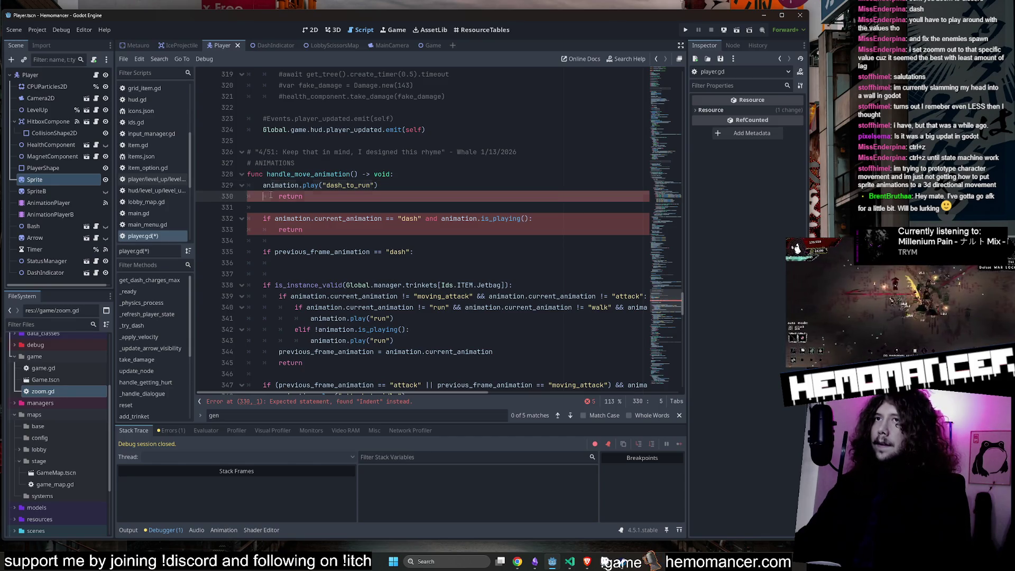
Step: Delete the leftover previous_frame_animation dash check and the blank line after it
triple_click(393, 248)
key(BackSpace)
key(BackSpace)
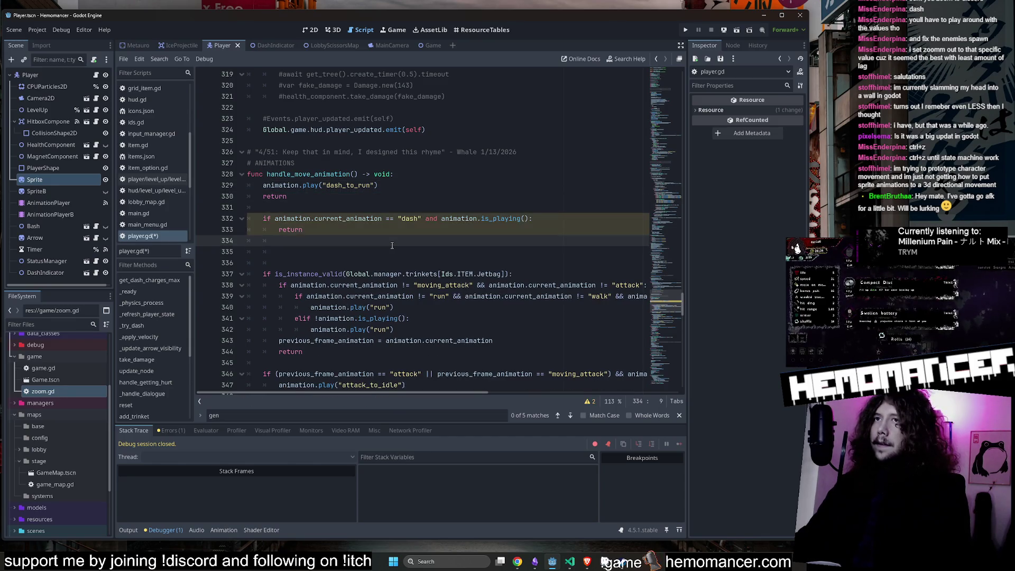
key(BackSpace)
Step: Run the game with F5 and start it from the title menu
key(F5)
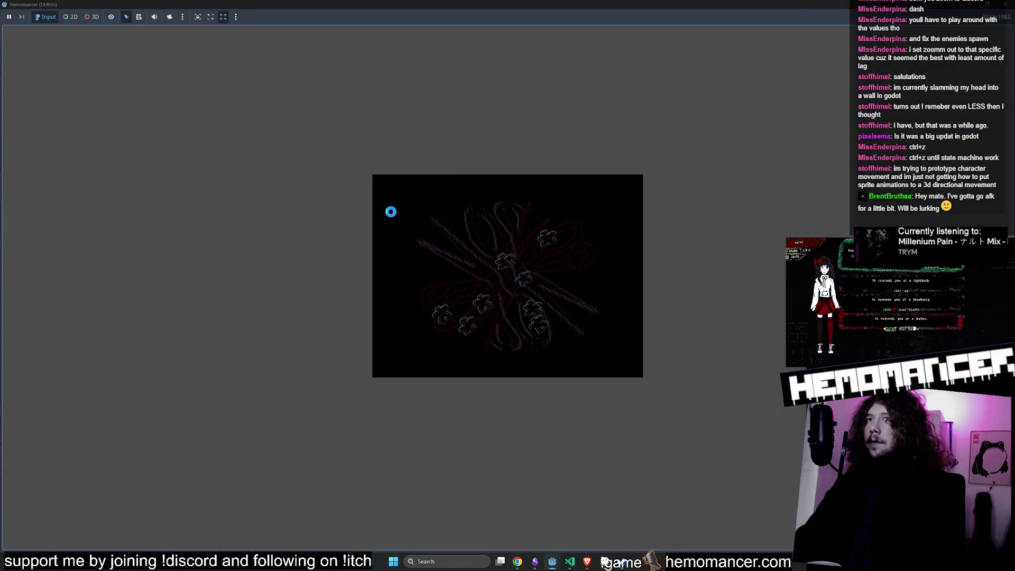
key(Return)
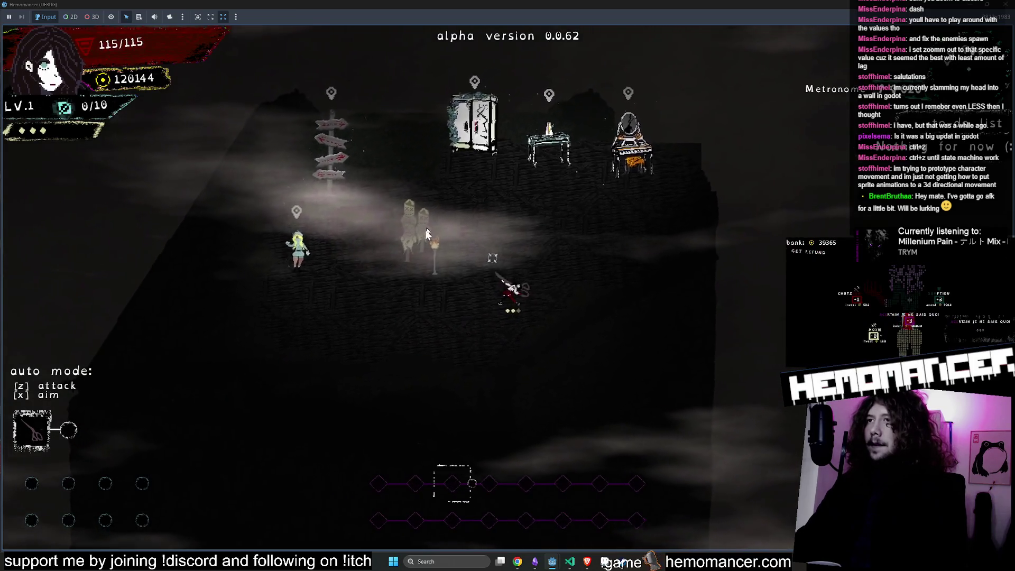
scroll(433, 288, up, 5)
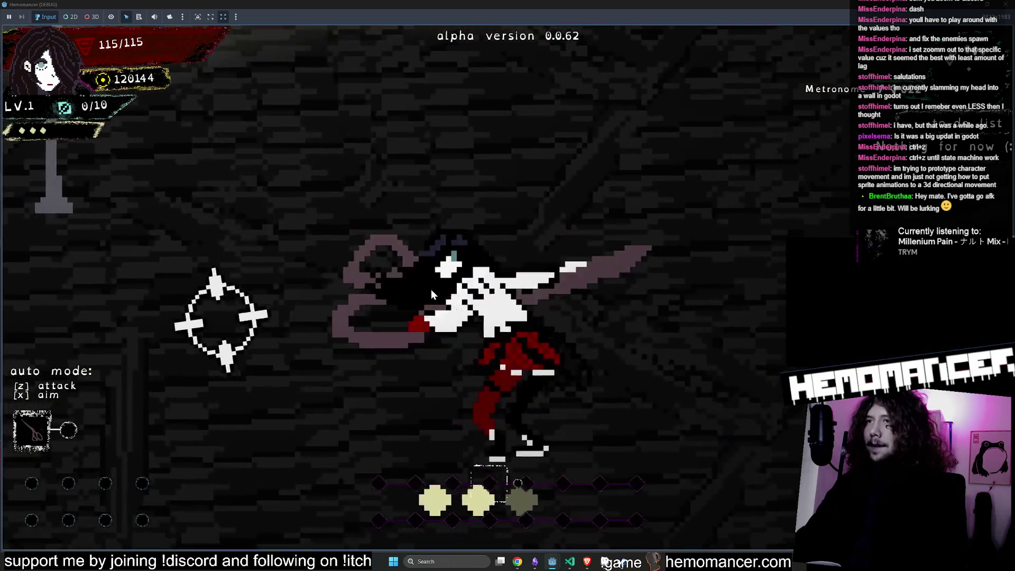
scroll(315, 281, down, 4)
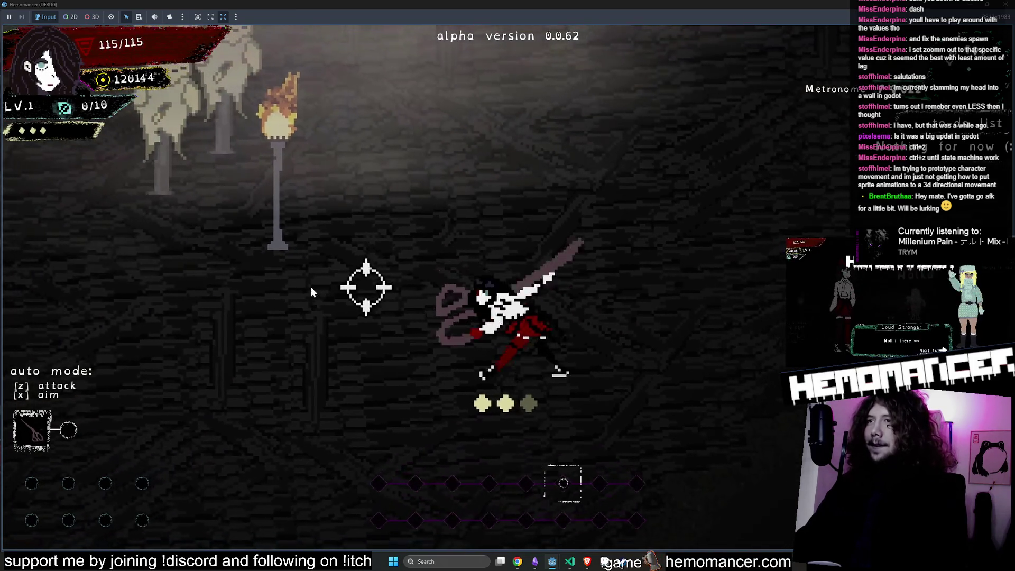
scroll(311, 284, up, 2)
Step: Dash and run the player left and right past the dummies, then stop the game with F8
key(d)
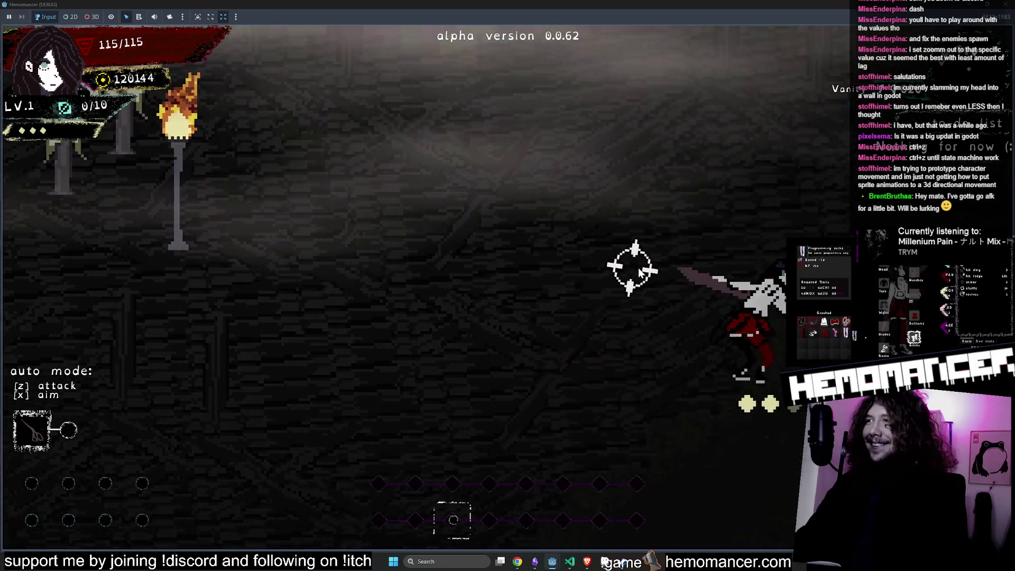
scroll(638, 268, down, 3)
key(a)
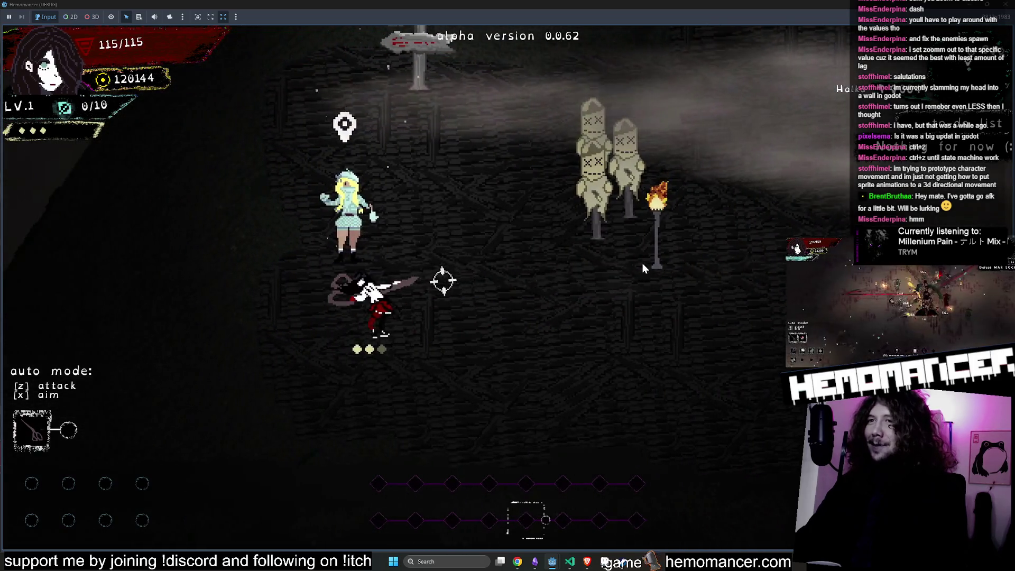
key(d)
key(d)
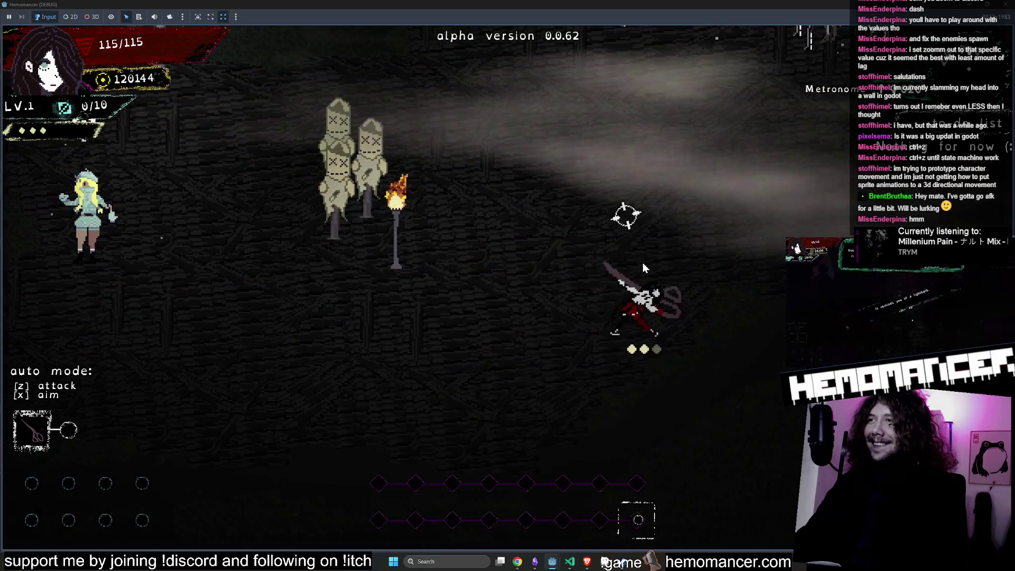
key(a)
key(a)
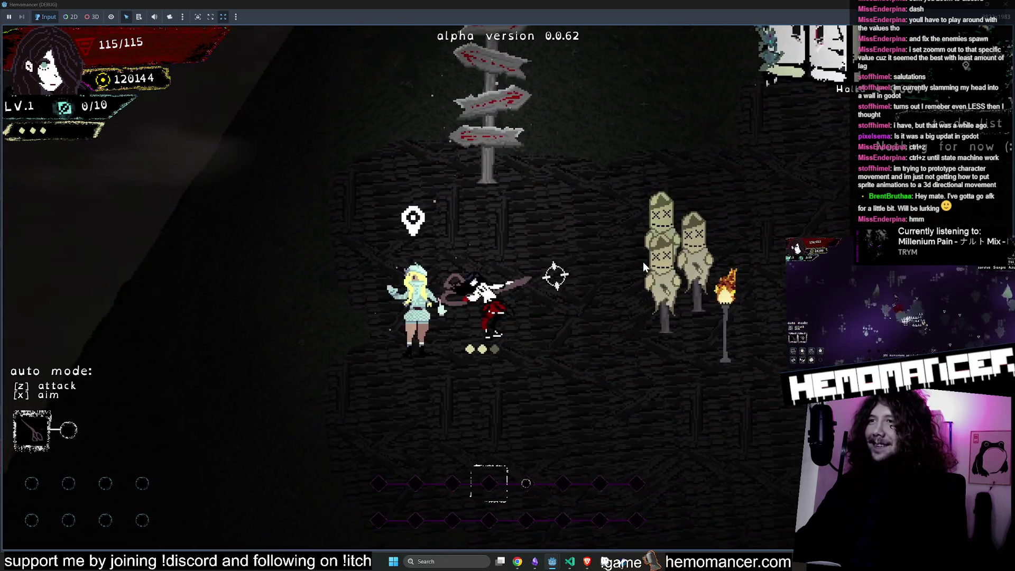
key(a)
scroll(645, 270, up, 3)
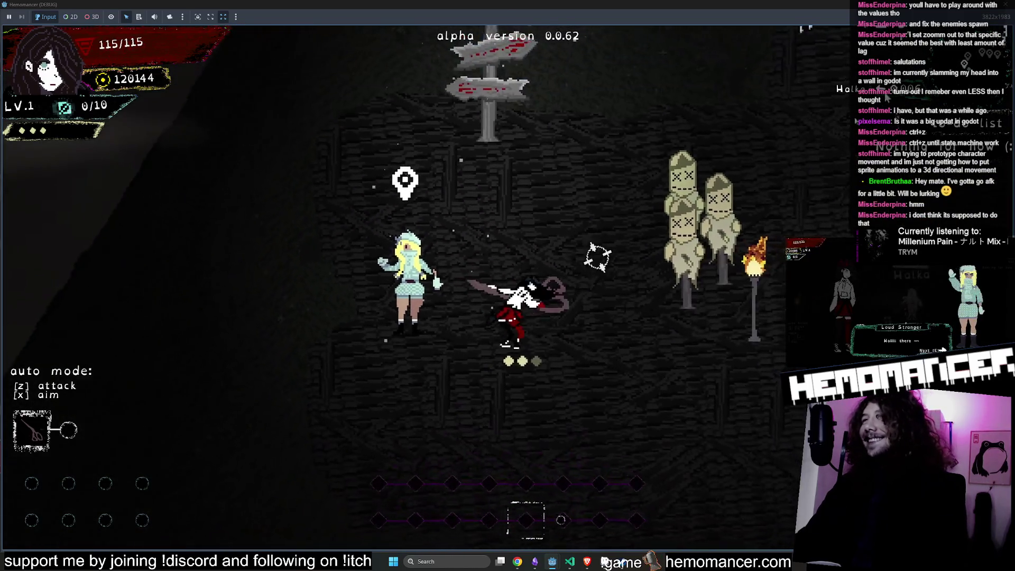
key(F8)
click(340, 228)
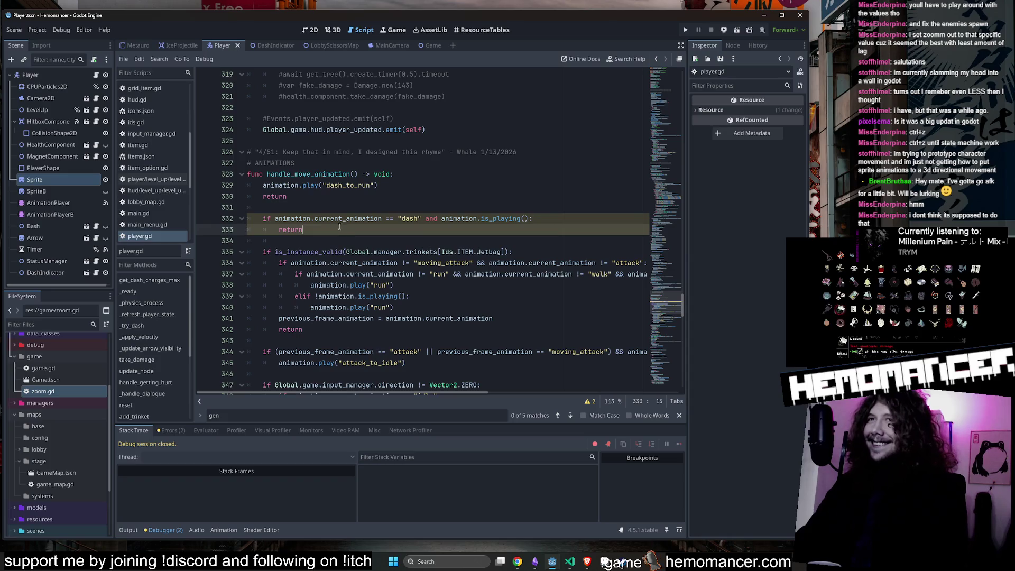
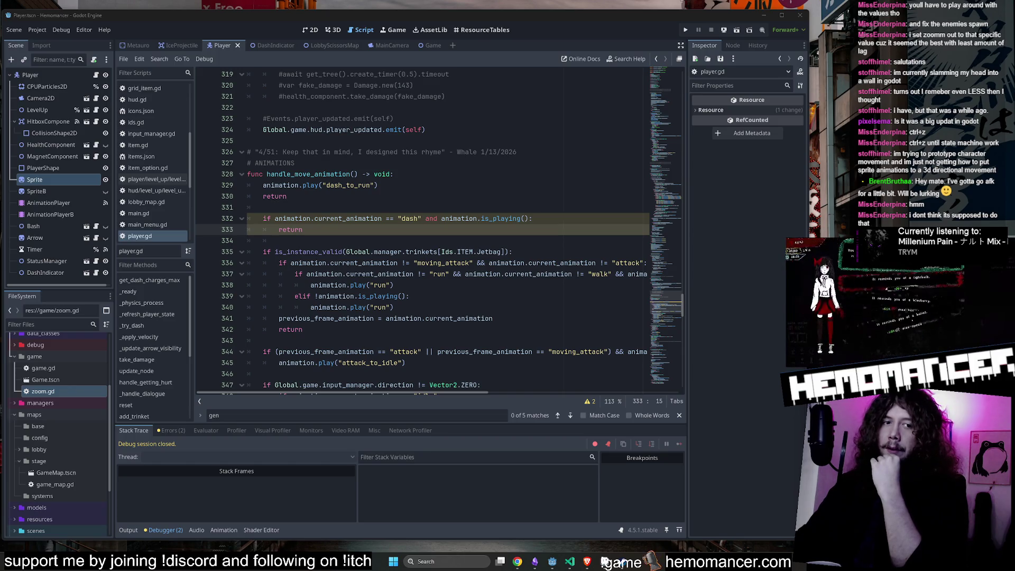
Step: Select the dash-check lines 331–333 in player.gd, then switch to player_v5.aseprite in Aseprite
click(490, 218)
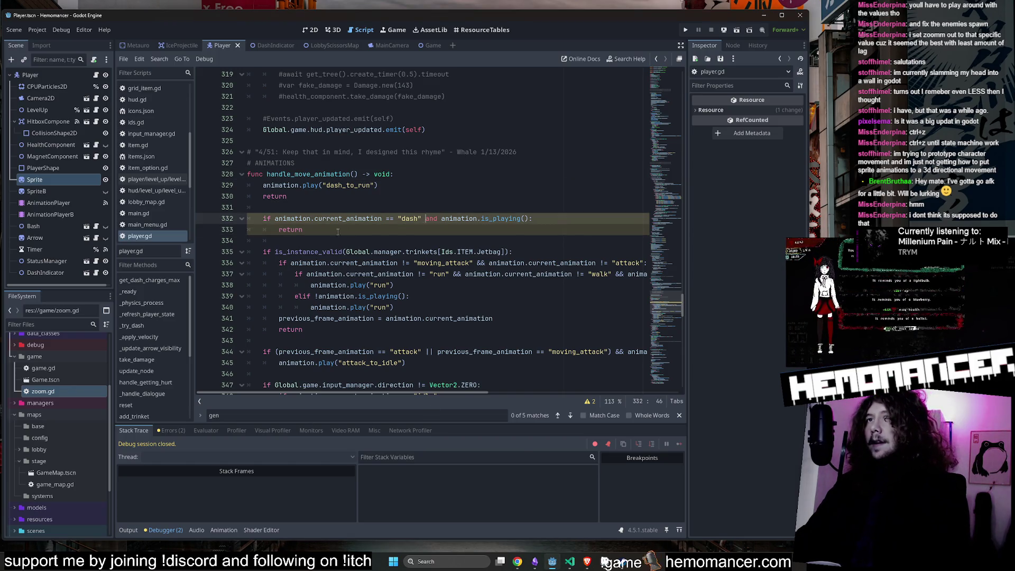
drag(338, 232, 197, 209)
key(alt+Tab)
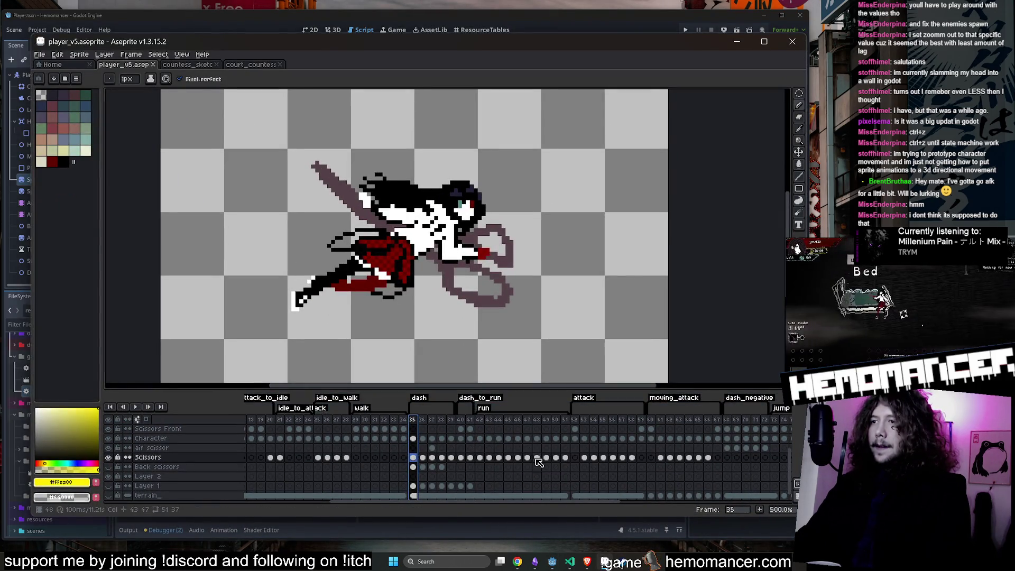
Step: Play back the dash frames from frame 35 twice, then minimize Aseprite to return to player.gd
drag(426, 419, 456, 425)
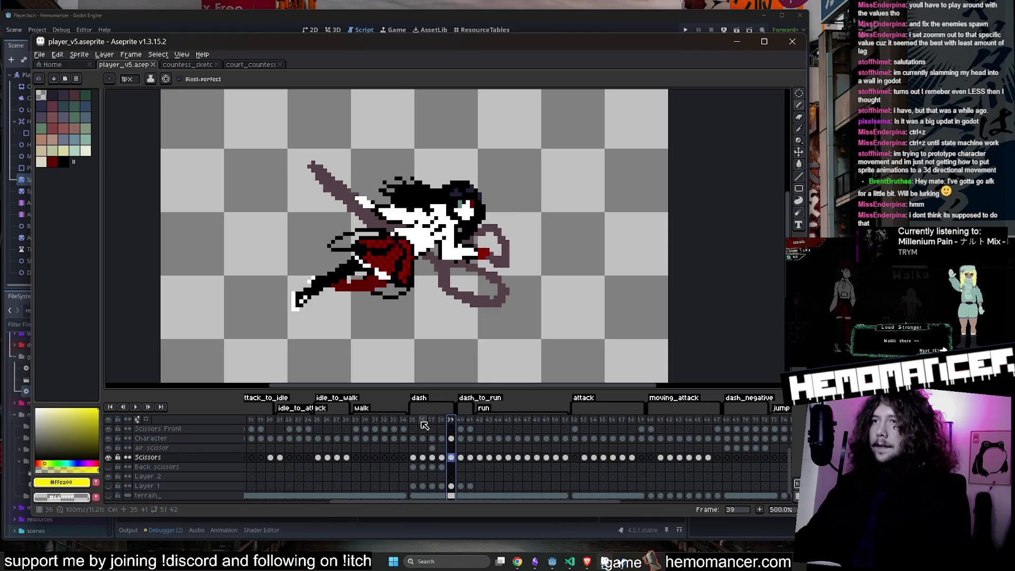
click(416, 419)
click(148, 407)
click(413, 420)
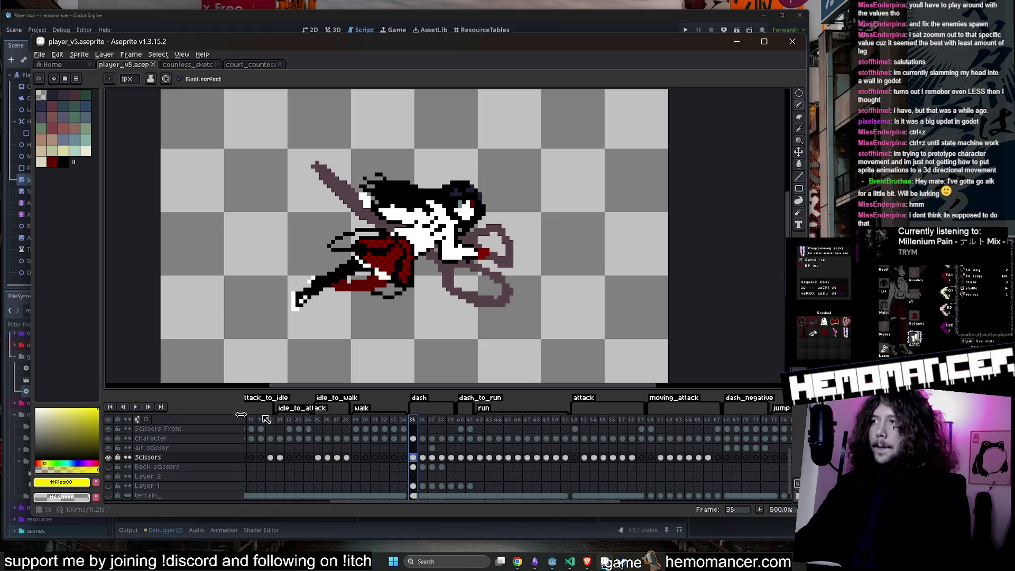
click(136, 407)
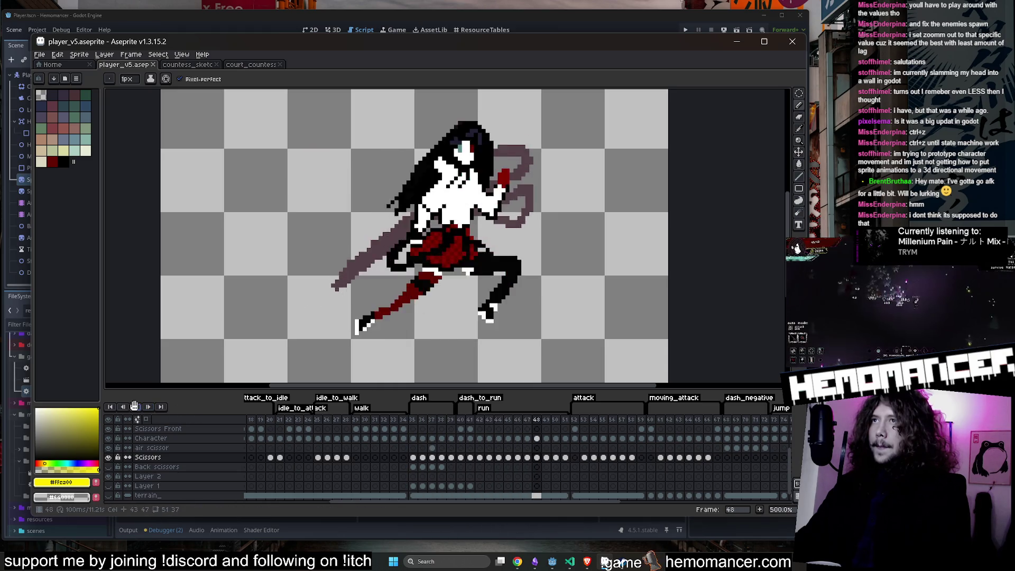
click(414, 426)
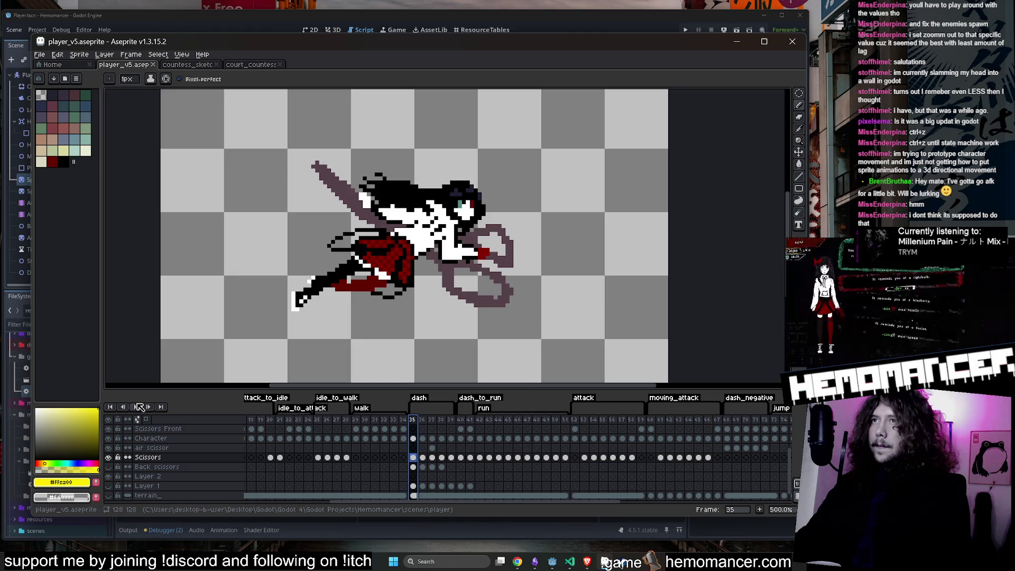
click(136, 407)
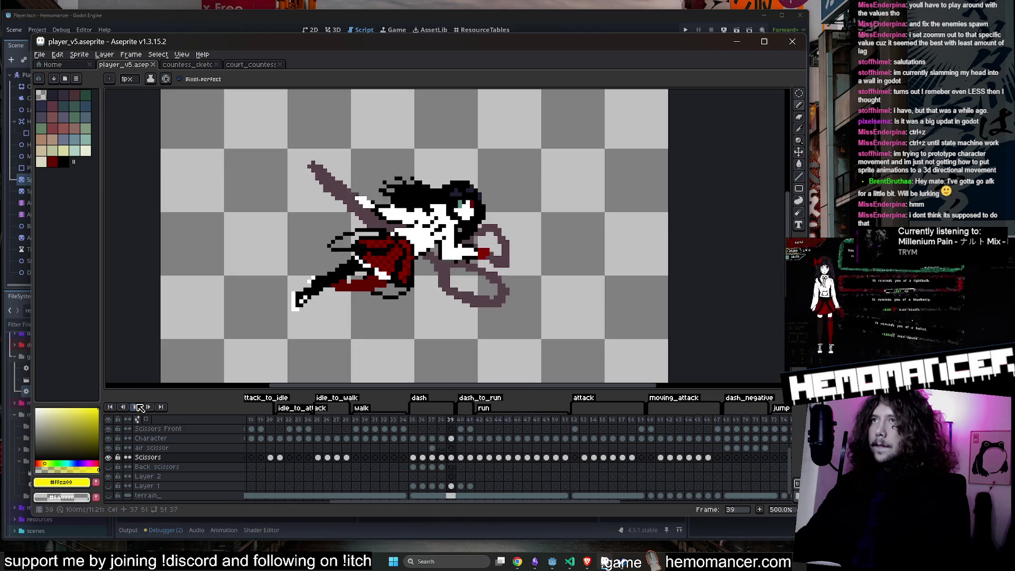
click(738, 41)
click(363, 228)
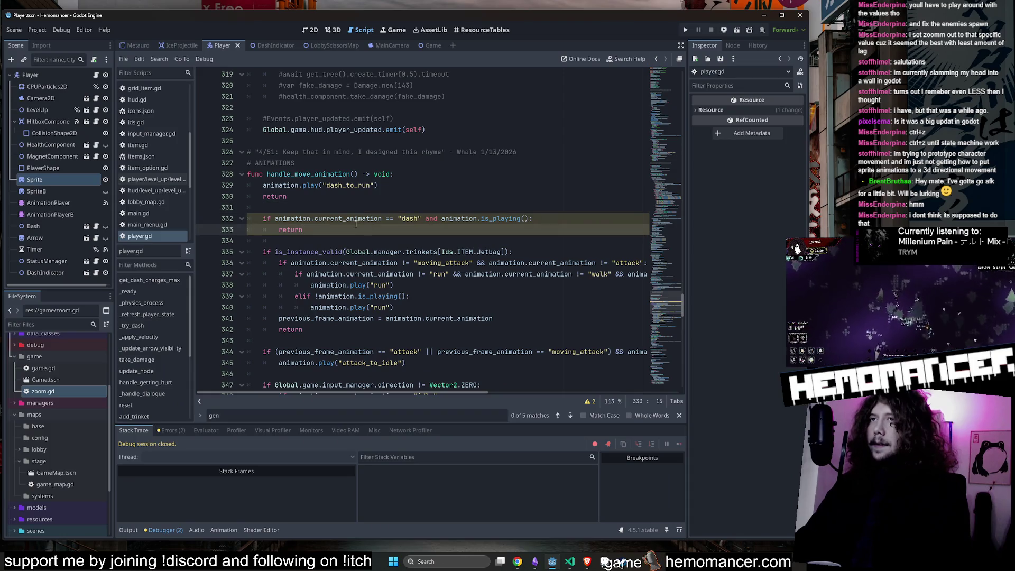
Step: Move animation.play("dash_to_run") and return under the dash check, save player.gd and start a debug run
drag(263, 185, 288, 197)
key(BackSpace)
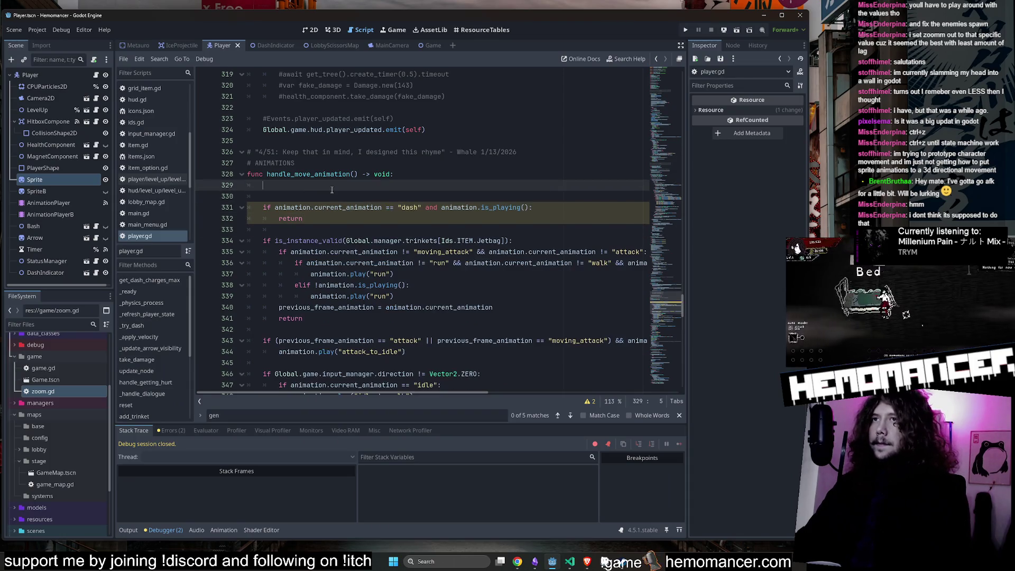
key(Down)
key(ctrl+shift+k)
key(ctrl+shift+k)
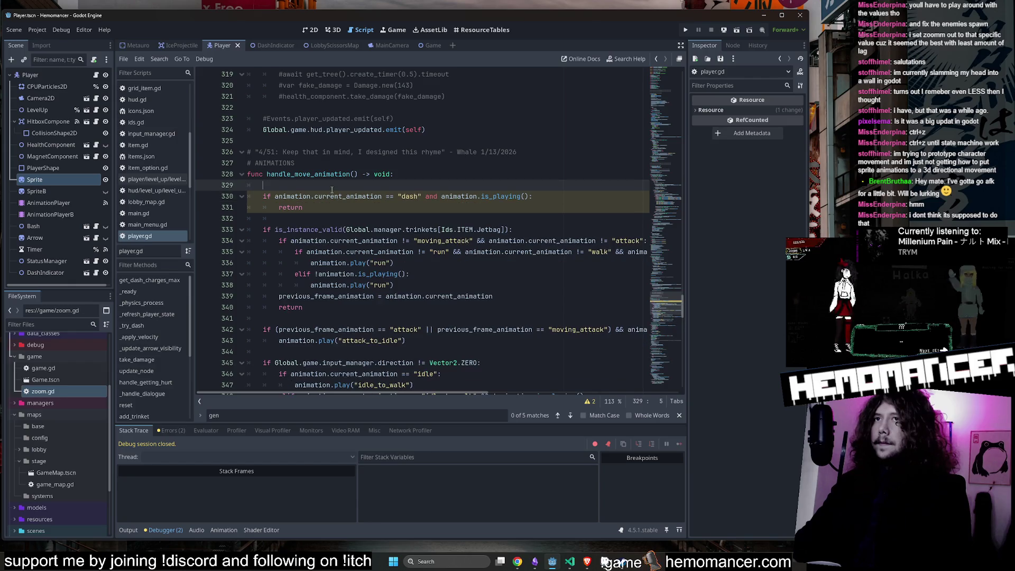
key(ctrl+z)
key(ctrl+z)
key(ctrl+z)
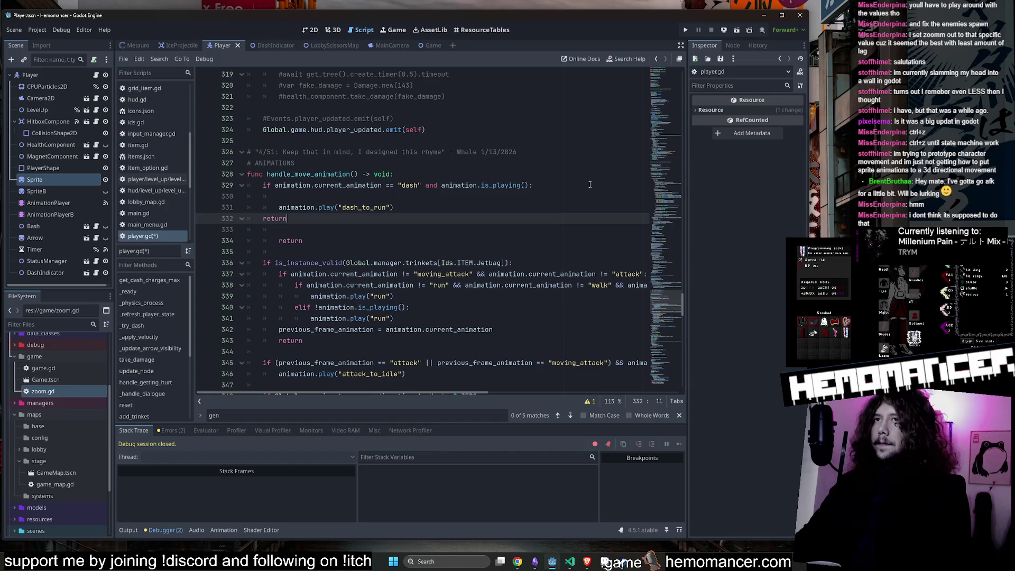
key(Left)
key(Left)
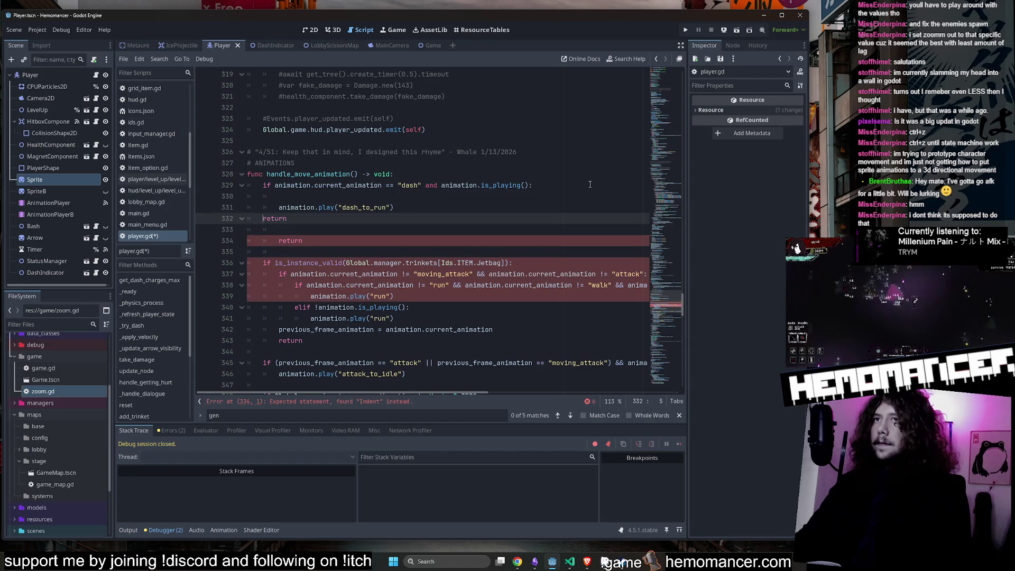
key(ctrl+z)
key(ctrl+z)
key(ctrl+z)
key(ctrl+s)
key(F5)
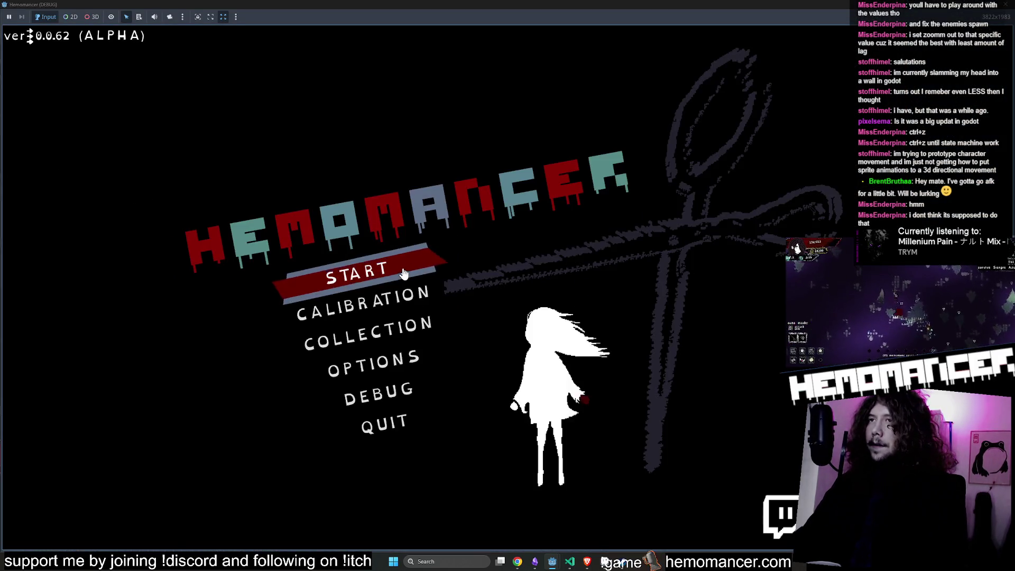
Step: Start the game from the main menu and walk and dash left and right near Halka
key(Return)
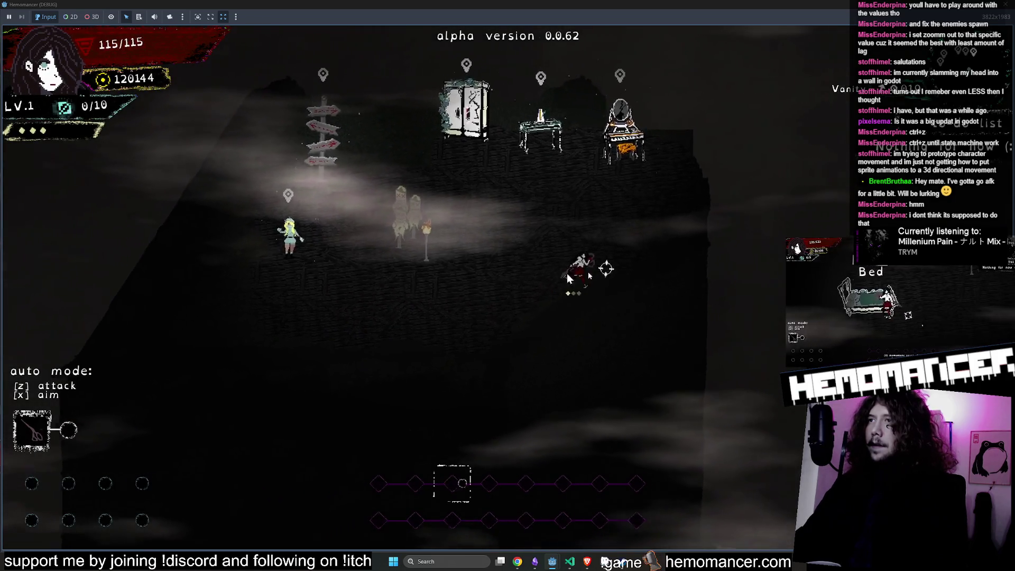
key(a)
key(d)
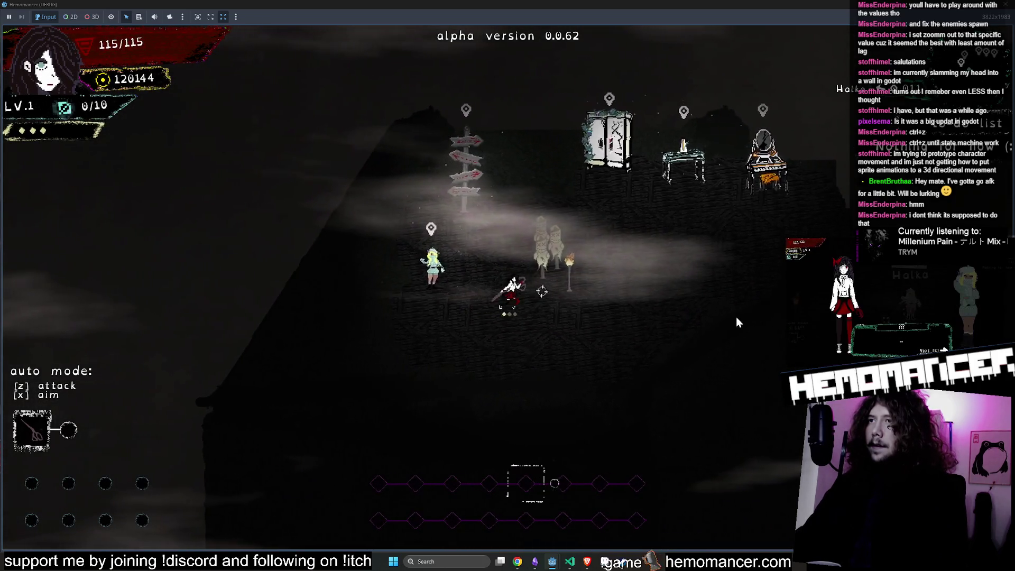
scroll(603, 300, up, 5)
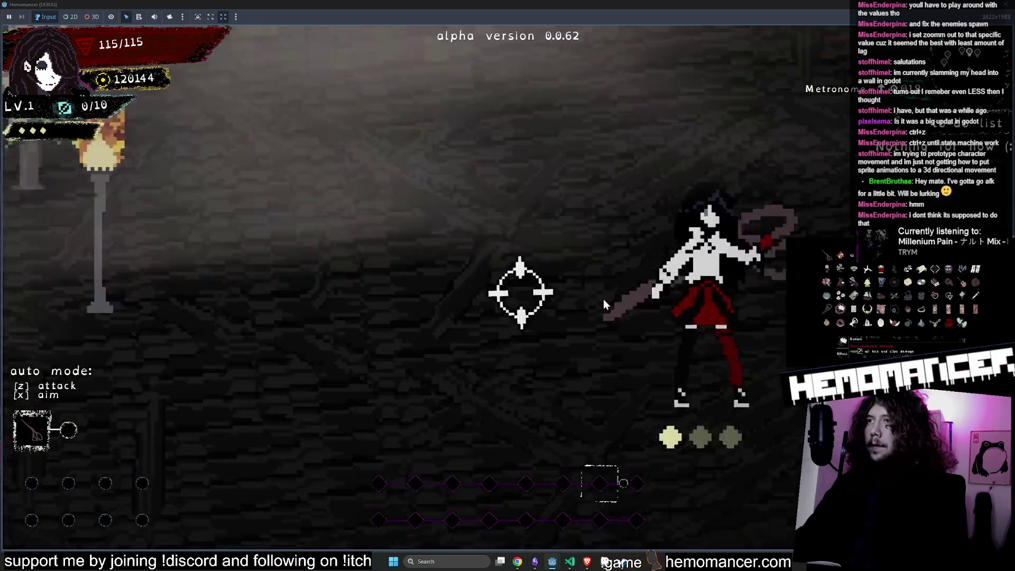
key(a)
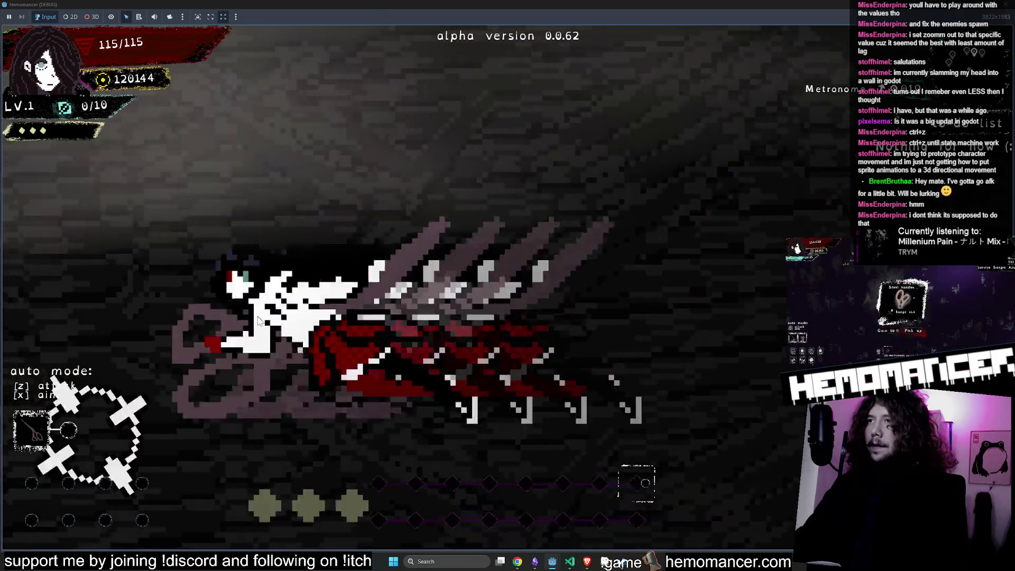
key(d)
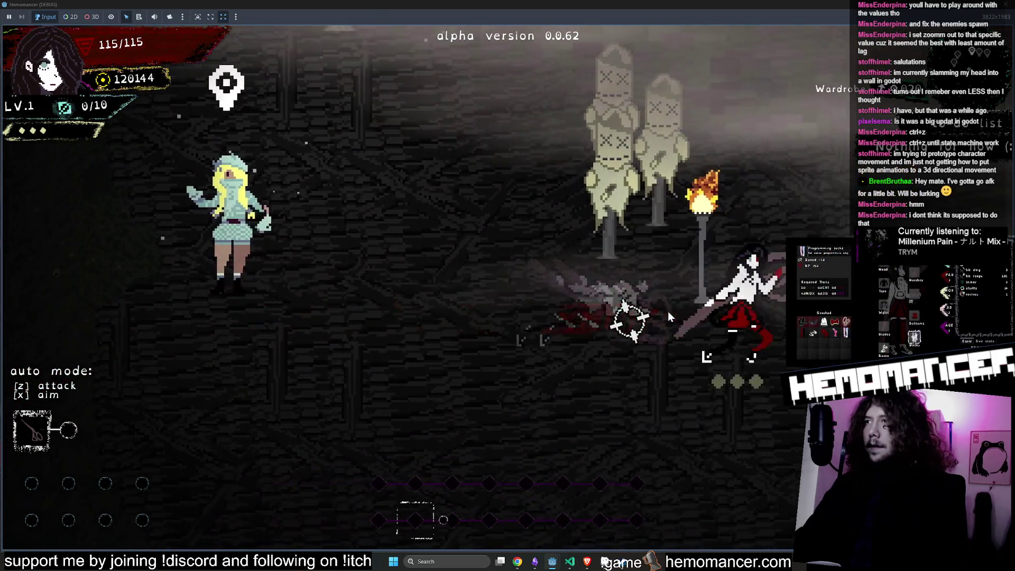
Step: Dash past the statues, test a downward dash-to-run, then leave the debug run
key(a)
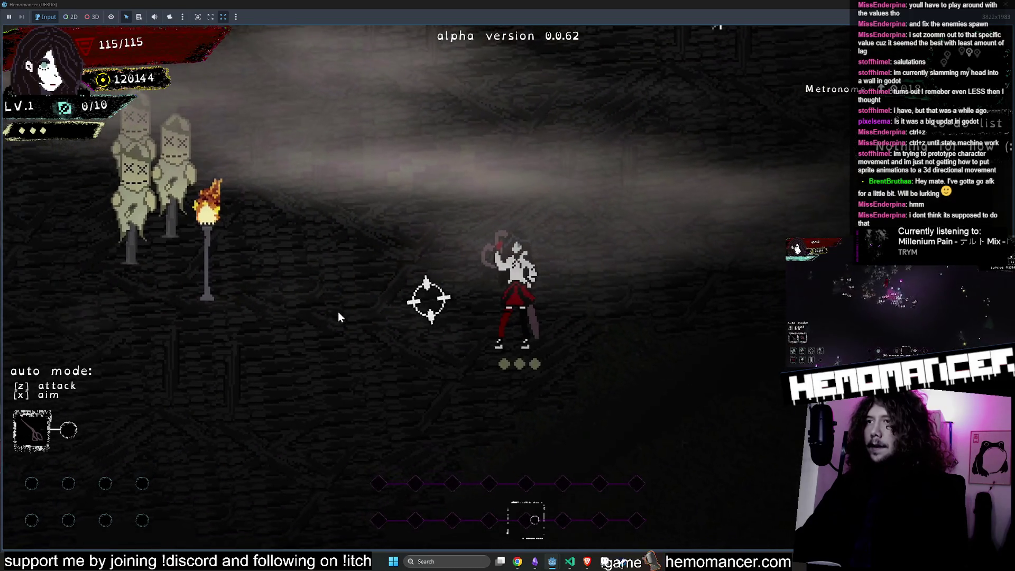
key(d)
key(d)
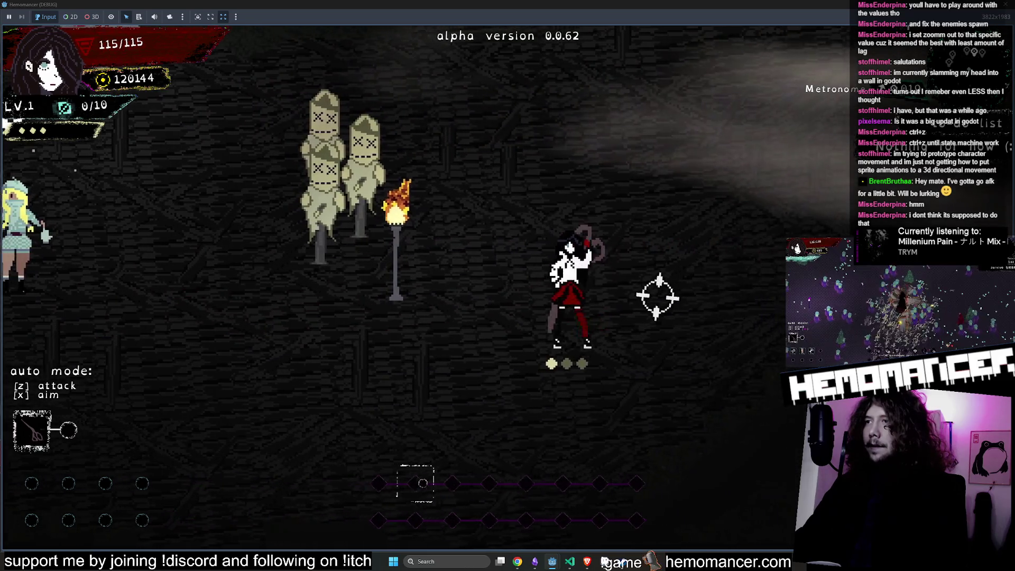
key(w)
key(a)
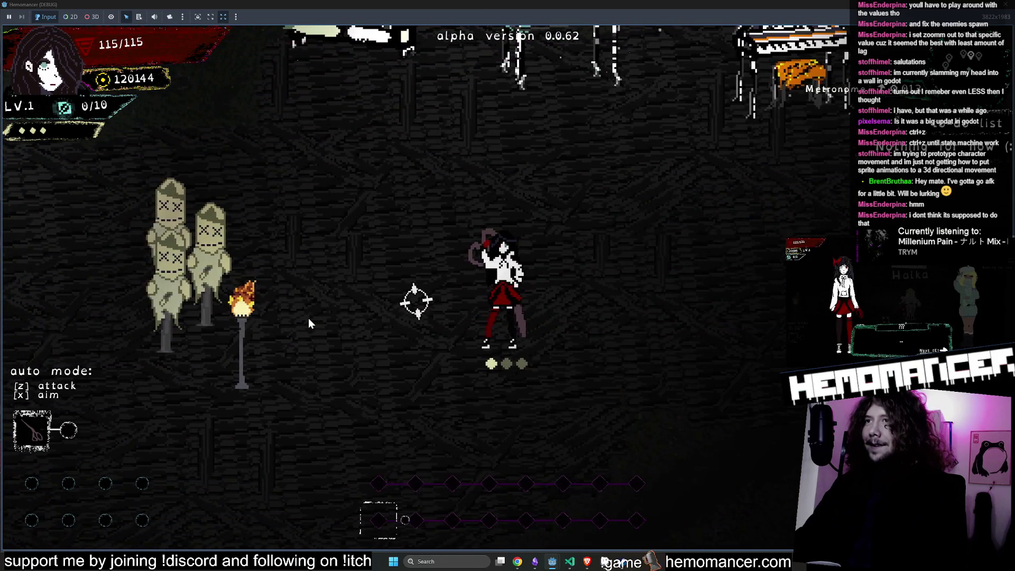
key(s)
key(alt+Tab)
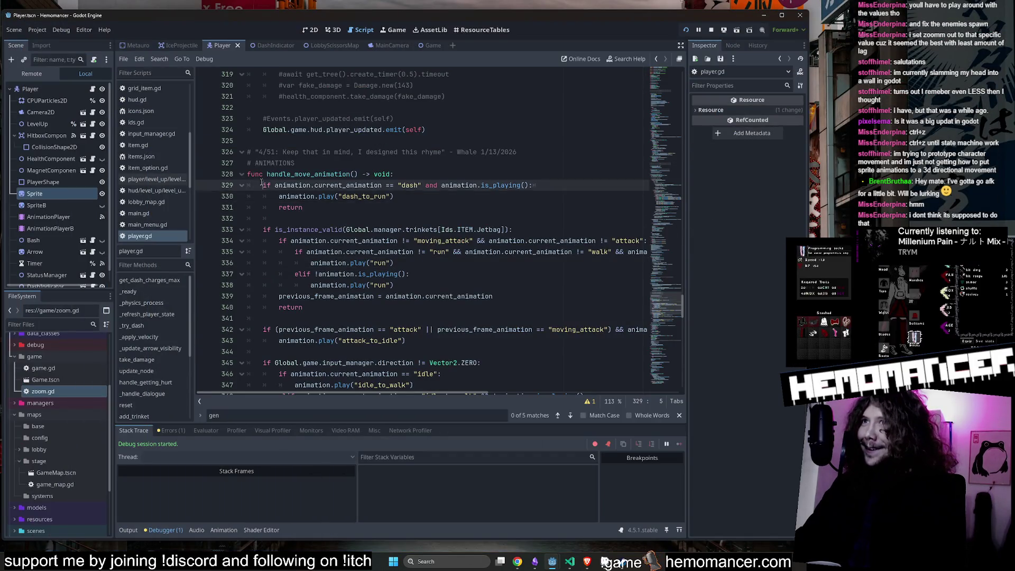
Step: Select and inspect the dash check on line 329 of player.gd
click(332, 204)
drag(256, 186, 550, 186)
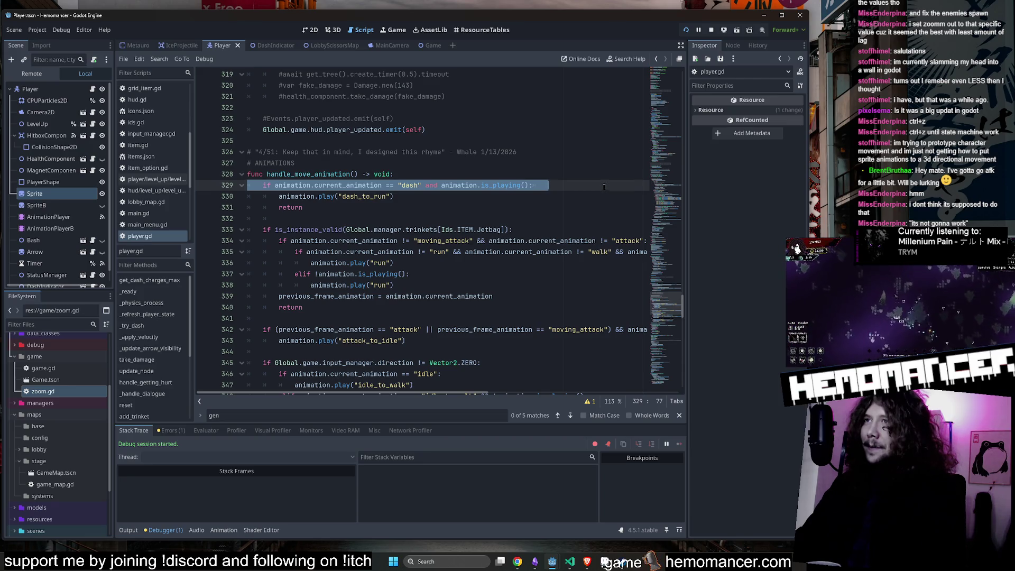
click(252, 198)
click(347, 210)
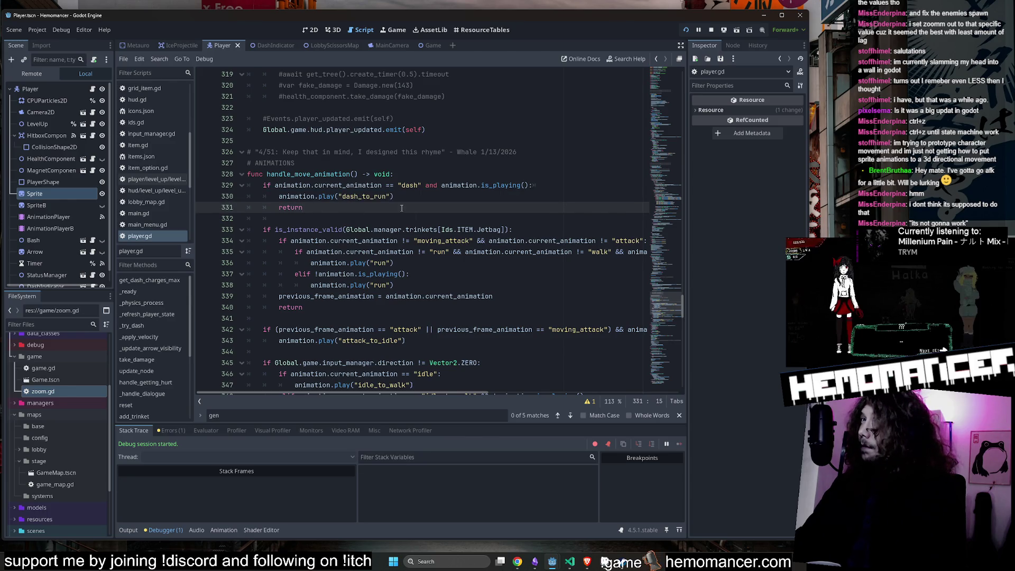
Step: Select the dash_to_run play call on line 330, then switch to Hemomancer's itch.io page
click(422, 185)
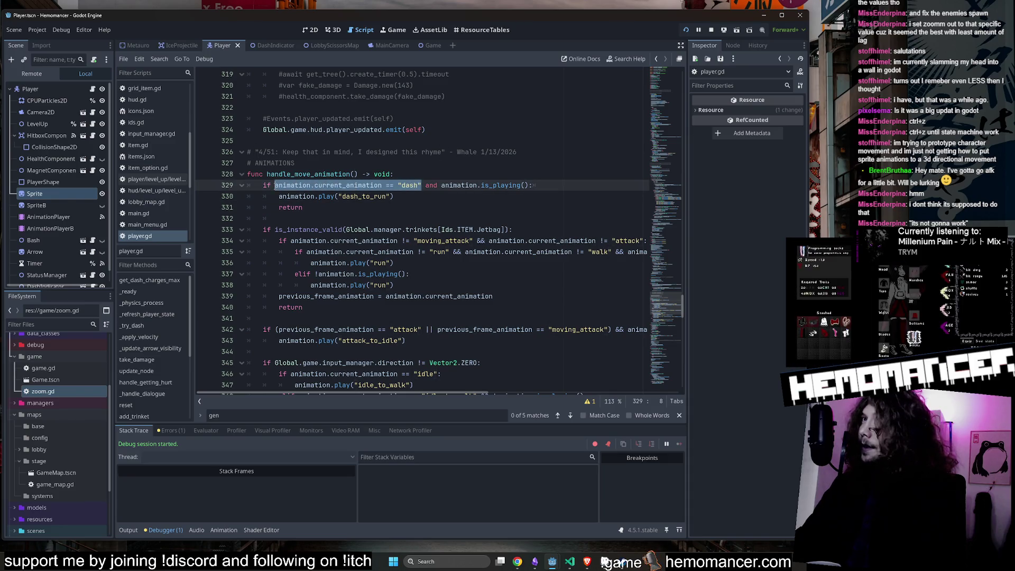
drag(279, 196, 417, 199)
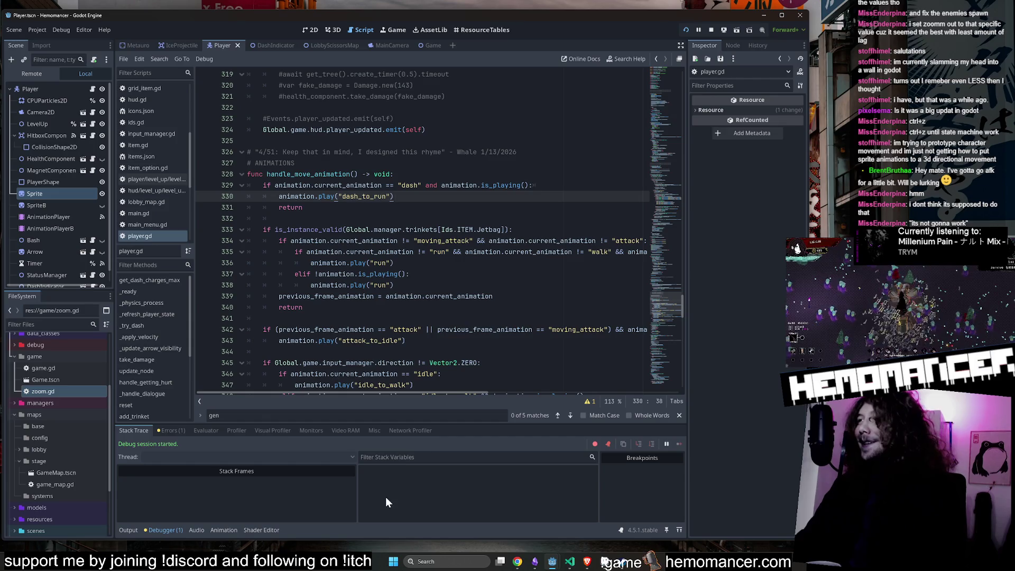
key(alt+Tab)
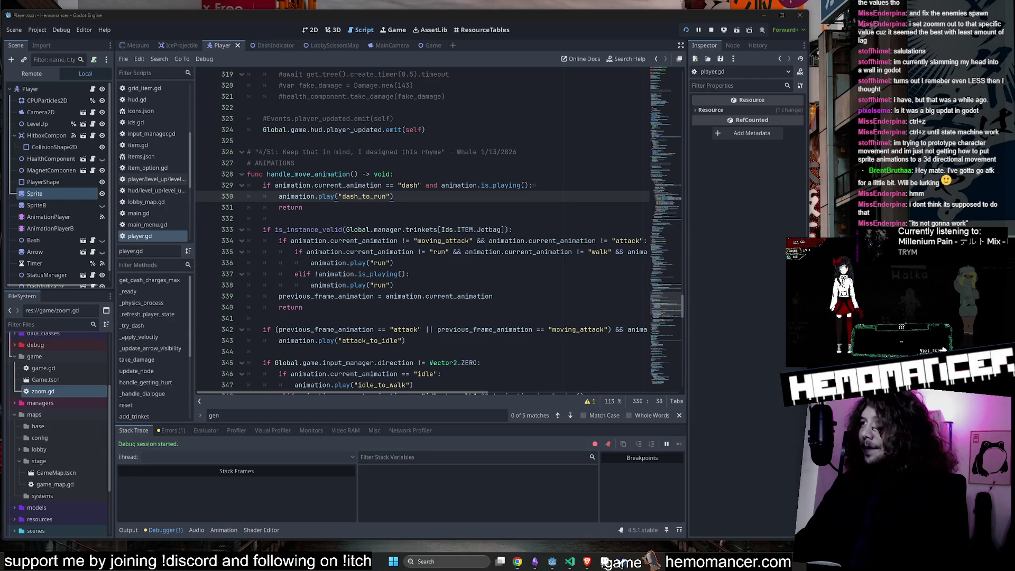
key(alt+Tab)
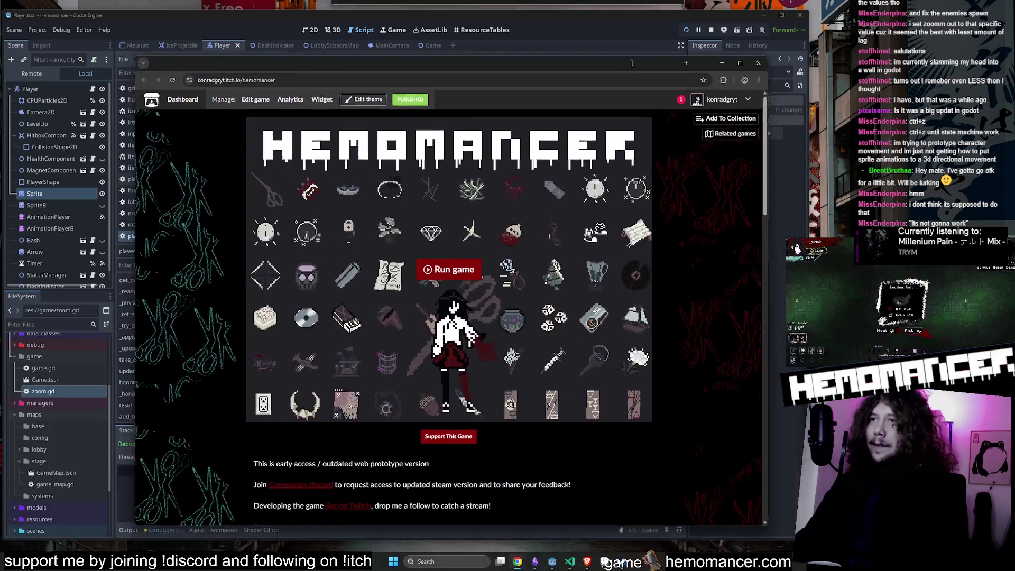
Step: Run Hemomancer's itch.io web build, view its DPS Leaderboard, then close the browser
click(459, 274)
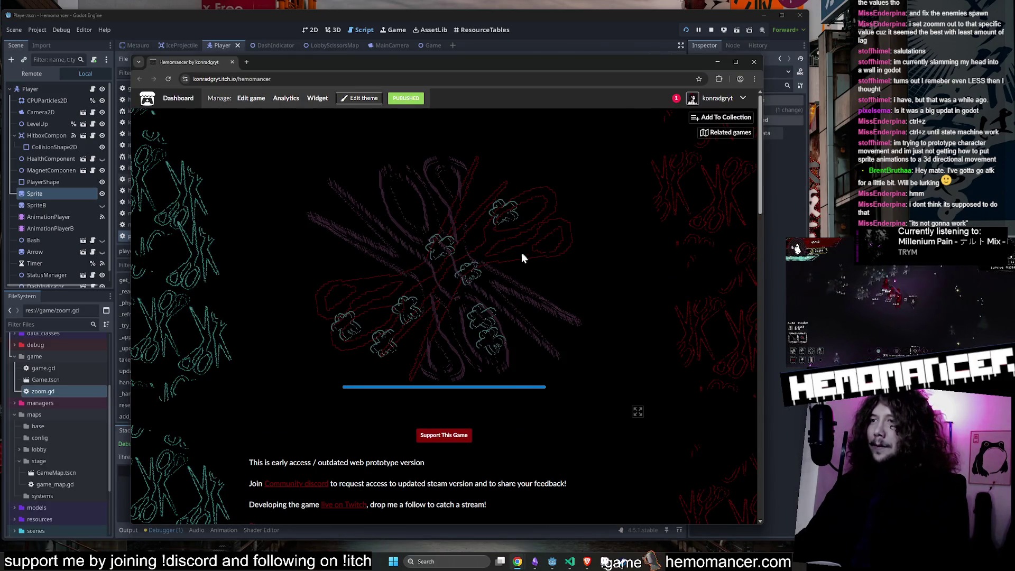
click(383, 324)
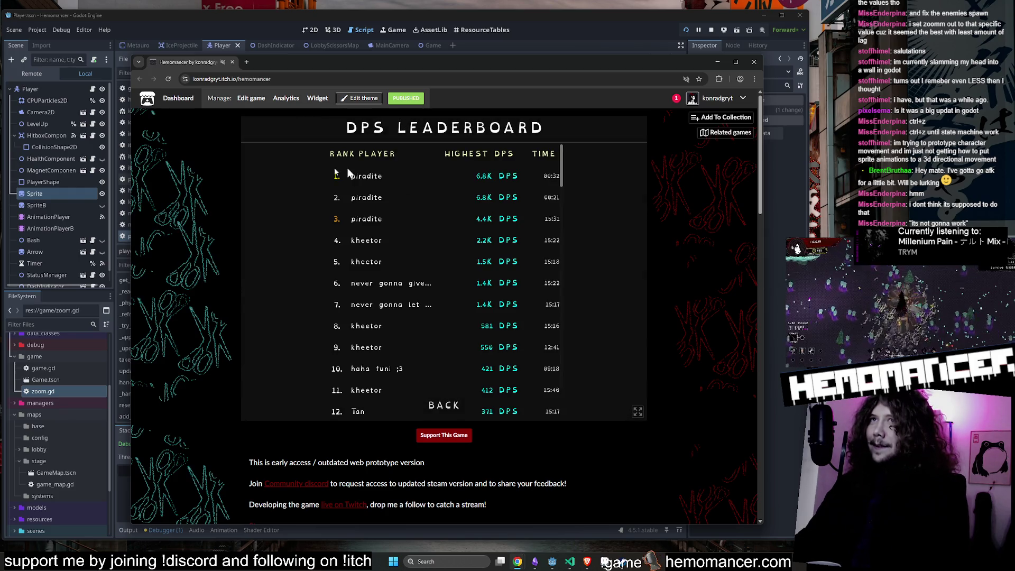
key(alt+Tab)
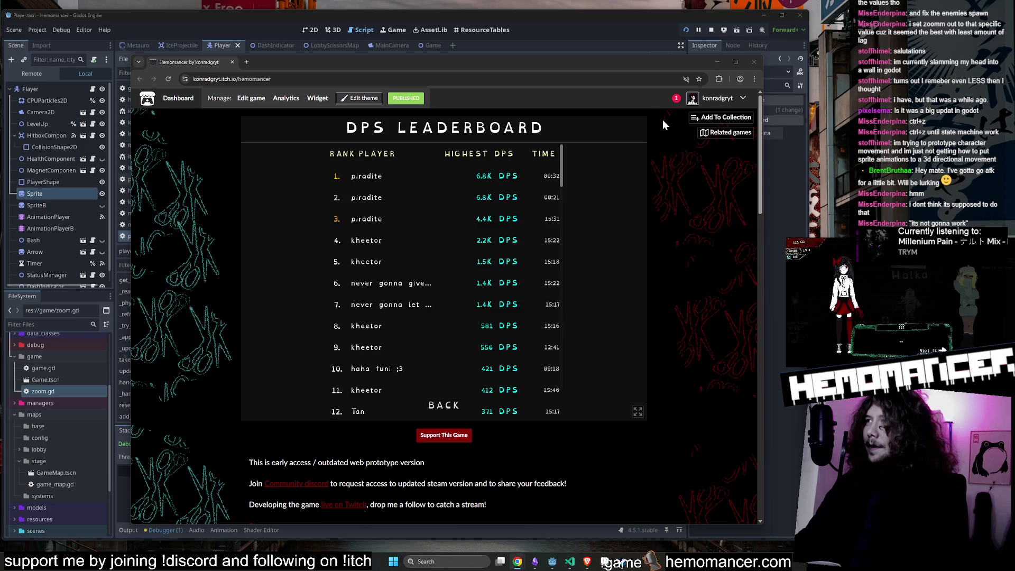
click(757, 63)
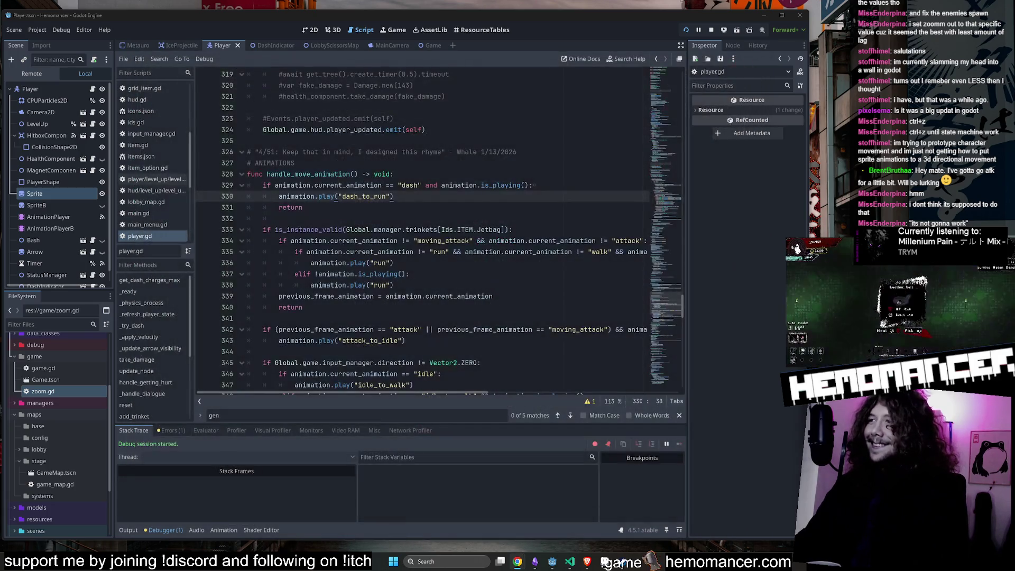
Step: Review lines 329–336 of handle_move_animation, then launch a debug run with F5
key(Down)
key(Down)
key(Down)
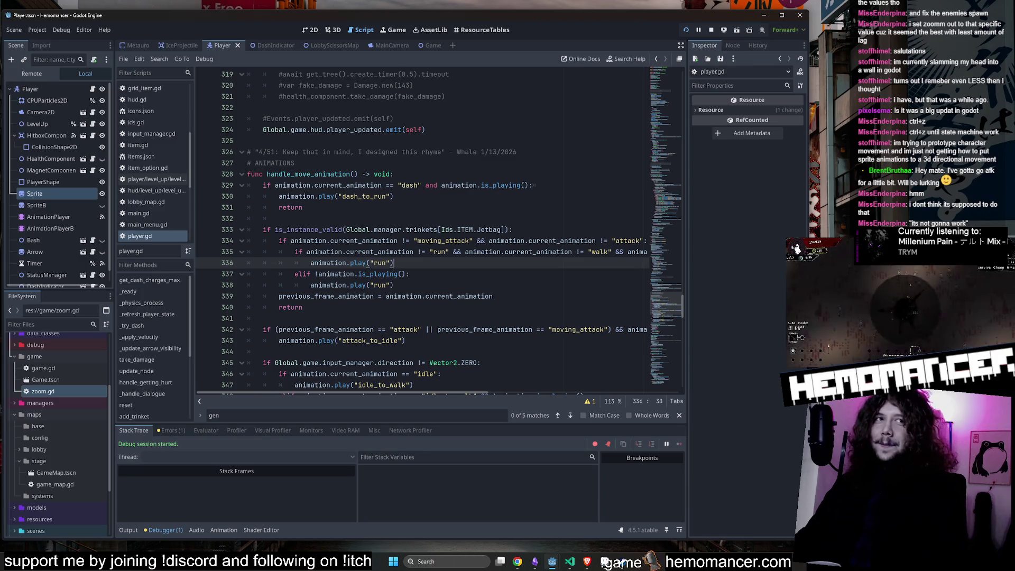
click(605, 559)
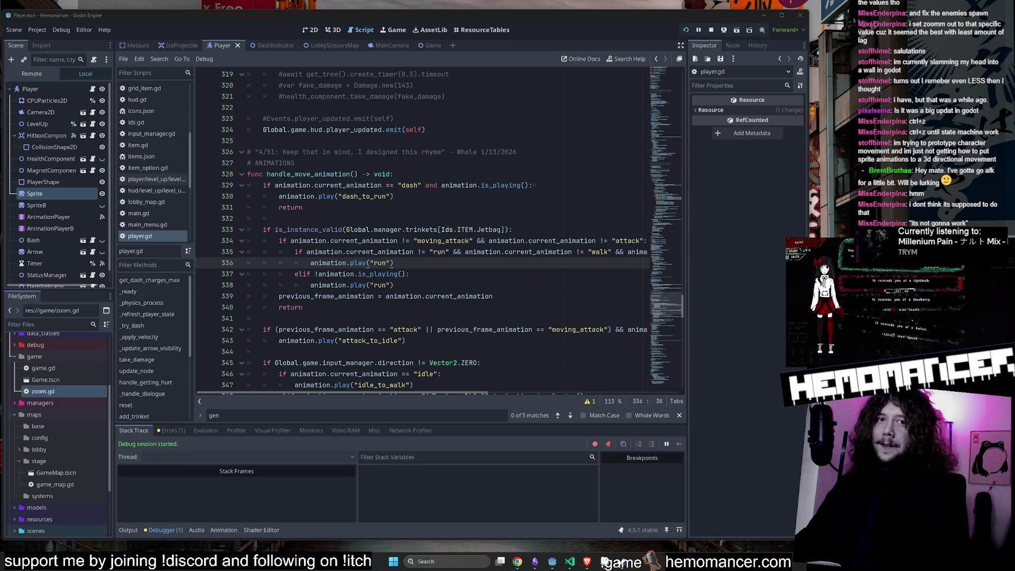
click(532, 188)
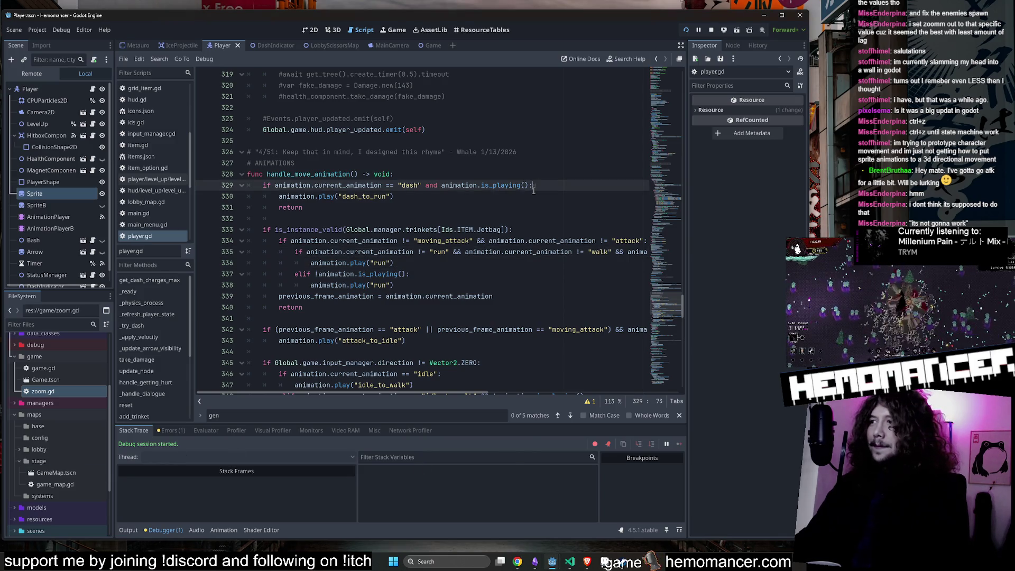
click(407, 208)
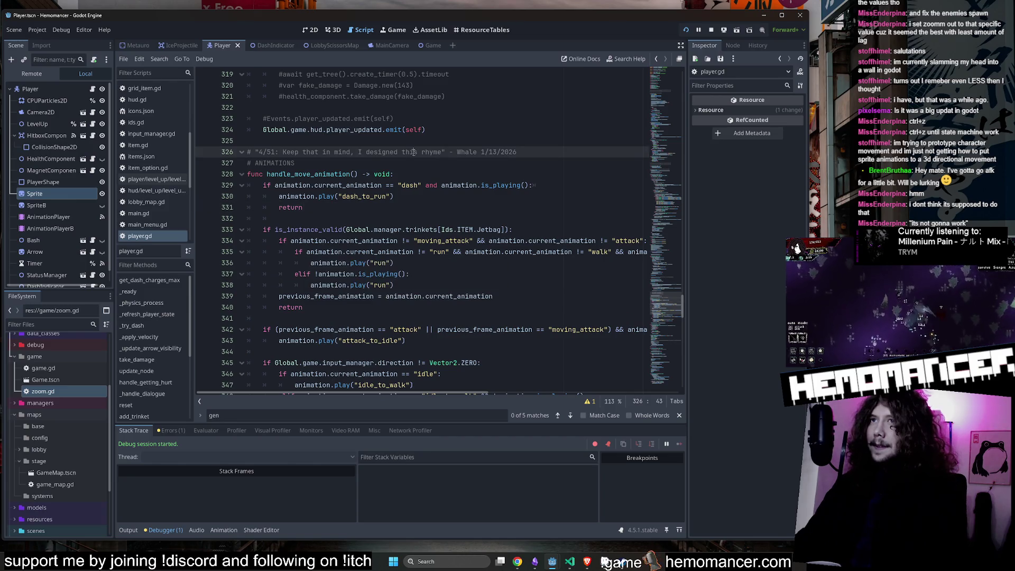
key(F5)
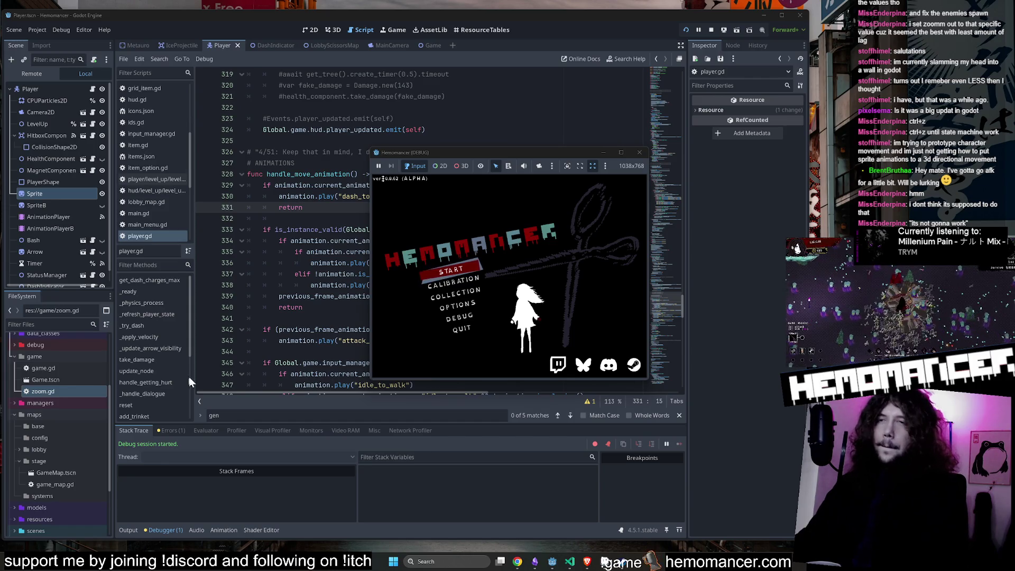
Step: Enlarge the game window, start from the menu, and test dashes toward aimed spots
mouse_move(368, 382)
mouse_down()
mouse_move(306, 426)
mouse_move(220, 460)
mouse_move(185, 461)
mouse_up()
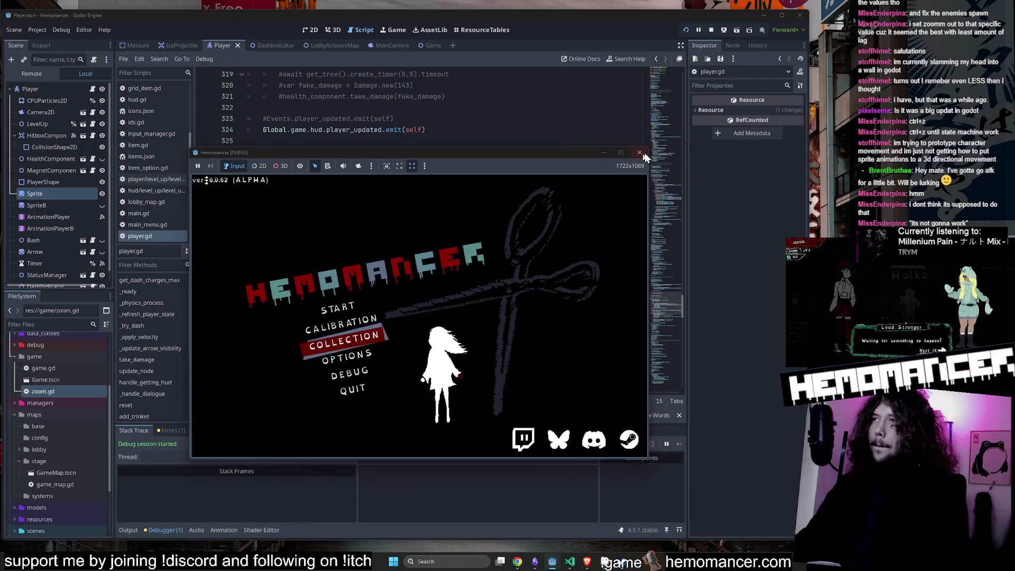
drag(648, 149, 822, 26)
click(358, 264)
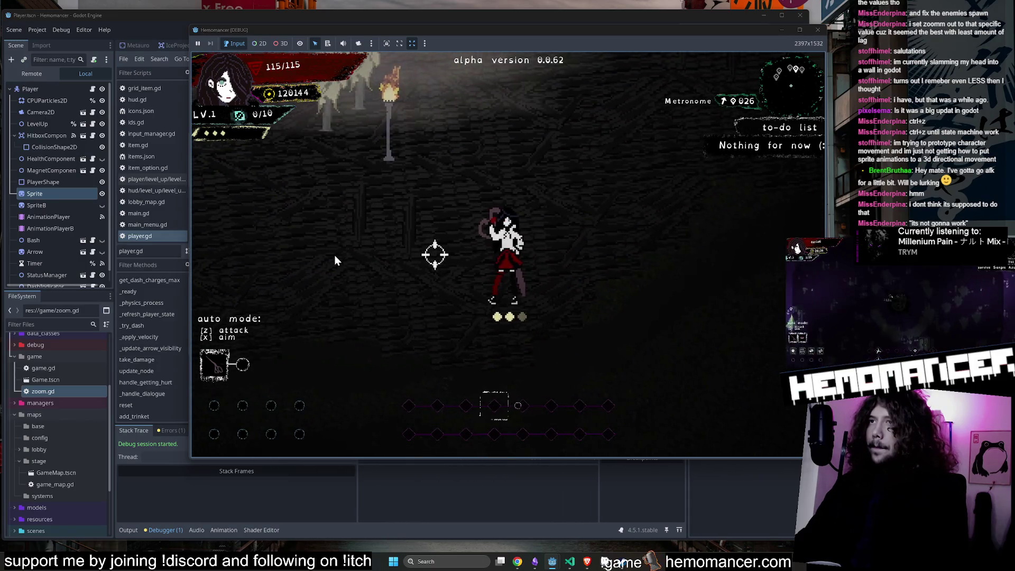
key(a)
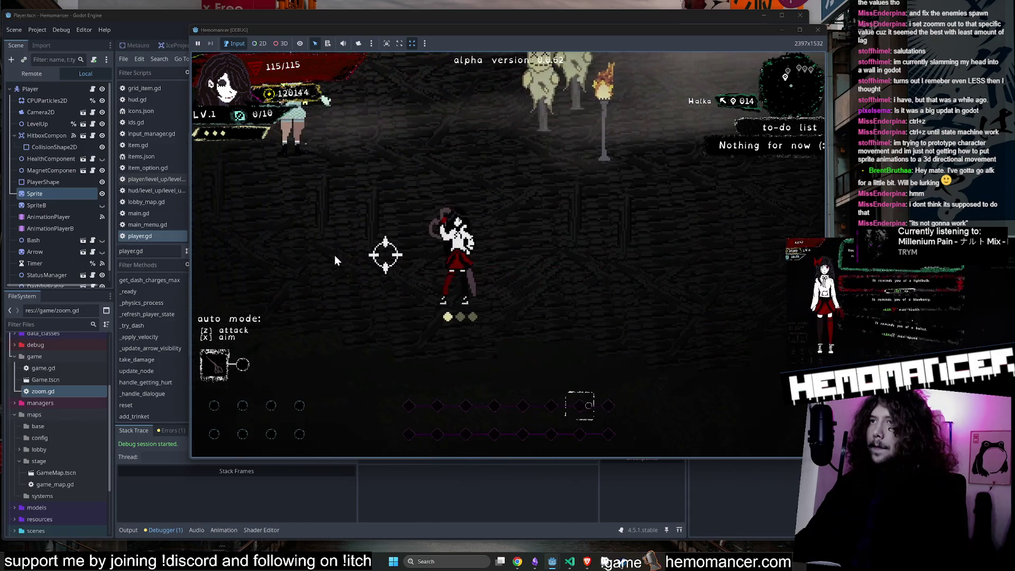
click(334, 255)
click(695, 246)
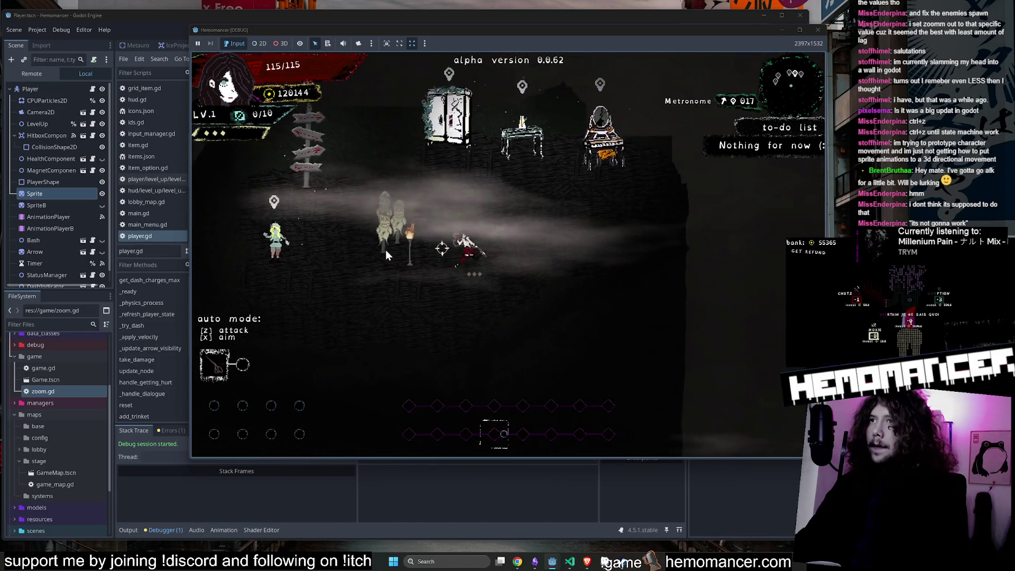
Step: Walk and dash left and right through the lobby, close the game, and select CPUParticles2D
key(a)
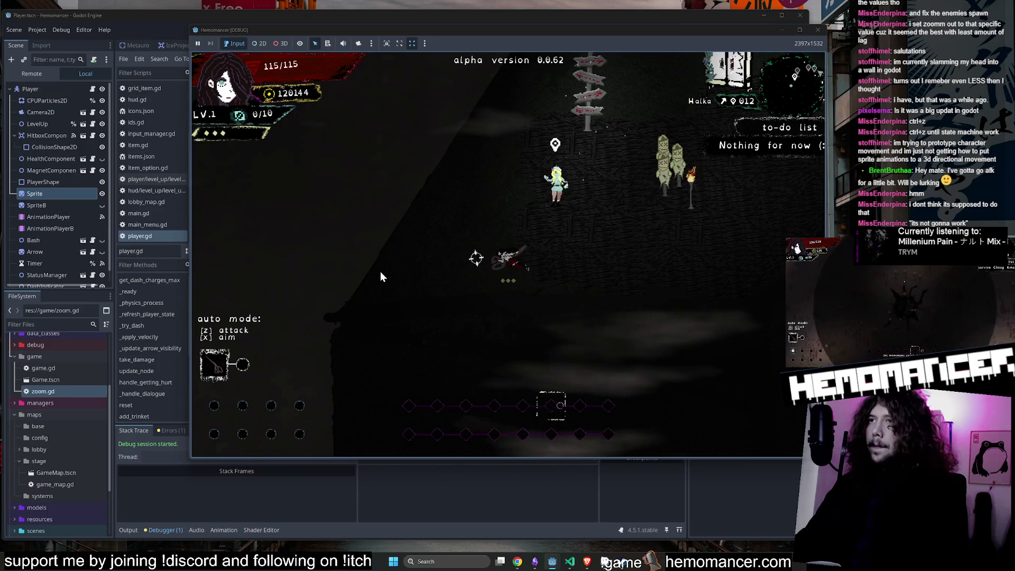
scroll(379, 271, up, 3)
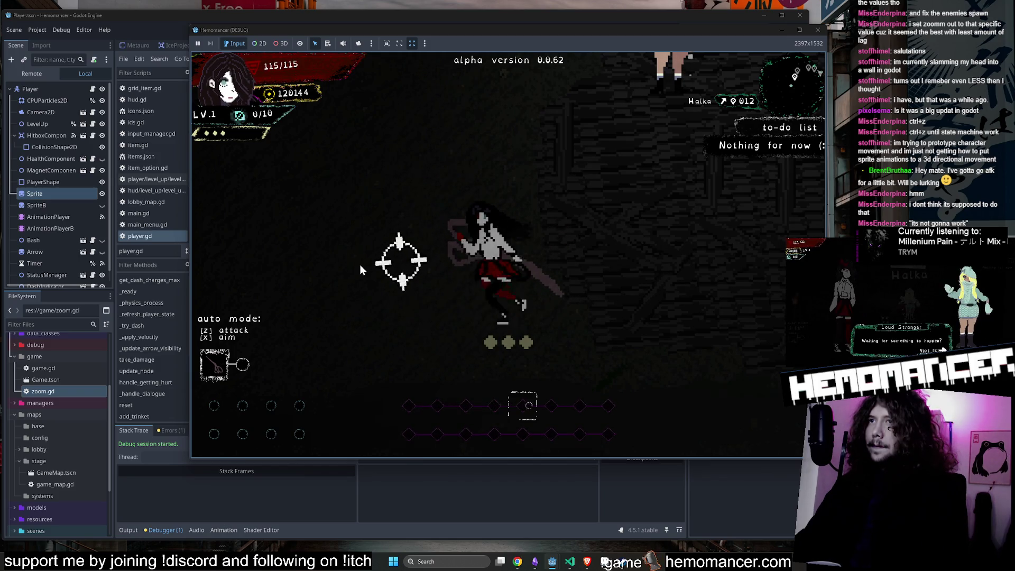
key(space)
key(a)
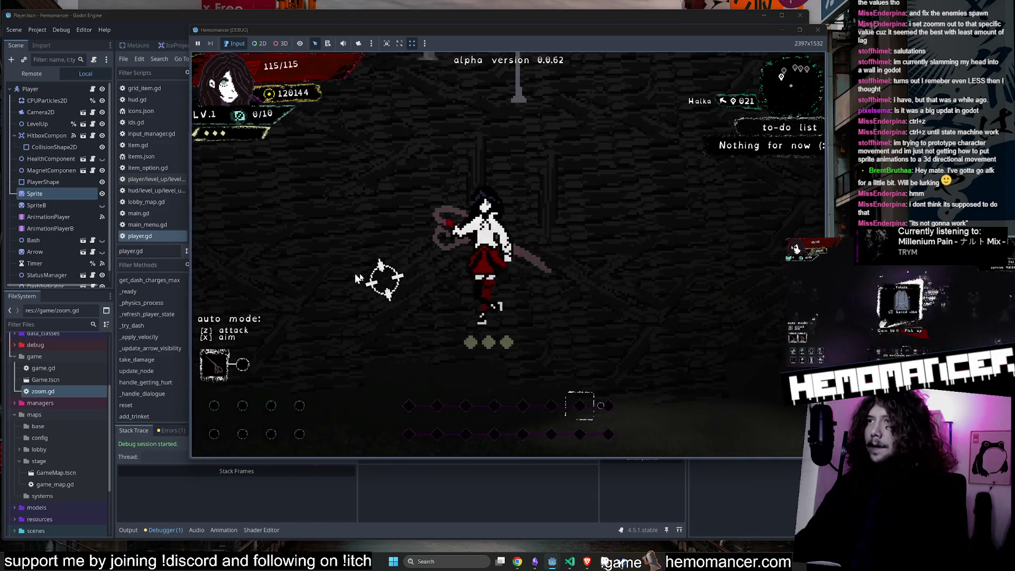
key(d)
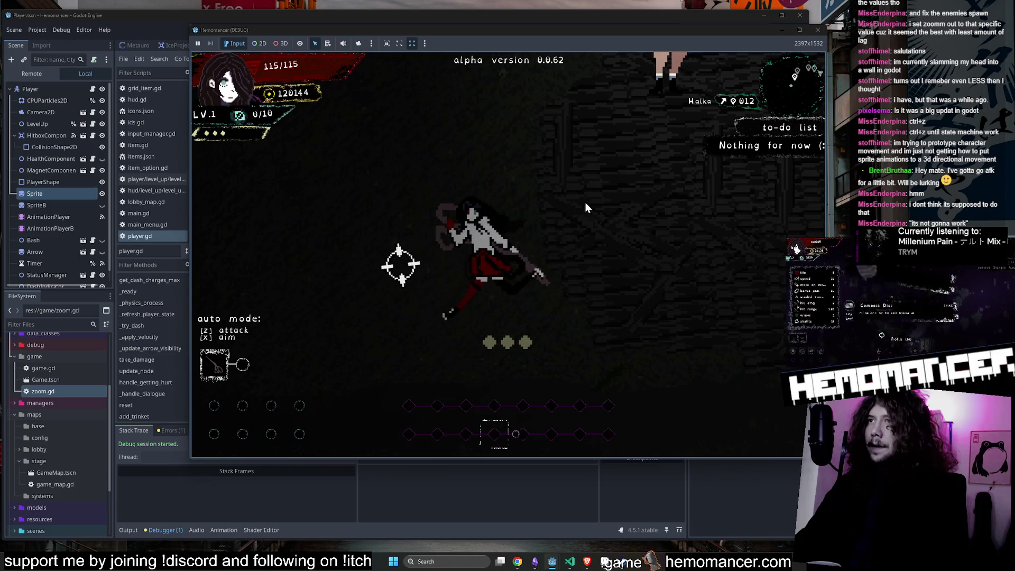
click(818, 30)
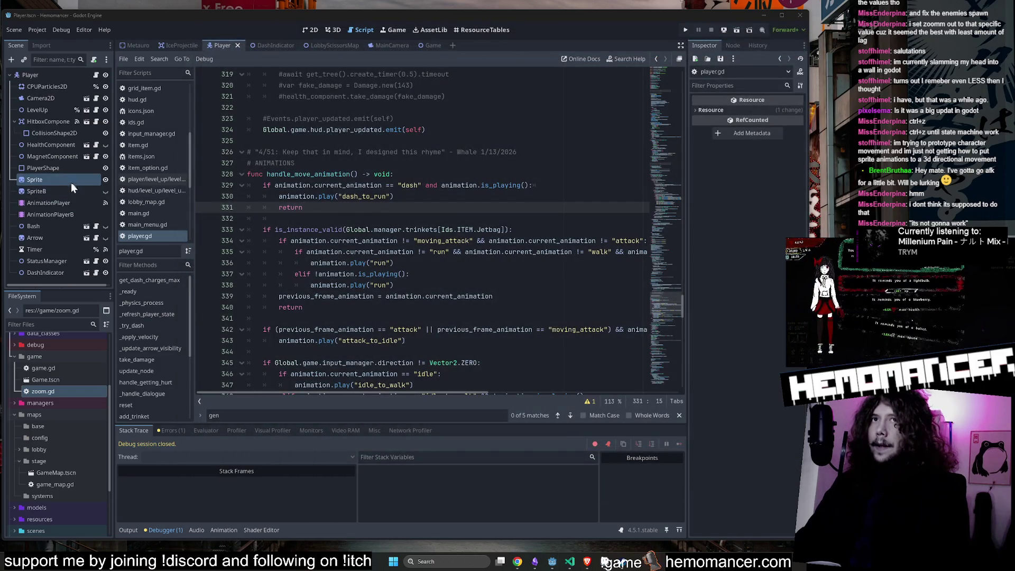
click(50, 86)
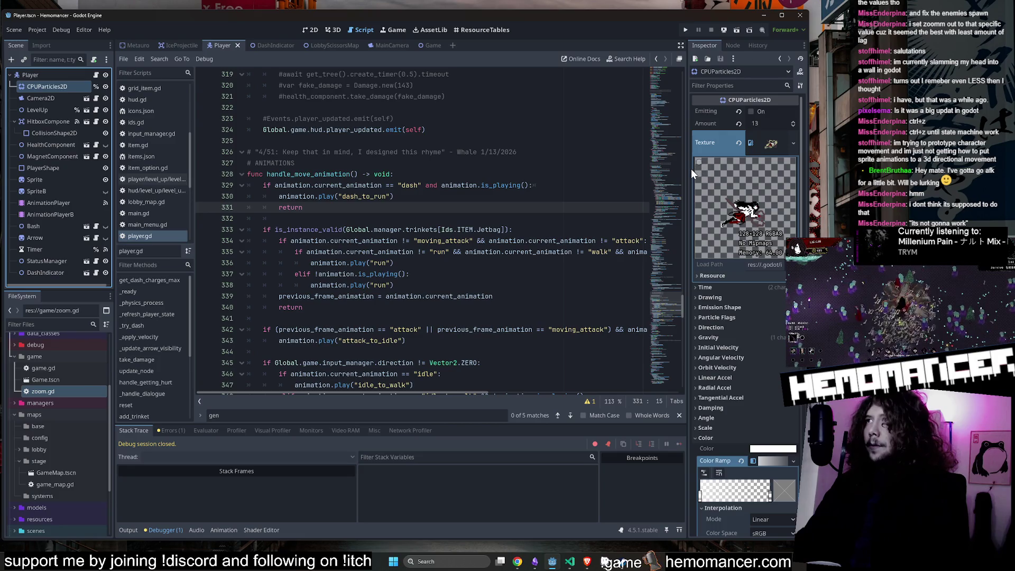
Step: Set the dash particles' Color Ramp start stop alpha to 100
drag(686, 179, 538, 190)
scroll(706, 424, down, 3)
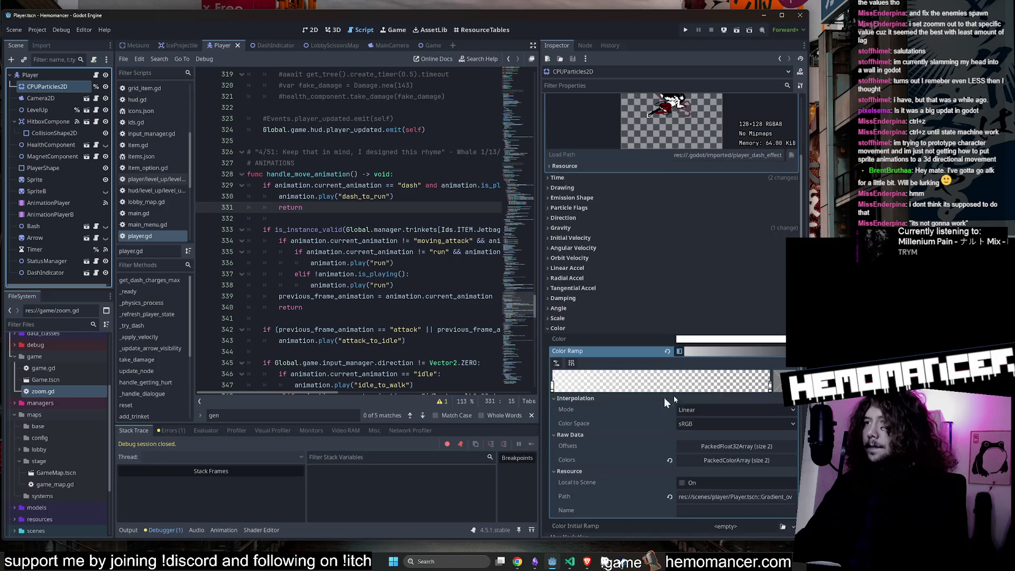
click(552, 387)
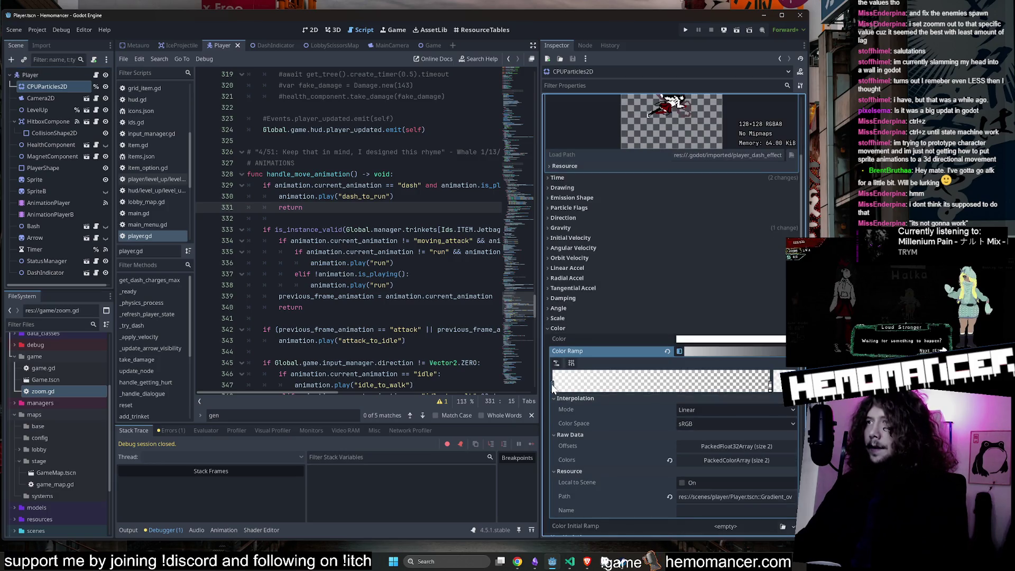
double_click(552, 387)
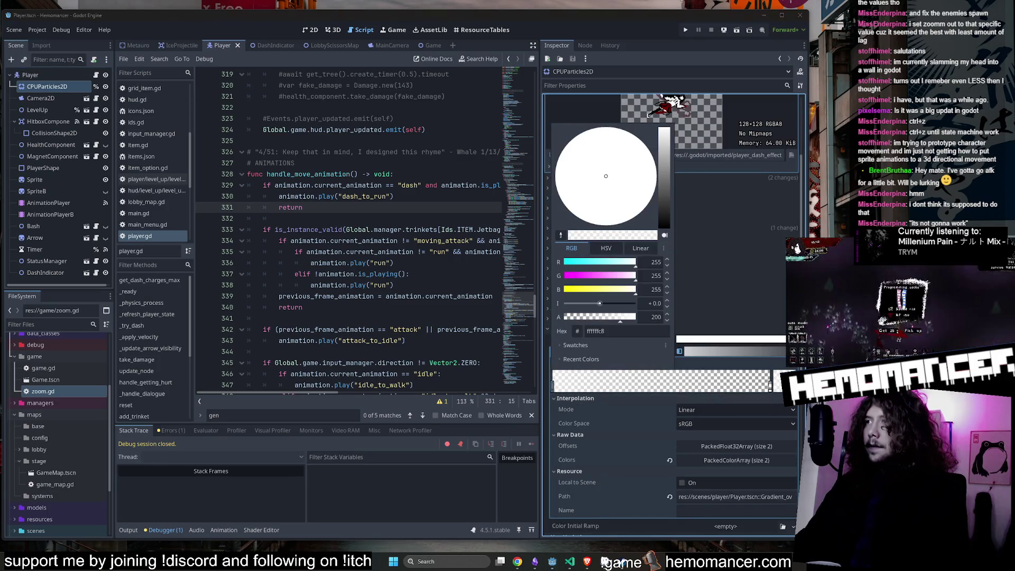
double_click(651, 316)
text(100)
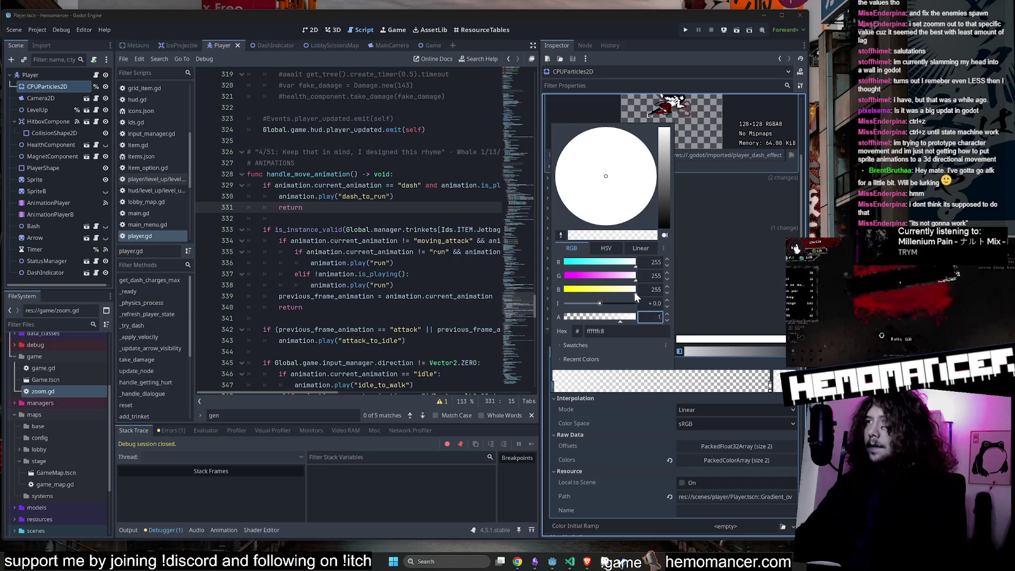
key(Return)
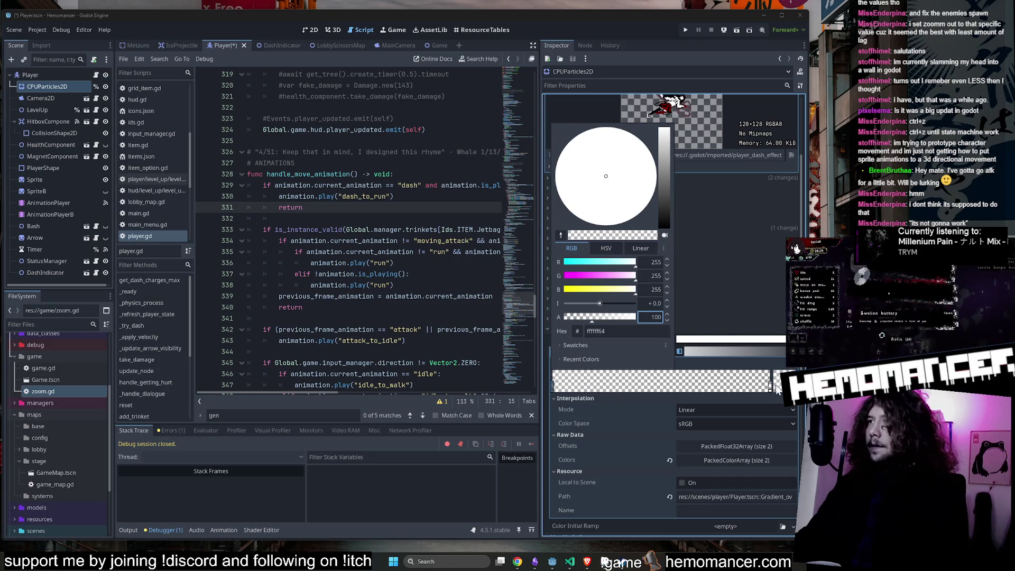
Step: Check the Color Ramp end stop, then save the Player scene and relaunch the game
click(768, 385)
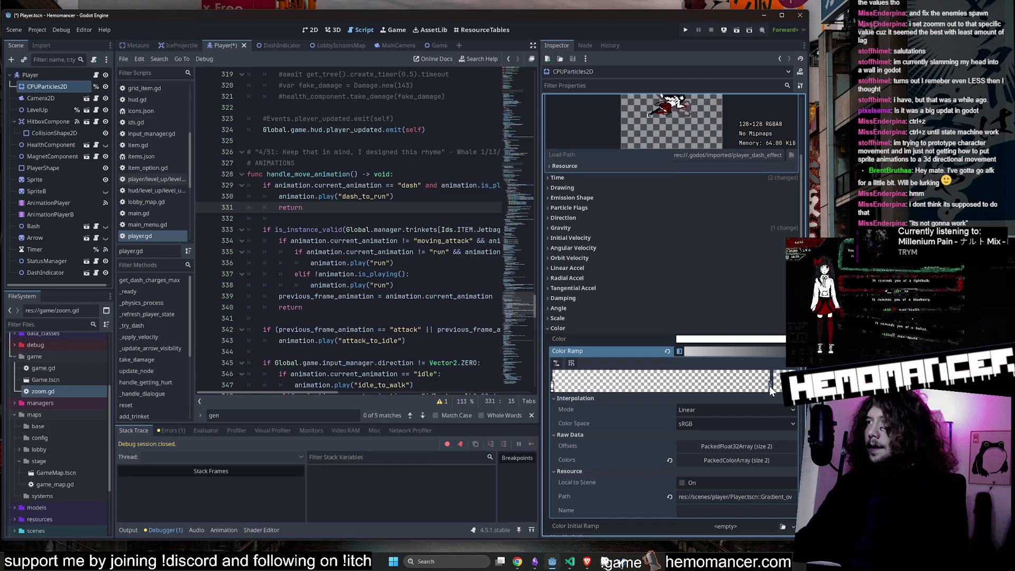
double_click(769, 386)
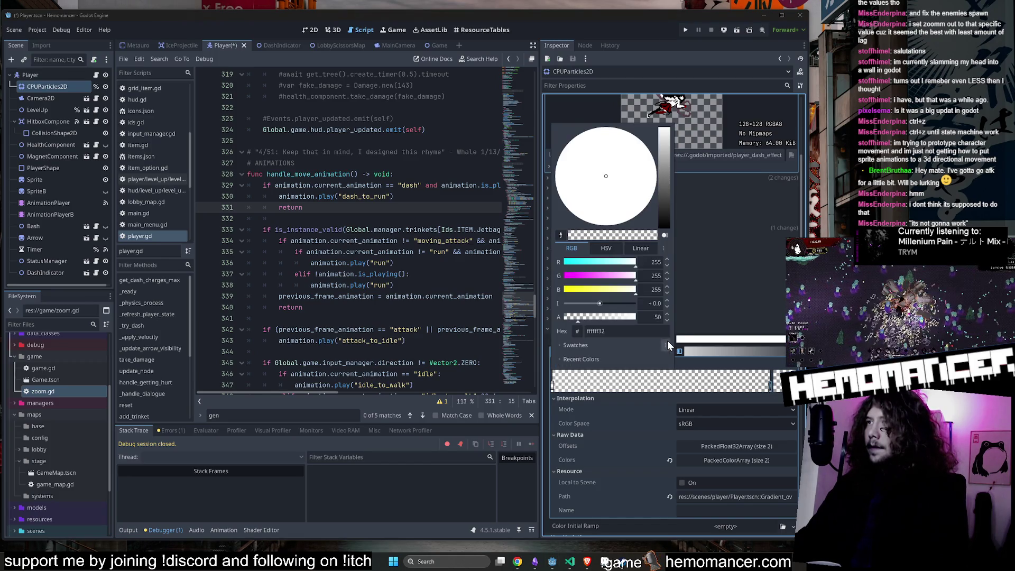
click(744, 304)
key(F5)
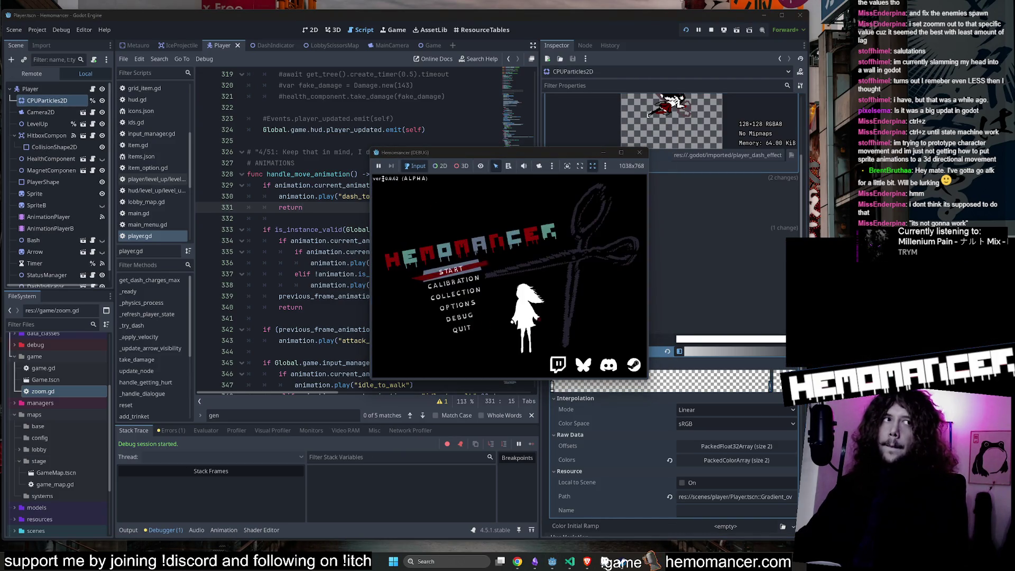
Step: Maximize the game window, start the game, and walk up to the Vanity
click(621, 152)
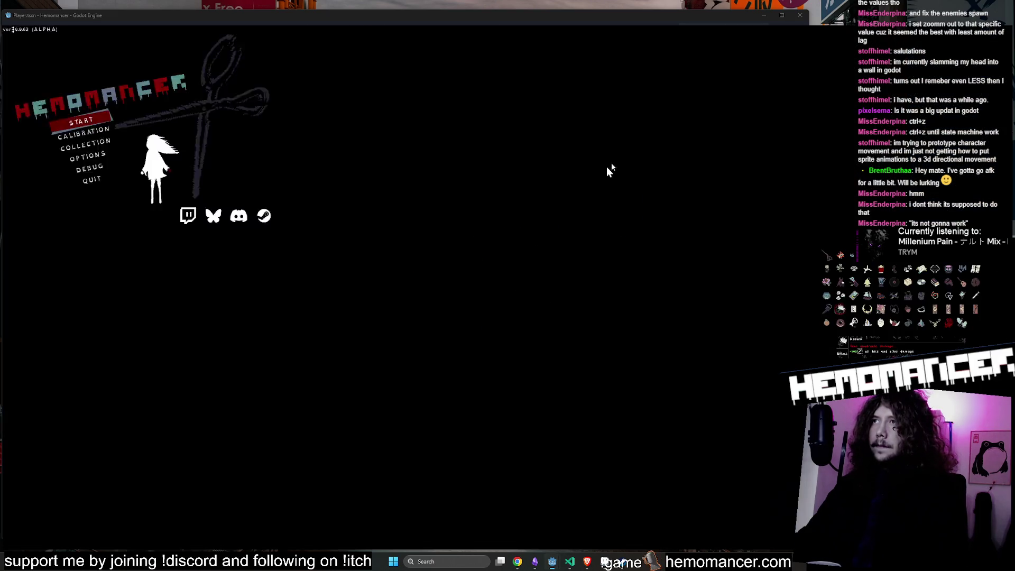
key(Return)
key(a)
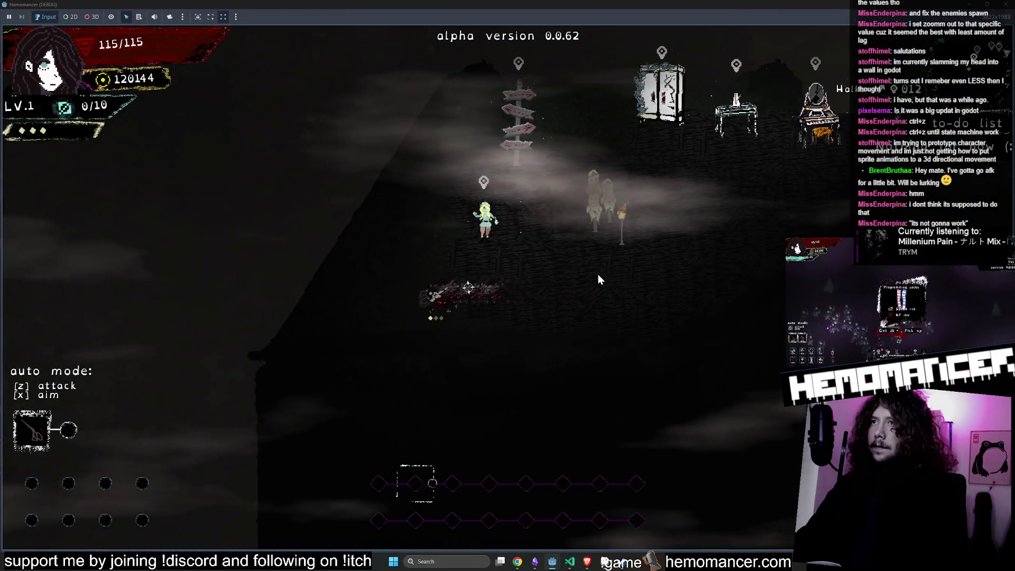
key(d)
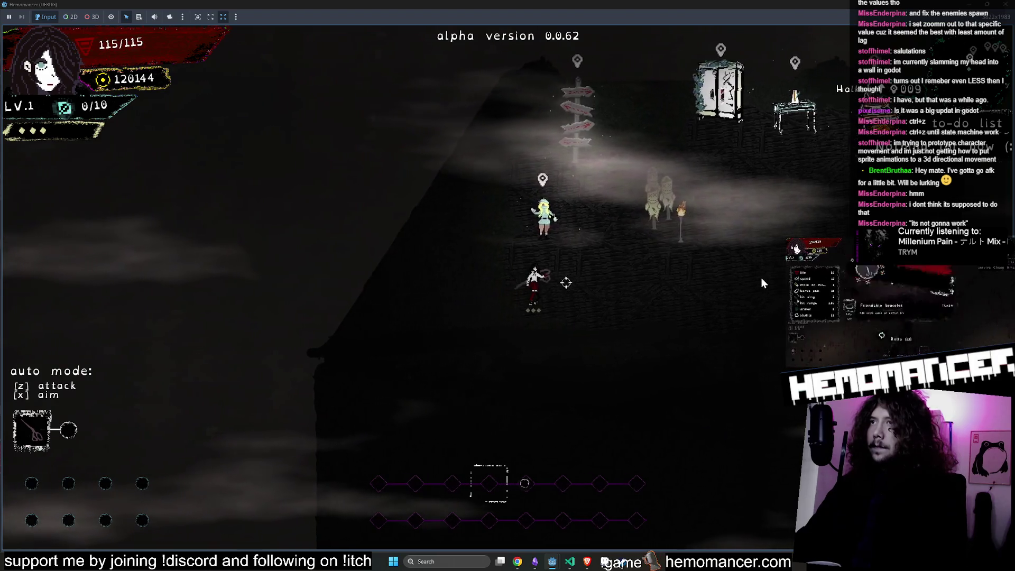
key(w)
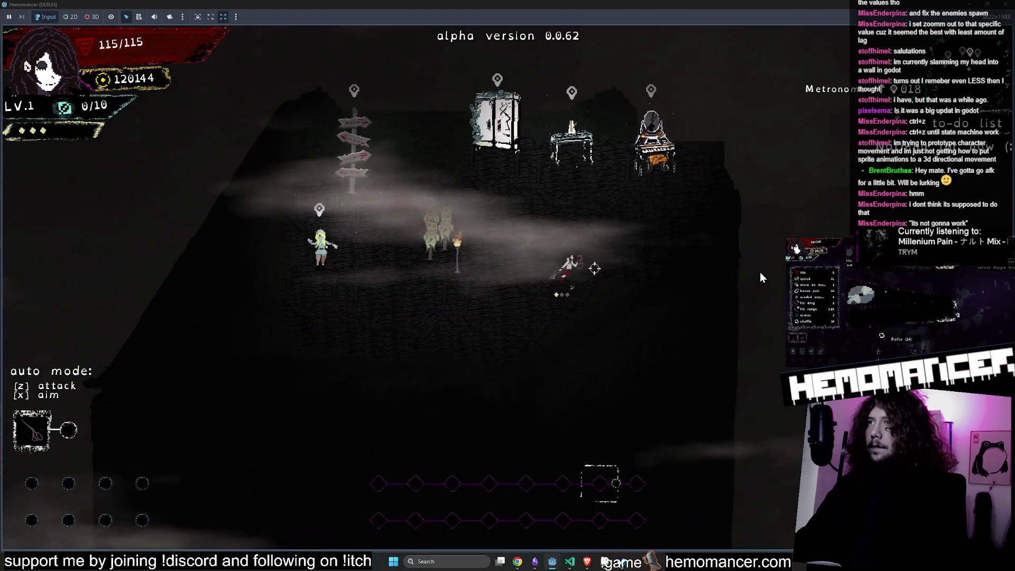
Step: Walk left to the Signpole, then right through the hub toward the wardrobe
key(a)
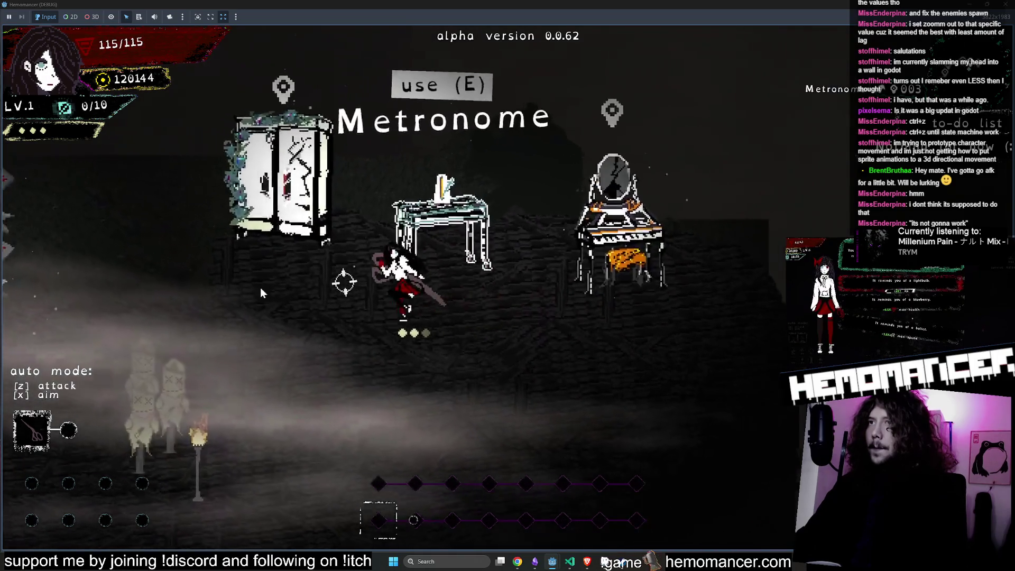
key(d)
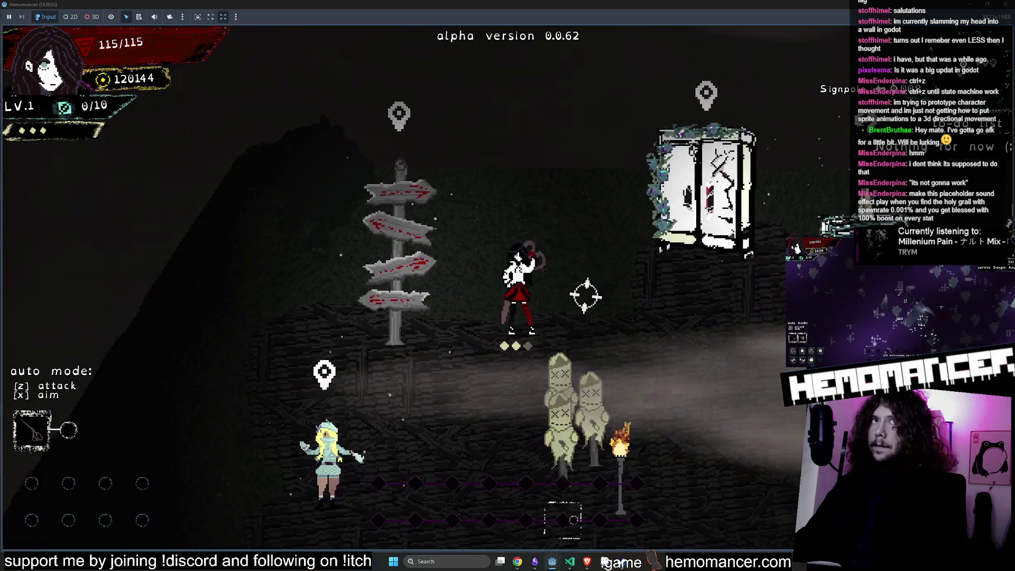
key(d)
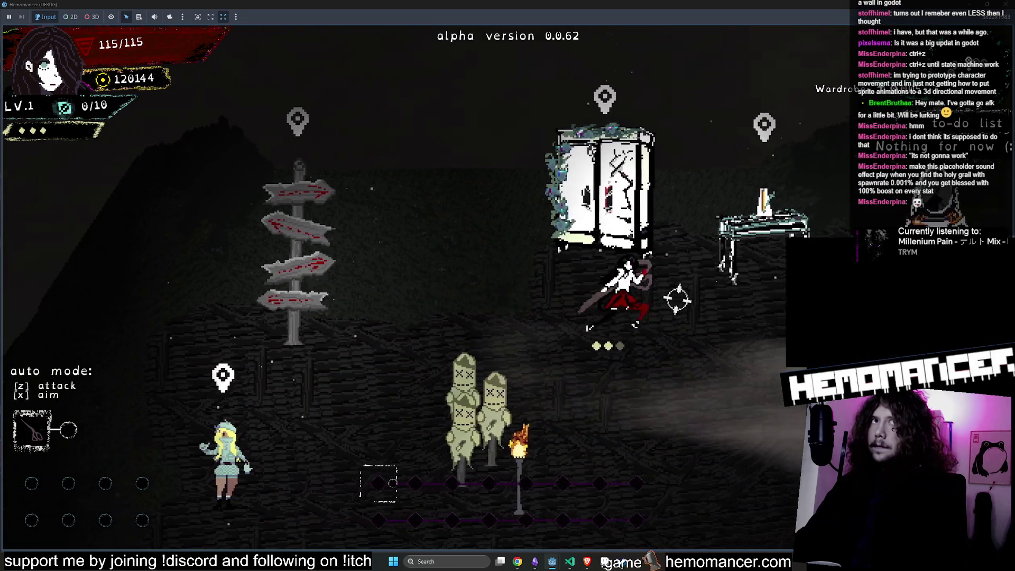
key(a)
key(d)
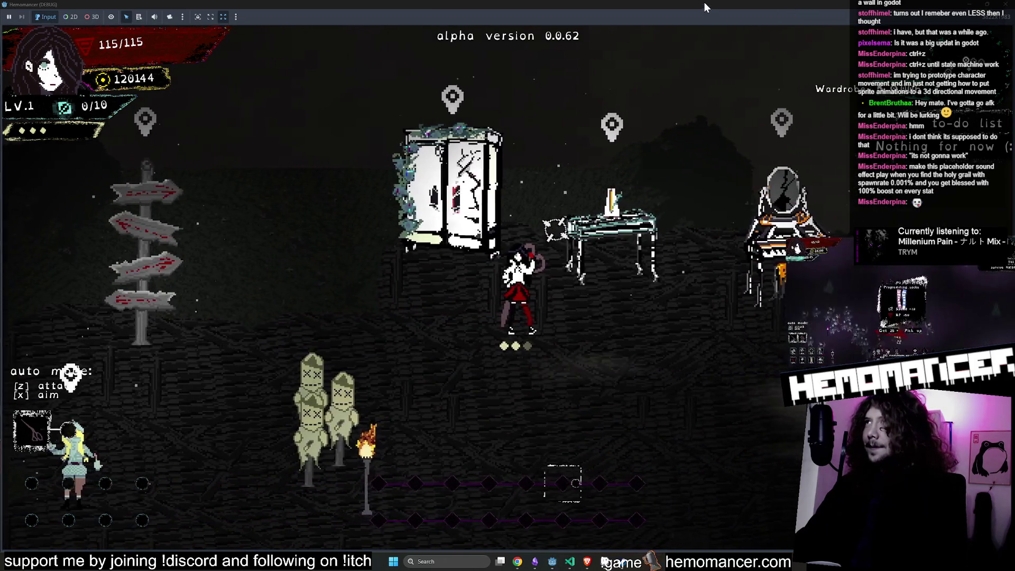
Step: Restore the maximized game window, then enlarge it over the editor
mouse_move(704, 2)
mouse_down()
mouse_move(484, 81)
mouse_move(225, 30)
mouse_up()
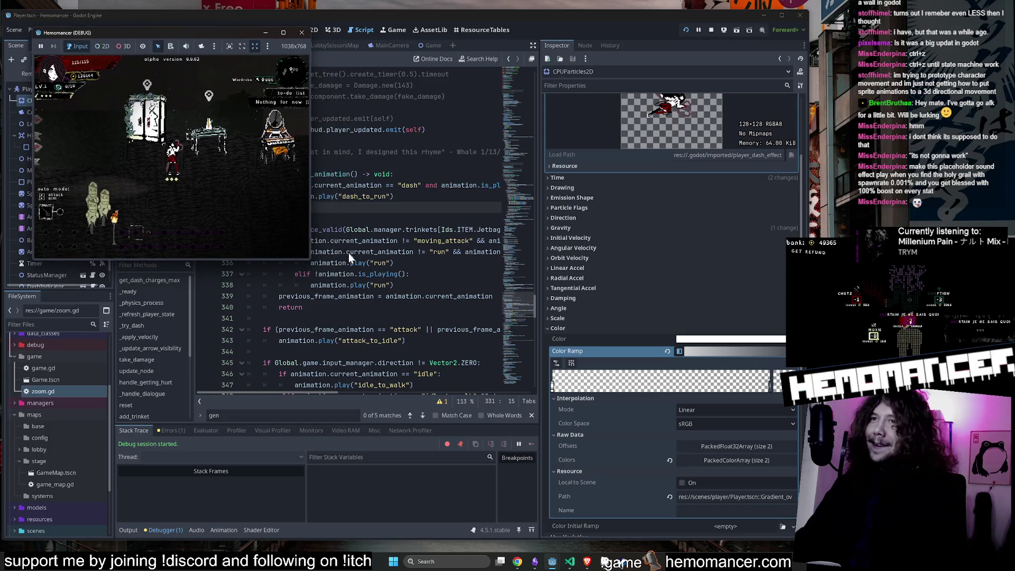
mouse_move(313, 263)
mouse_down()
mouse_move(657, 525)
mouse_move(777, 522)
mouse_up()
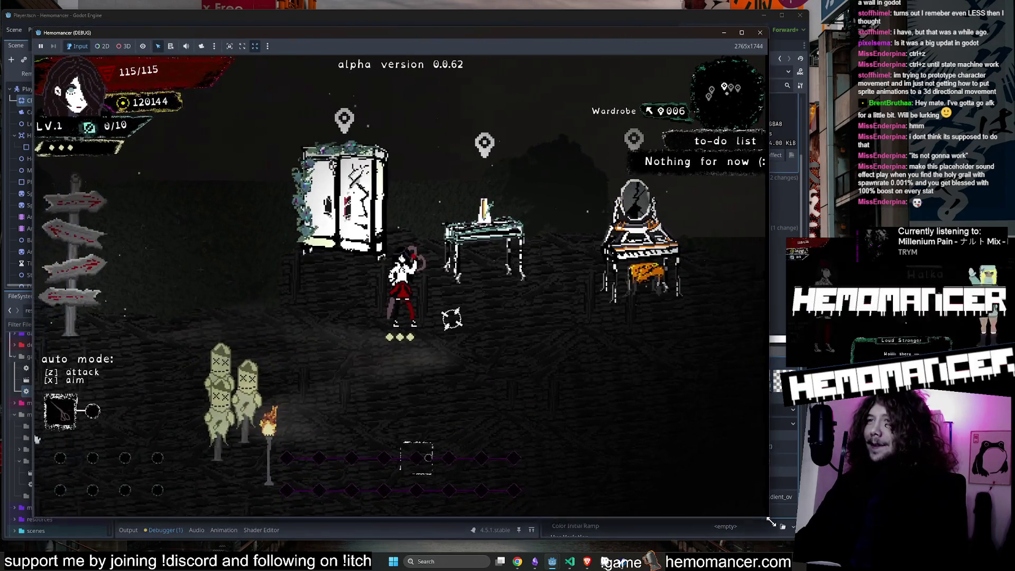
Step: Walk and dash around the hub past the vanity and training dummies up to the signpole
key(d)
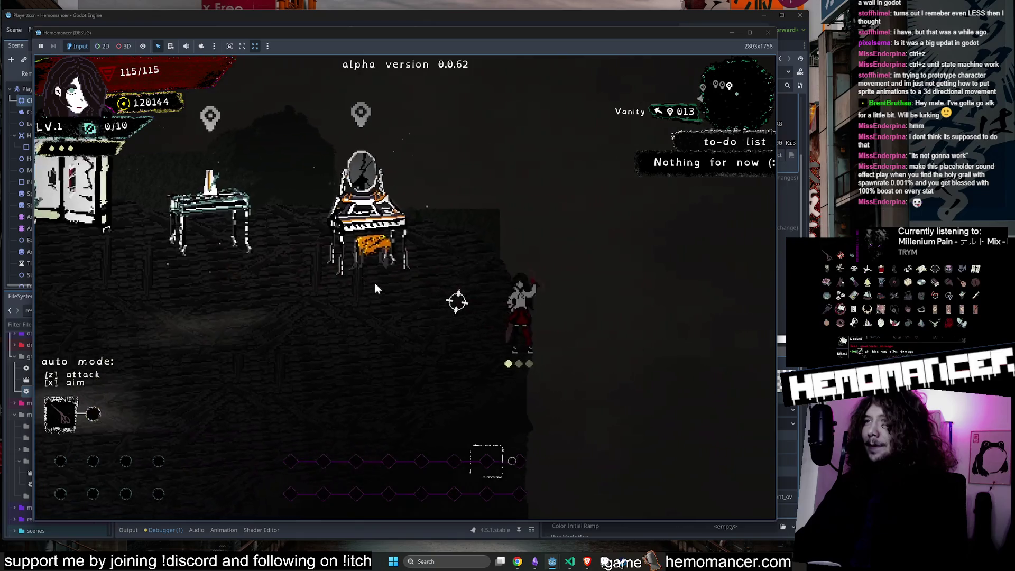
key(a)
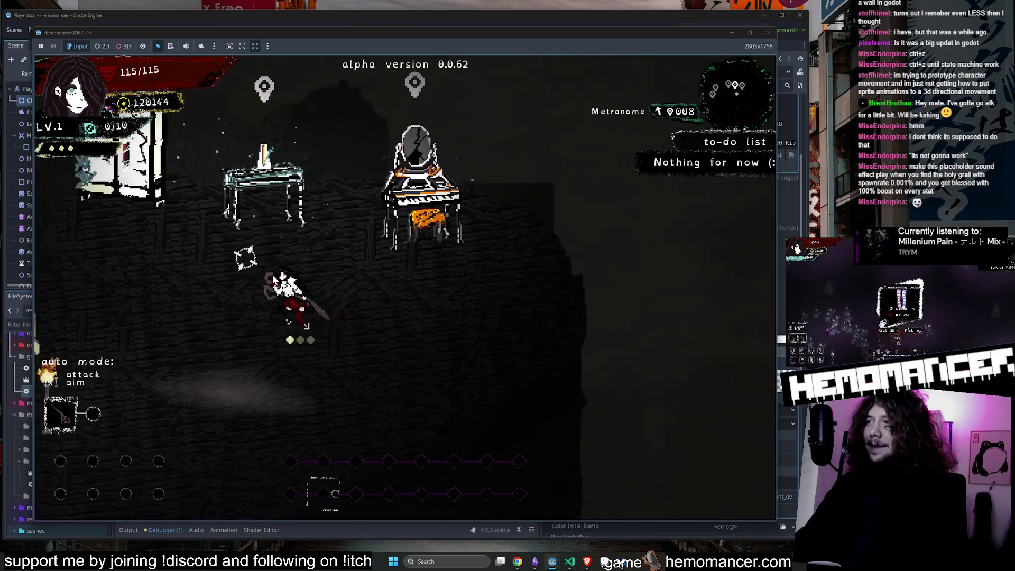
key(a)
key(s)
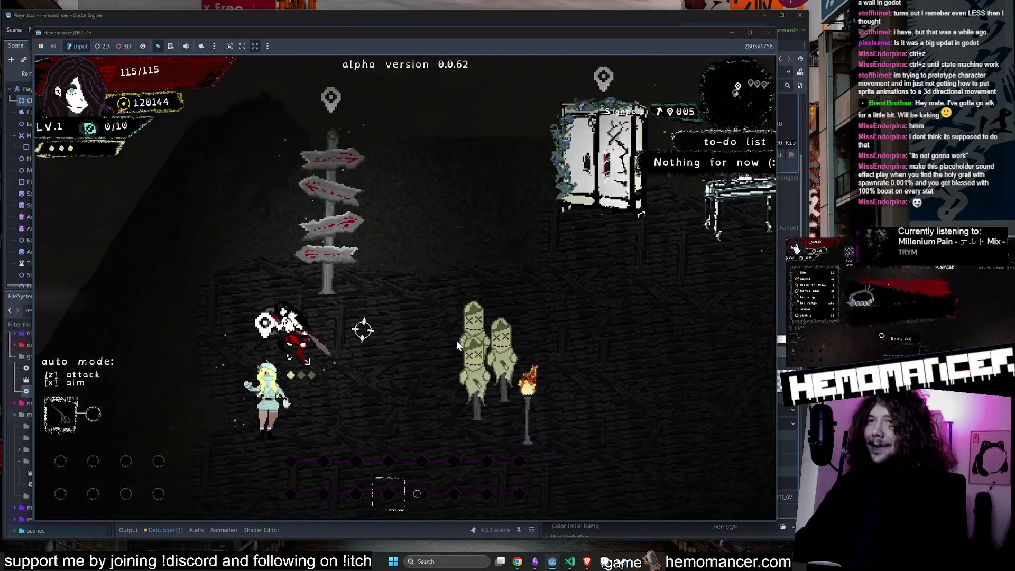
key(d)
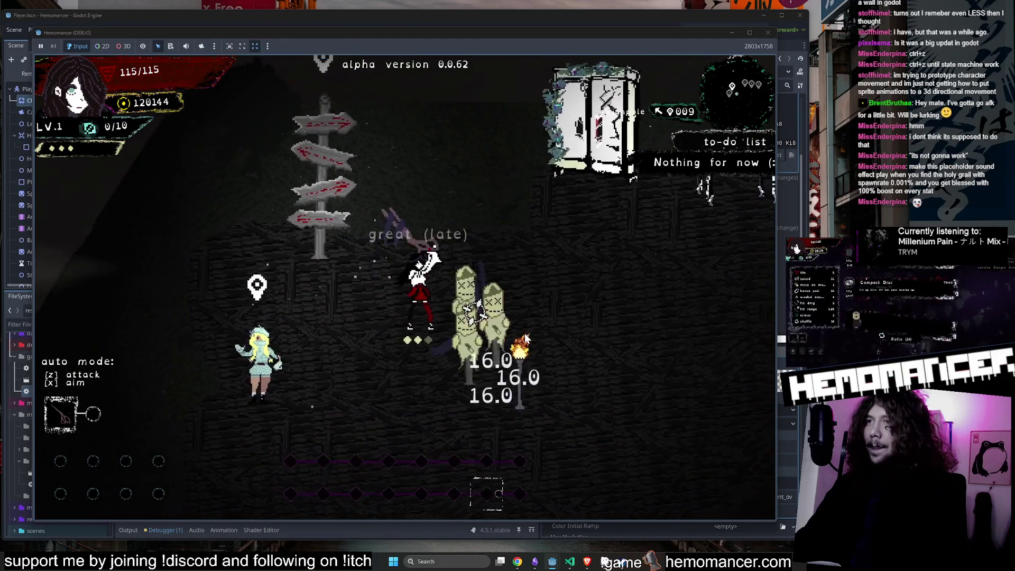
key(d)
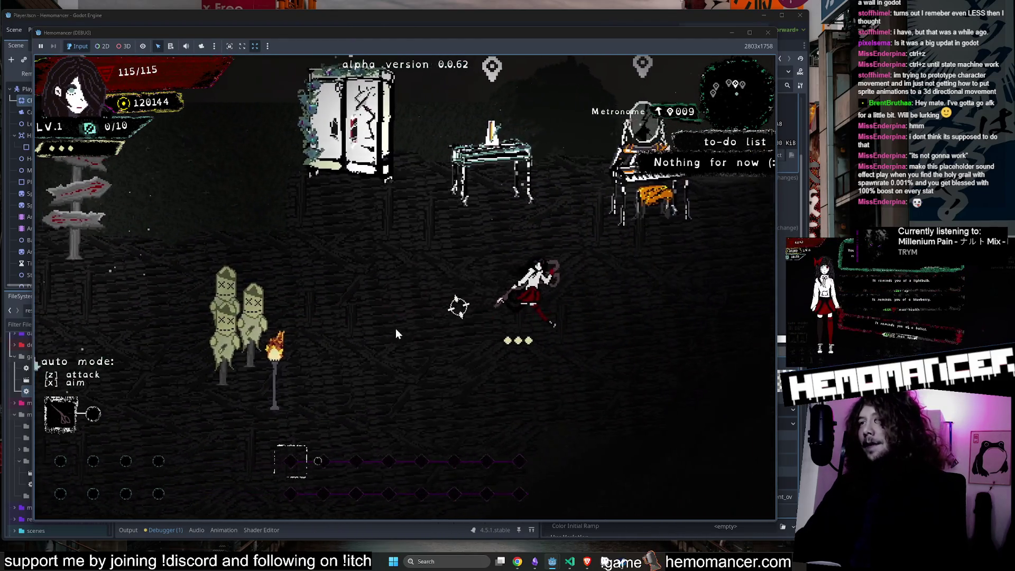
key(s)
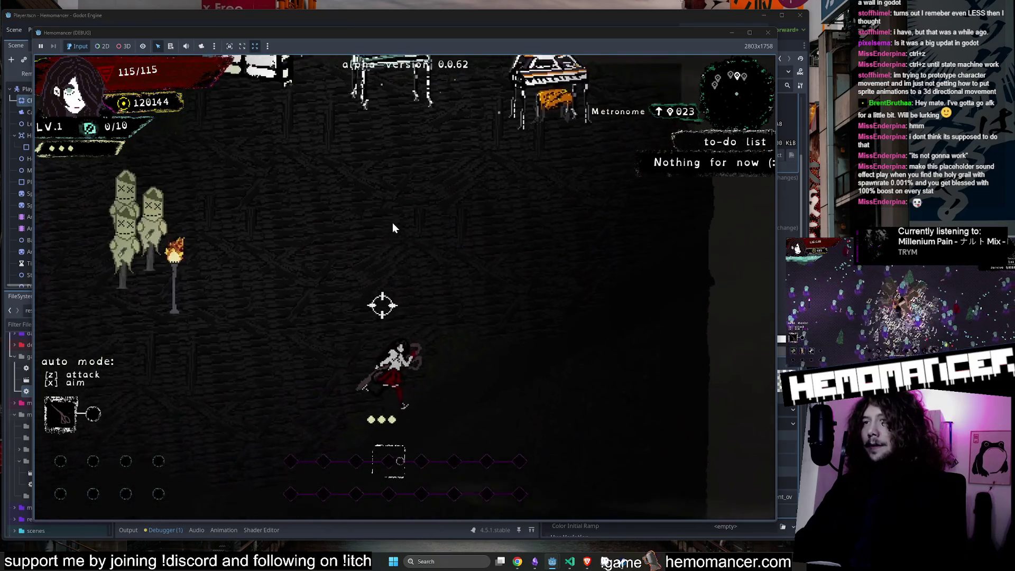
key(w)
key(s)
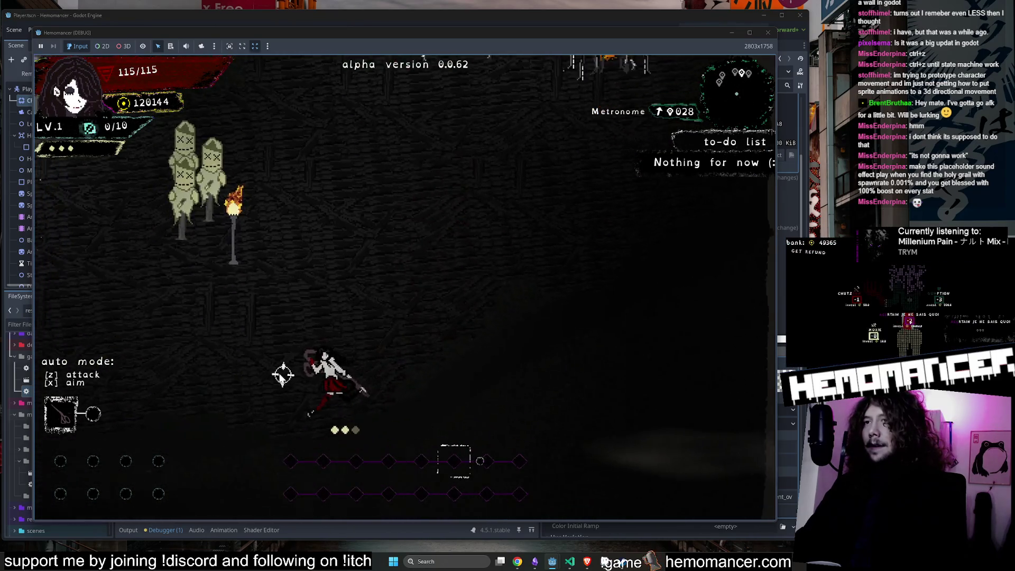
key(a)
key(w)
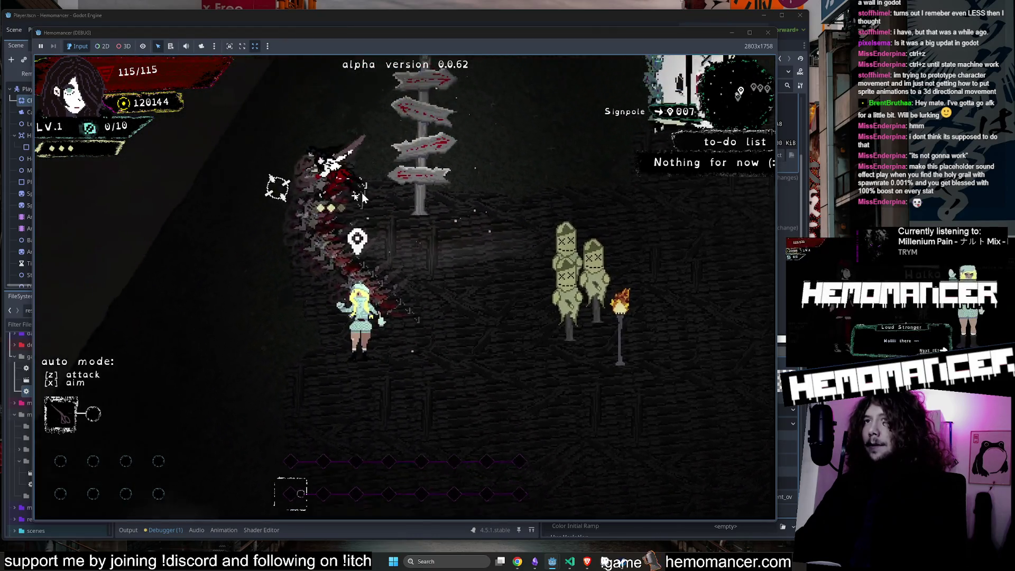
Step: Travel from the signpole to the field level, dash across it, and leave for the main menu
key(e)
click(406, 341)
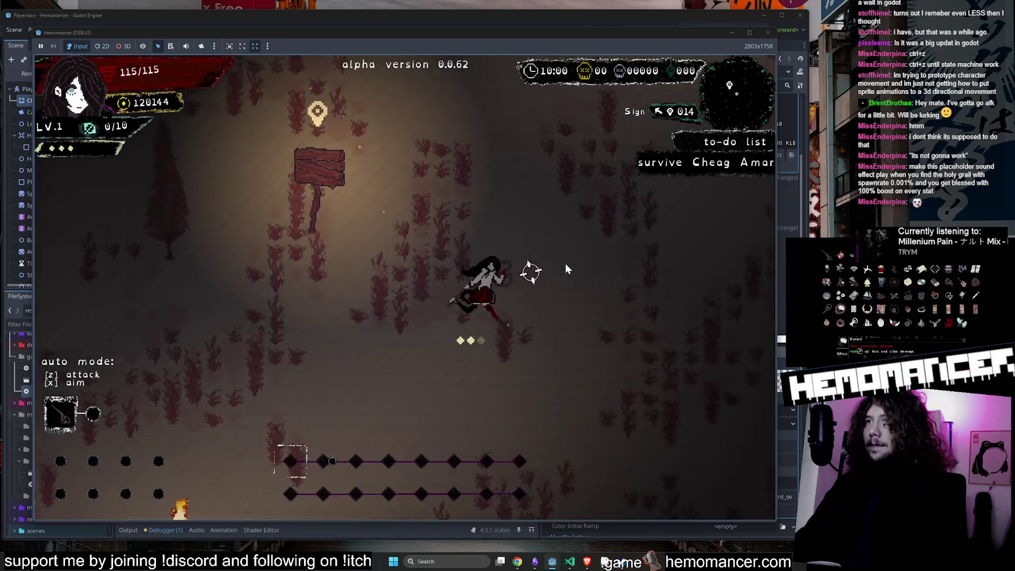
key(a)
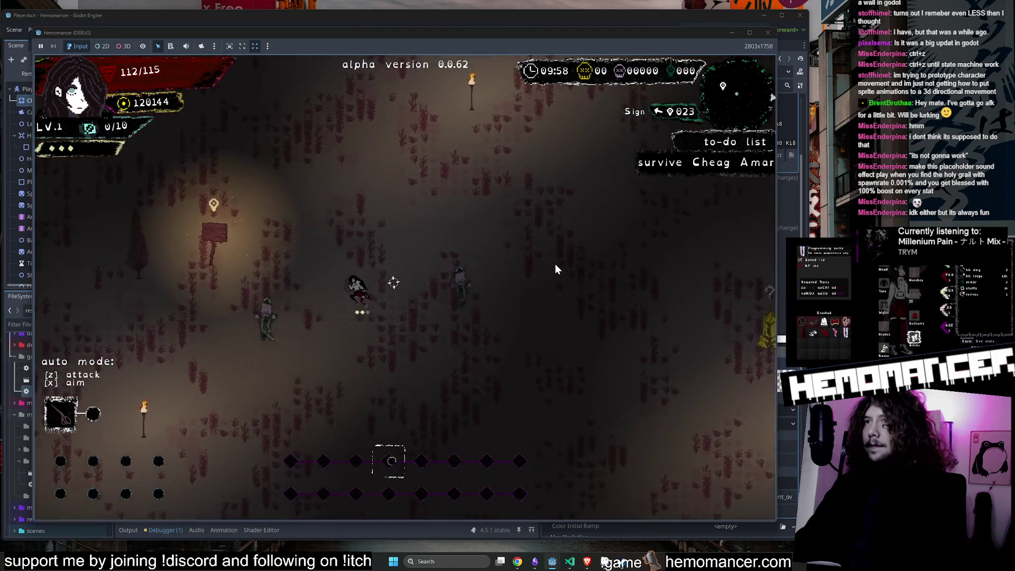
key(d)
key(w)
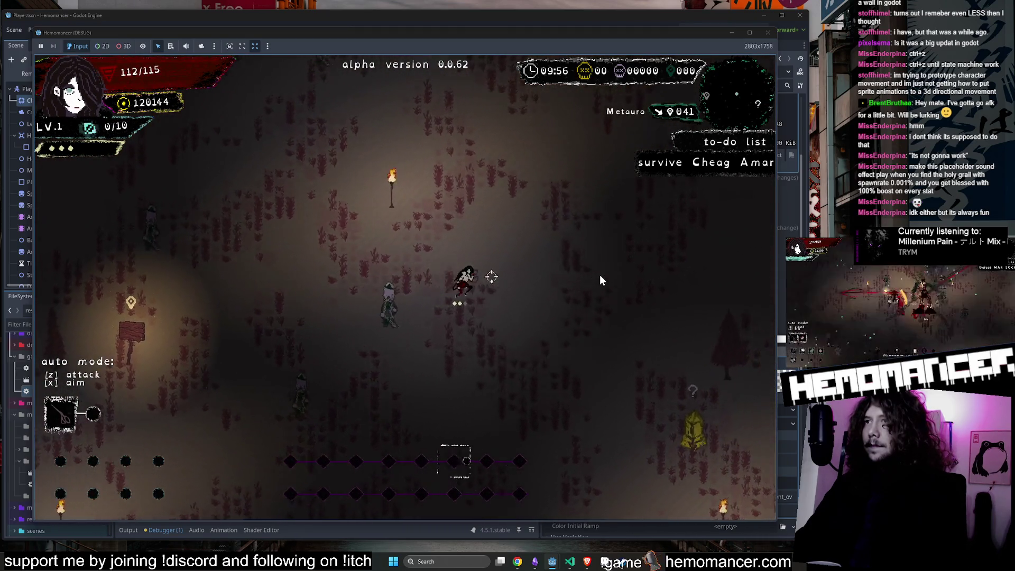
key(d)
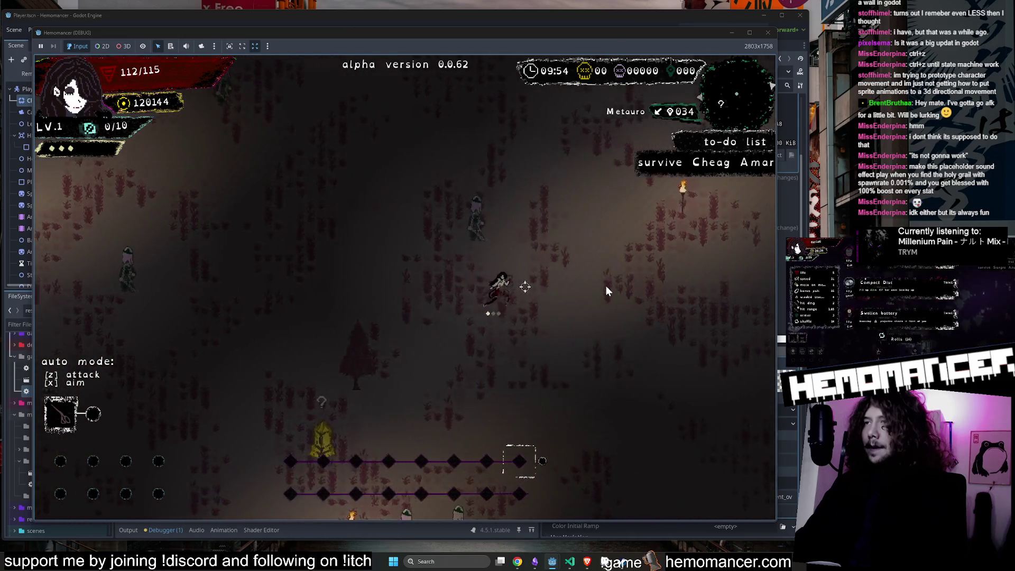
key(d)
key(s)
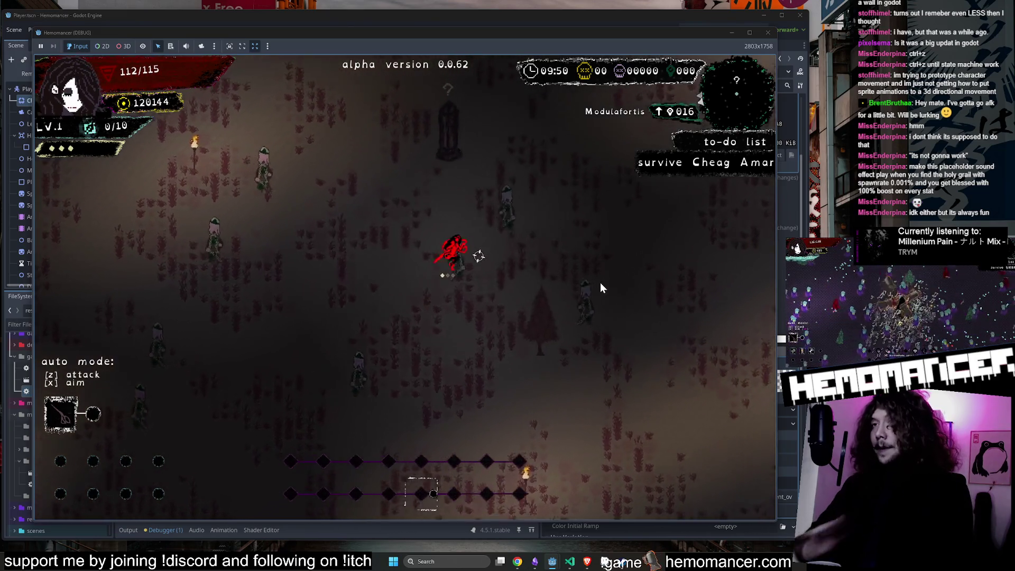
key(Escape)
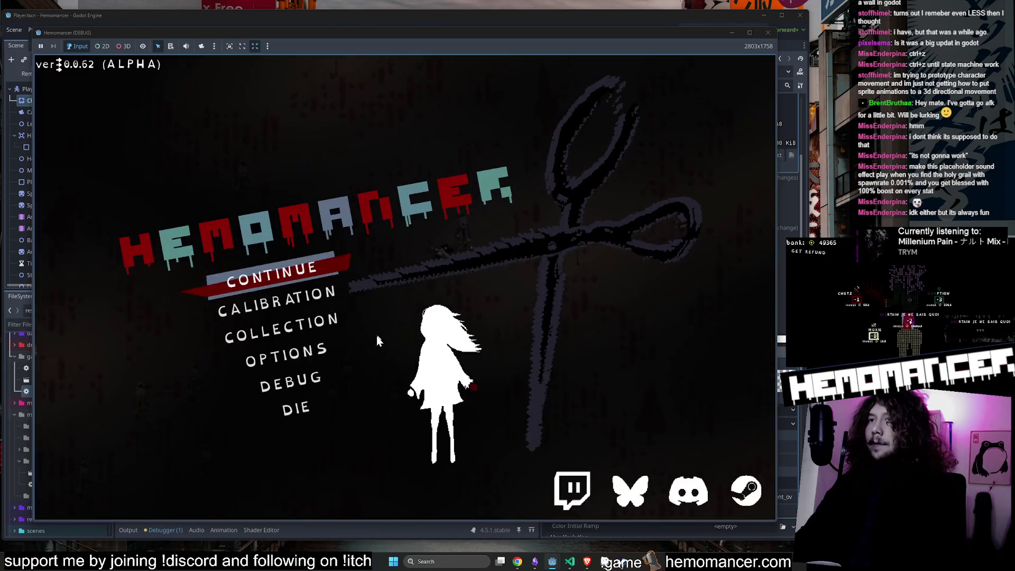
Step: Check the Options screen, return to the main menu, and continue the red field run
click(305, 366)
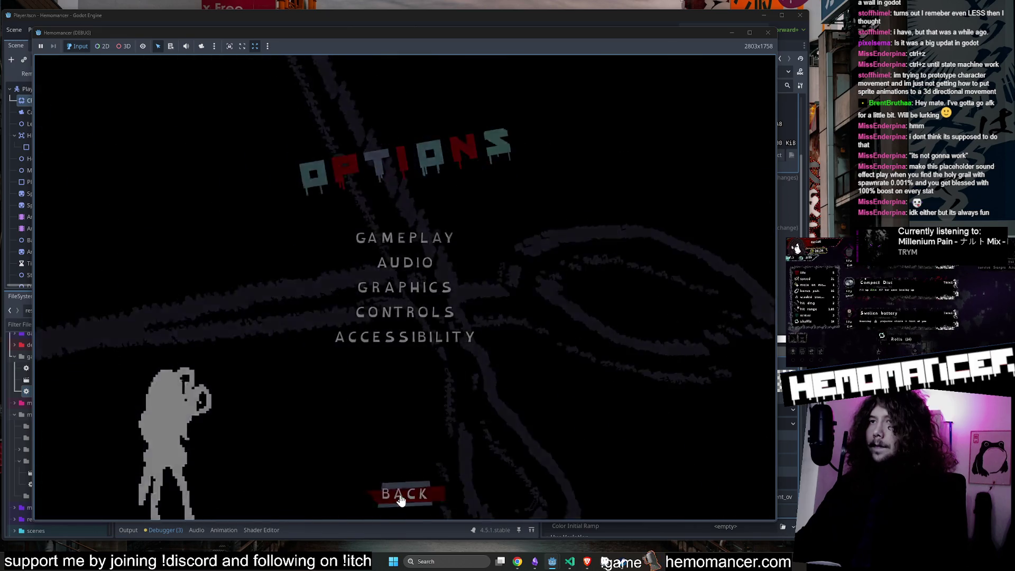
click(400, 497)
click(272, 297)
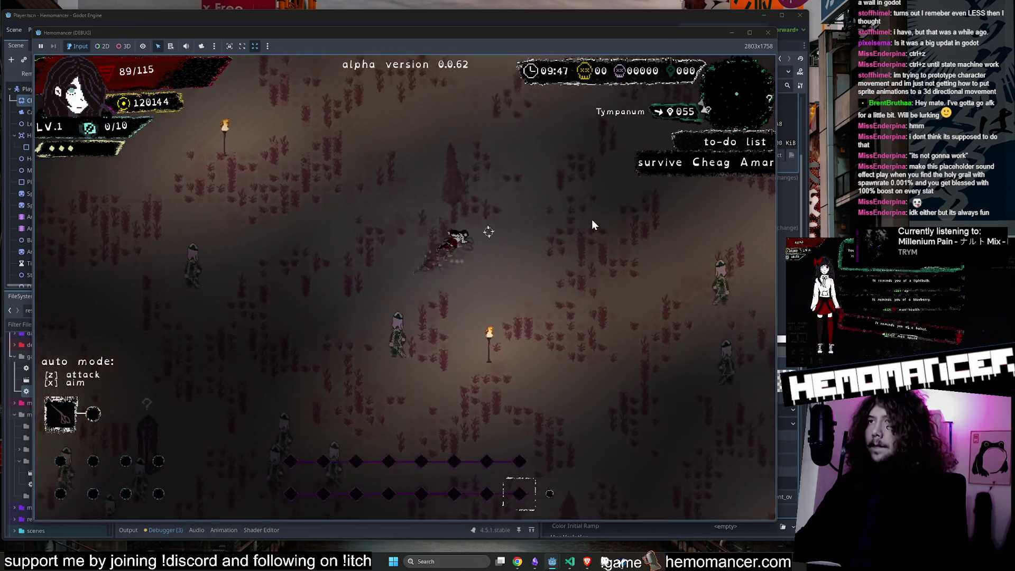
Step: Run up-left, then up-right past the torch through the red field
key(w)
key(a)
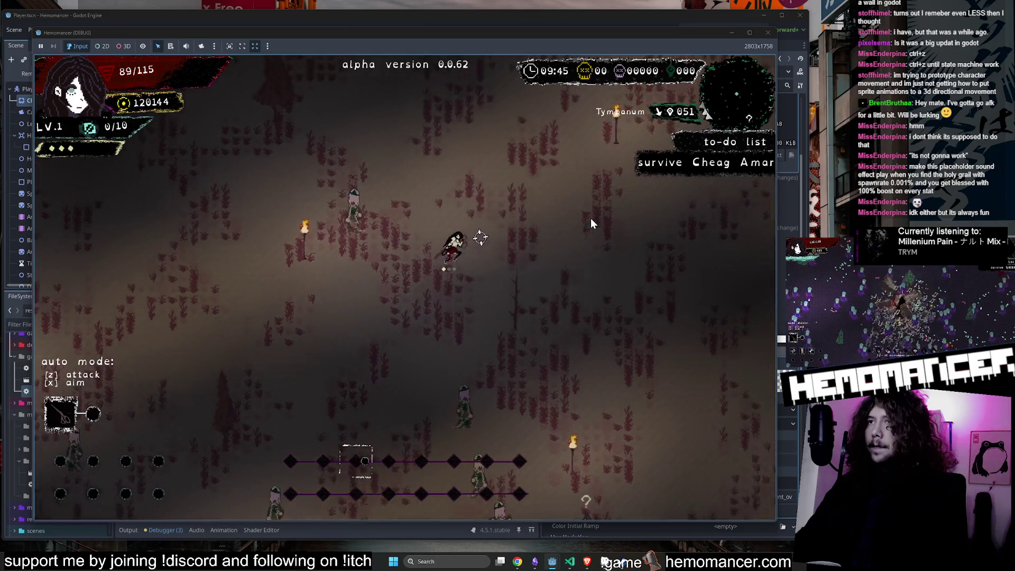
key(w)
key(a)
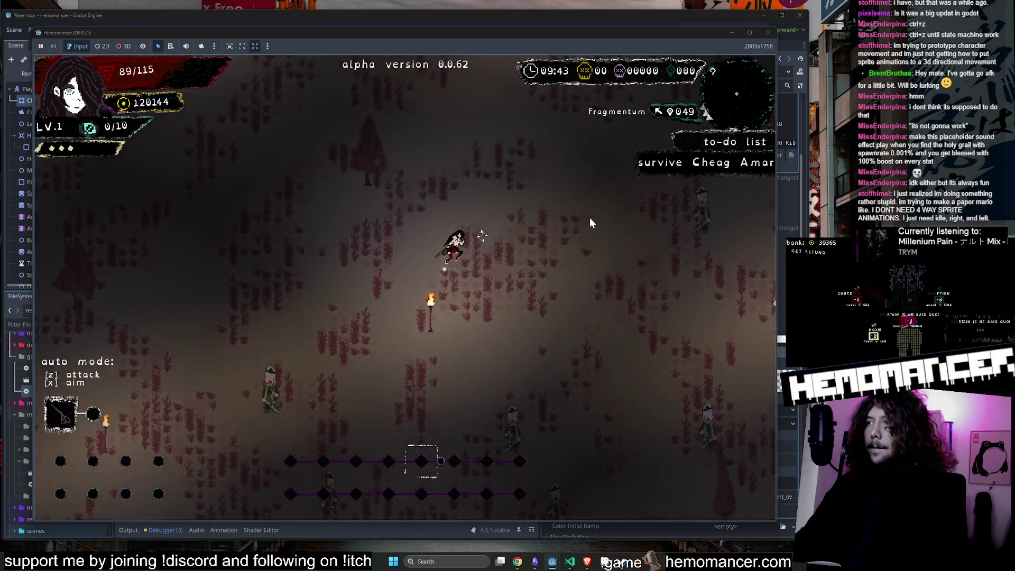
key(w)
key(d)
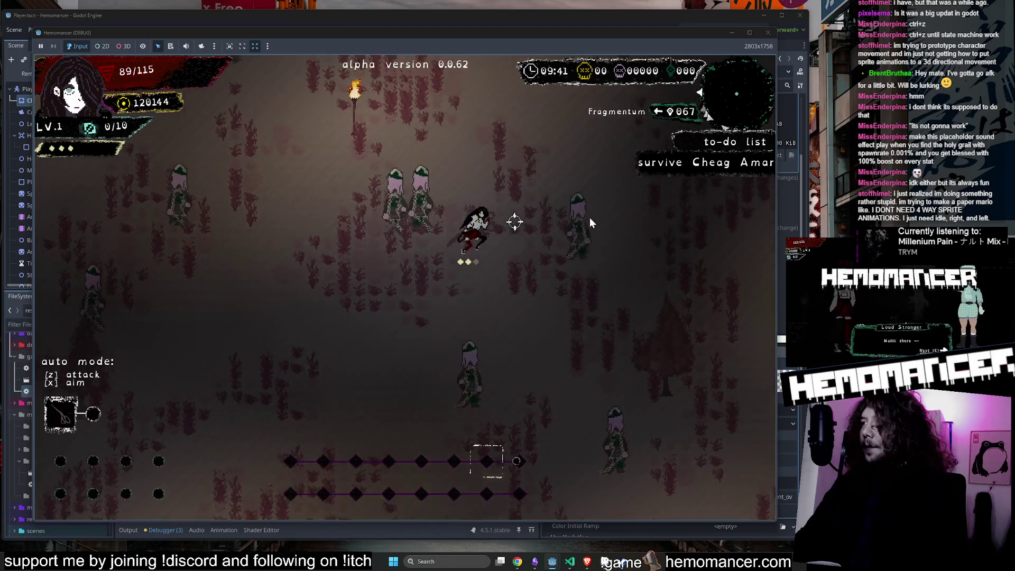
key(w)
key(d)
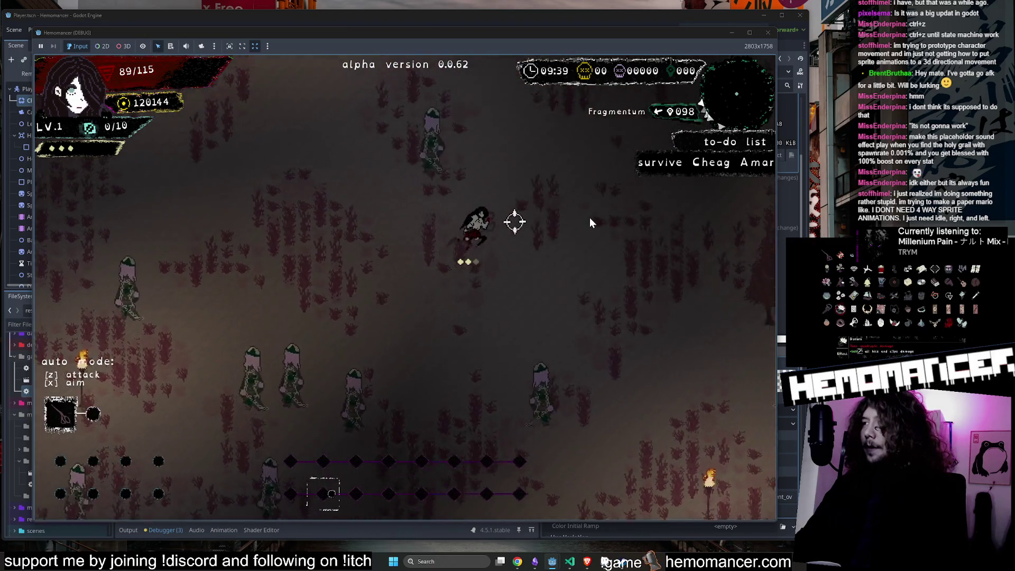
Step: Run down-left and up-right, then dash up-left through the enemies near the torch
key(a)
key(s)
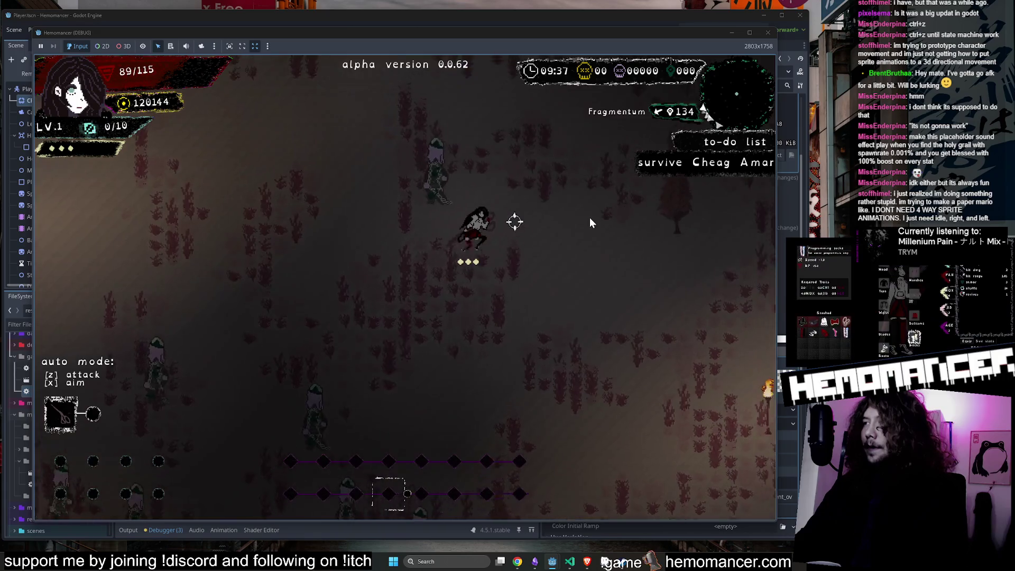
key(w)
key(d)
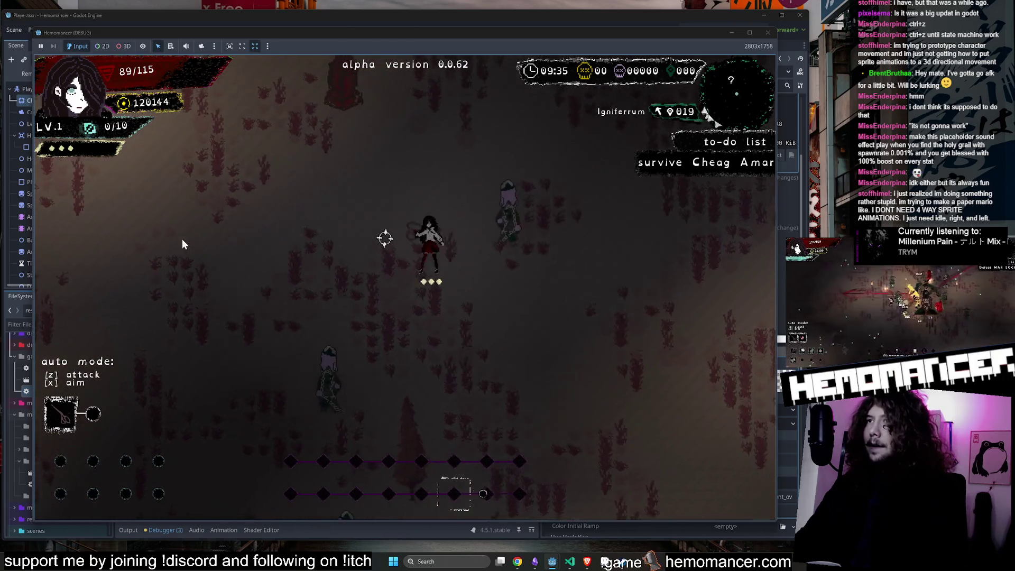
key(a)
key(w)
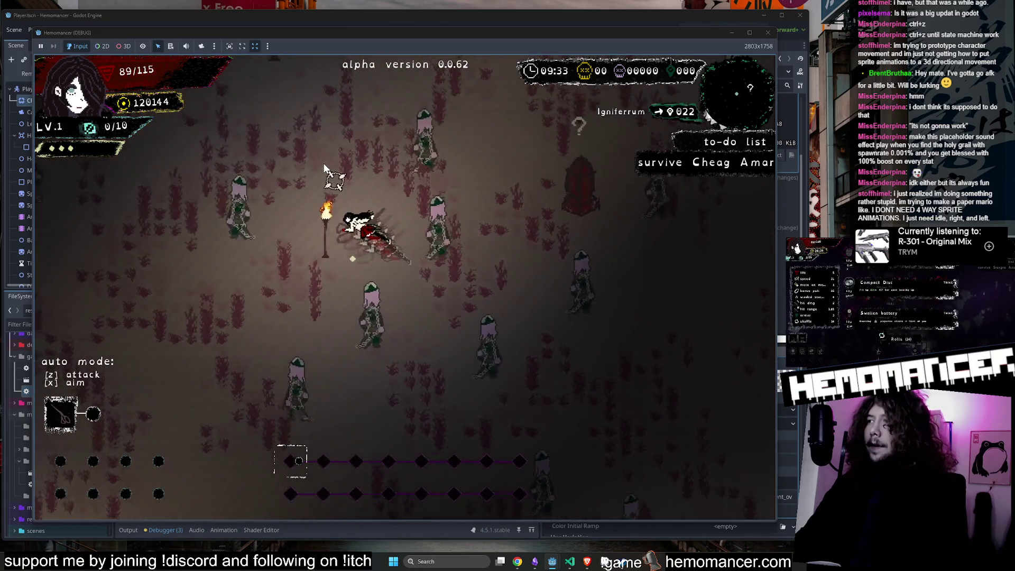
key(a)
key(w)
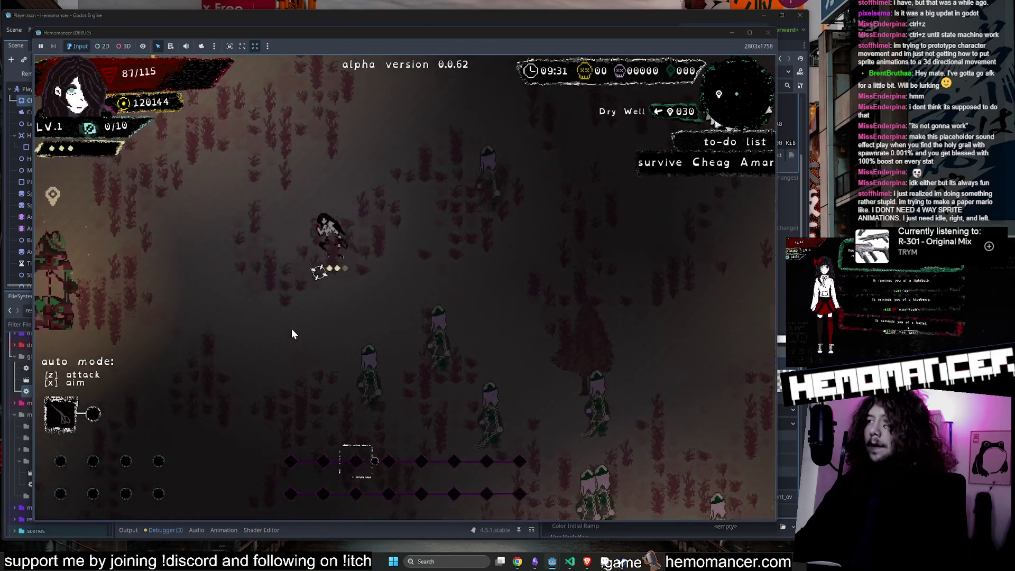
Step: Run past the Dry Well and upward through the field, collecting experience to level up
key(a)
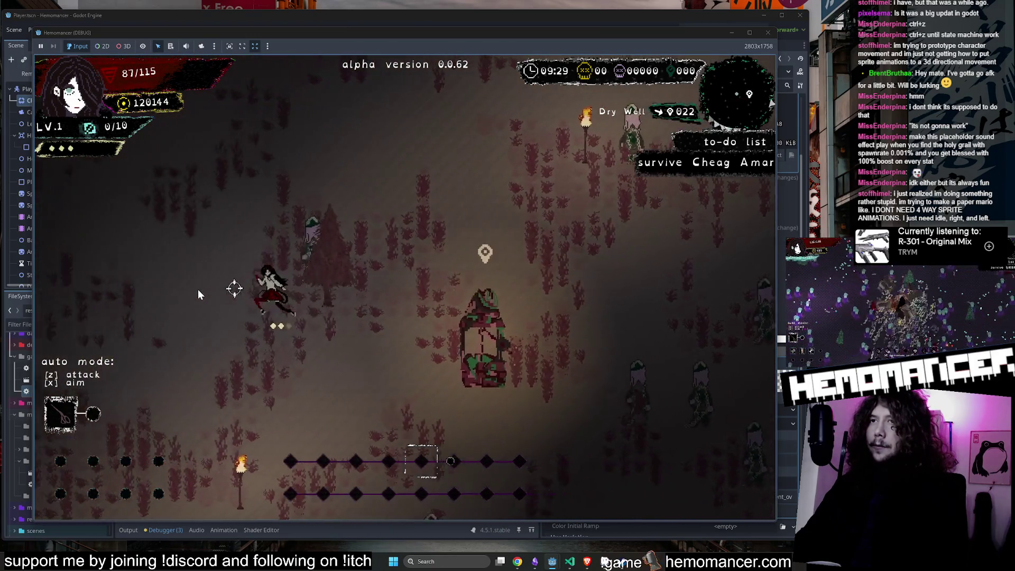
key(w)
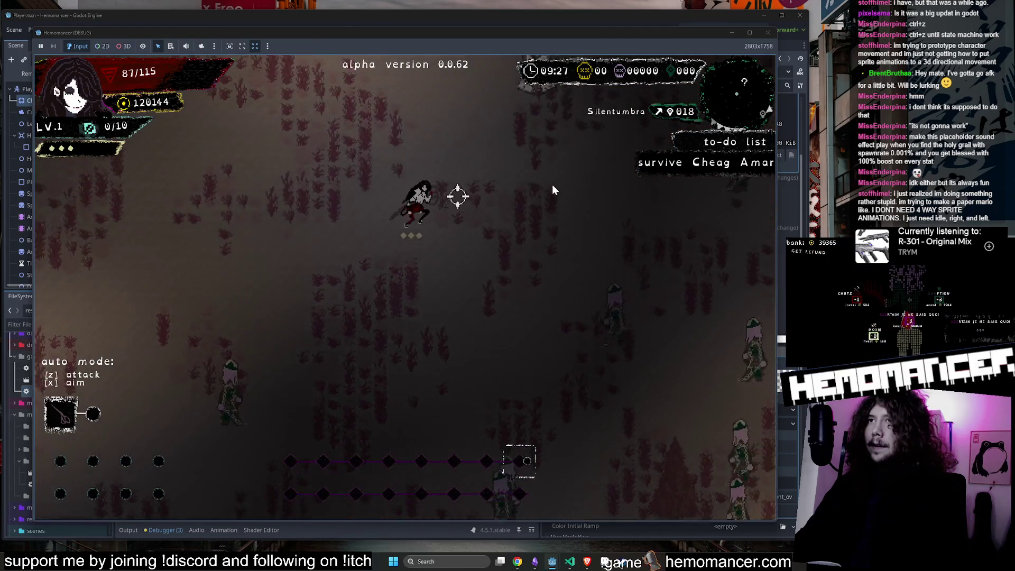
key(w)
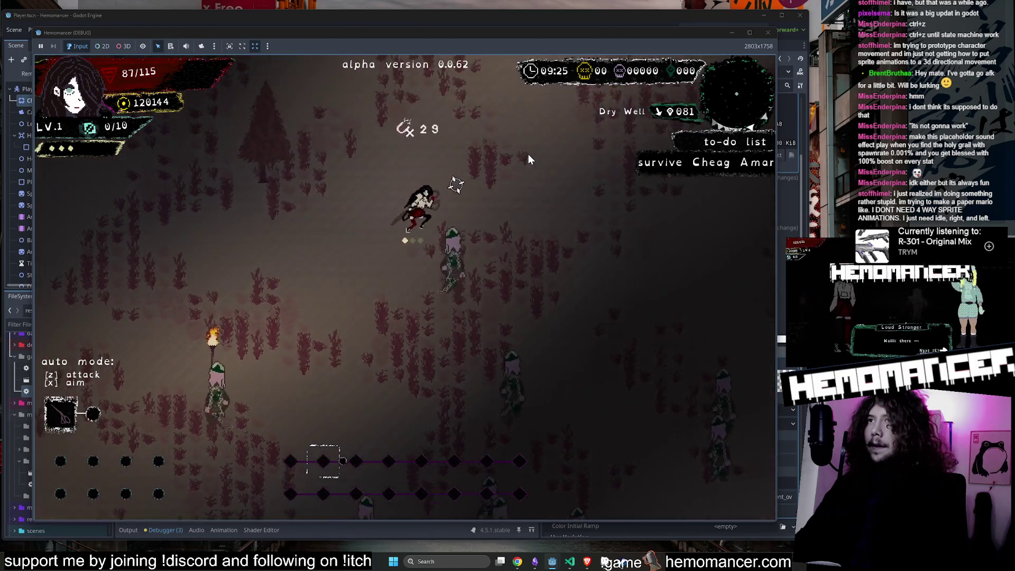
key(w)
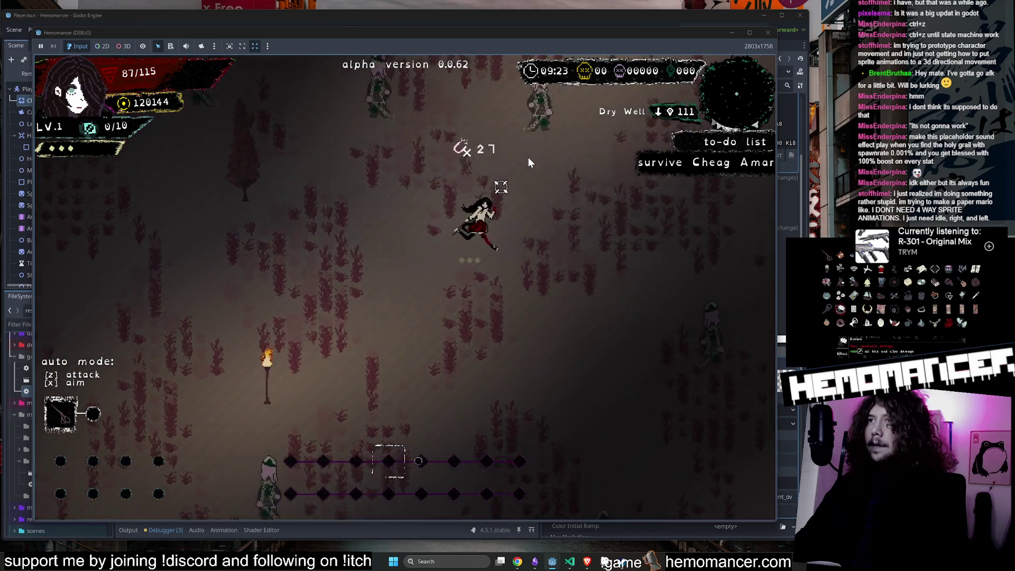
key(d)
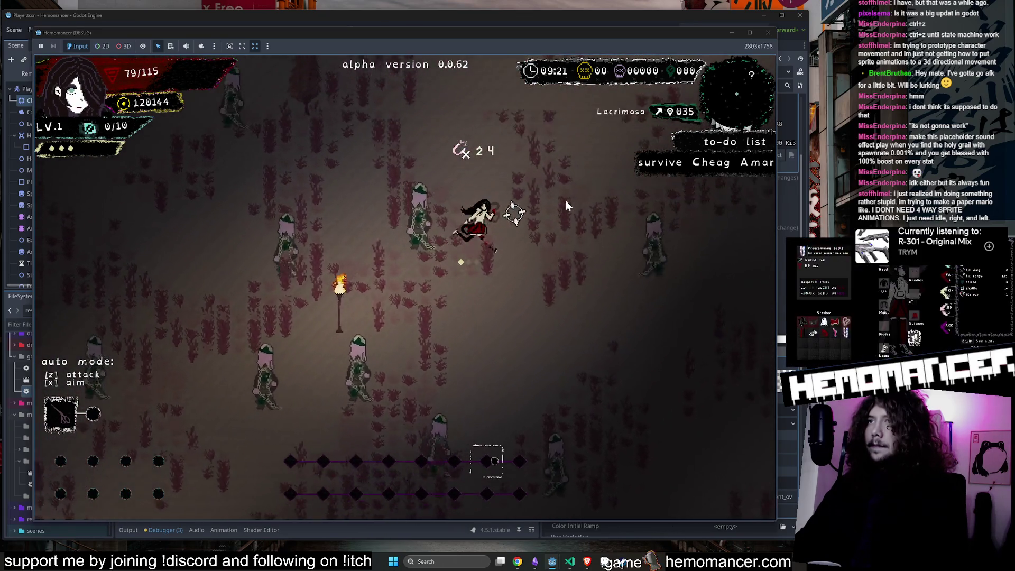
key(w)
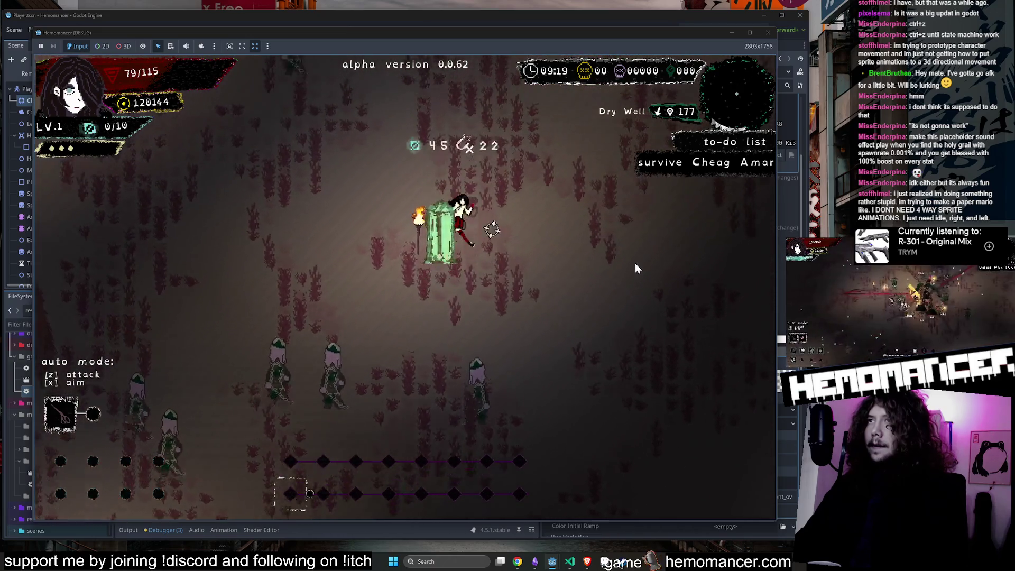
key(w)
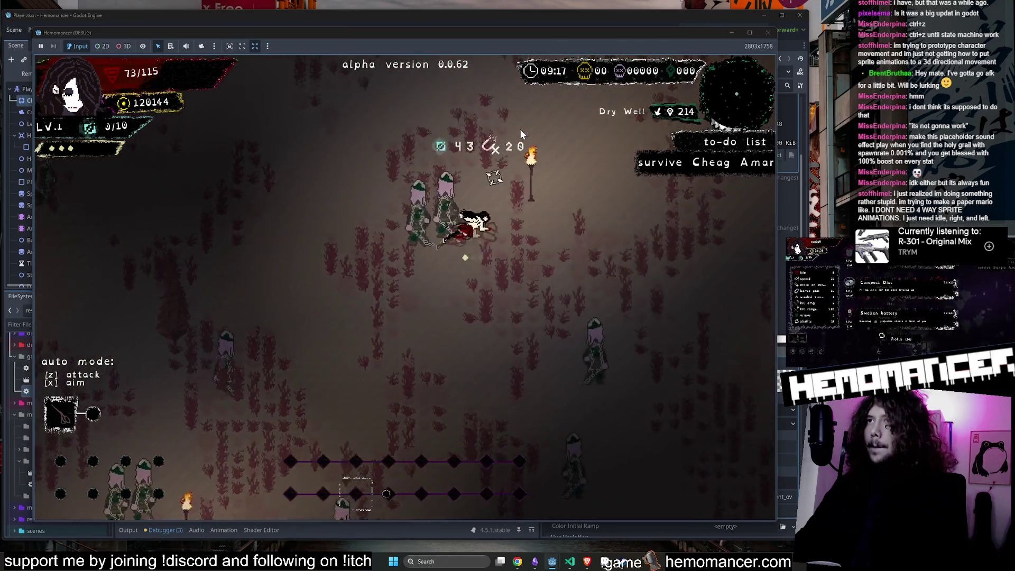
key(w)
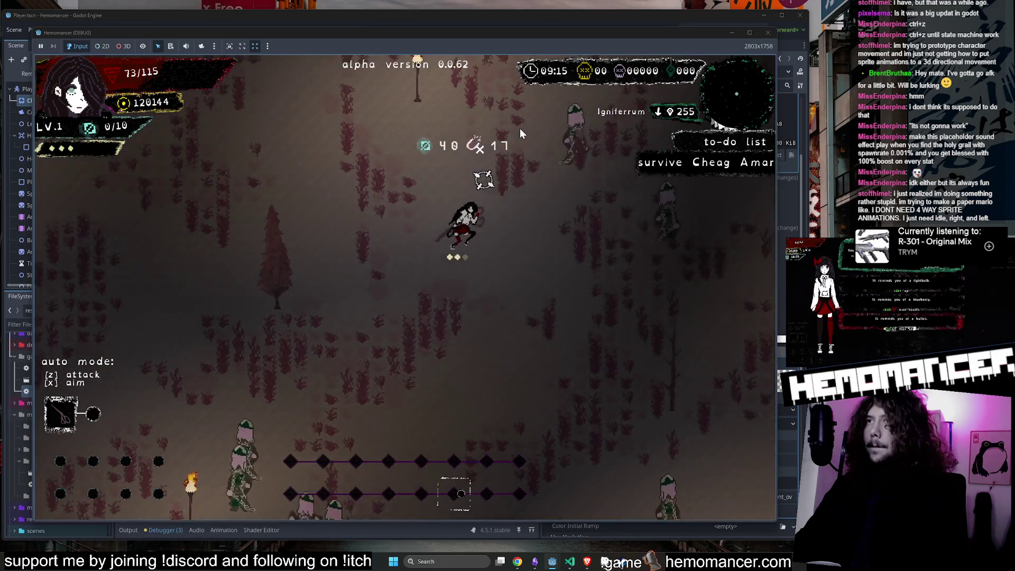
key(w)
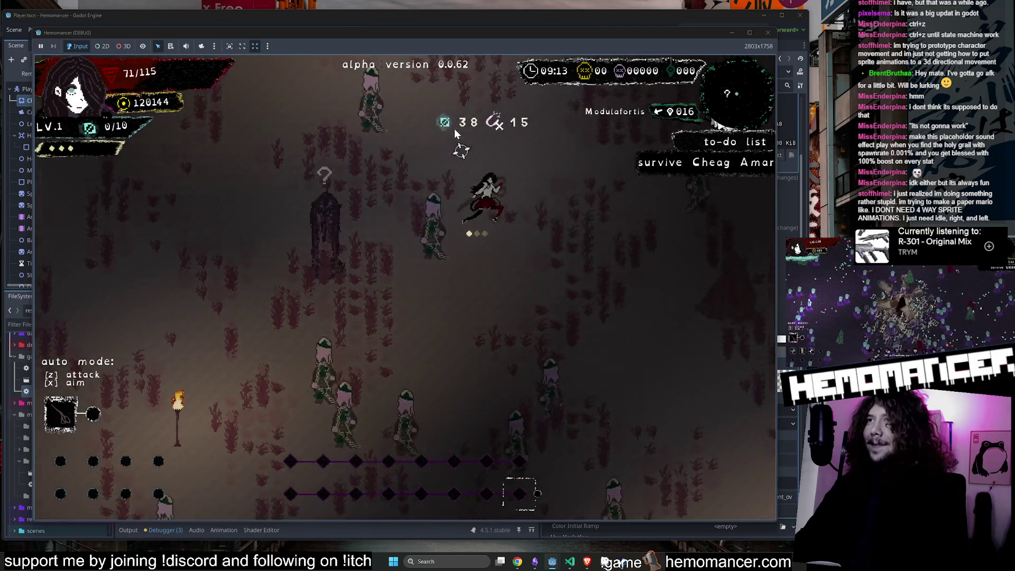
key(s)
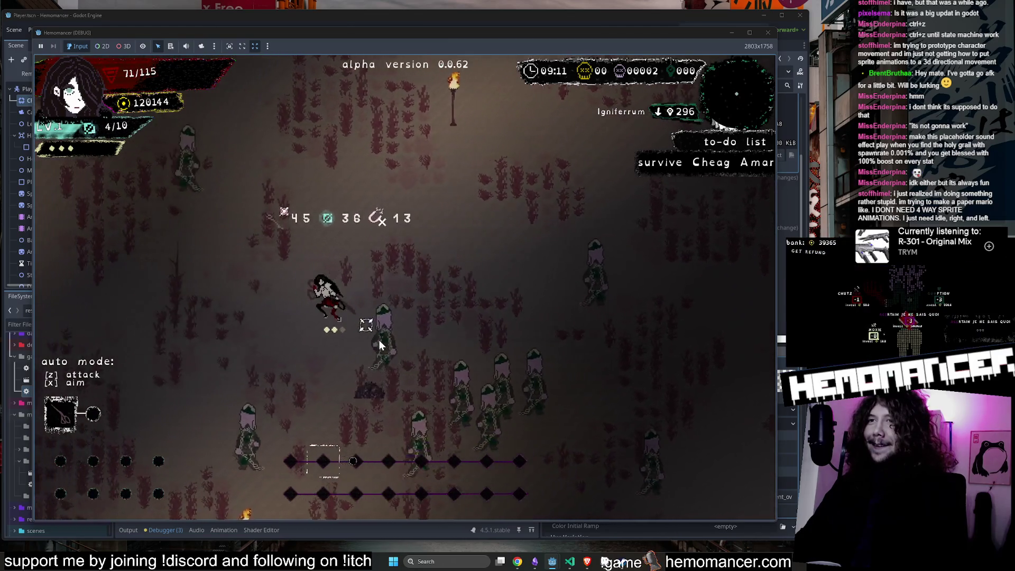
key(d)
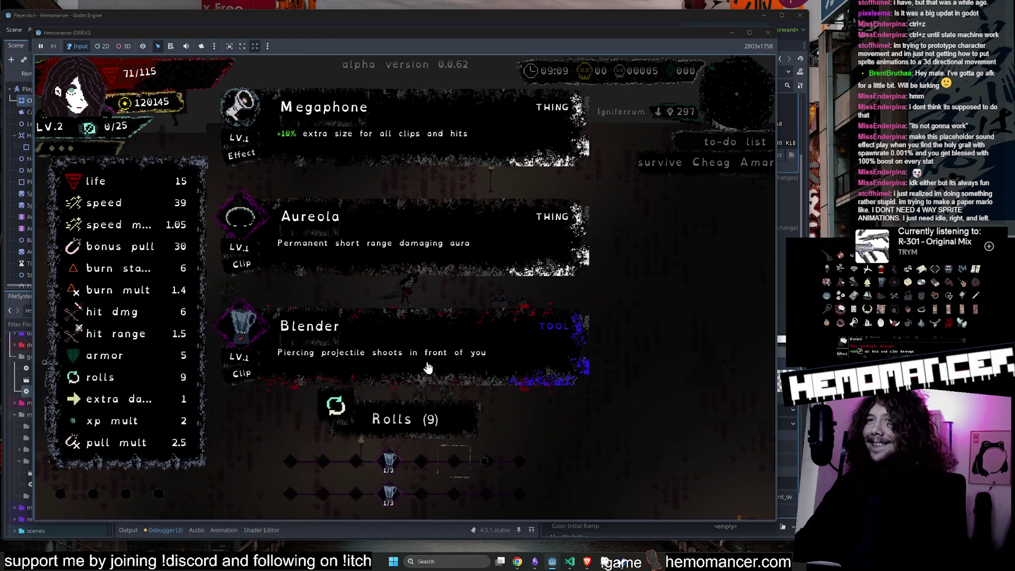
Step: Take Blender as the level-up reward and fire at nearby enemies while moving
click(428, 368)
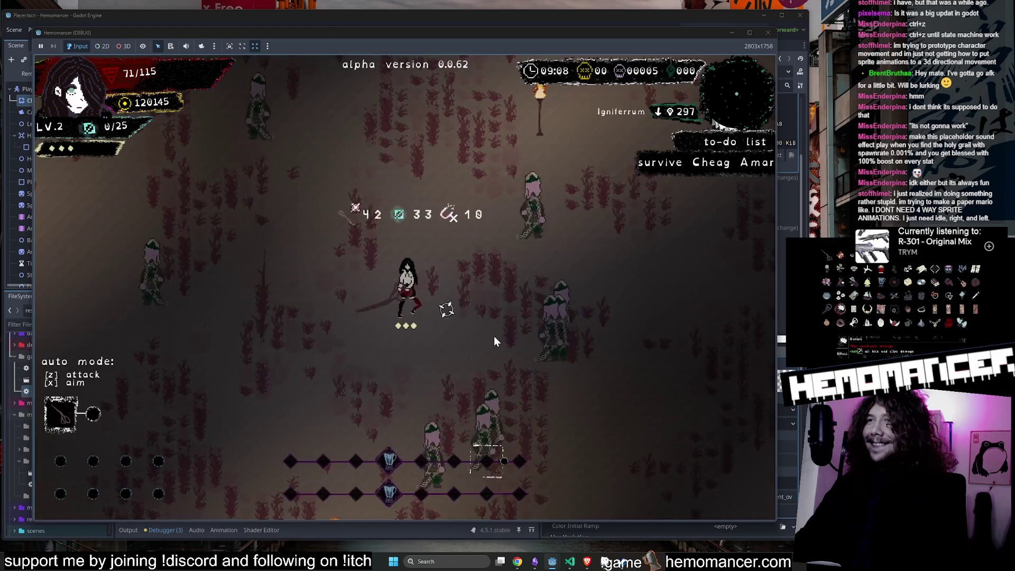
key(s)
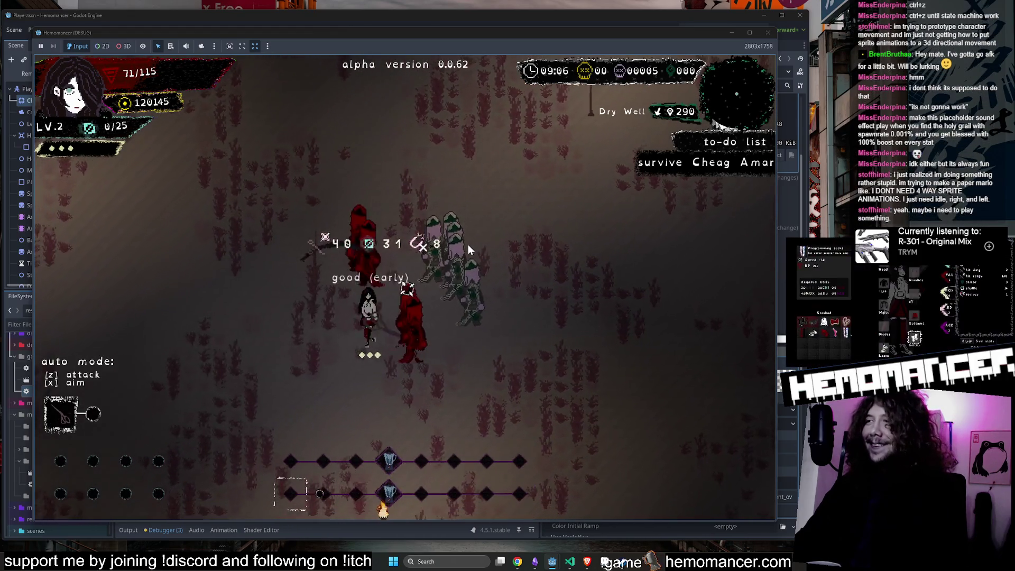
key(d)
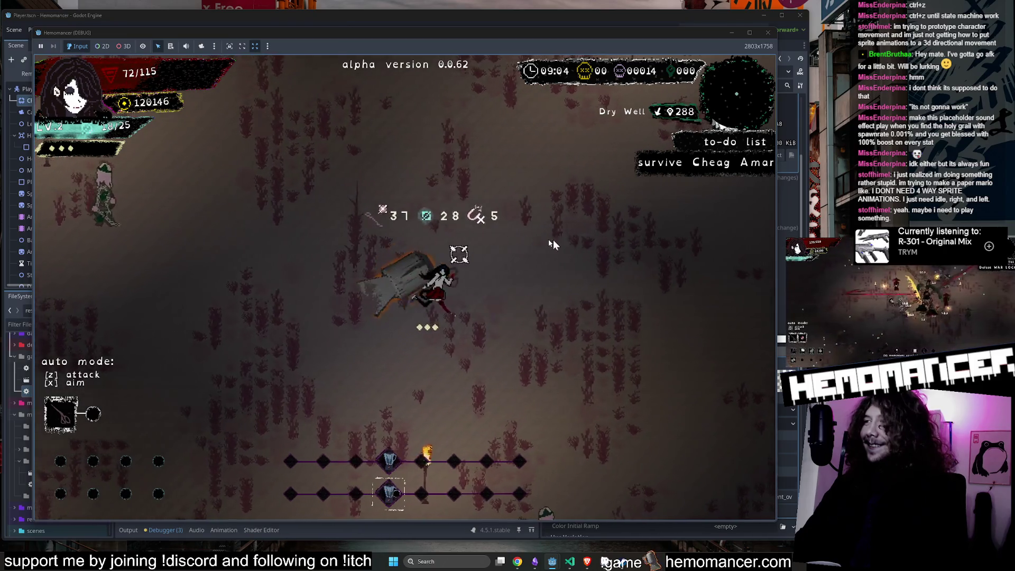
click(338, 305)
key(w)
key(d)
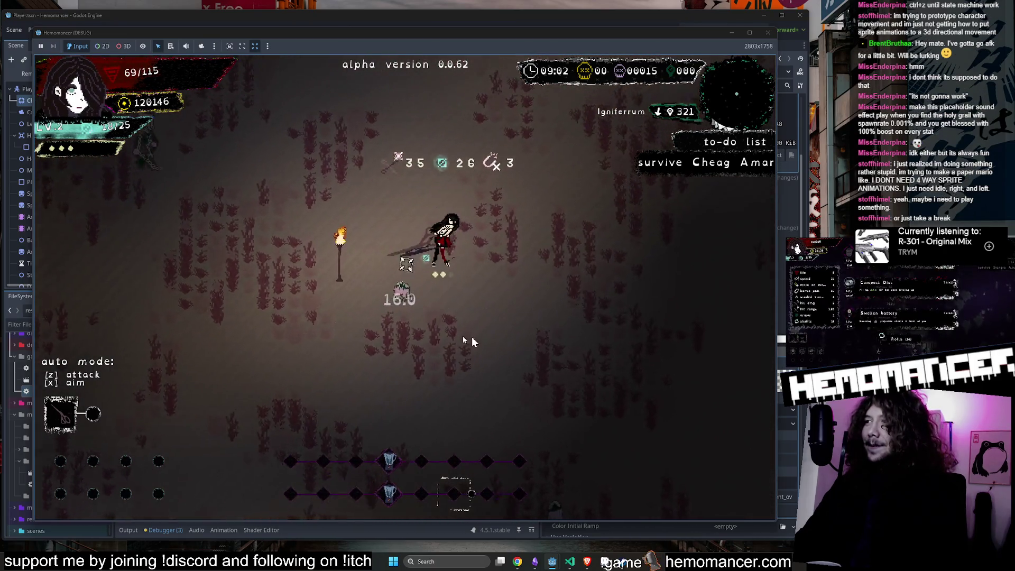
click(497, 338)
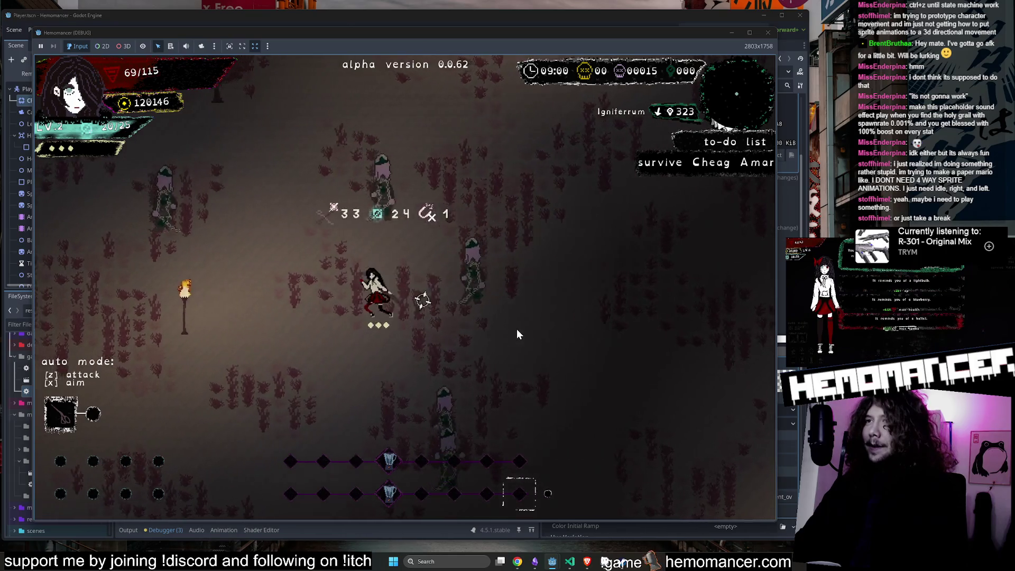
key(a)
click(516, 329)
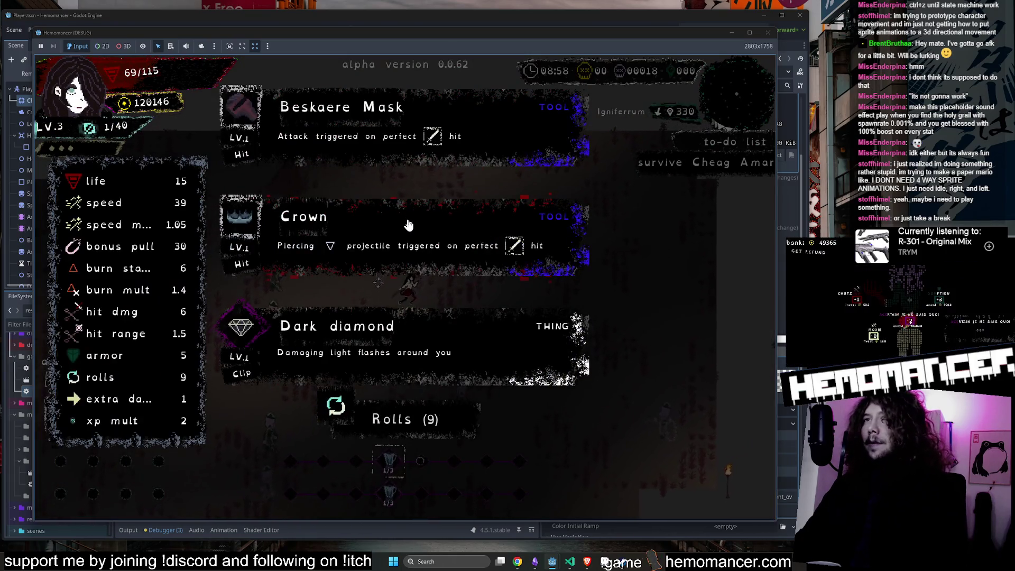
Step: Take the Crown reward, then dash right and run up-right past the golden statue
click(409, 226)
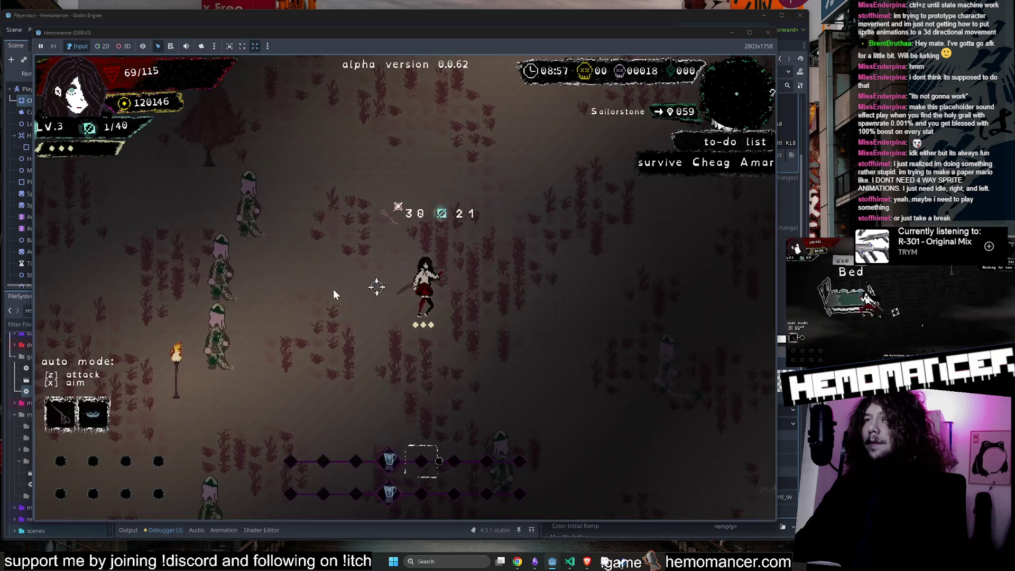
key(w)
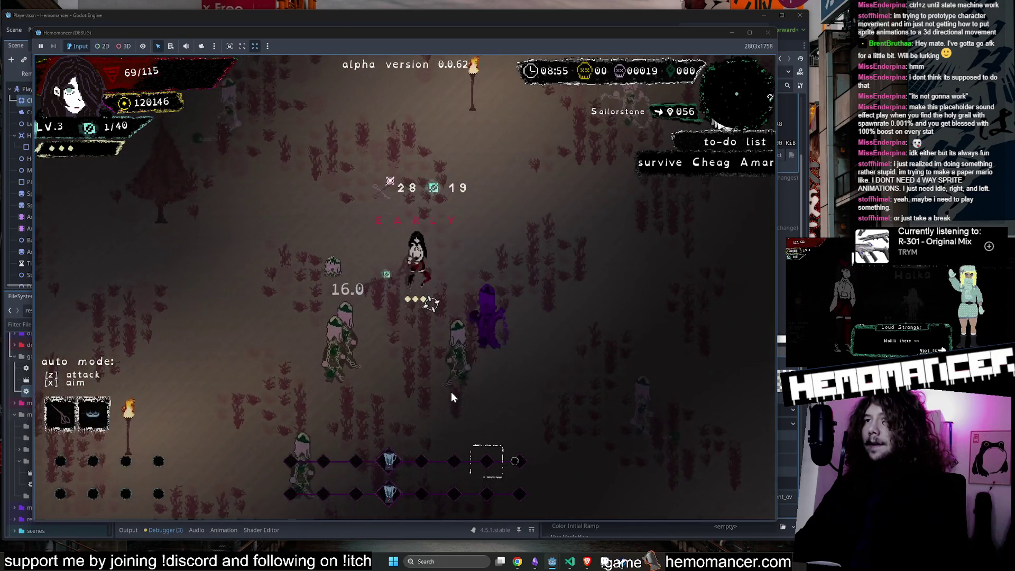
key(s)
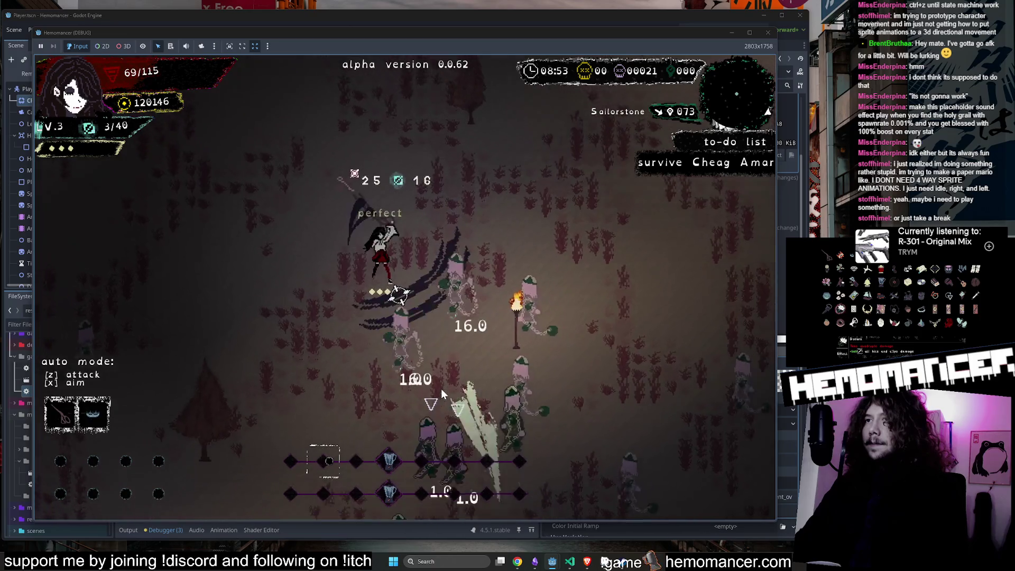
key(s)
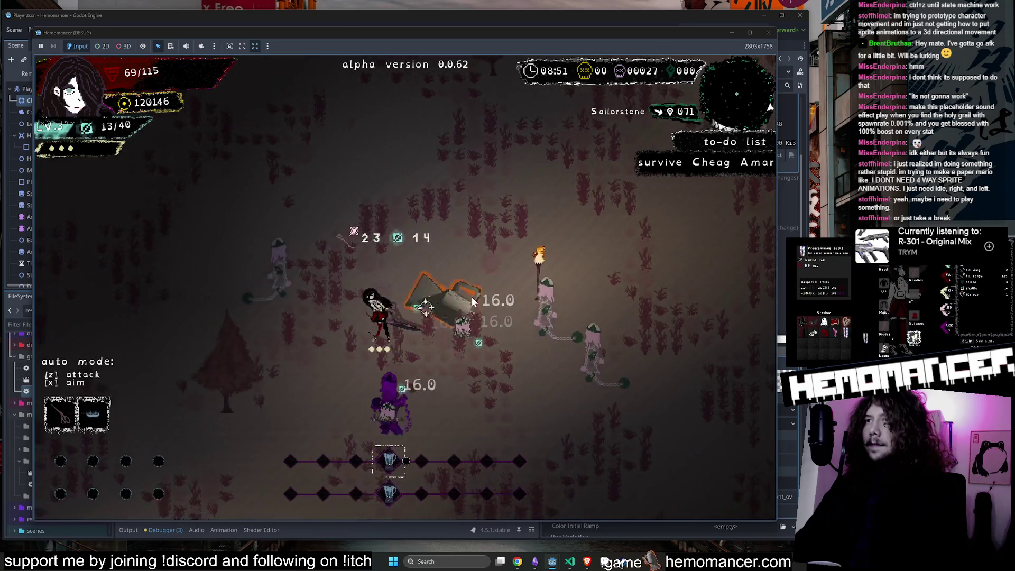
key(d)
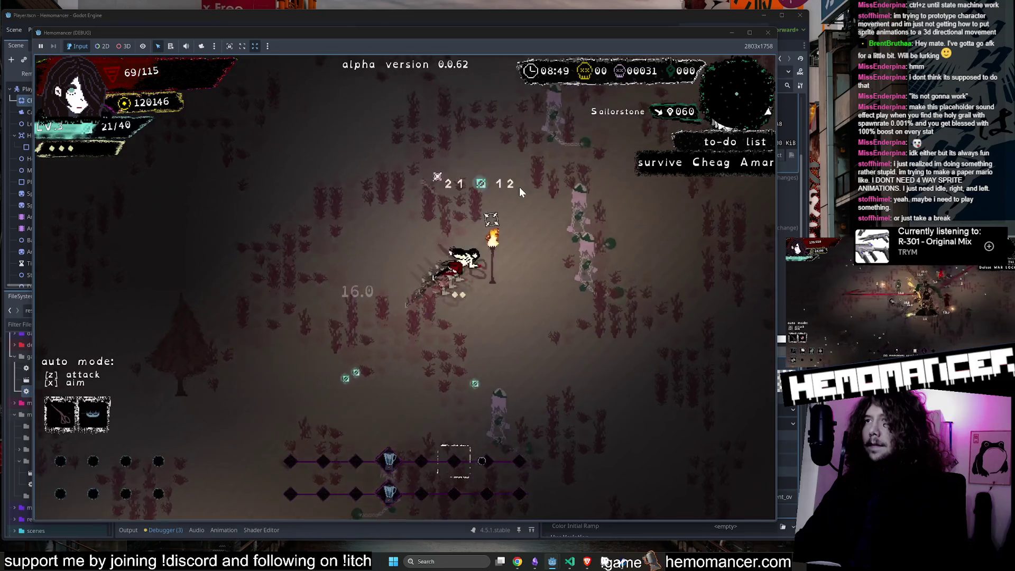
key(w)
key(d)
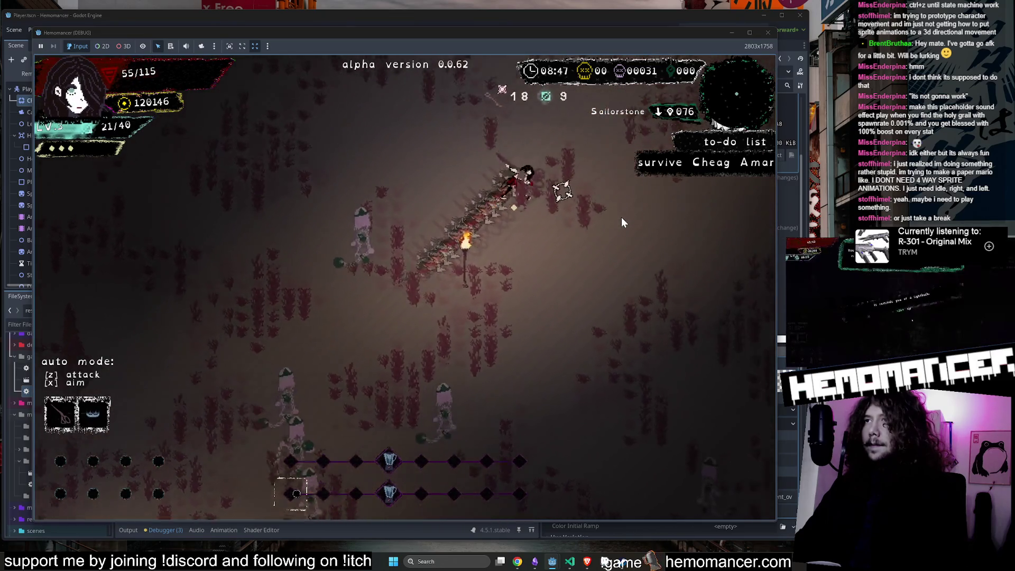
key(w)
key(d)
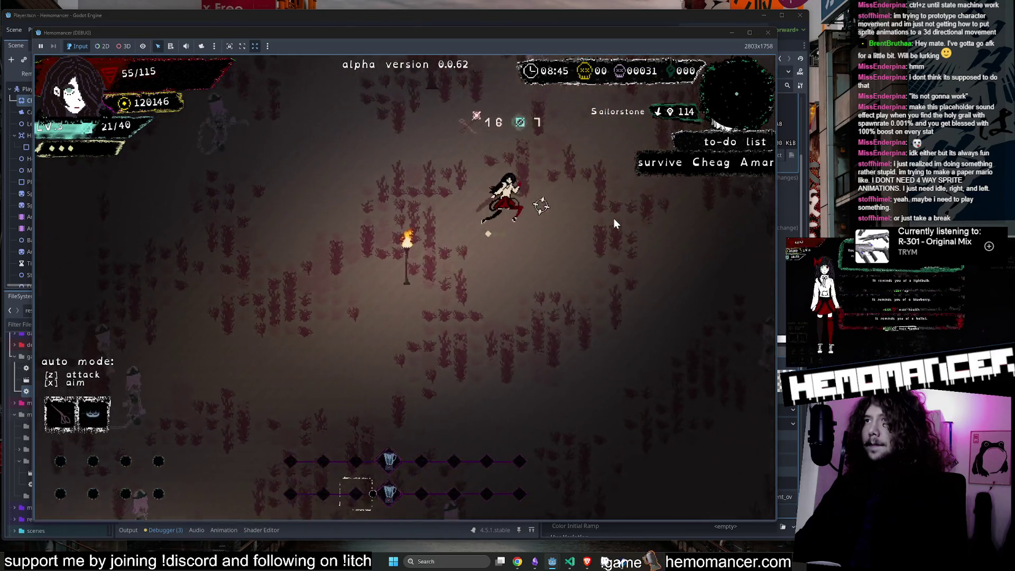
key(w)
key(d)
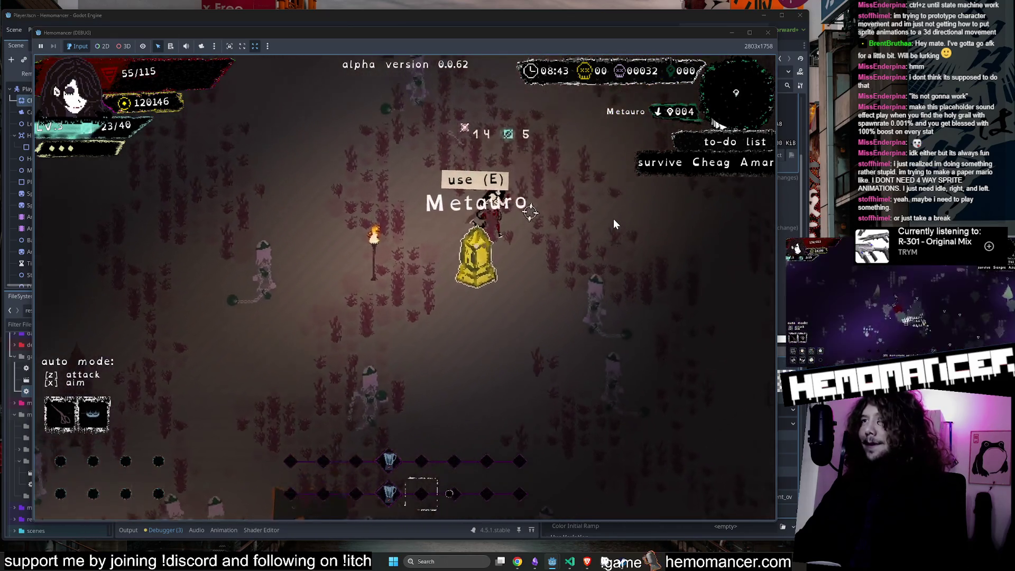
Step: Keep running left through the enemies collecting experience until the character perishes
key(s)
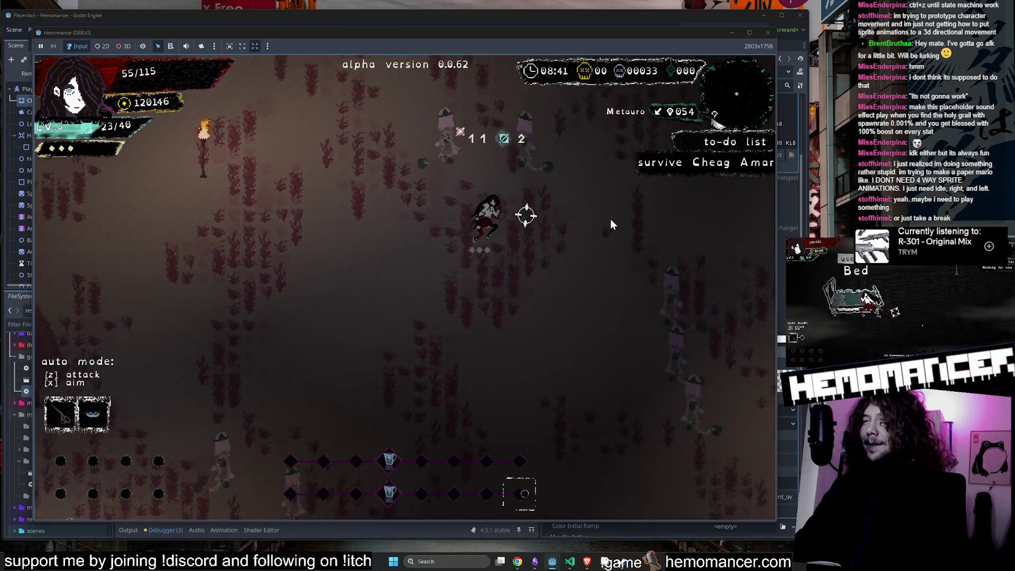
key(a)
key(w)
key(a)
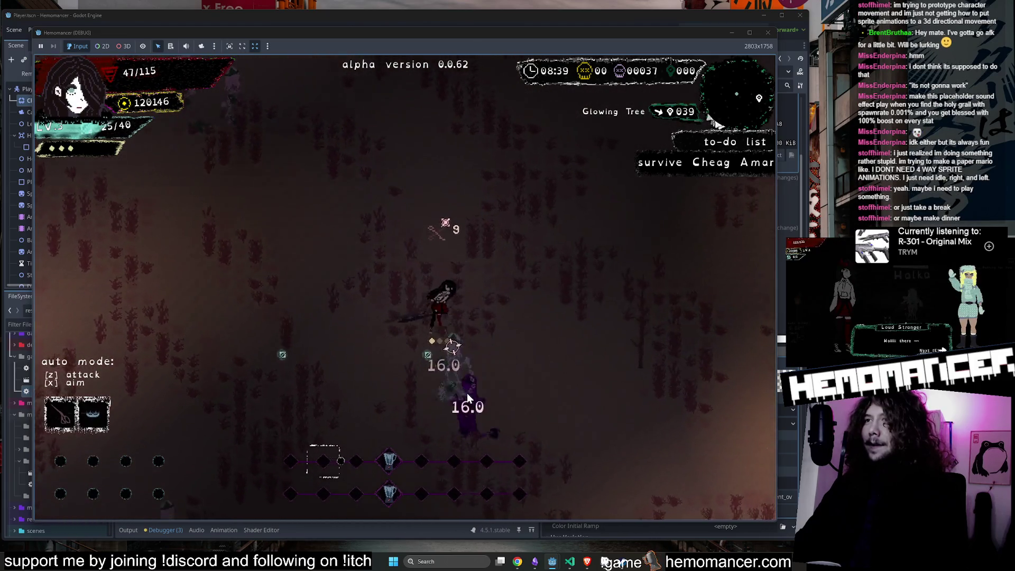
key(w)
key(a)
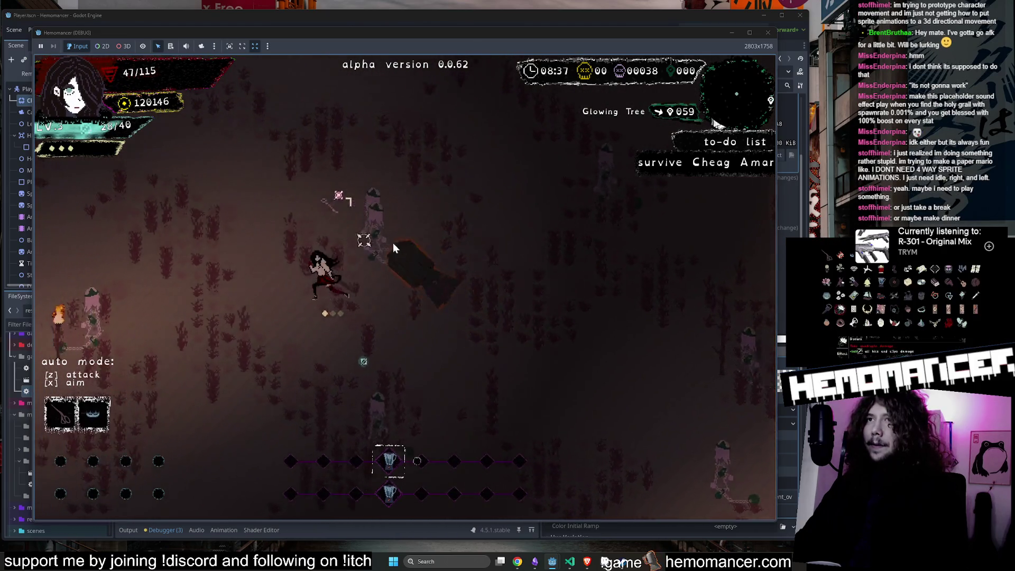
key(a)
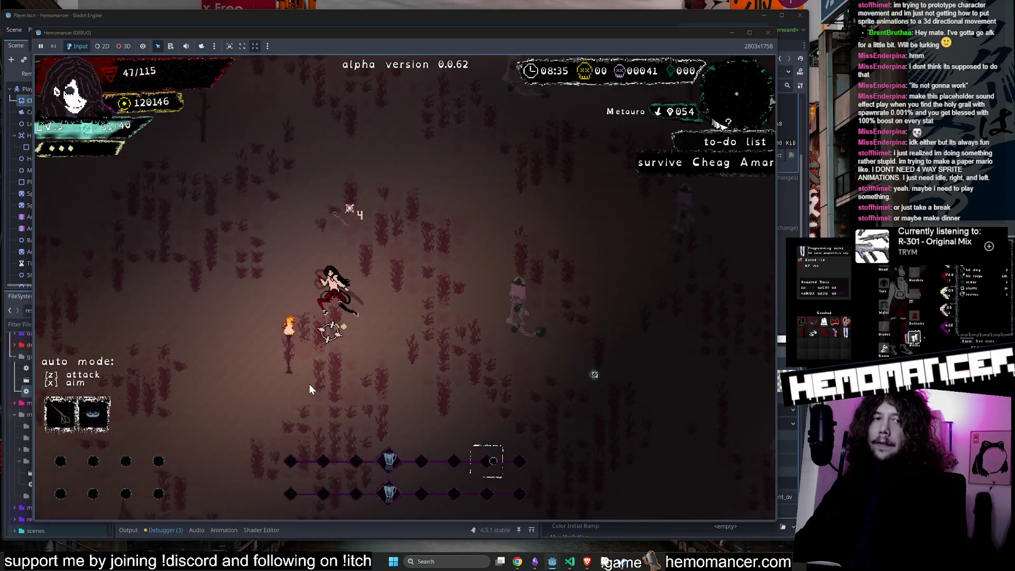
key(a)
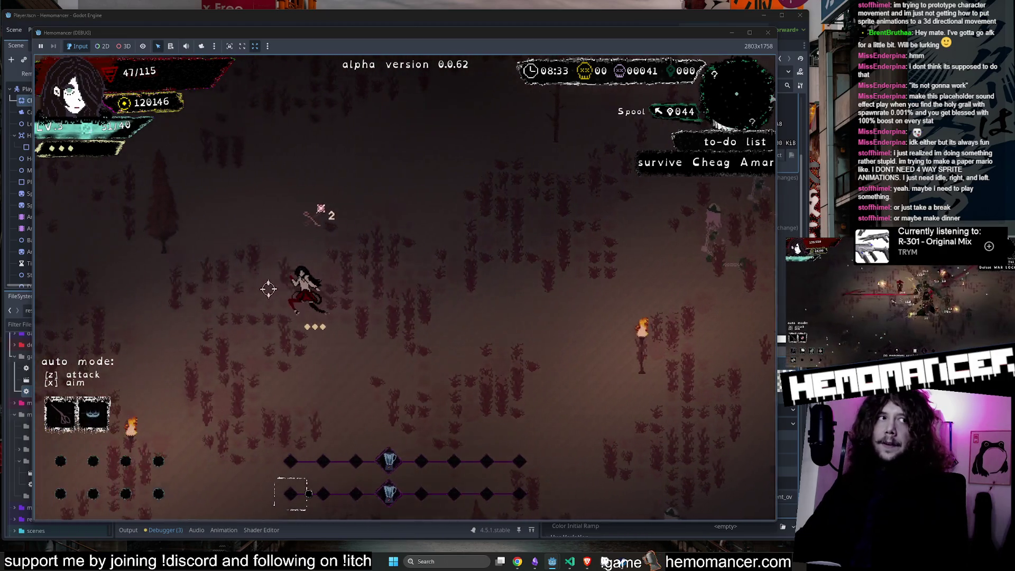
key(a)
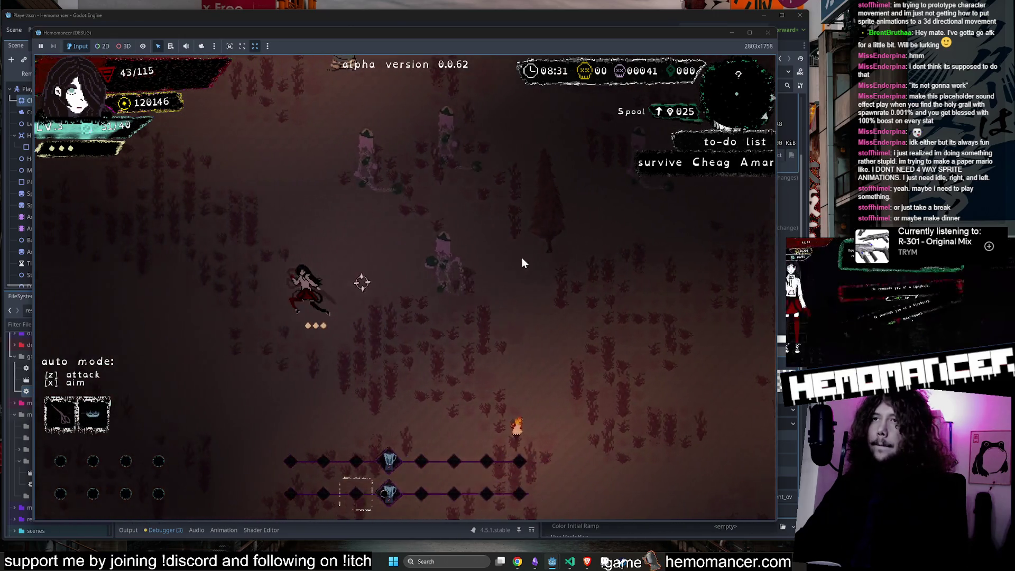
scroll(501, 228, down, 3)
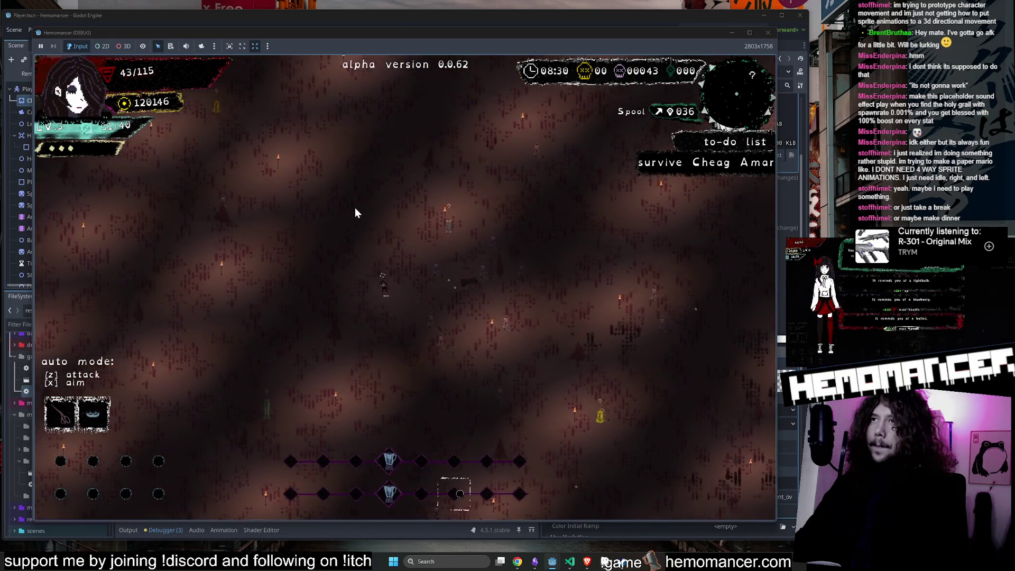
key(w)
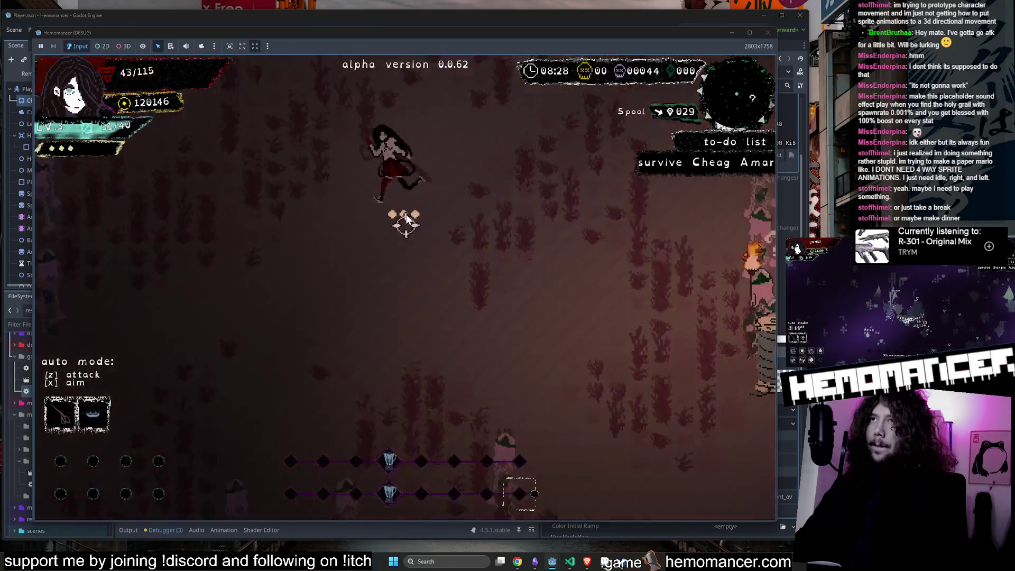
scroll(407, 214, up, 5)
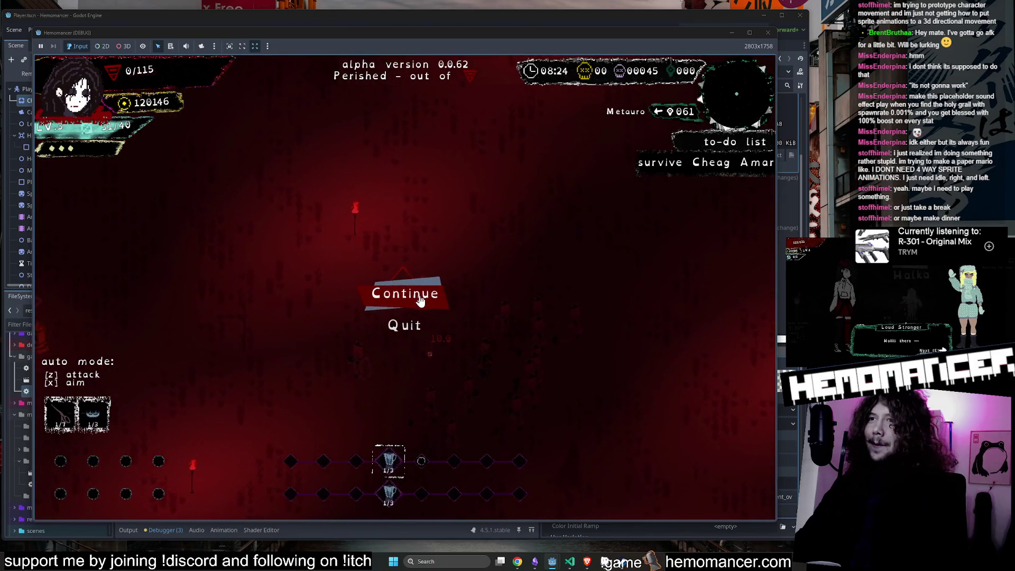
Step: Leave the death screen, start a new Cheag Amar run, and attack enemies until level 2
click(420, 299)
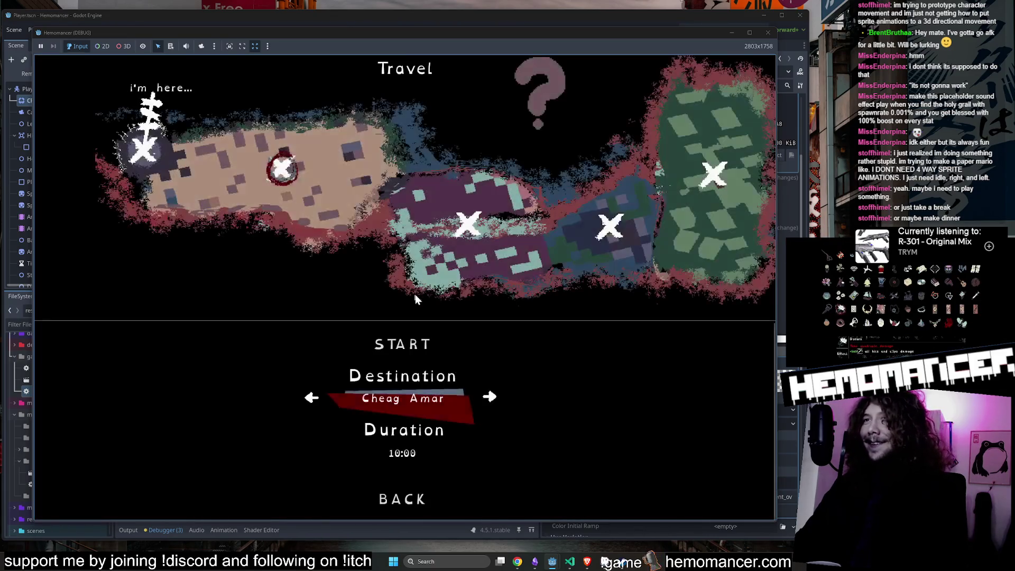
click(414, 298)
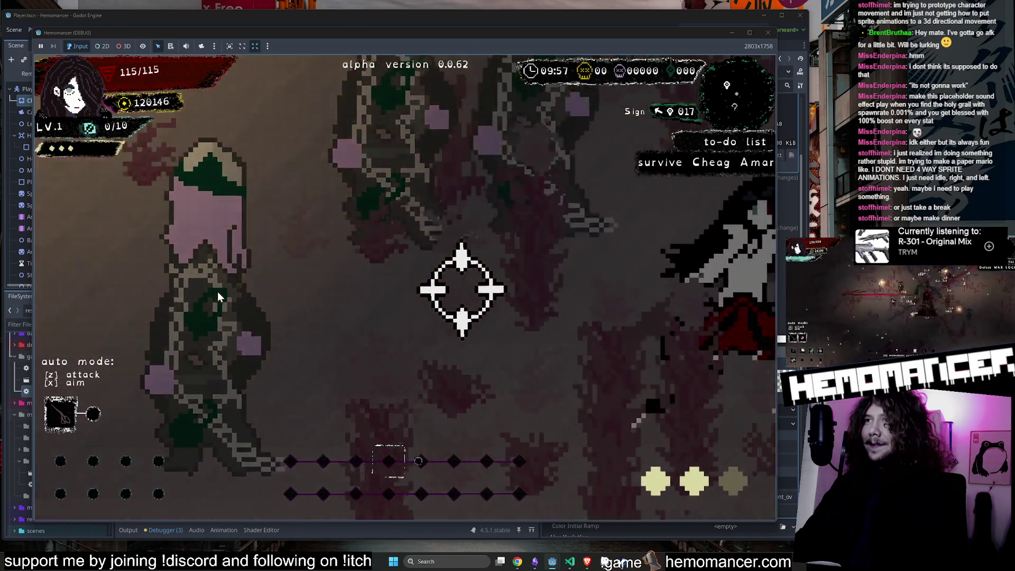
click(218, 291)
click(220, 288)
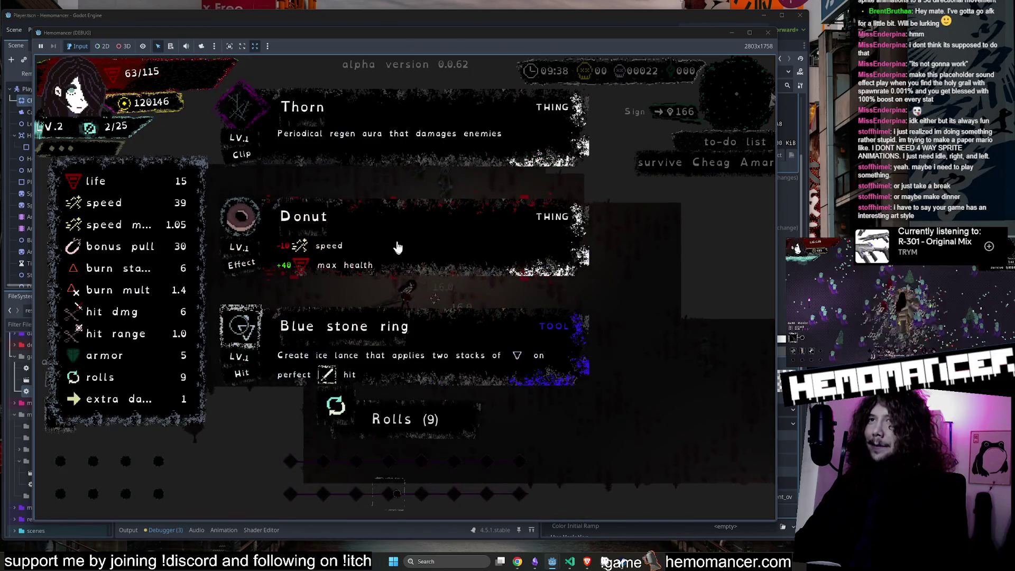
Step: Pick Donut at level 2, an offered item at level 3, and Matchbox at level 4
click(444, 257)
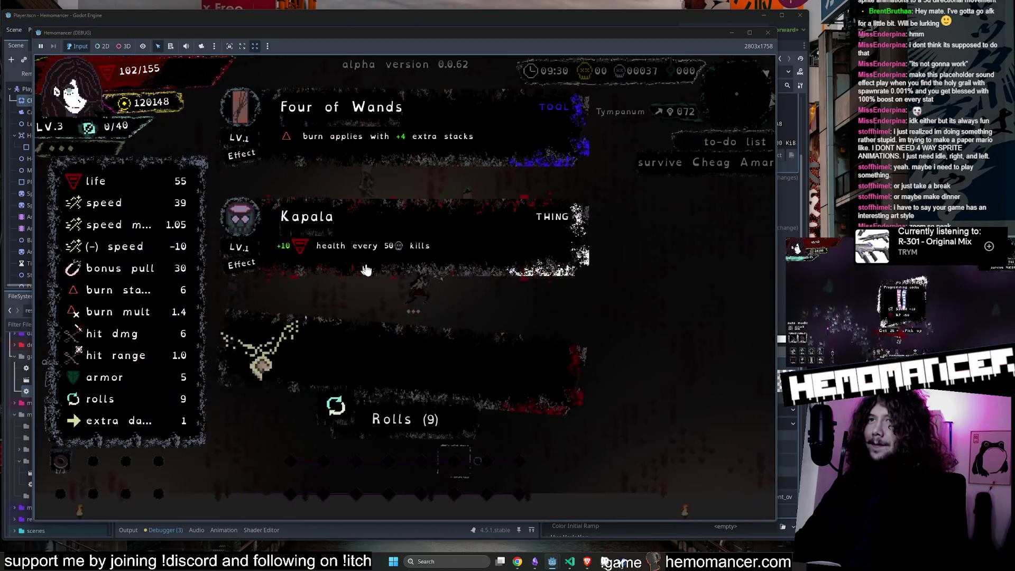
click(364, 259)
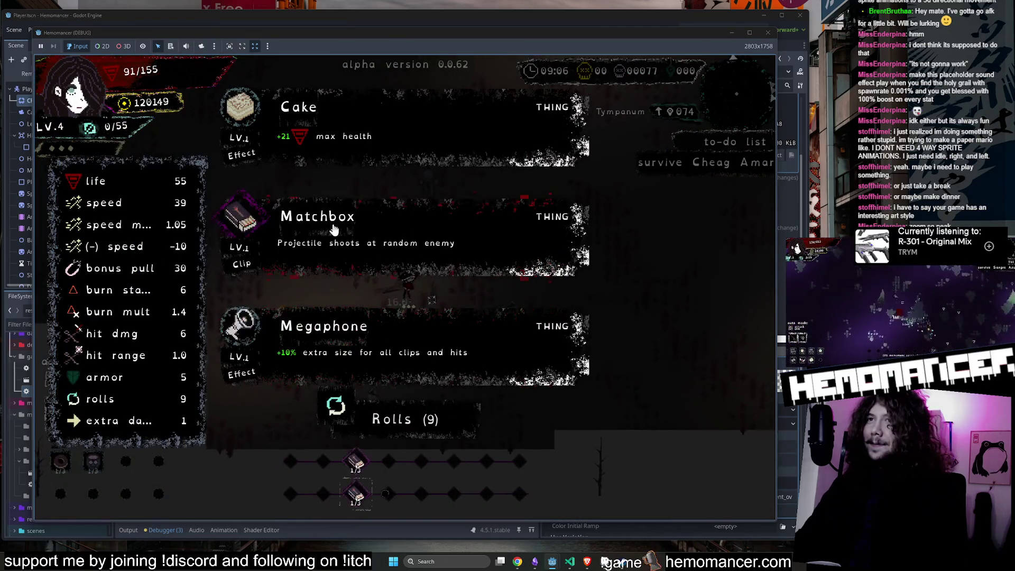
click(327, 224)
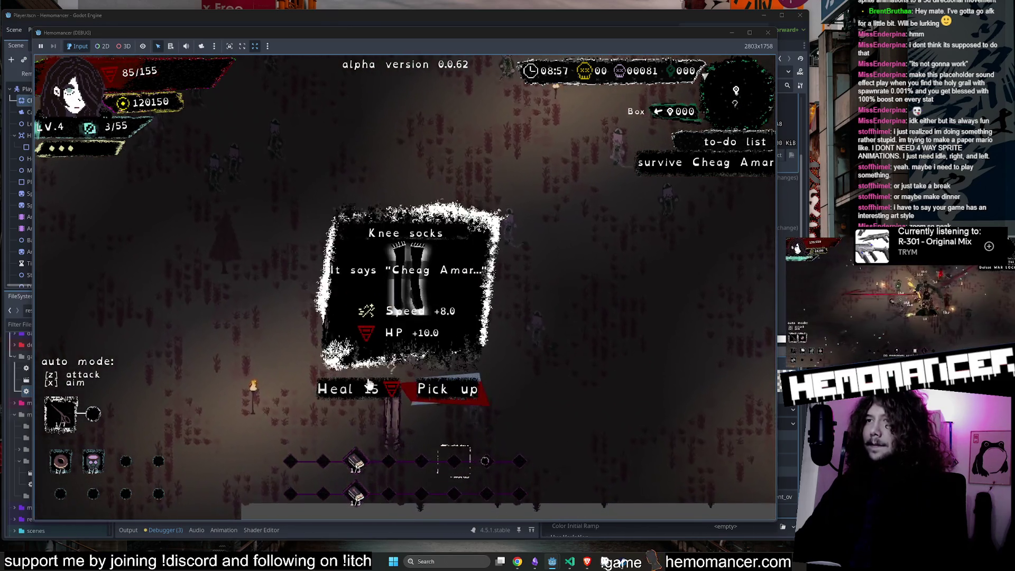
Step: Accept the Knee socks heal with Z, later take the Melted moon upgrade
key(z)
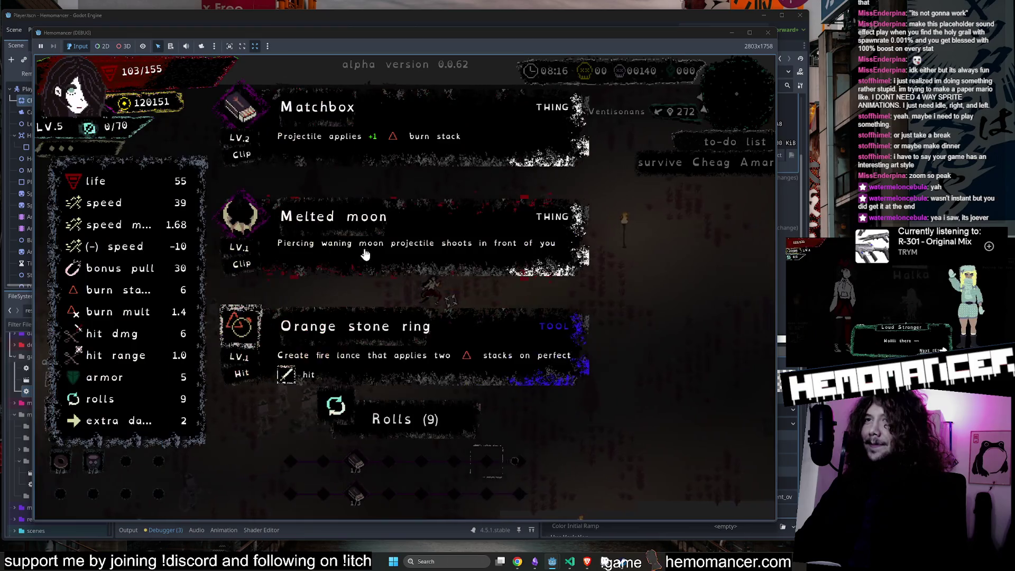
click(365, 254)
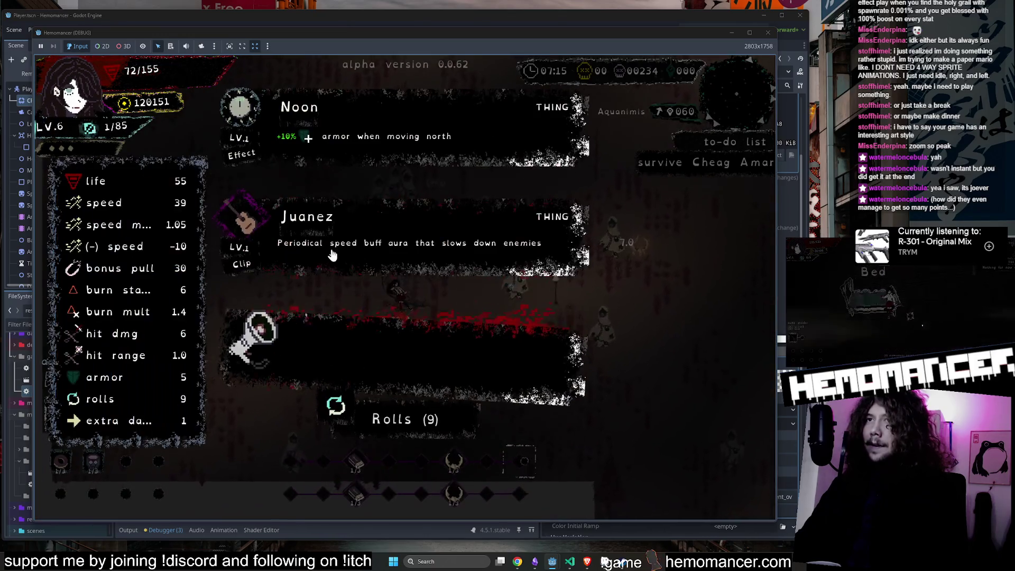
Step: Pick a level-up item, fight until perishing, then move the title menu selection toward COLLECTION
click(332, 255)
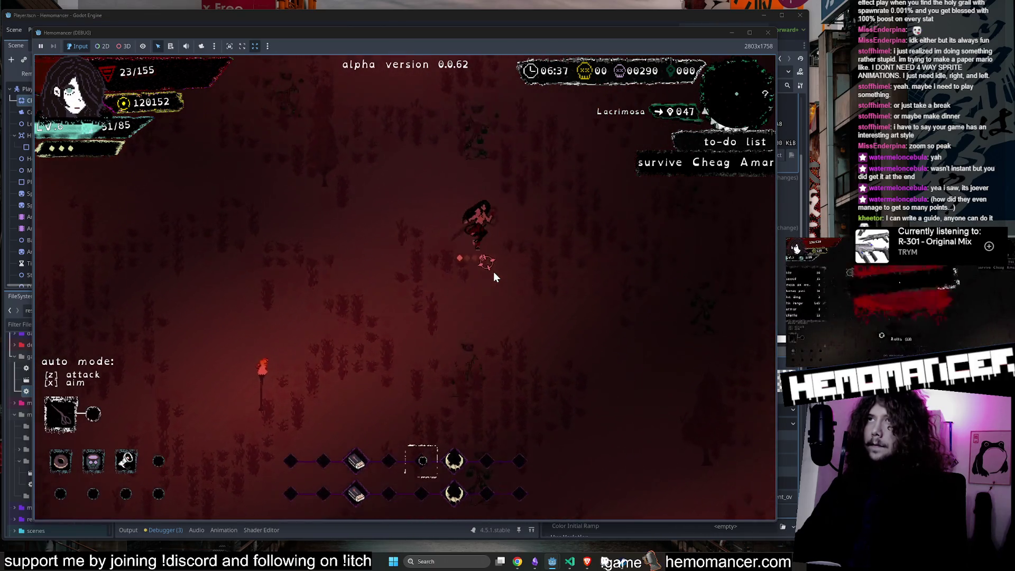
key(Down)
key(Down)
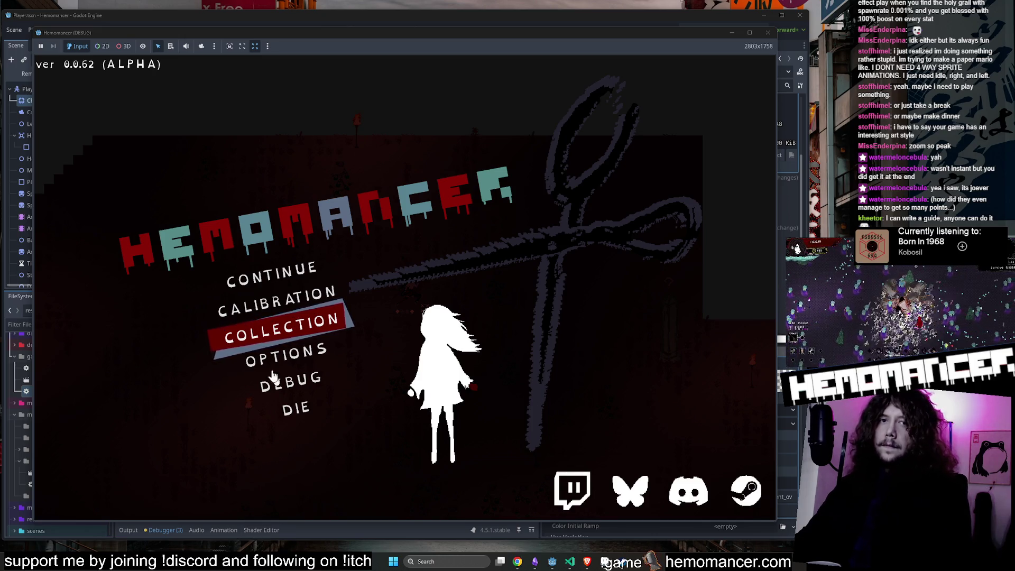
Step: Continue from the main menu, respawn in the hub, and walk to the Signpole to open travel
click(276, 272)
key(Escape)
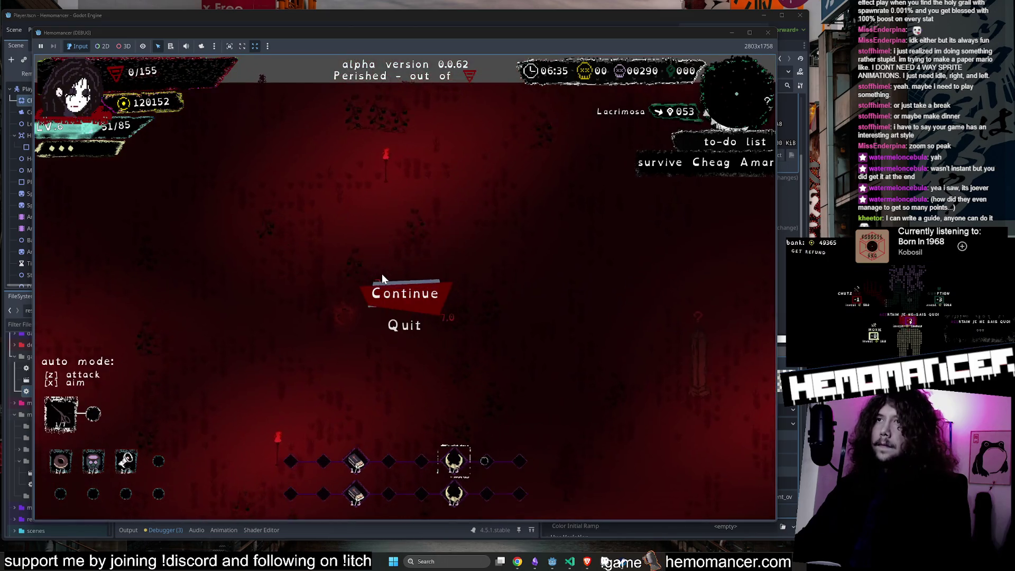
click(396, 291)
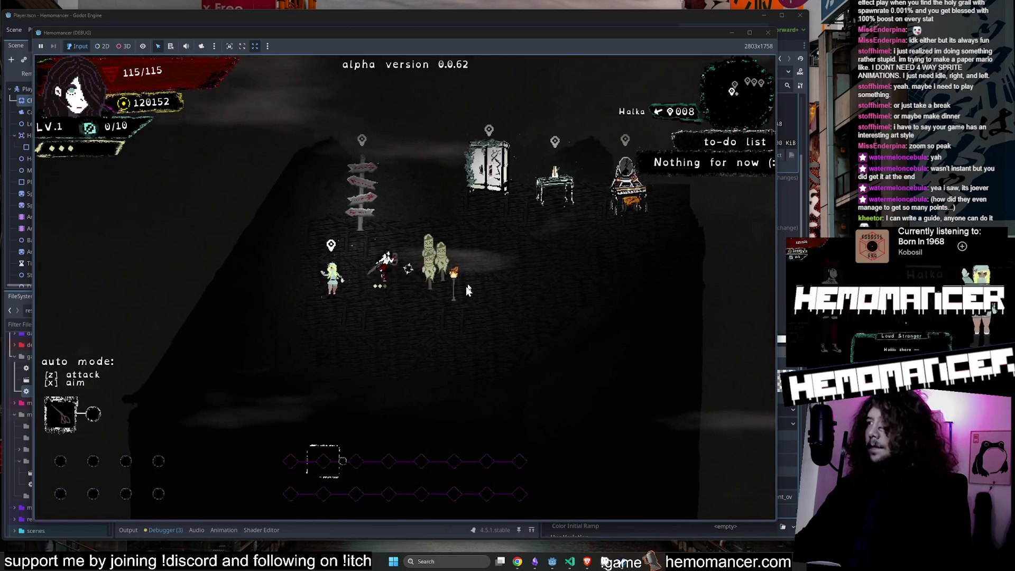
key(d)
click(335, 310)
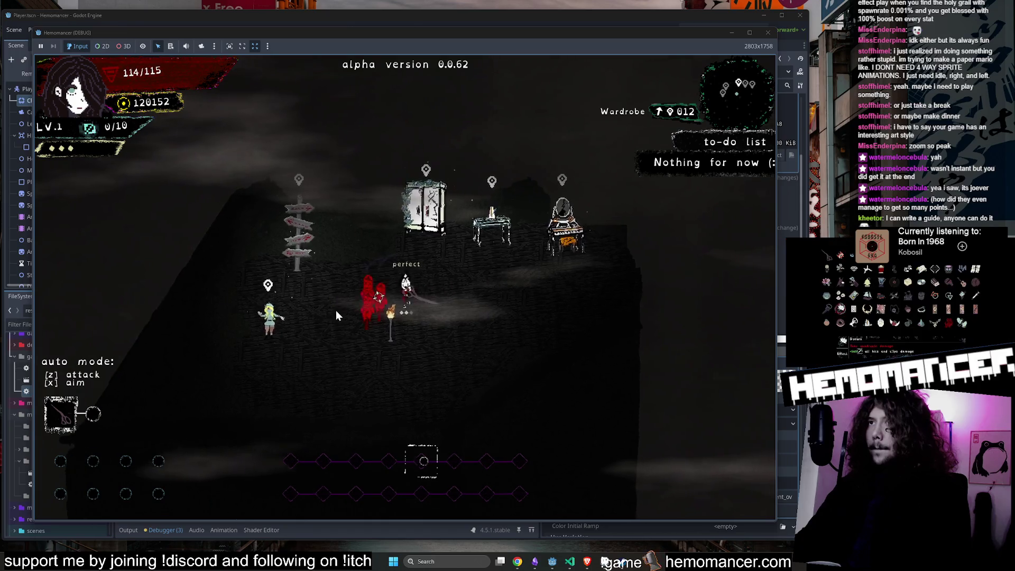
key(a)
key(w)
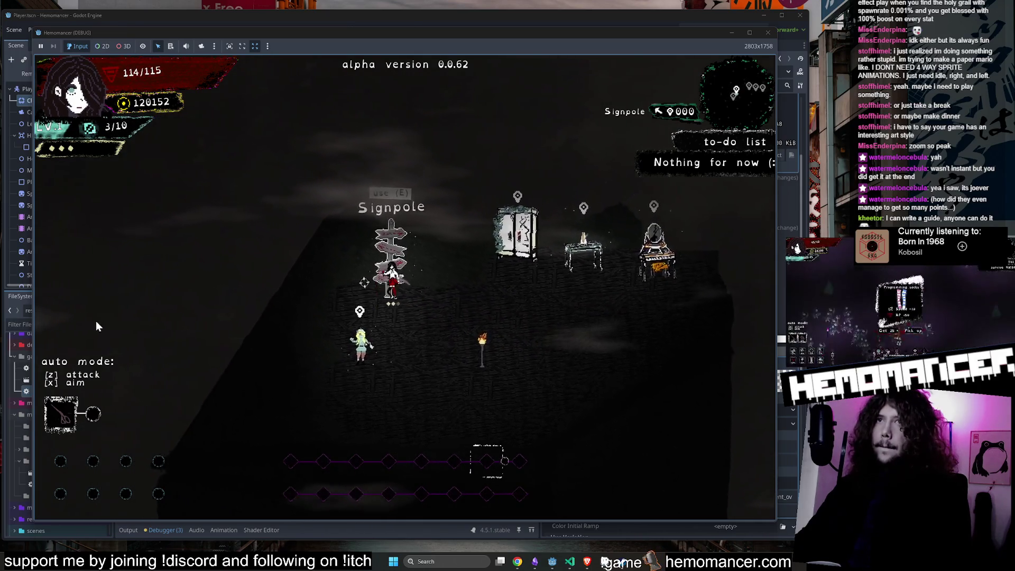
key(e)
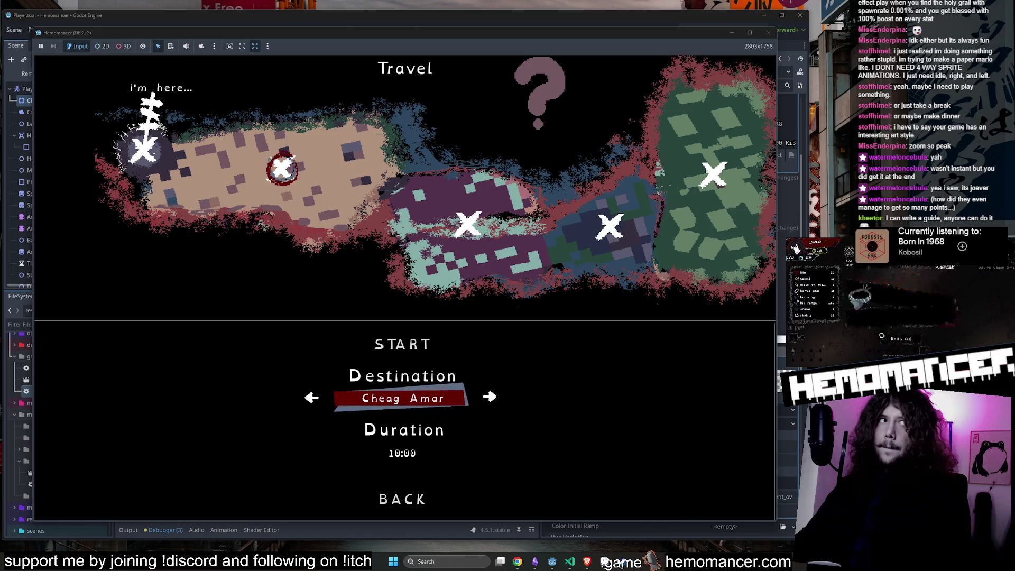
Step: Select START on the Travel menu to begin the Cheag Amar run, then walk toward enemies
key(s)
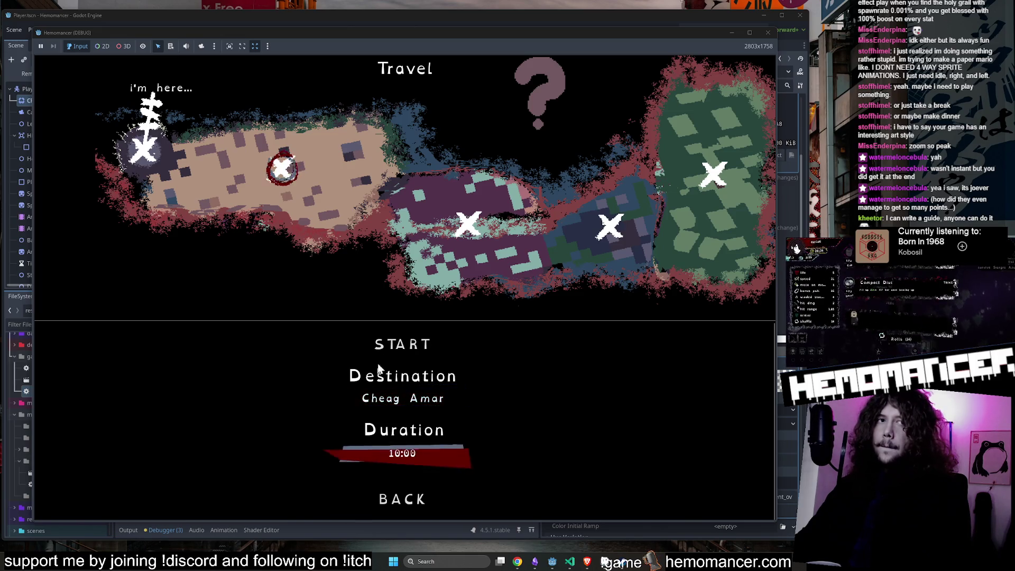
key(w)
key(w)
key(e)
key(a)
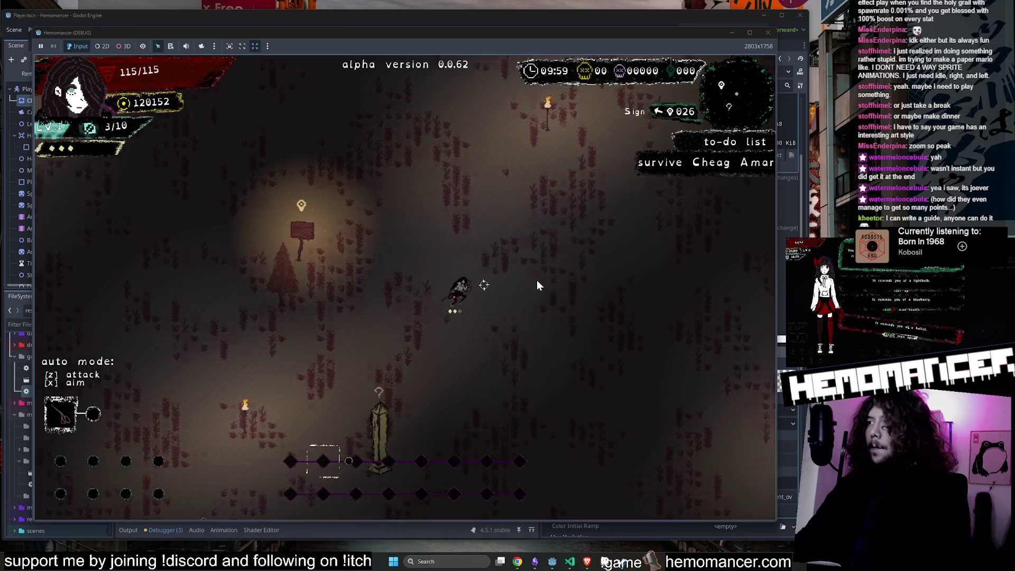
key(d)
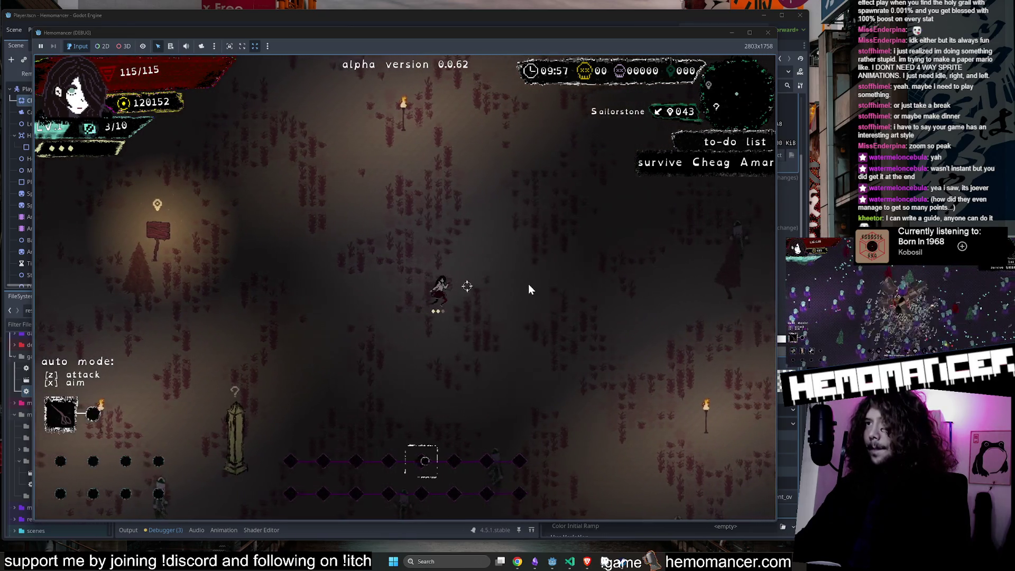
key(w)
key(a)
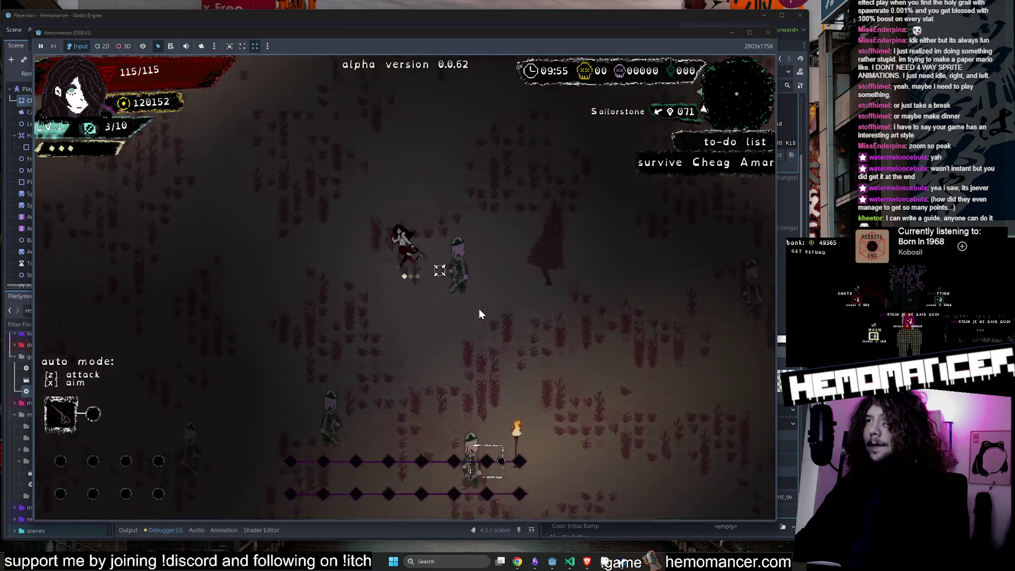
Step: Fight the enemies to the down-left and take an offered level-2 item
click(436, 391)
key(s)
key(a)
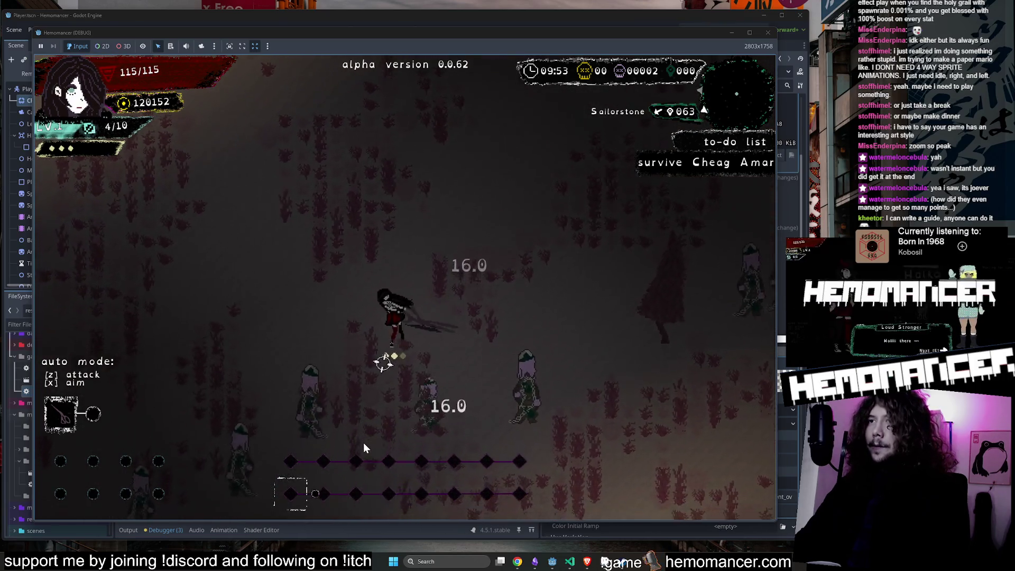
click(363, 443)
key(s)
key(a)
click(373, 437)
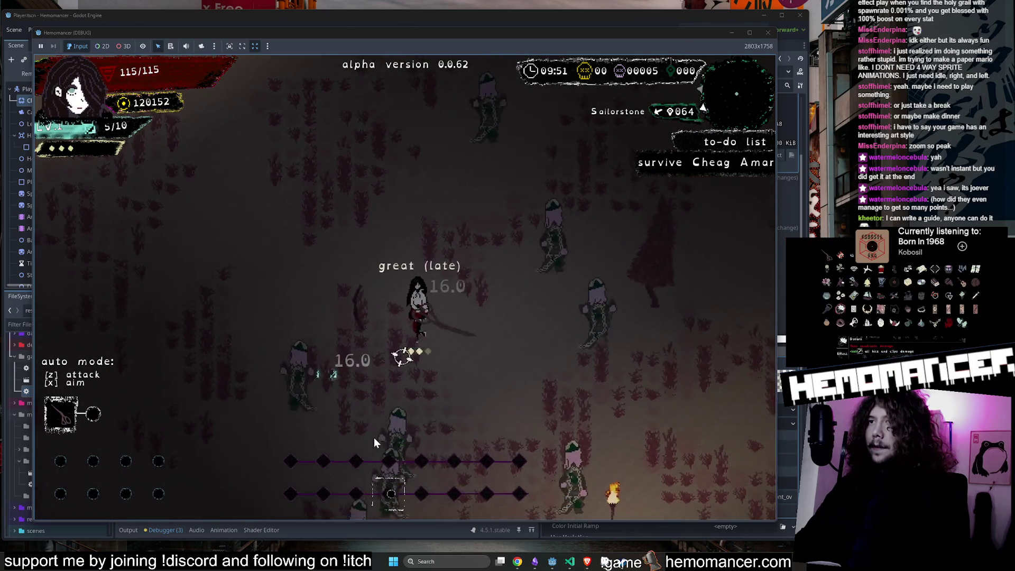
click(408, 427)
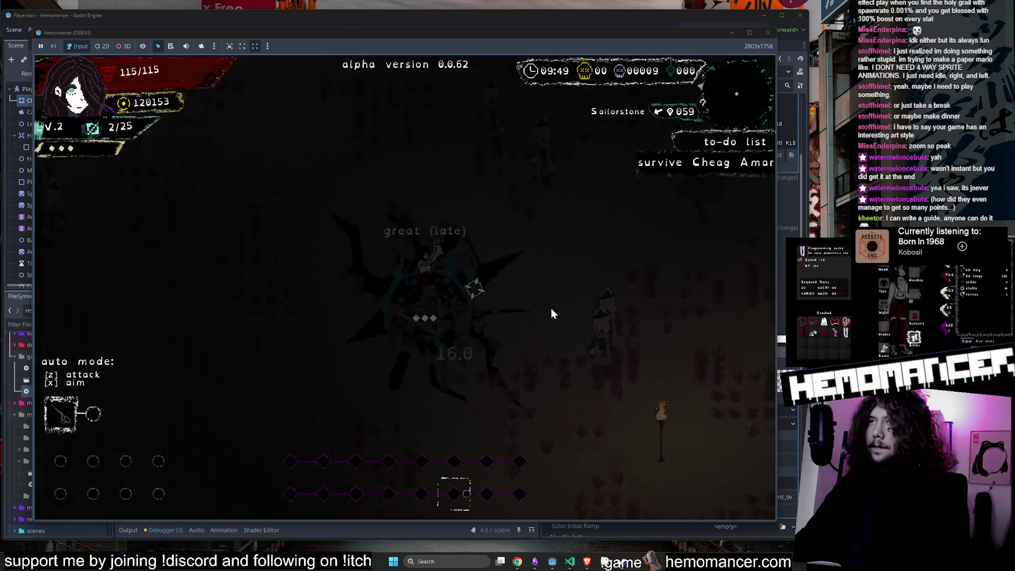
click(379, 155)
Step: Move up-right and attack the enemies there, landing a perfect hit
key(w)
key(d)
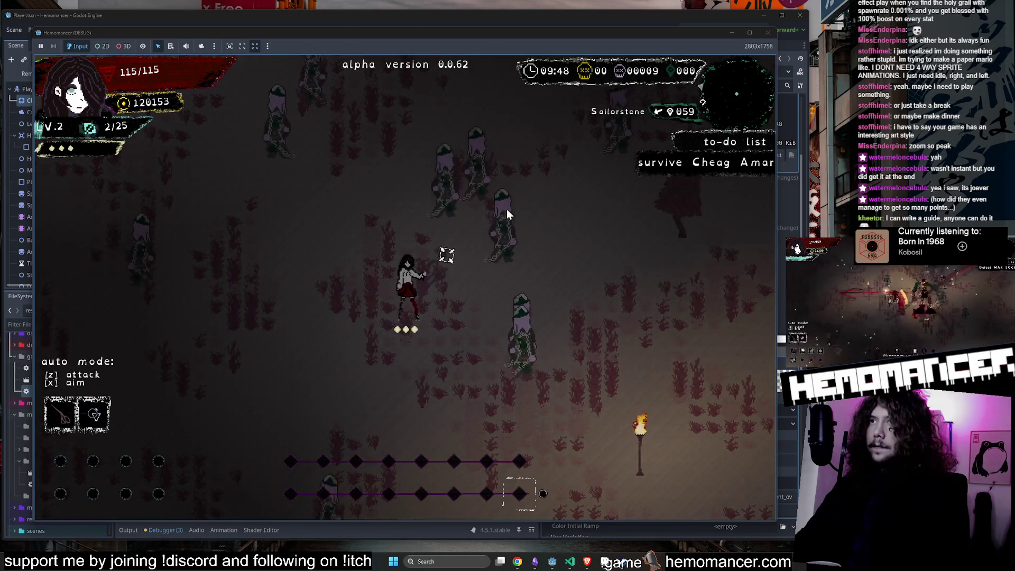
click(529, 229)
click(530, 239)
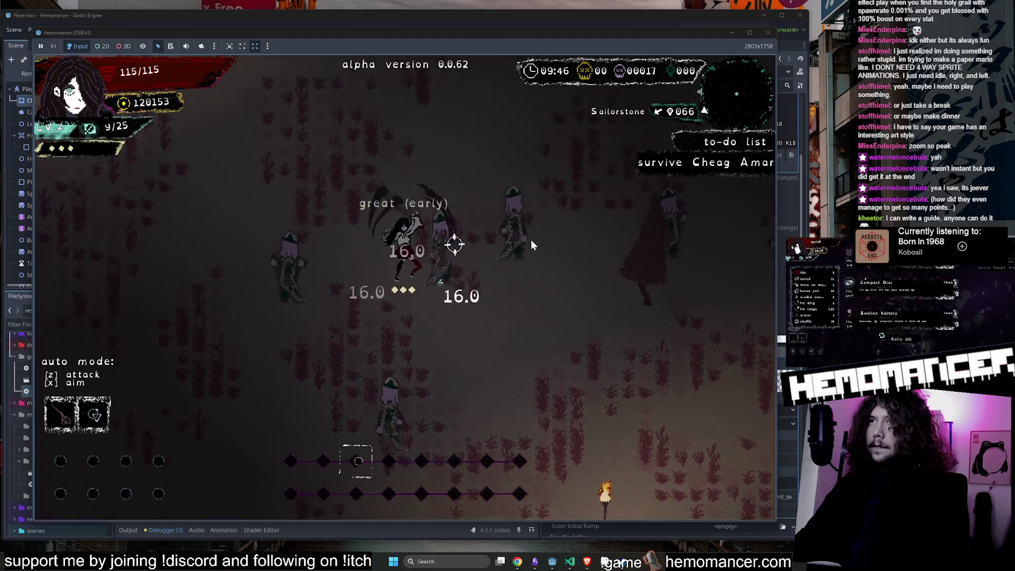
click(396, 379)
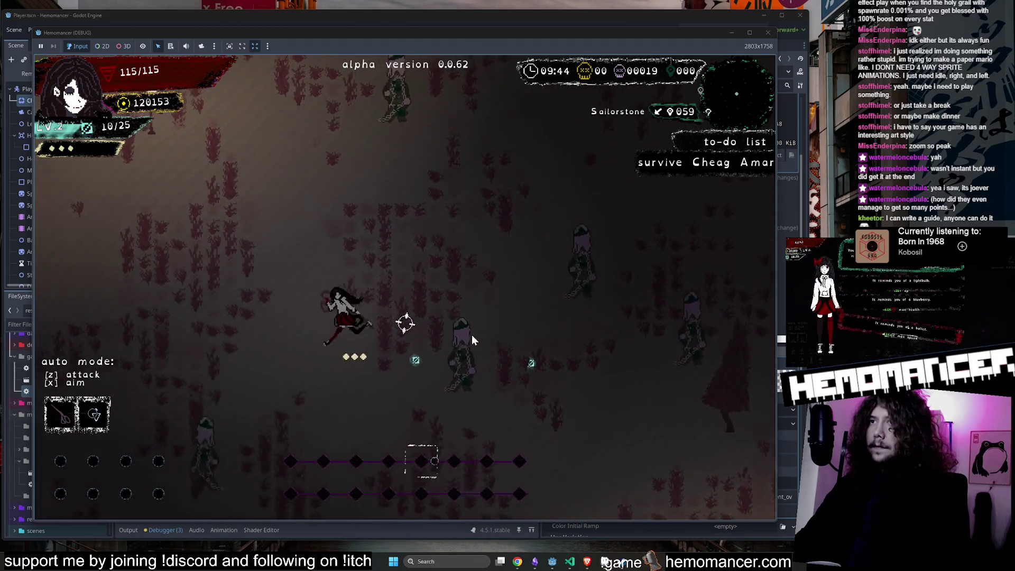
click(509, 275)
click(458, 253)
click(386, 246)
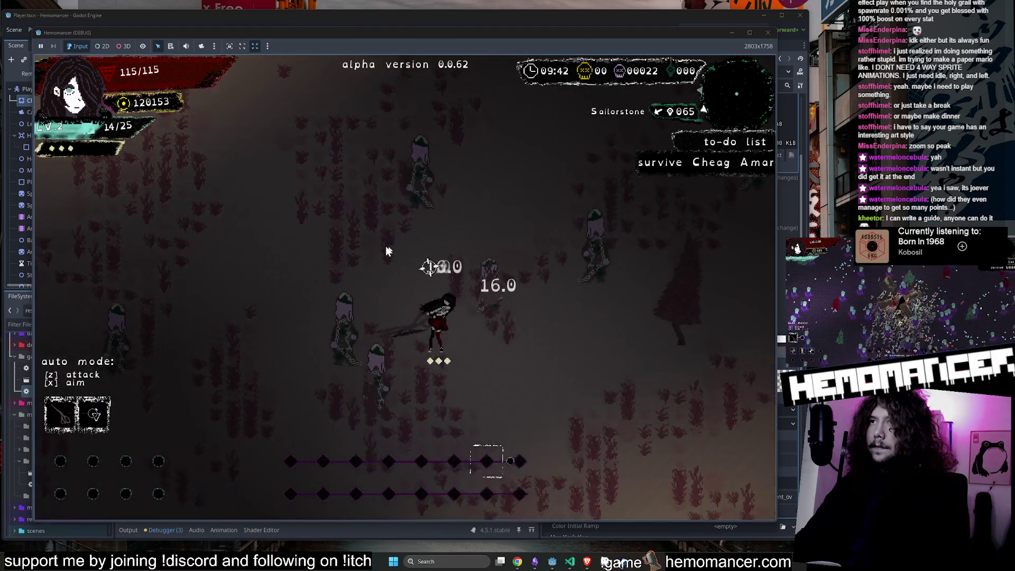
Step: Keep attacking the enemies below the character until the level-3 choices appear
click(370, 244)
click(434, 212)
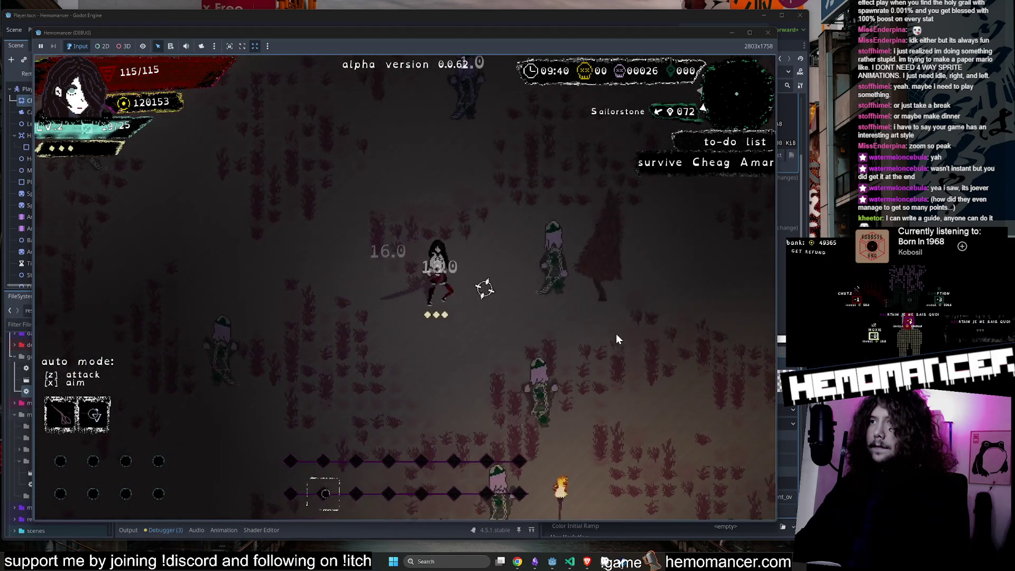
click(516, 366)
click(477, 424)
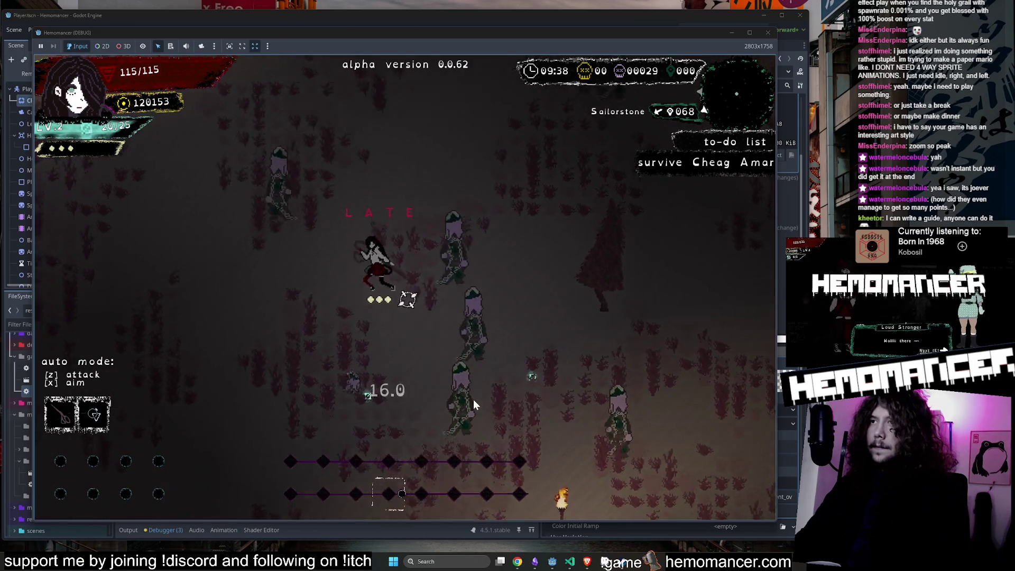
click(474, 398)
click(465, 400)
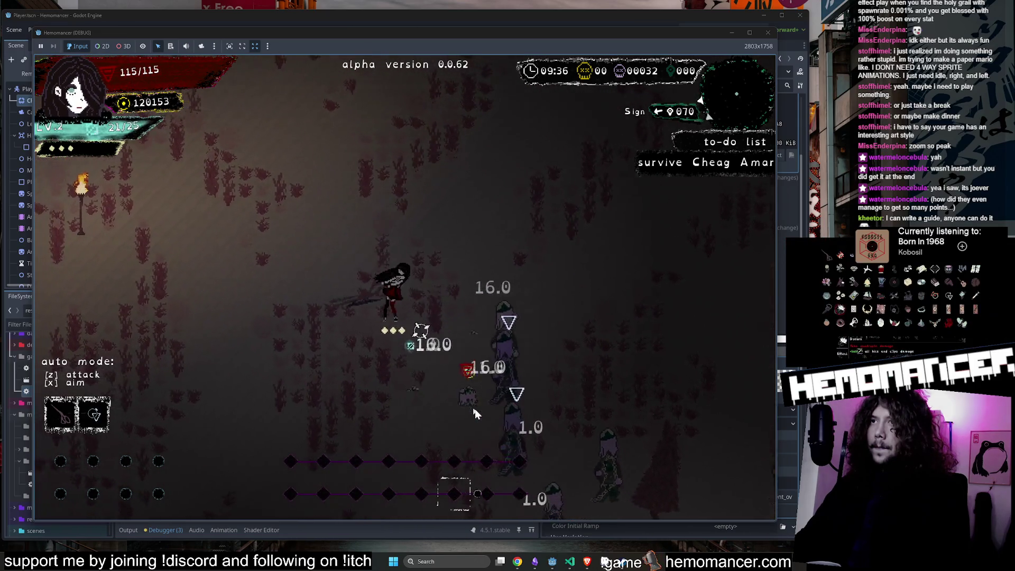
click(475, 408)
click(481, 413)
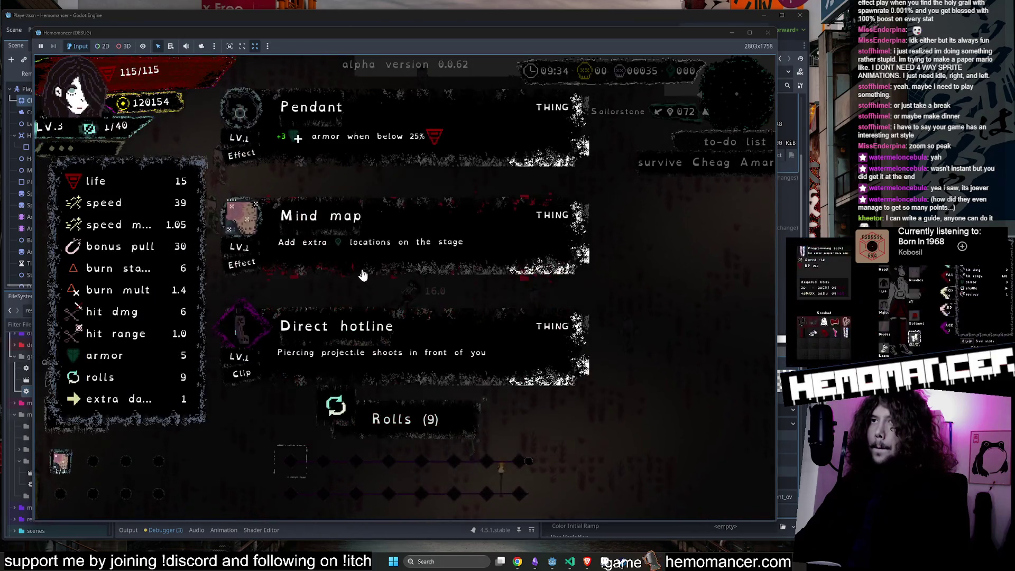
Step: Take one of the offered level-up items and attack the nearby enemies
click(373, 299)
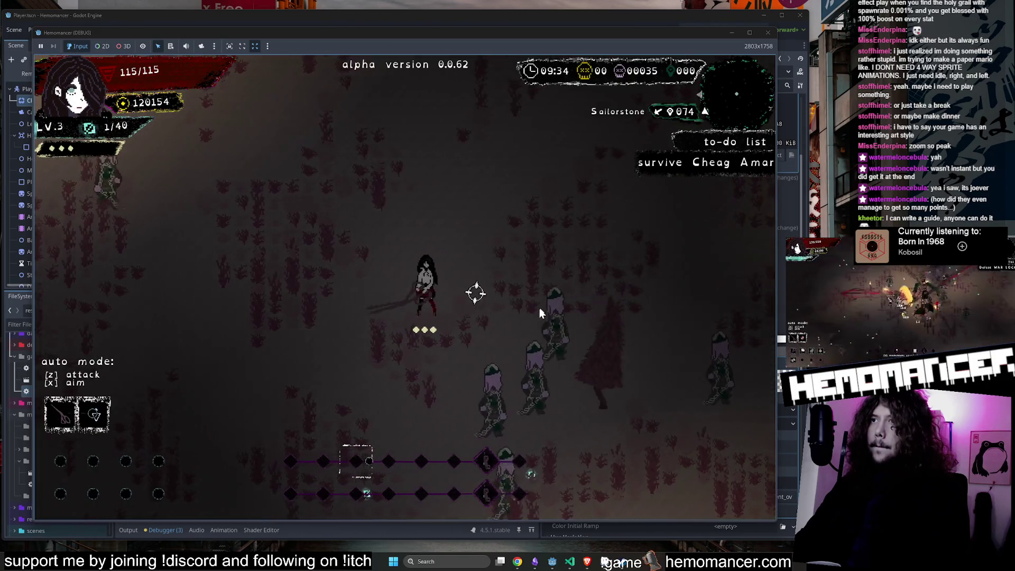
click(534, 386)
click(508, 394)
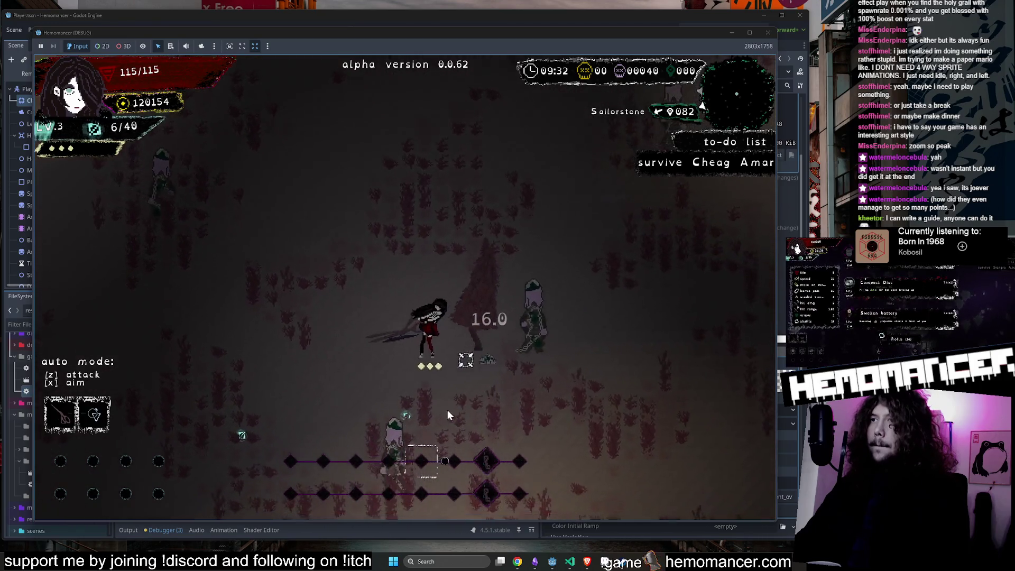
click(439, 413)
Step: Dash left through the forest past the sign, watching the dash trail
key(a)
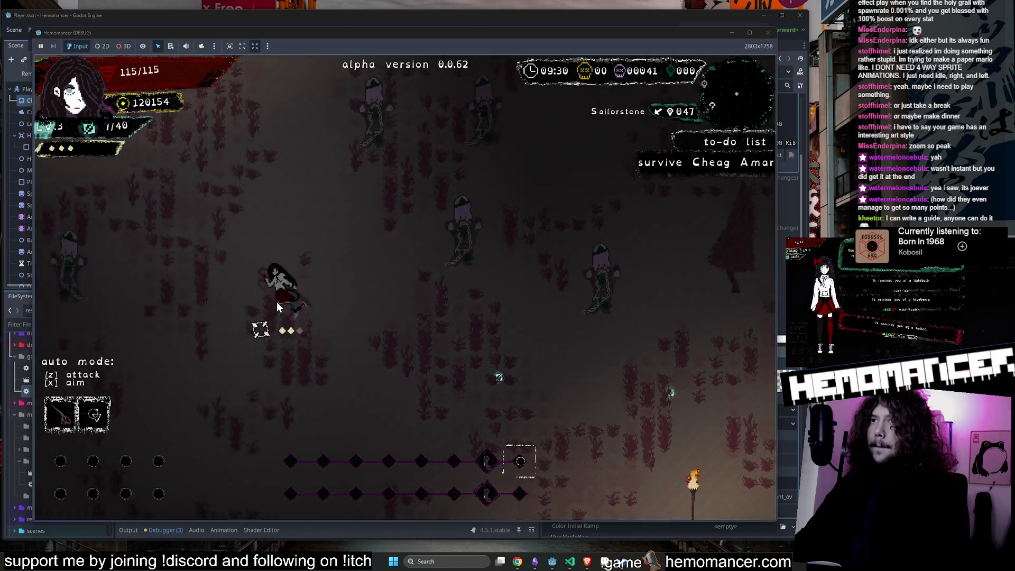
key(w)
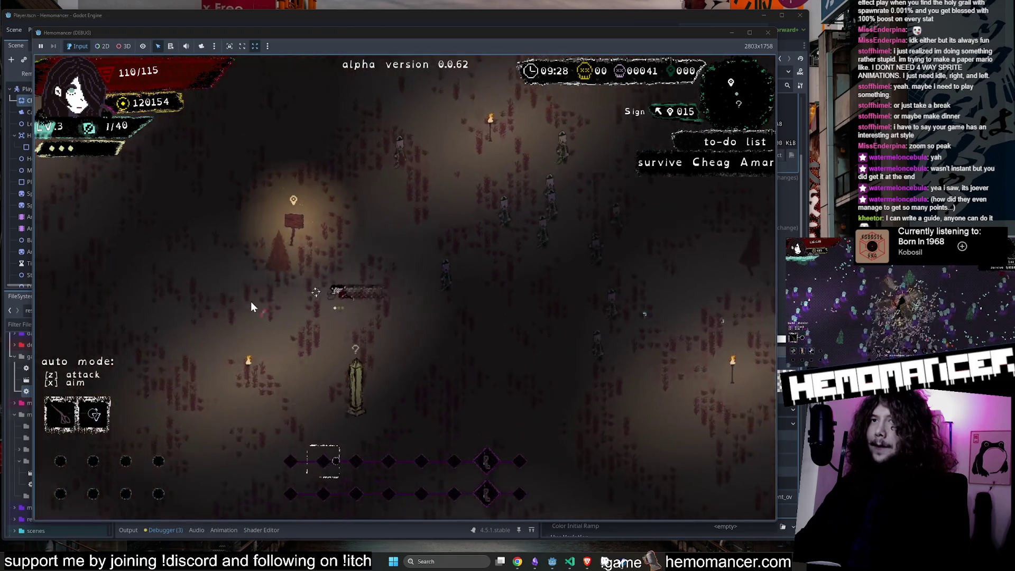
key(a)
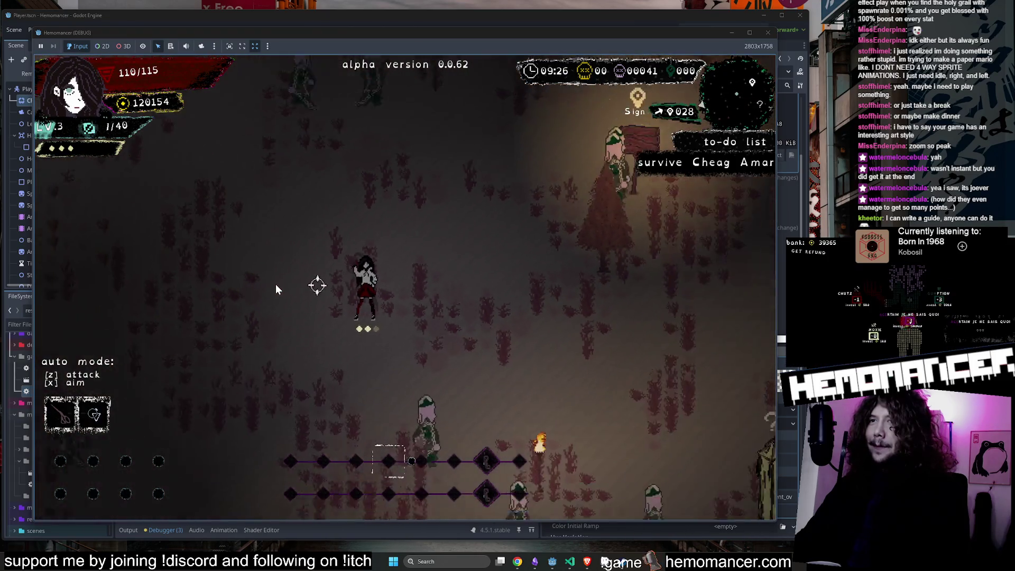
key(a)
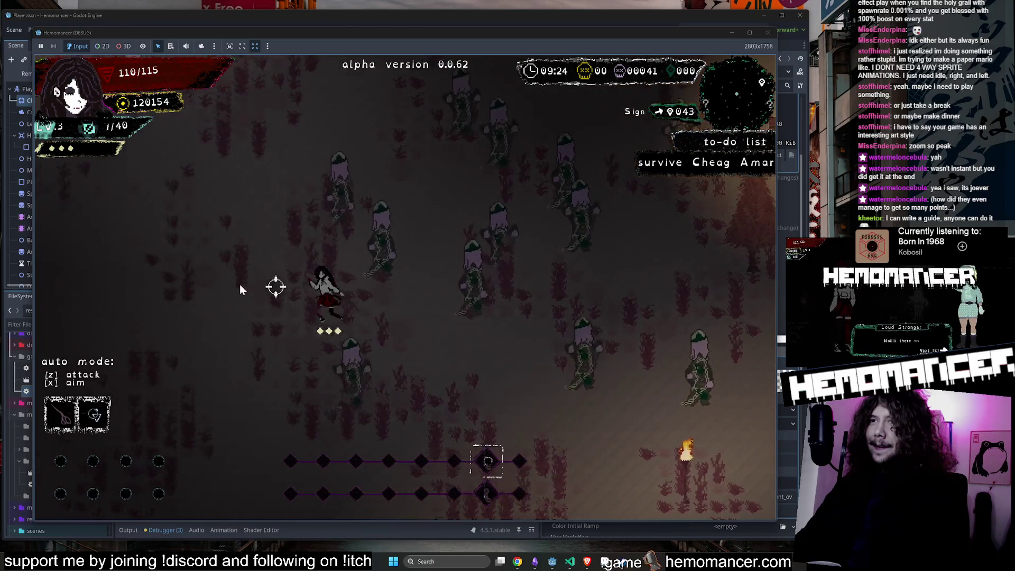
key(a)
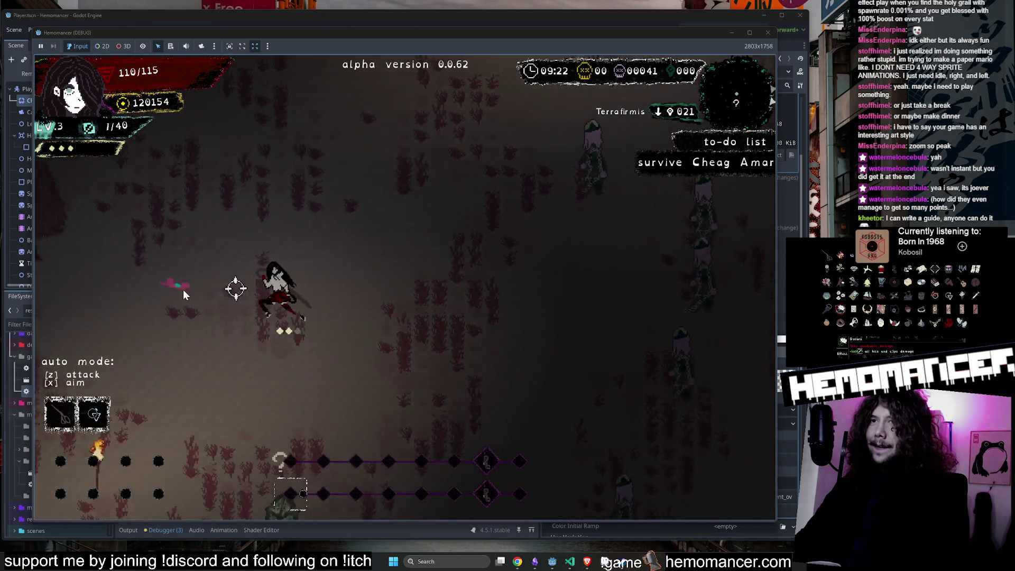
Step: Run up and right into the Ventisonans zone, then pause the game
key(w)
key(d)
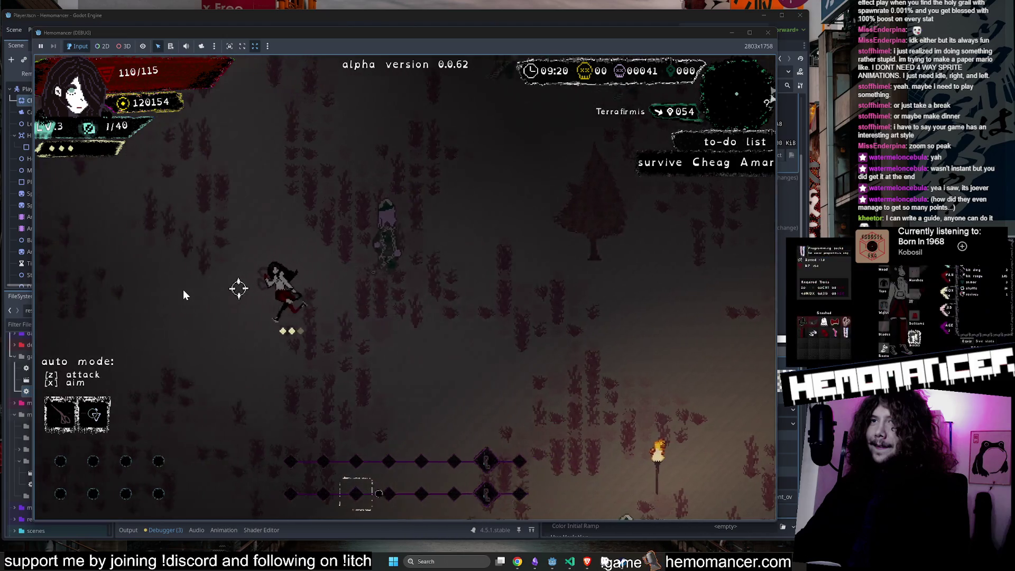
key(s)
key(d)
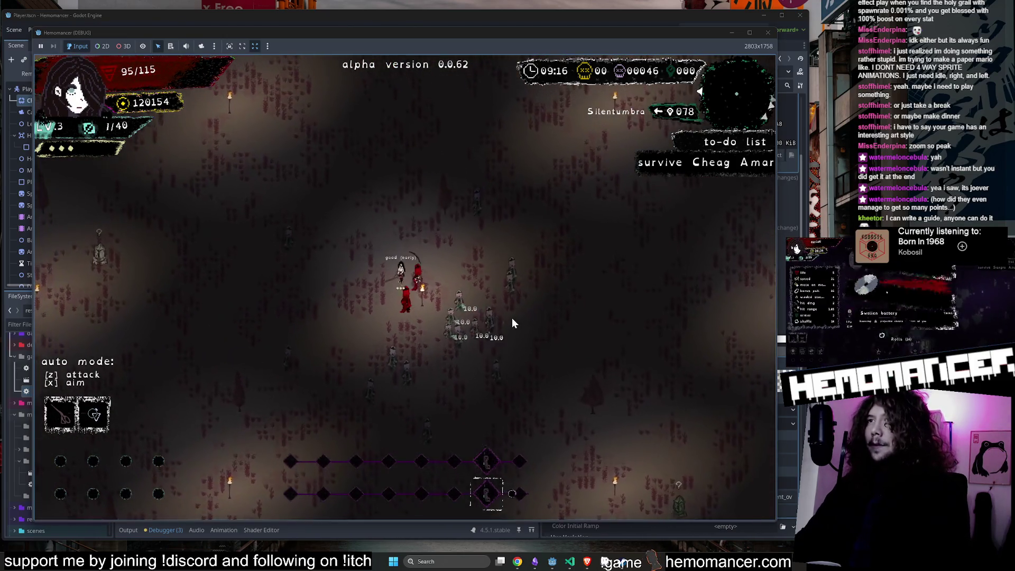
key(w)
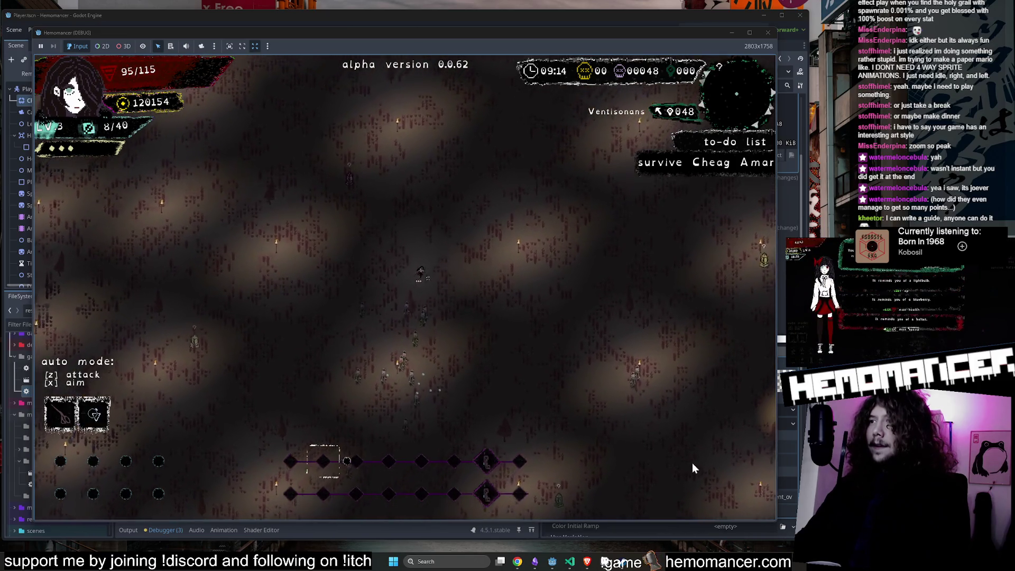
scroll(637, 300, up, 5)
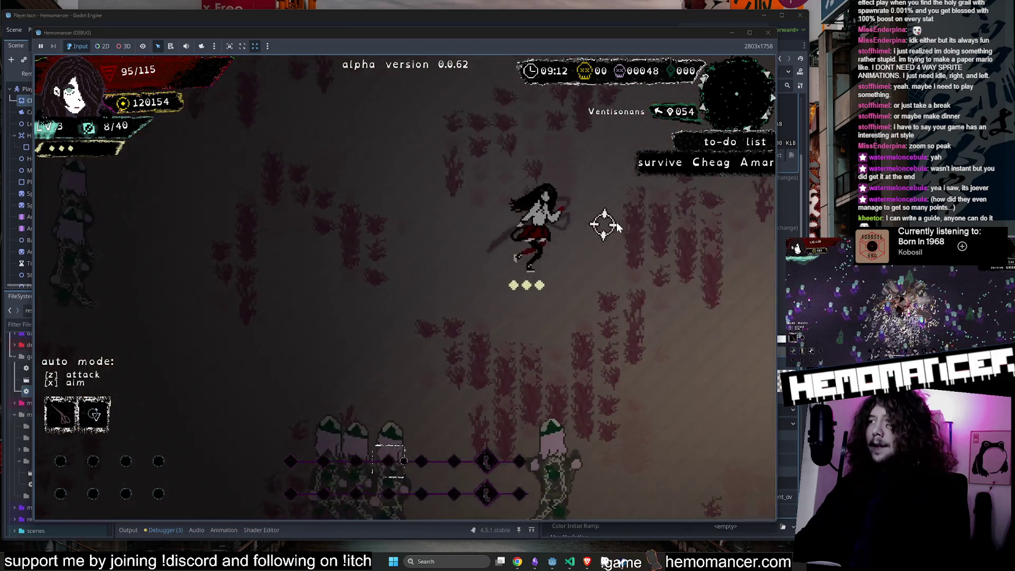
scroll(591, 250, down, 5)
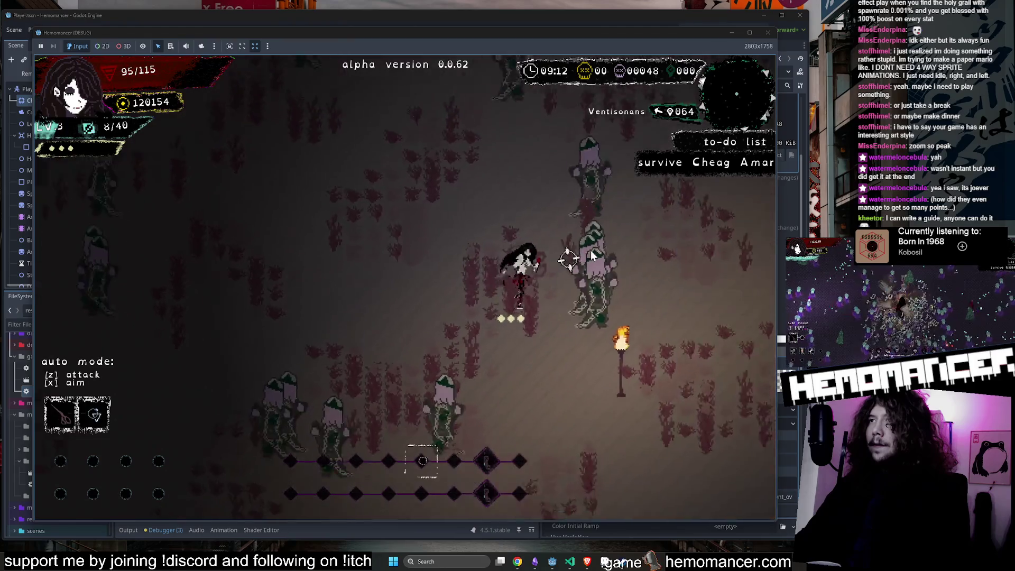
key(Escape)
Step: Pick Vigil light from the debug menu's trinket list, then resume play
click(304, 380)
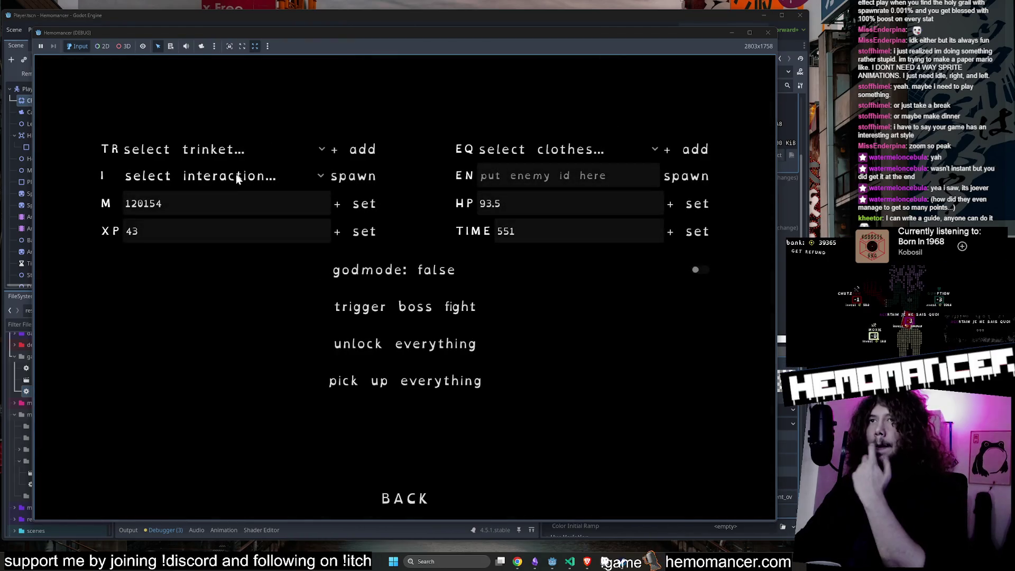
click(231, 176)
click(252, 153)
scroll(238, 319, down, 10)
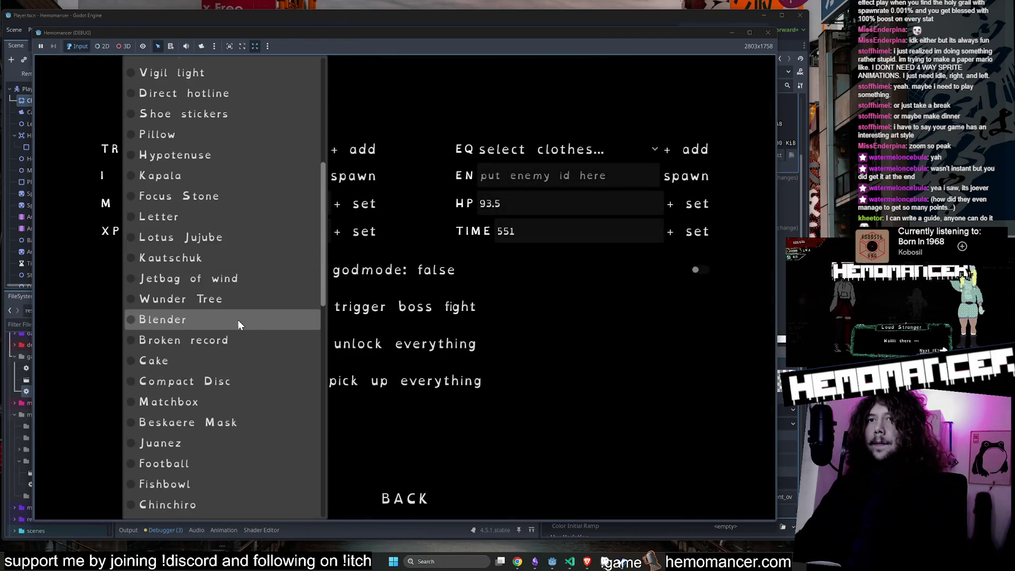
scroll(235, 335, up, 5)
scroll(238, 328, up, 2)
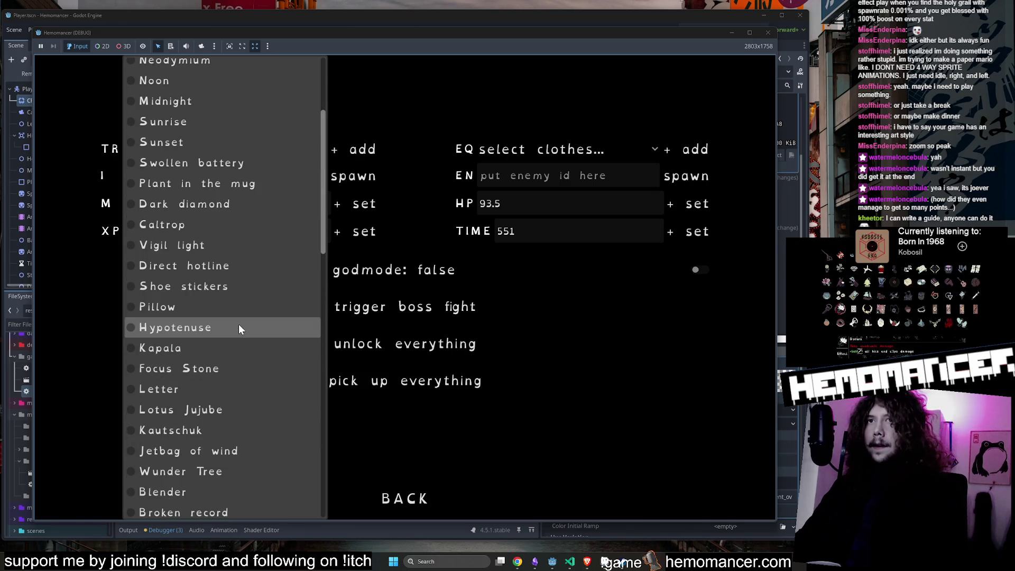
click(233, 242)
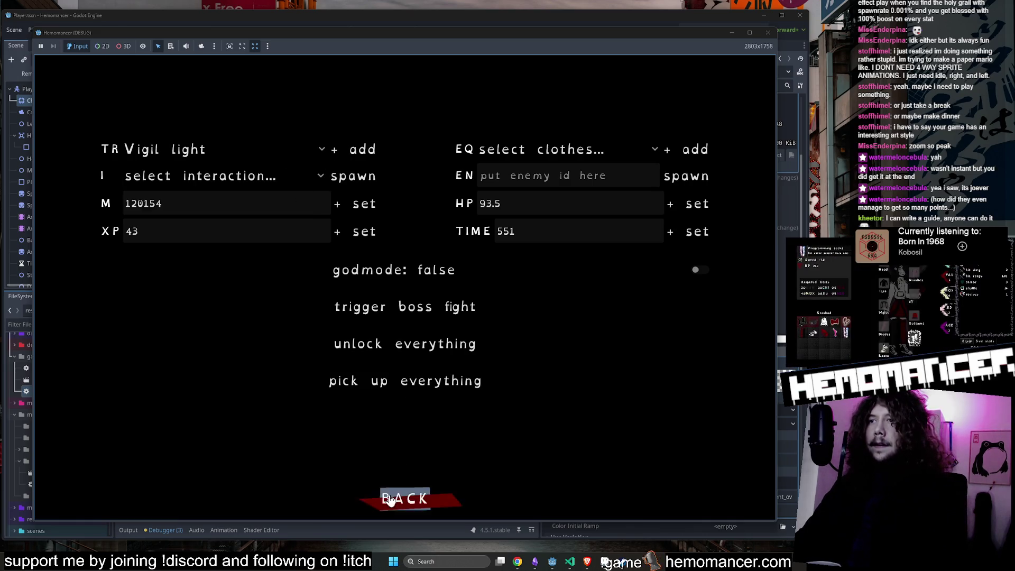
click(390, 500)
click(296, 276)
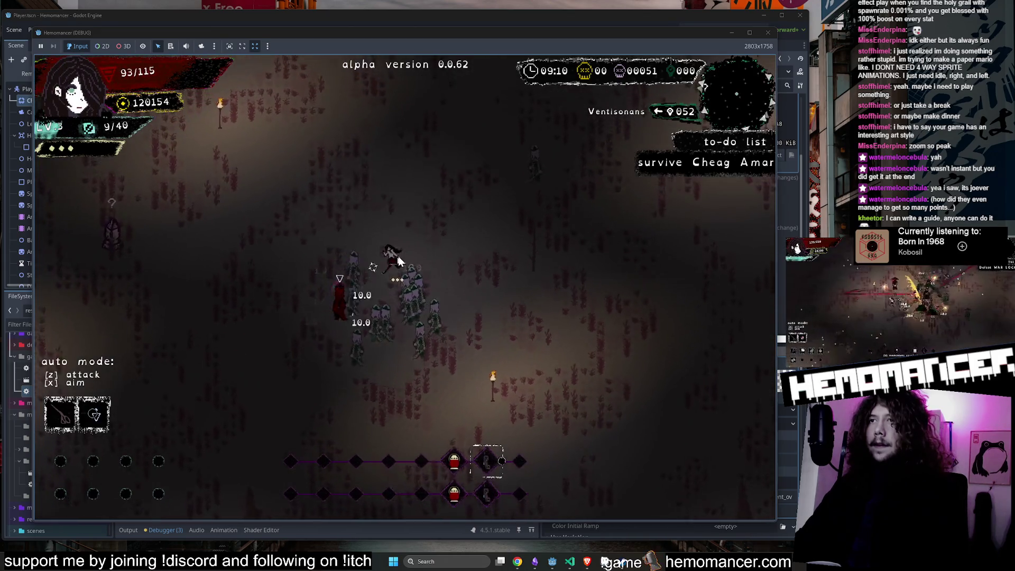
Step: Run the character upward and to the right across the field
key(w)
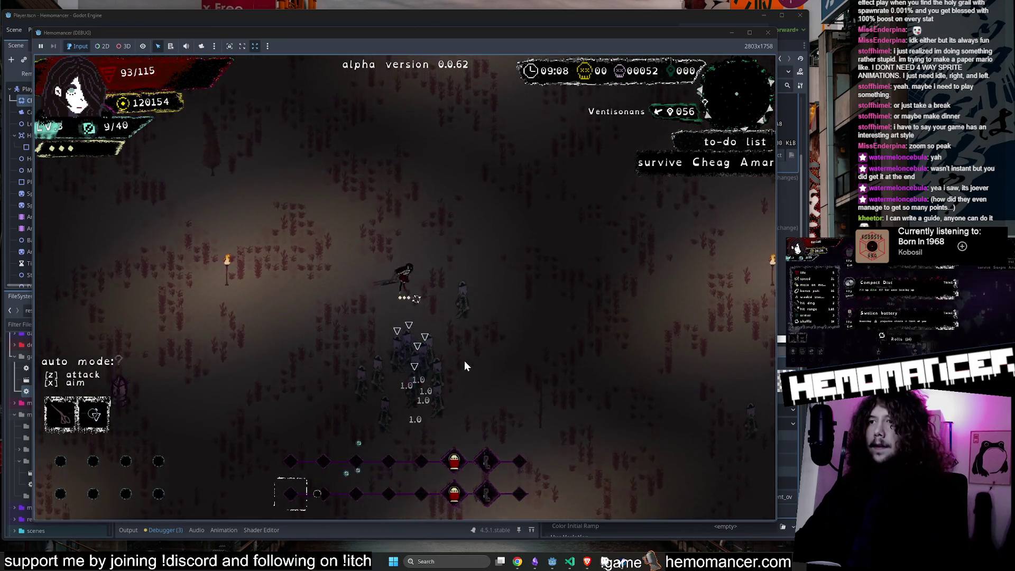
key(d)
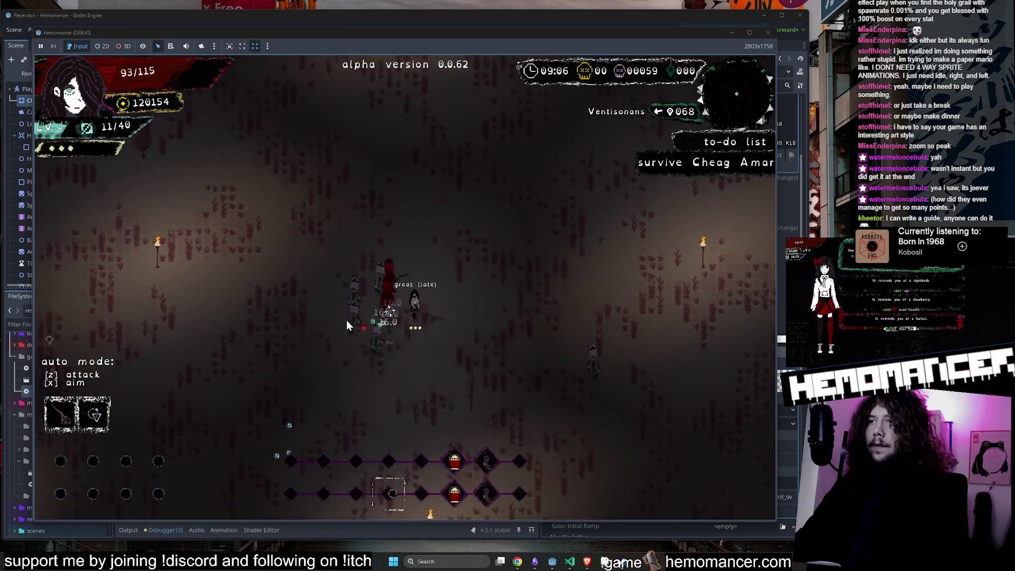
key(d)
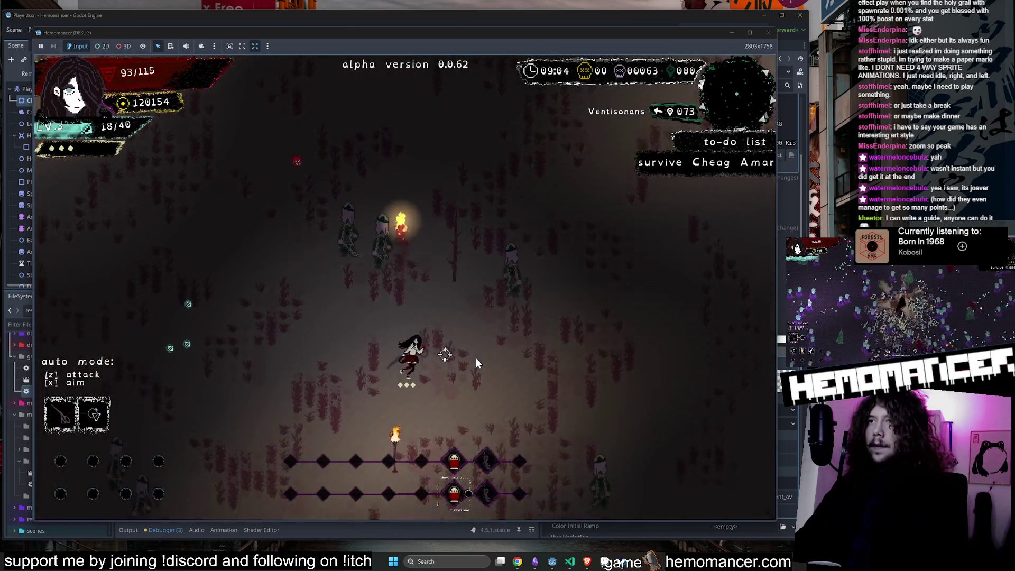
key(w)
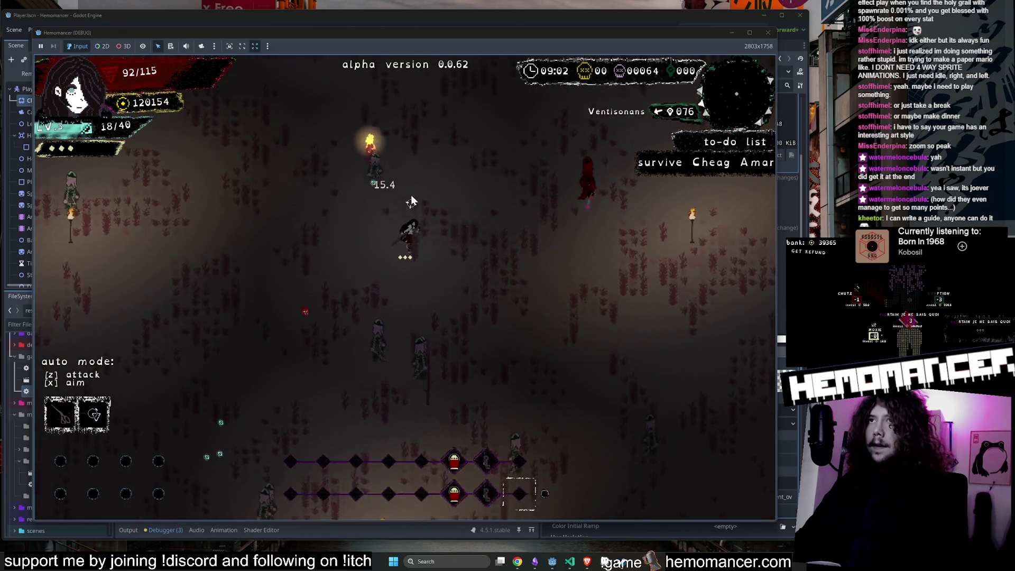
key(w)
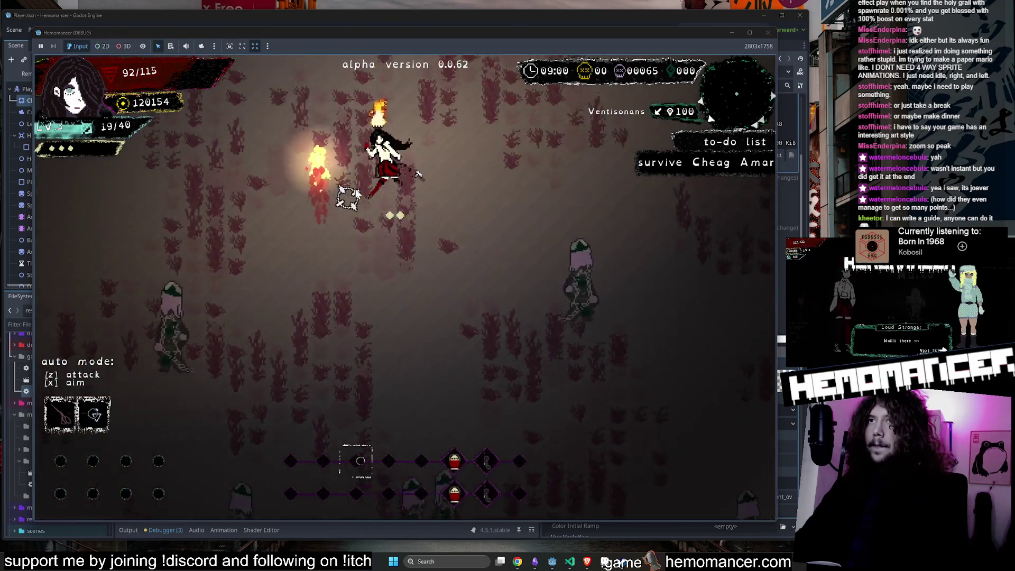
key(w)
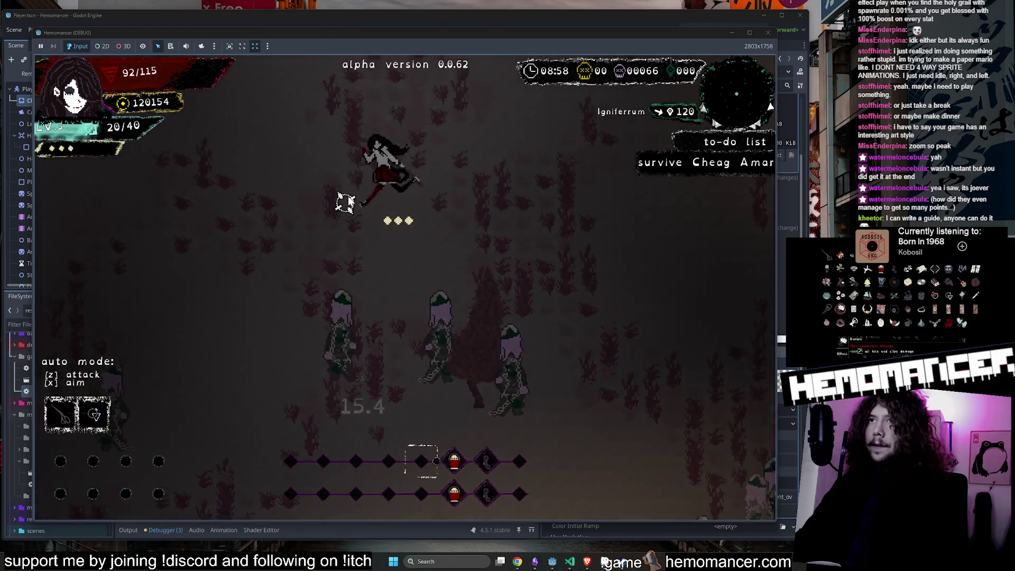
key(w)
key(d)
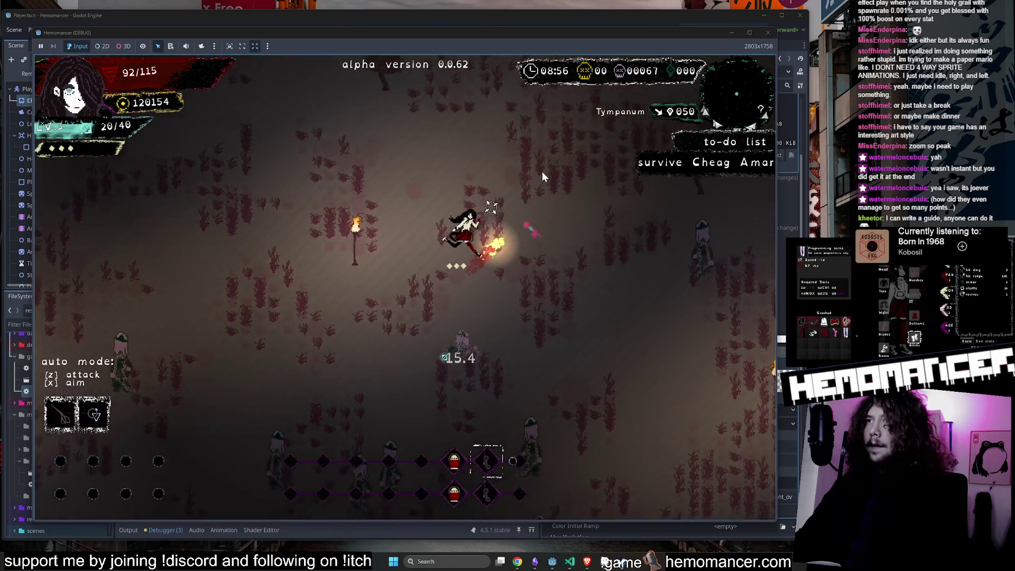
key(w)
key(d)
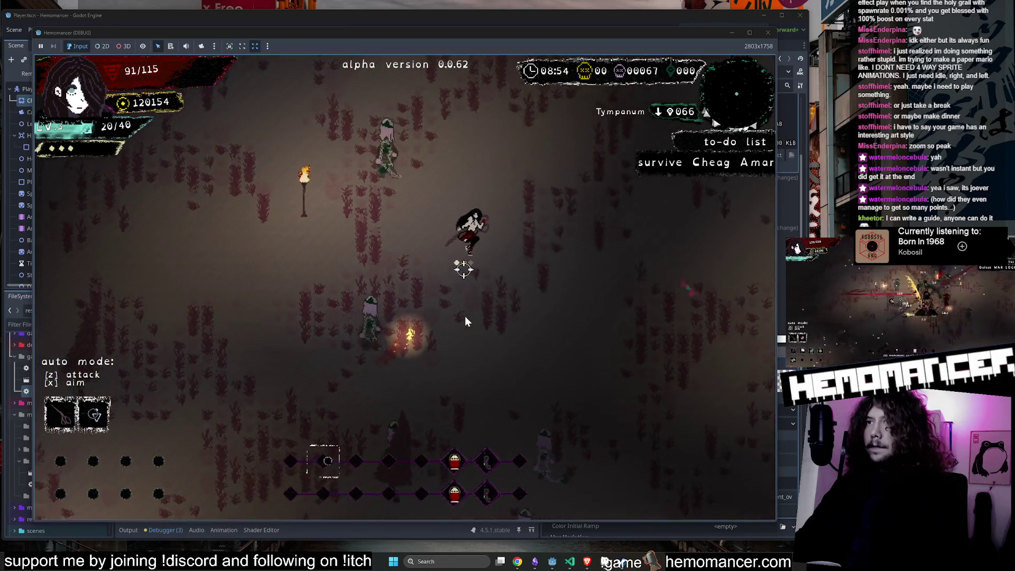
key(w)
key(d)
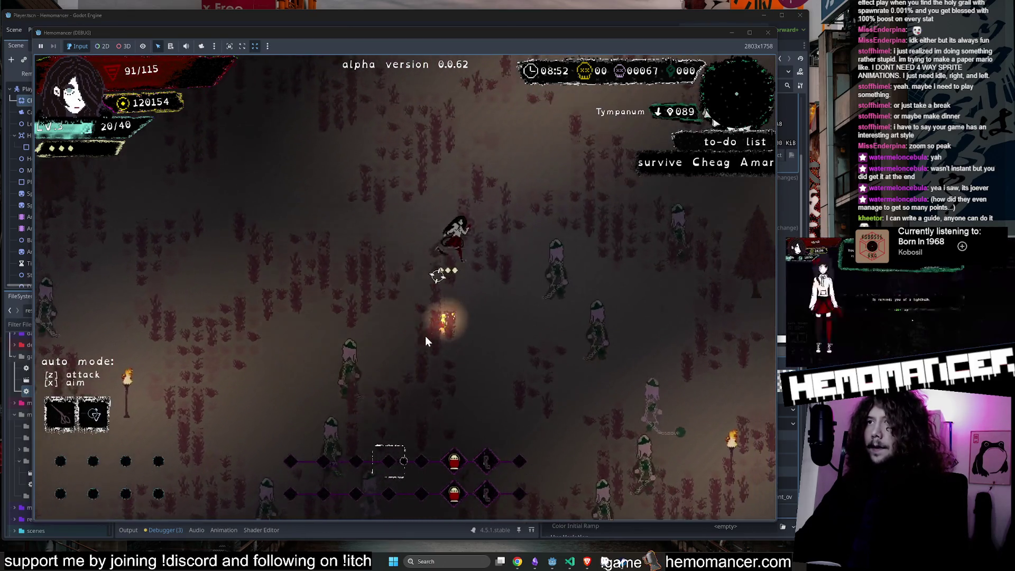
Step: Dash up and left through the enemies, watching the dash afterimage
key(a)
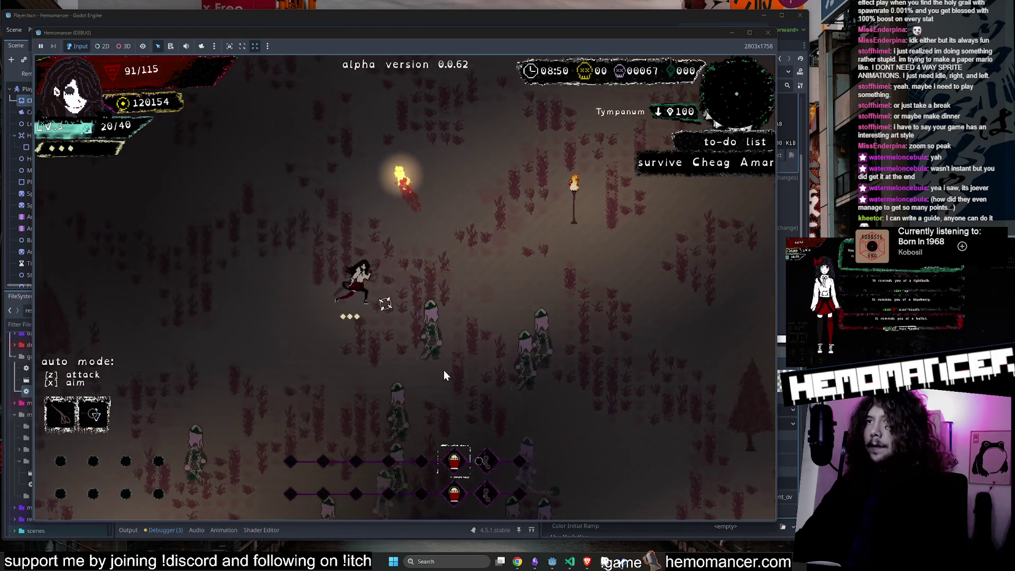
key(w)
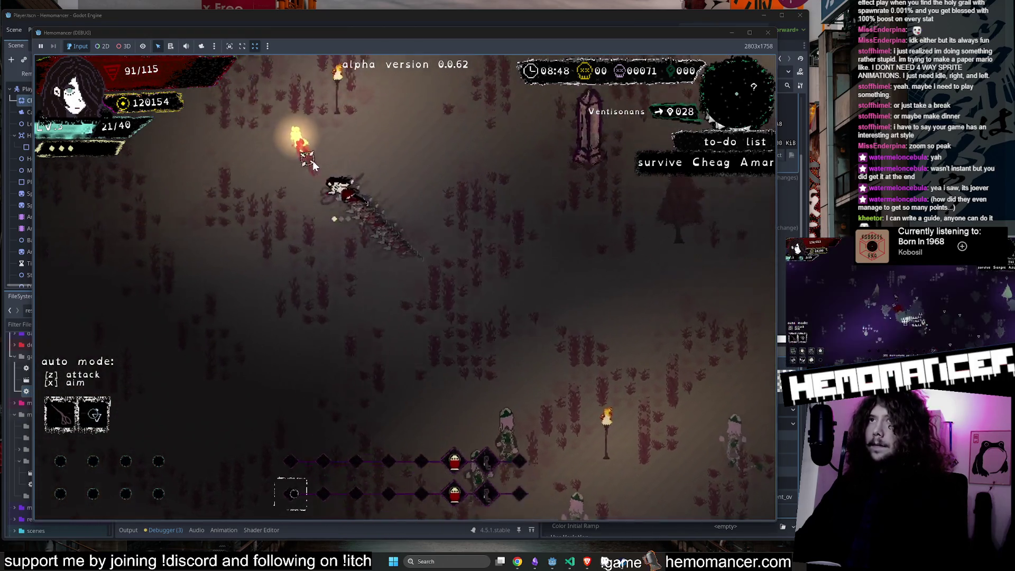
key(w)
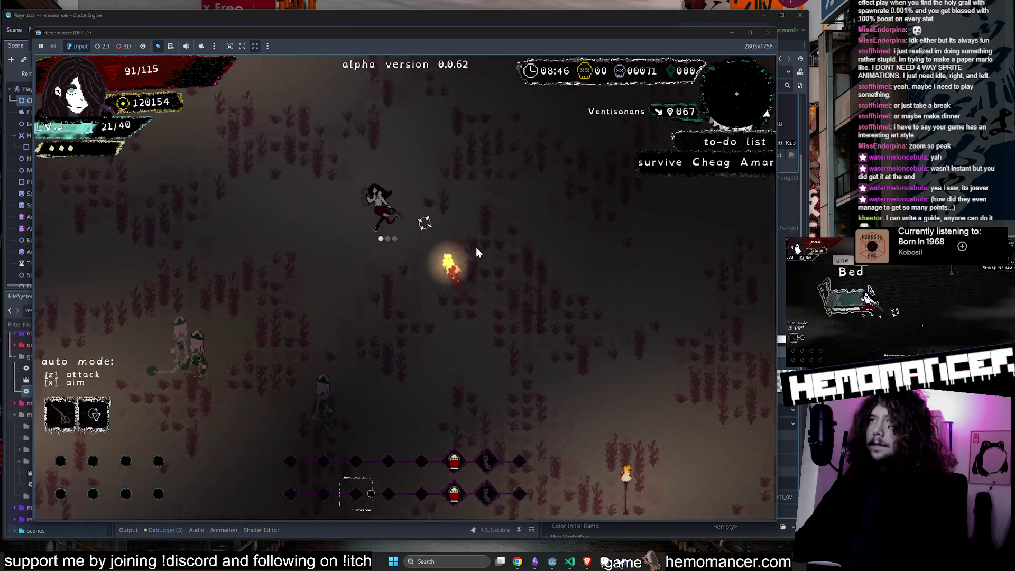
key(w)
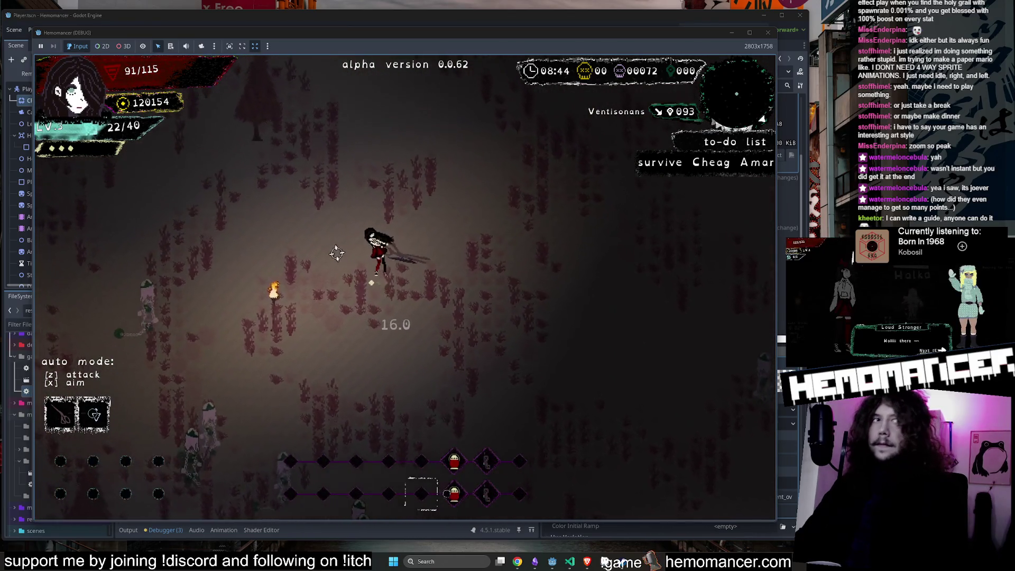
key(w)
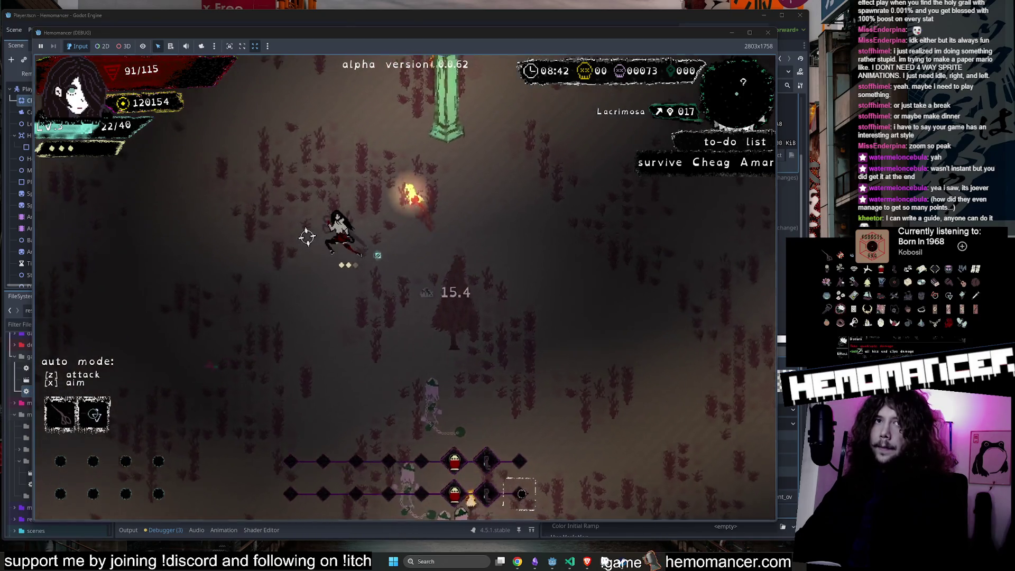
key(w)
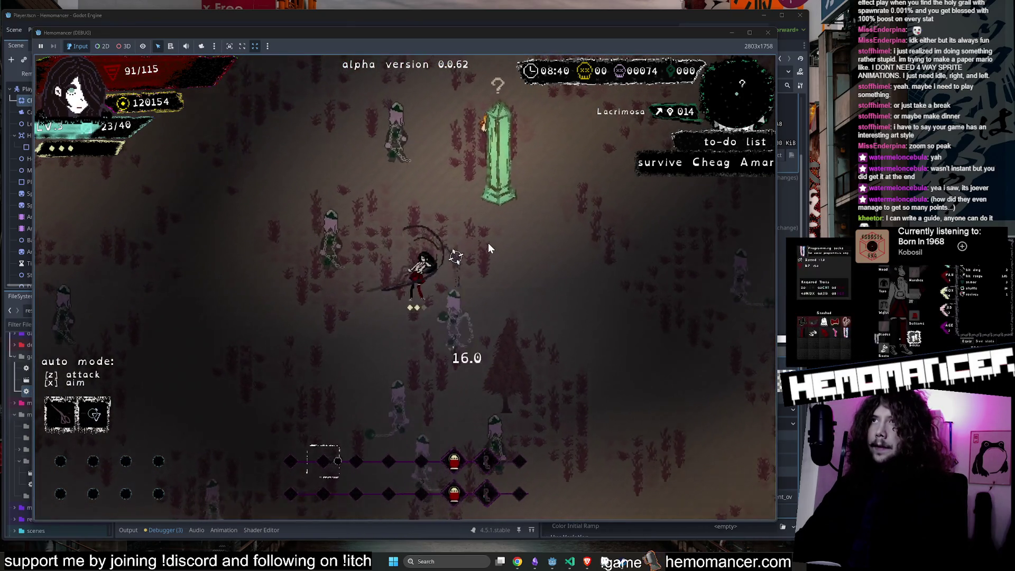
key(w)
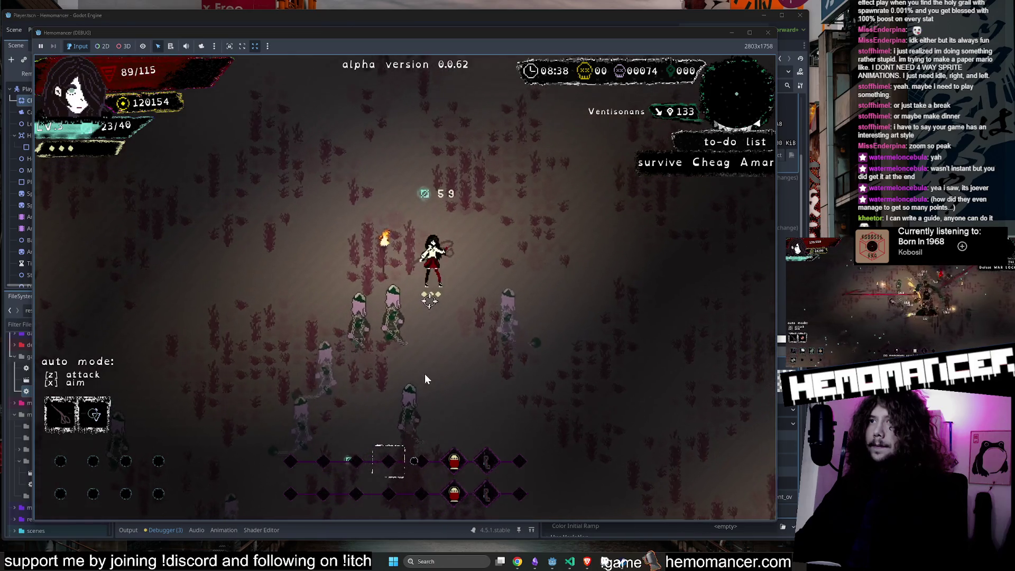
key(w)
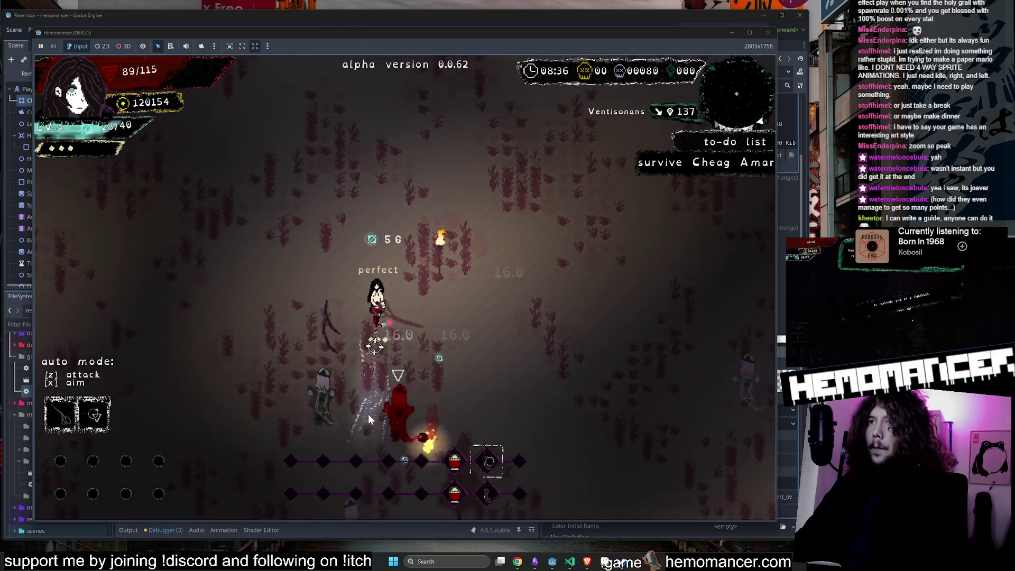
Step: Keep dashing and attacking until level 4, then reroll the upgrade cards
key(s)
key(a)
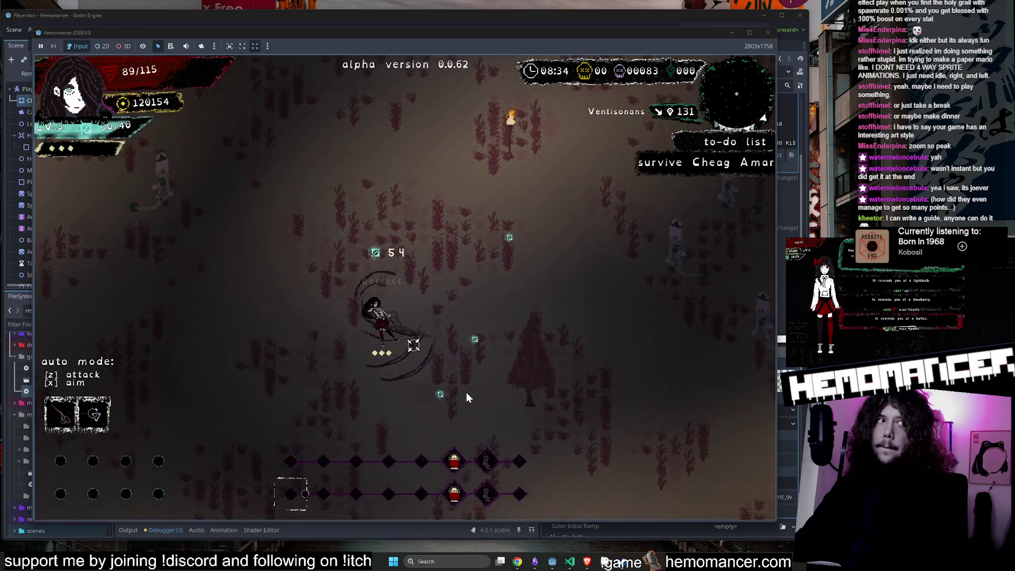
key(w)
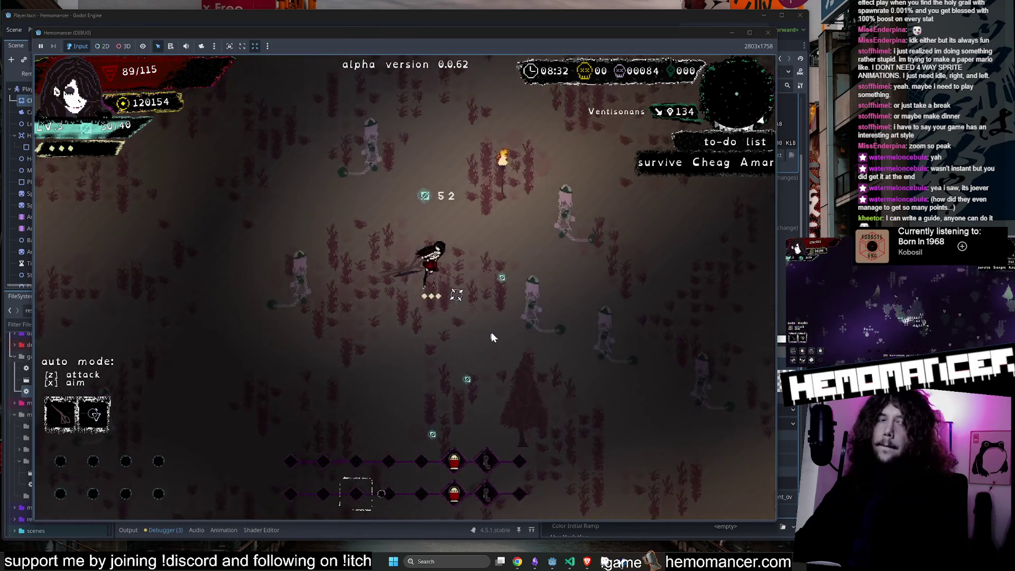
key(w)
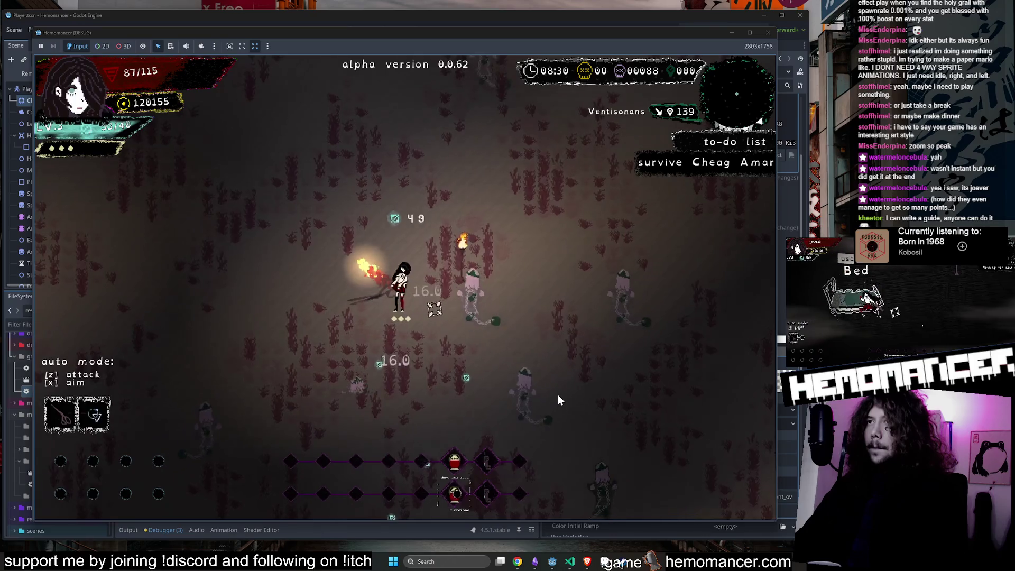
key(w)
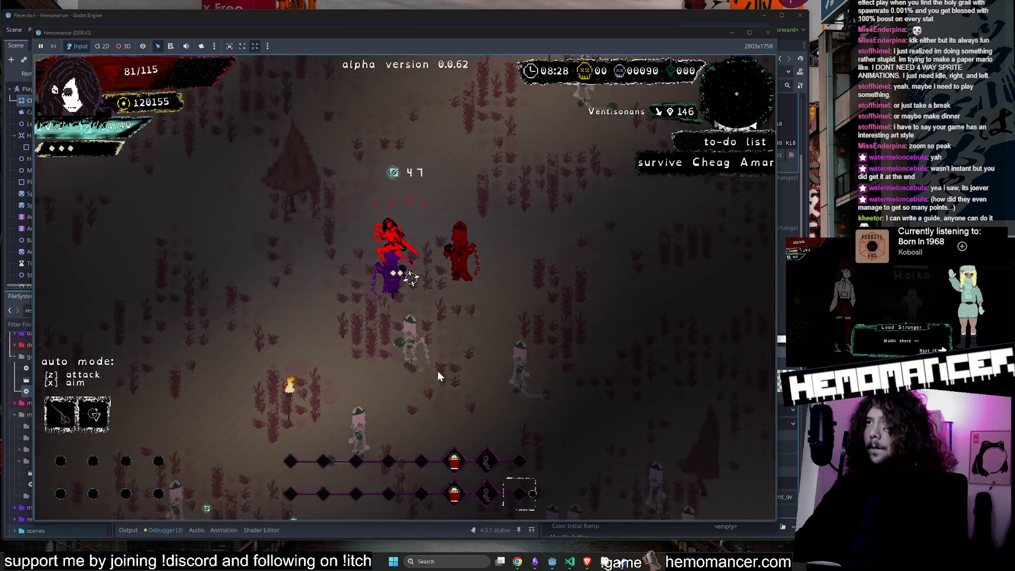
key(a)
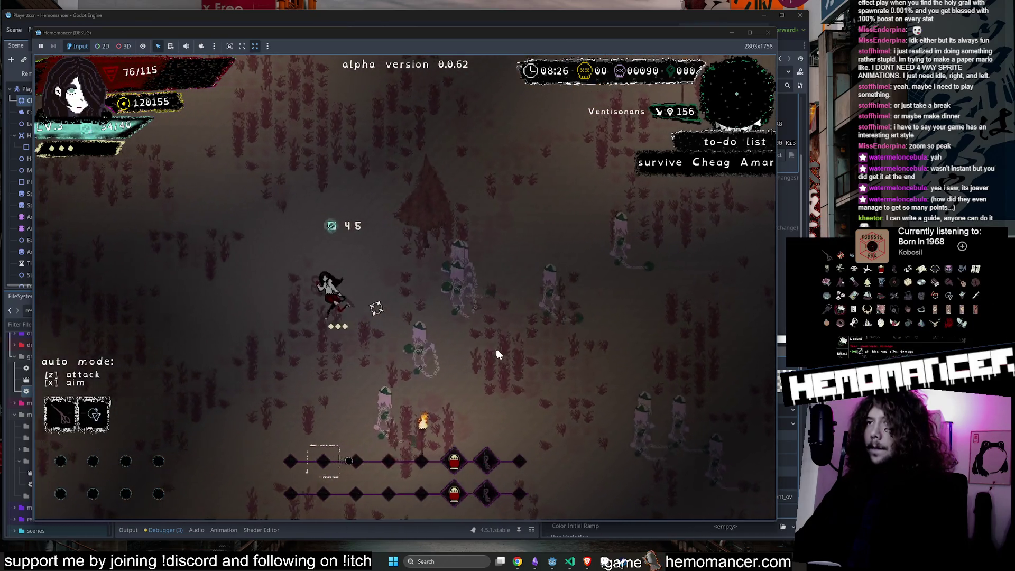
key(d)
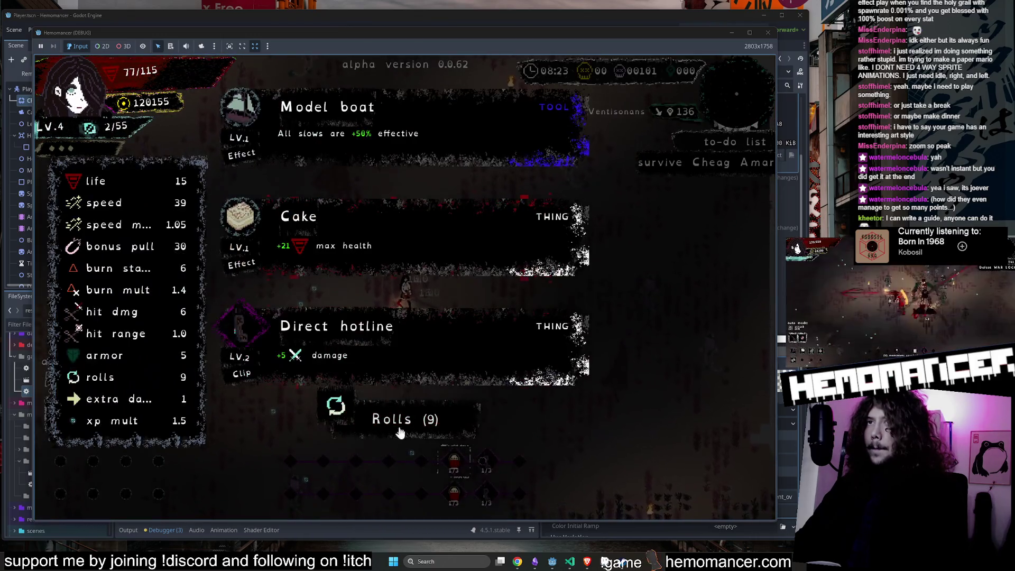
click(404, 419)
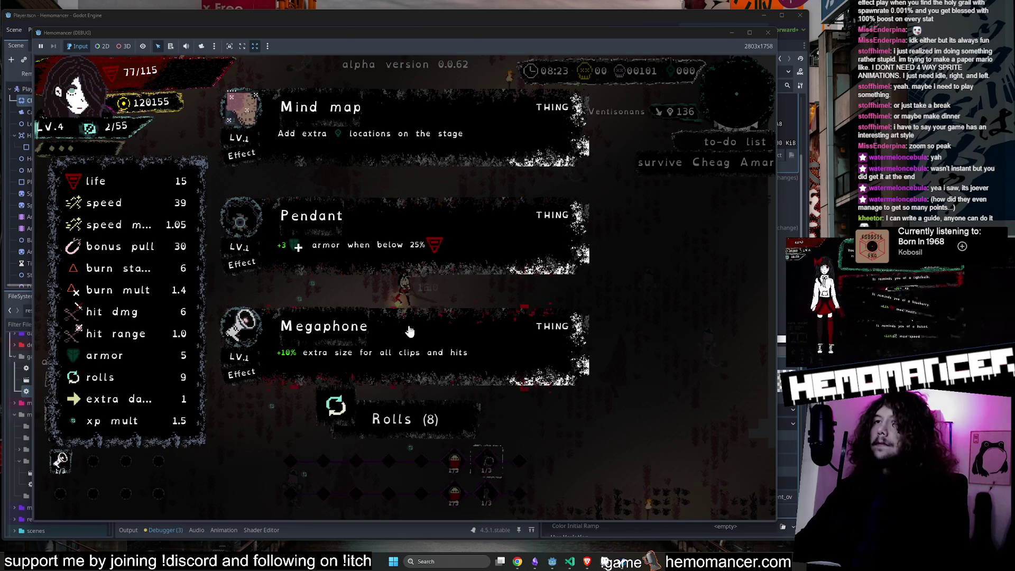
Step: Take the Megaphone upgrade and keep dashing through the enemies
click(471, 328)
key(d)
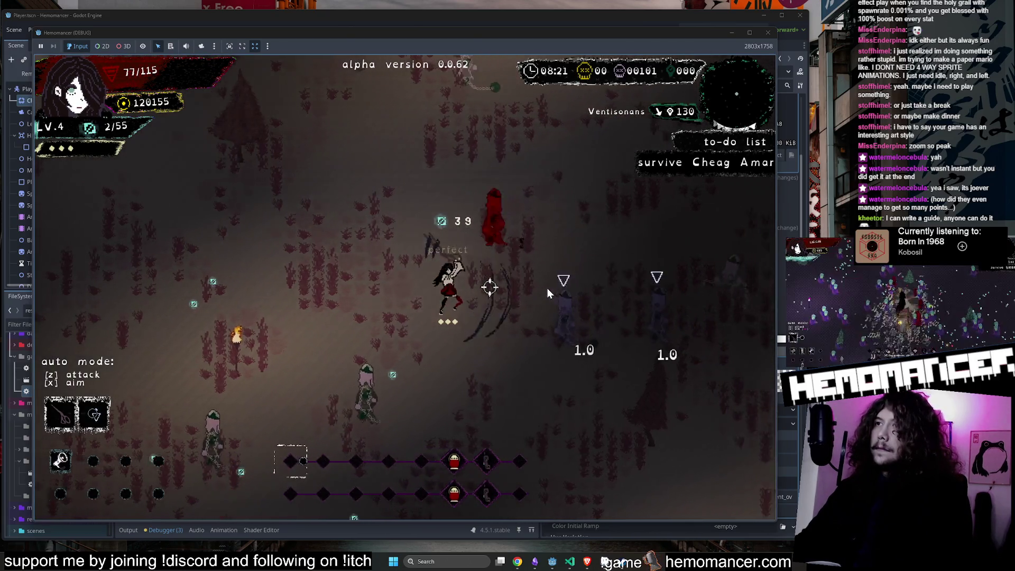
key(w)
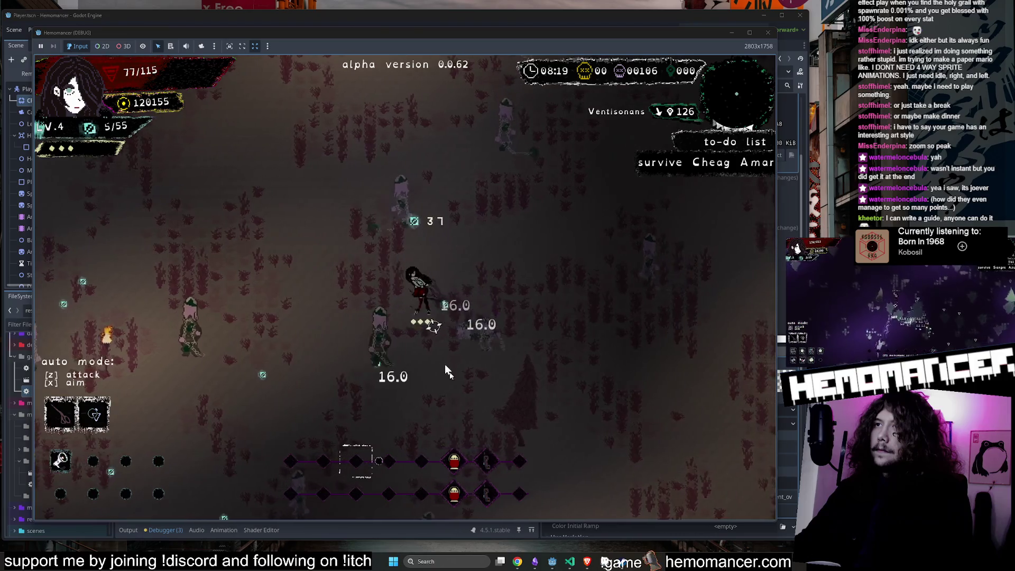
key(w)
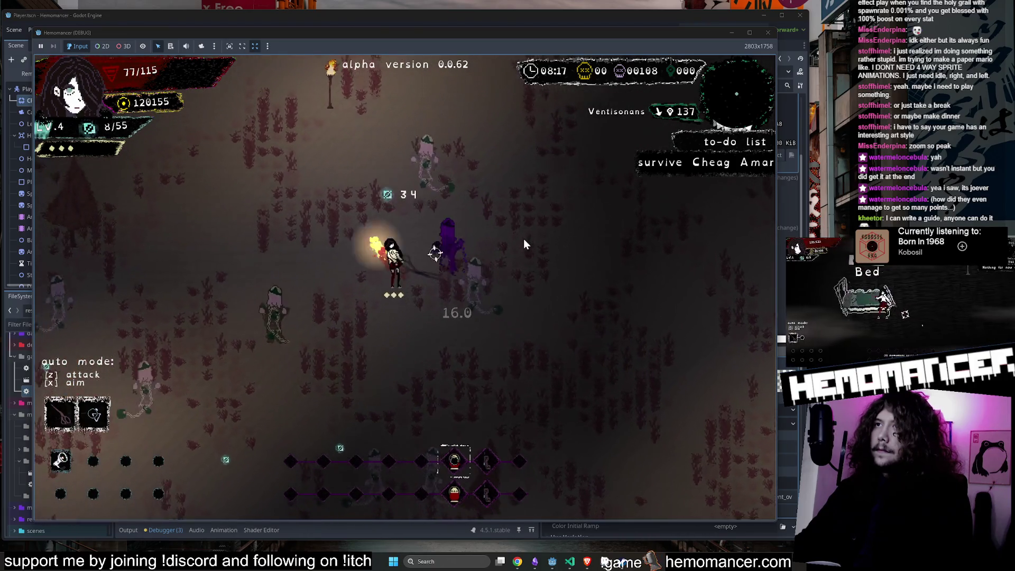
key(w)
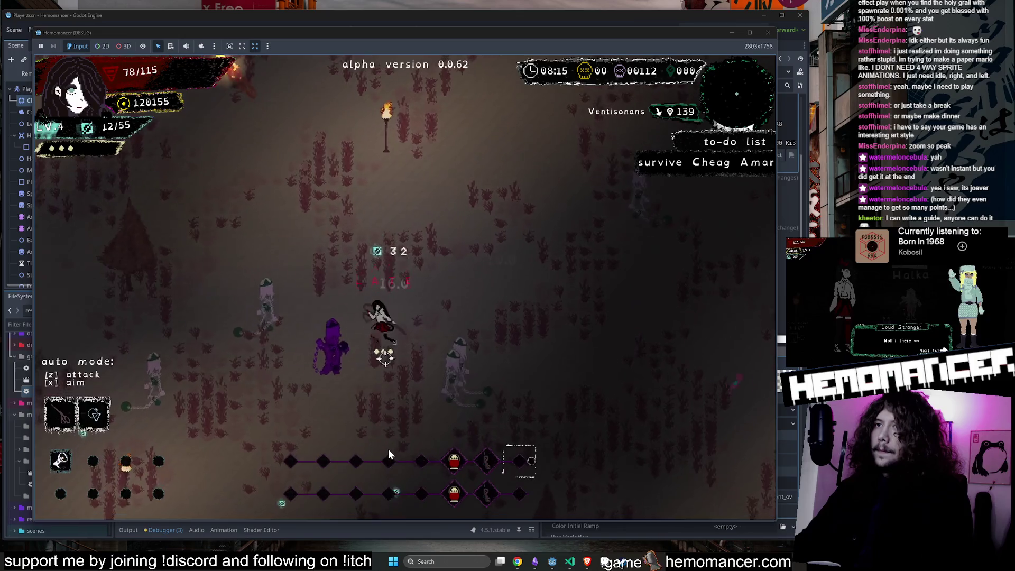
key(a)
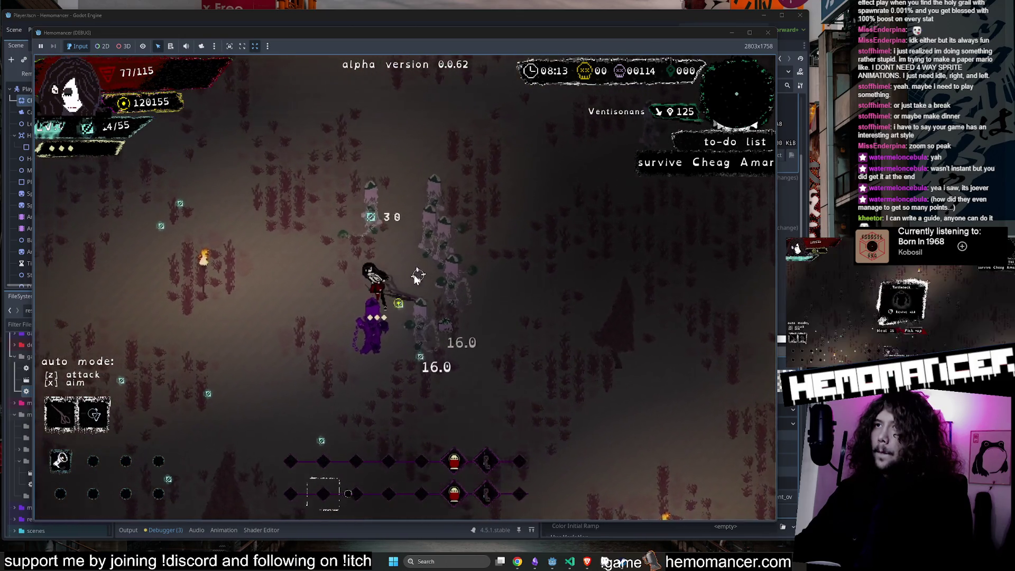
key(d)
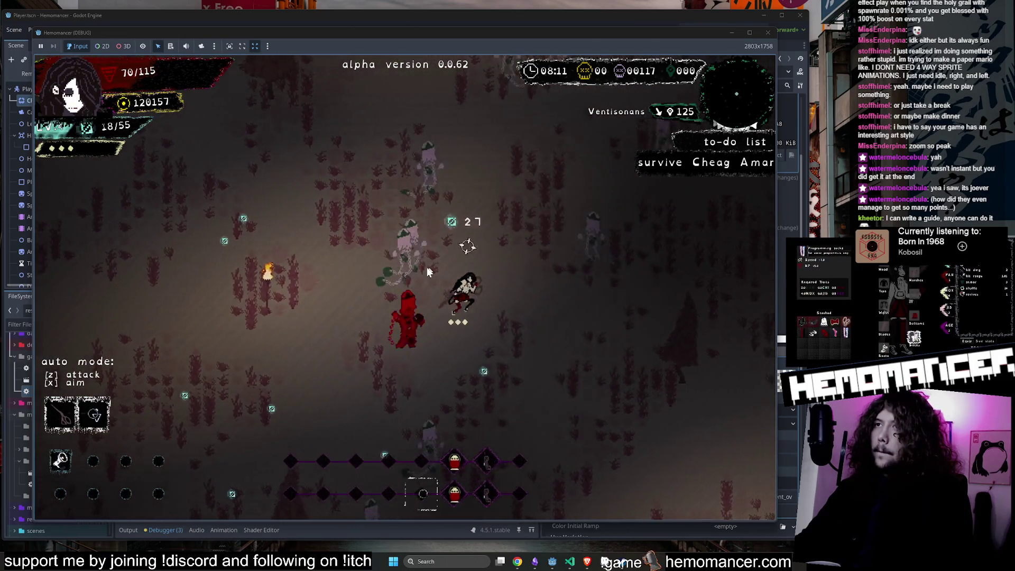
key(d)
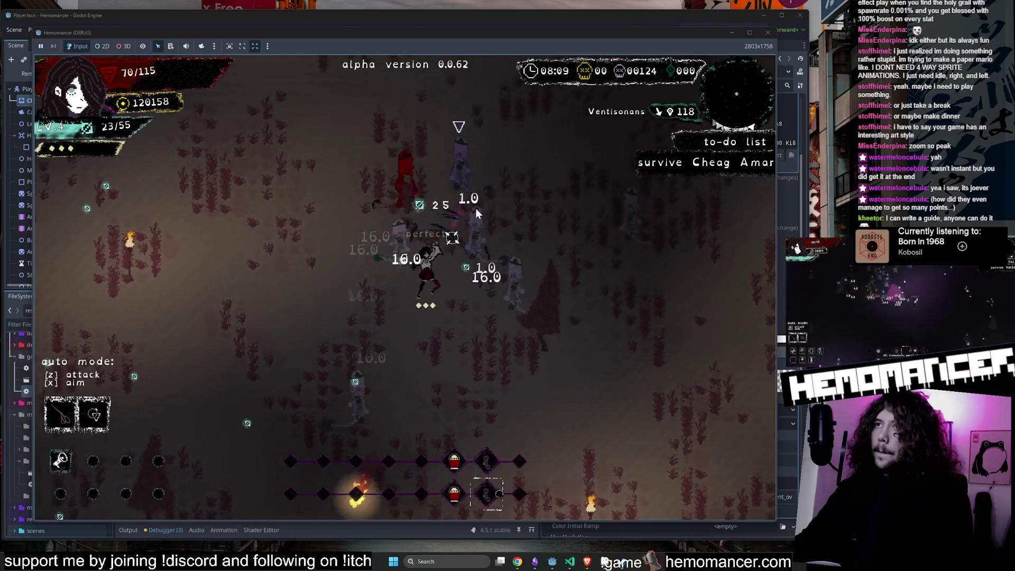
key(d)
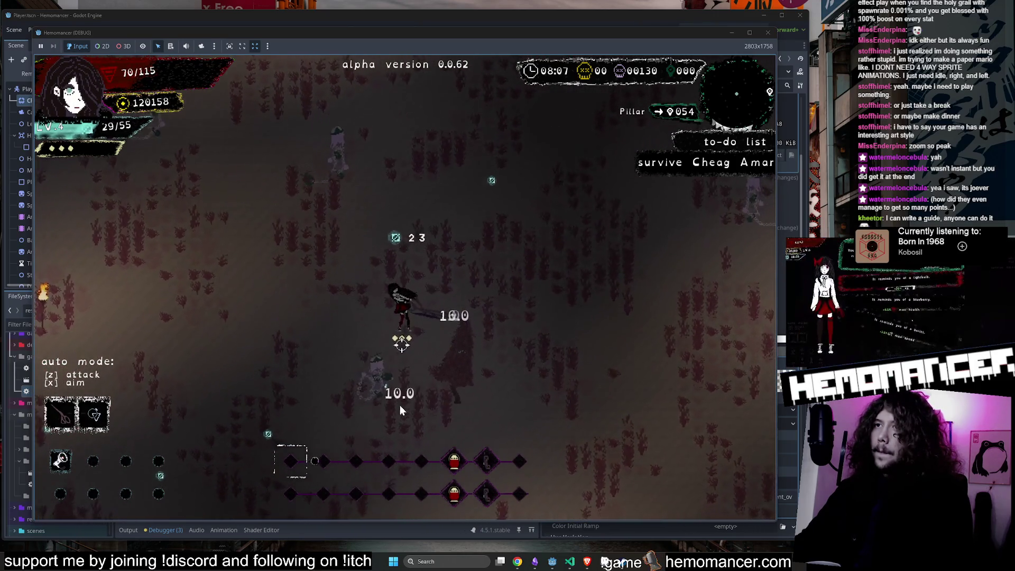
Step: Fight past the pillar until level 5 and take the Cake upgrade
key(d)
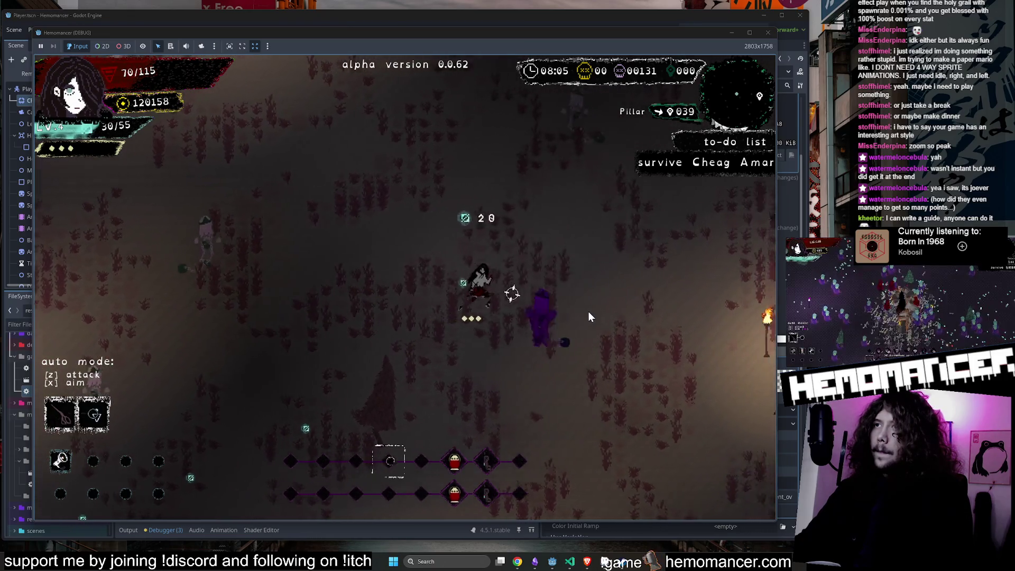
key(d)
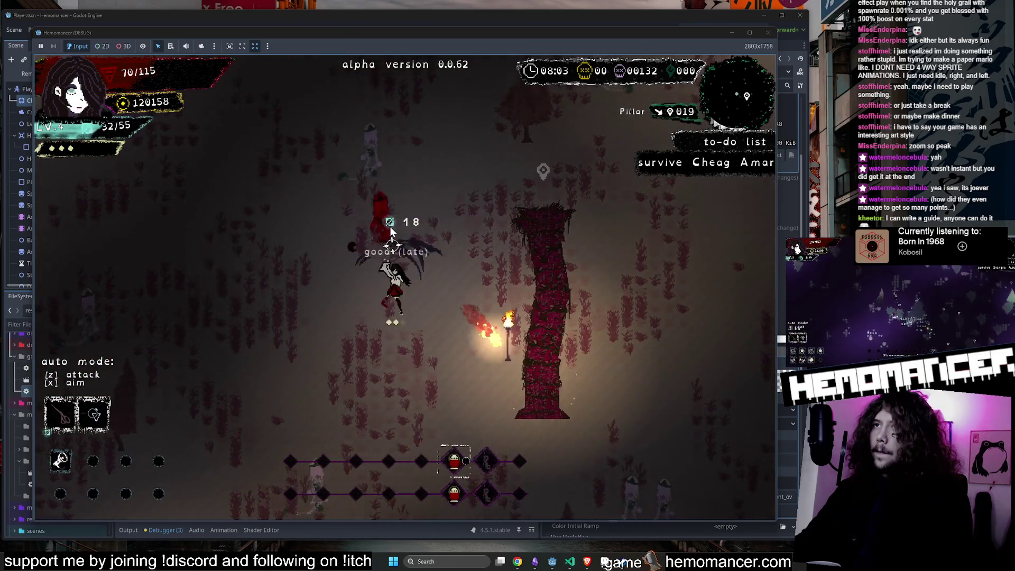
key(a)
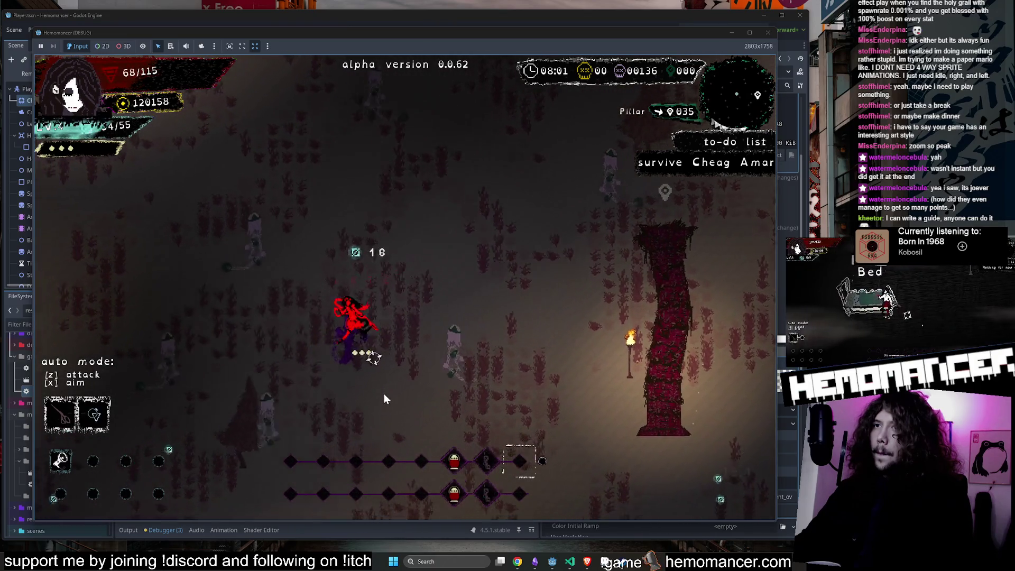
key(w)
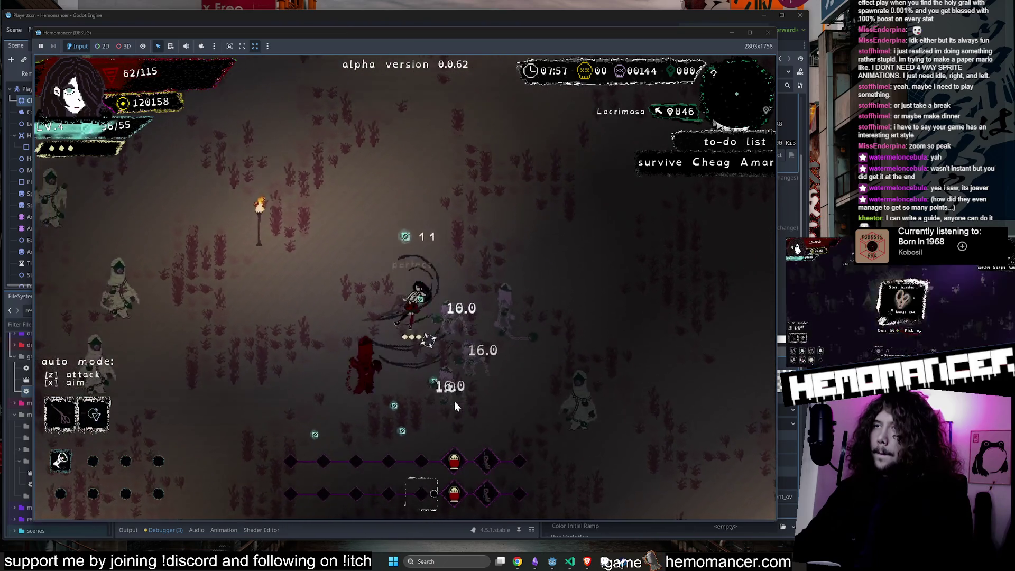
key(s)
key(s)
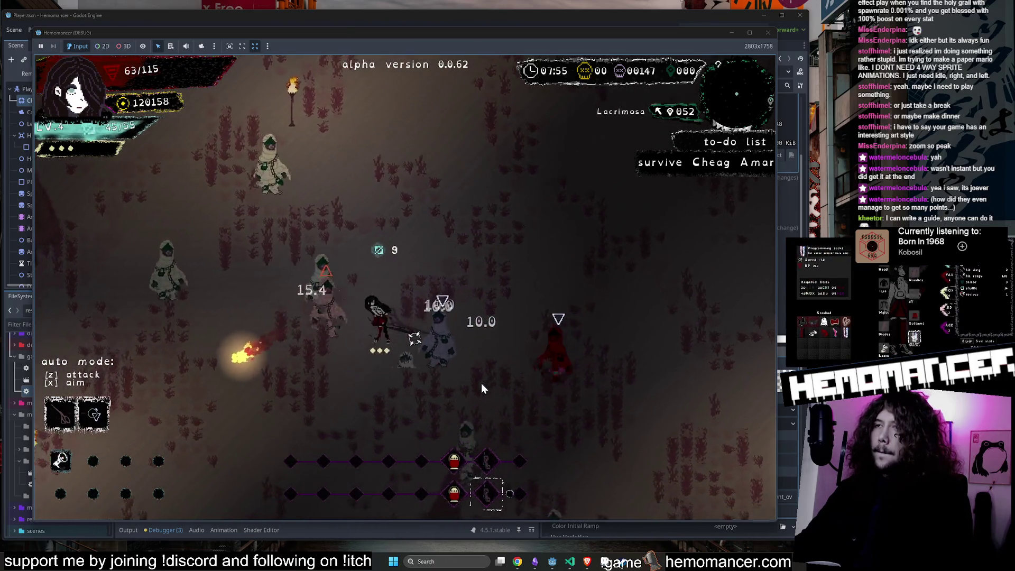
key(w)
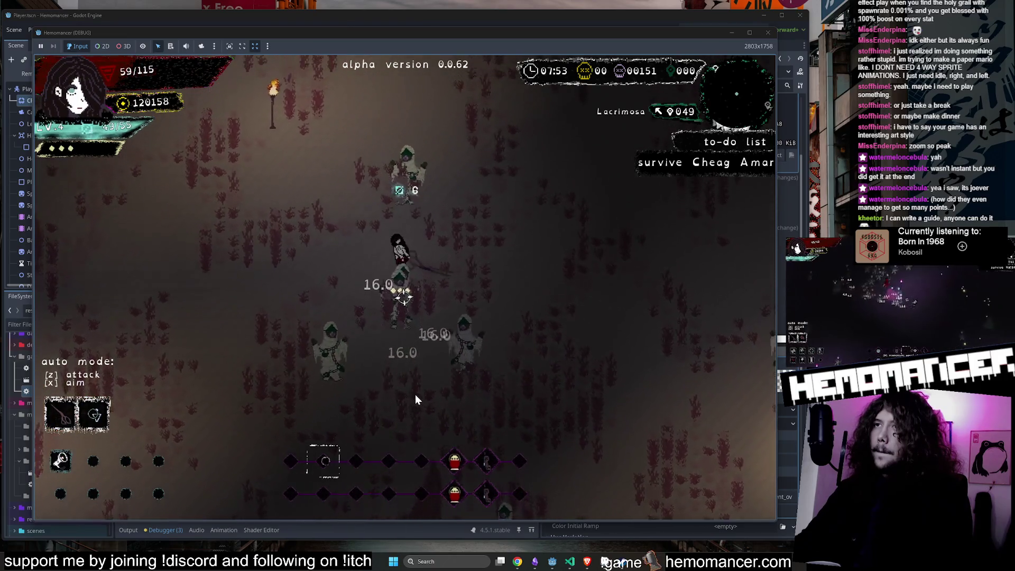
key(w)
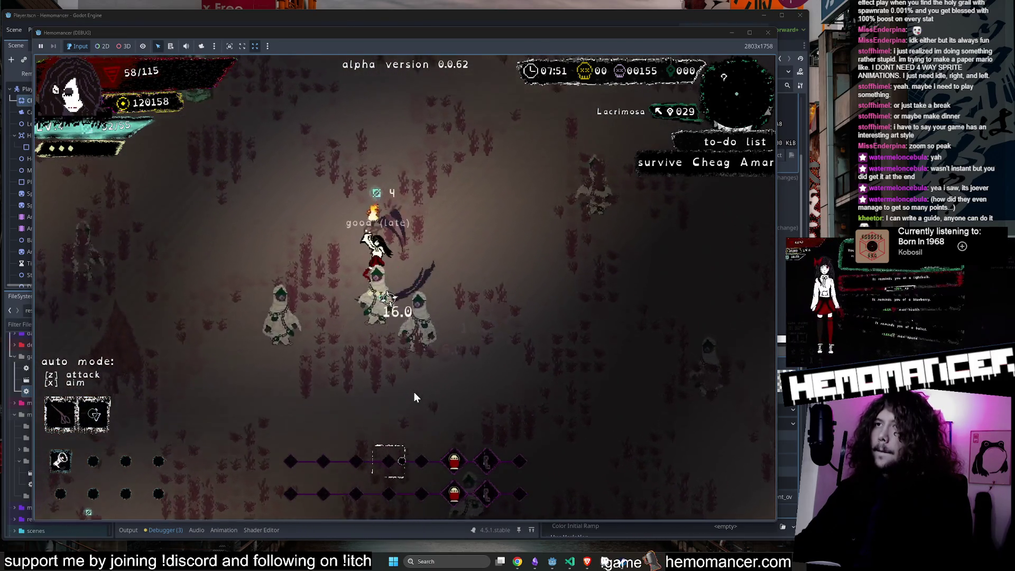
key(w)
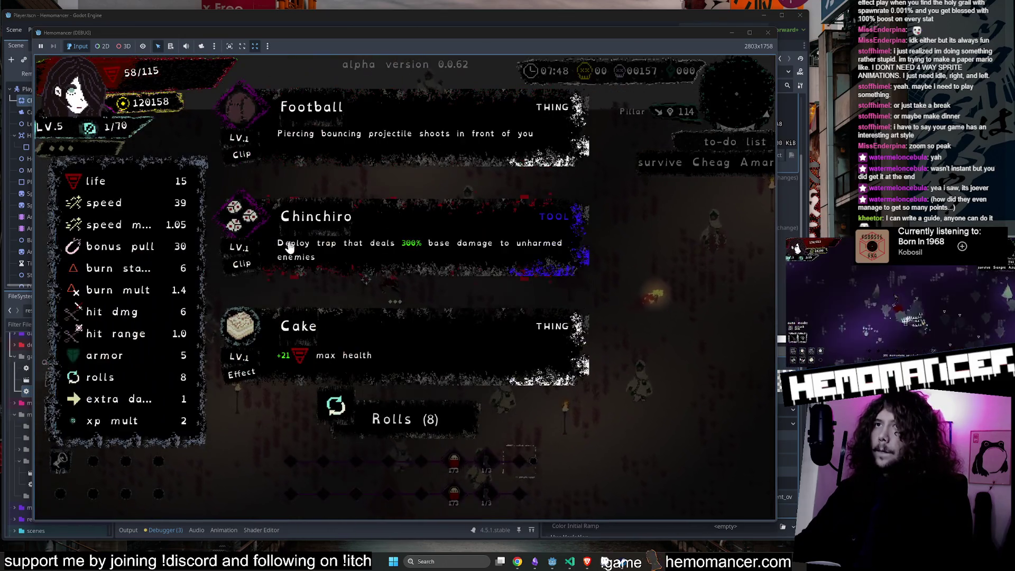
click(311, 324)
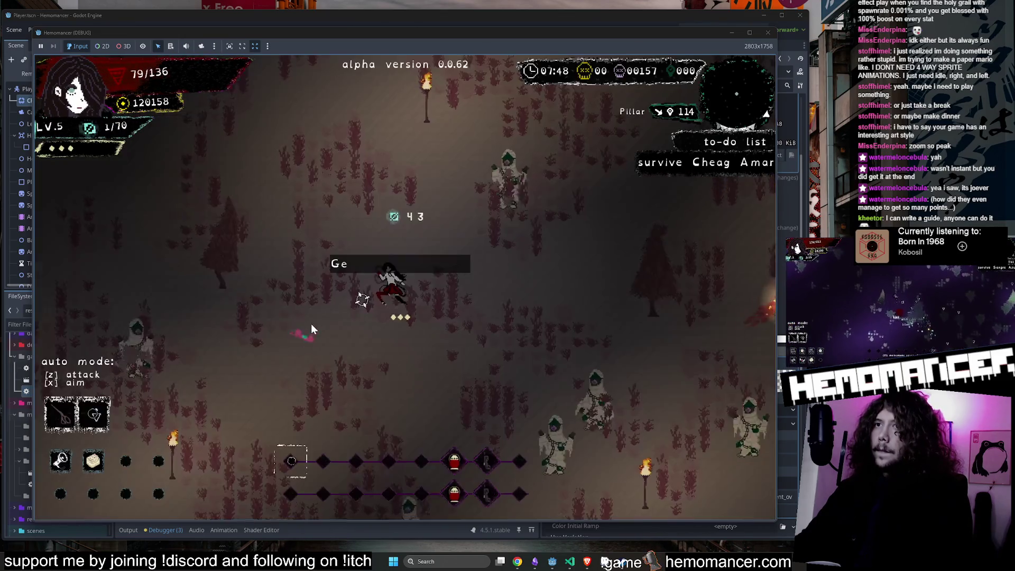
Step: End the run via Die in the pause menu, then quit the game
key(w)
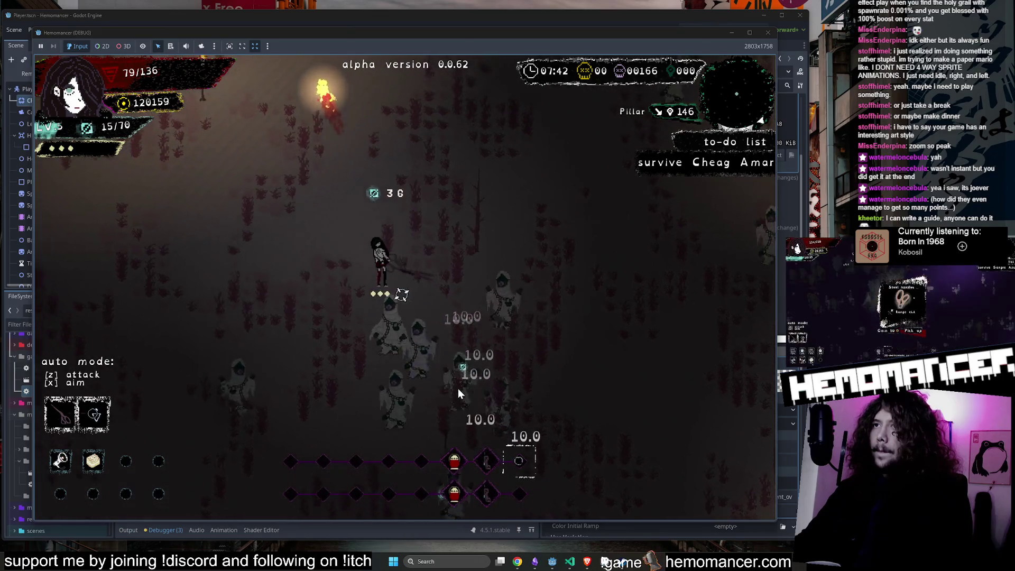
key(Escape)
click(299, 416)
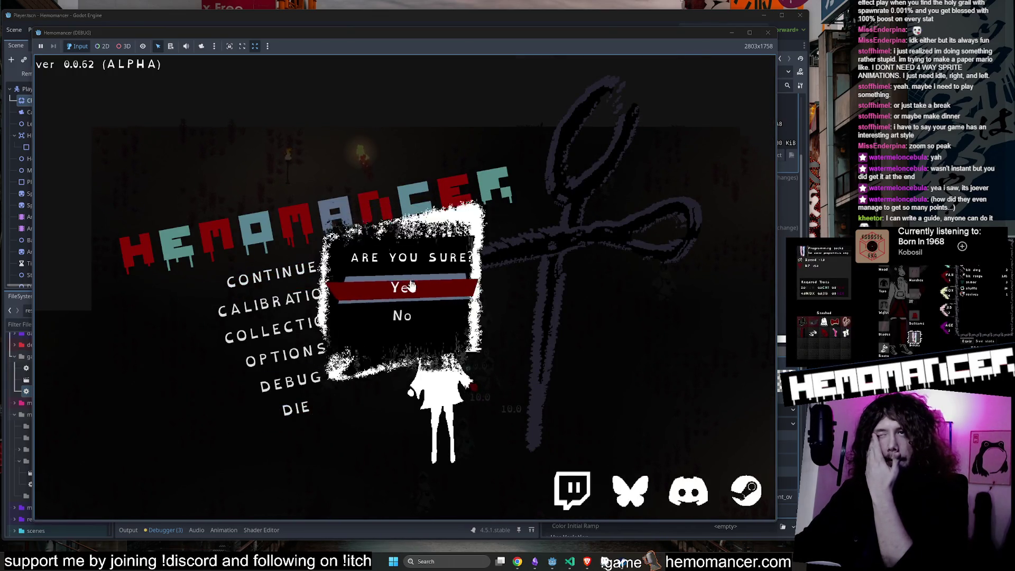
click(410, 285)
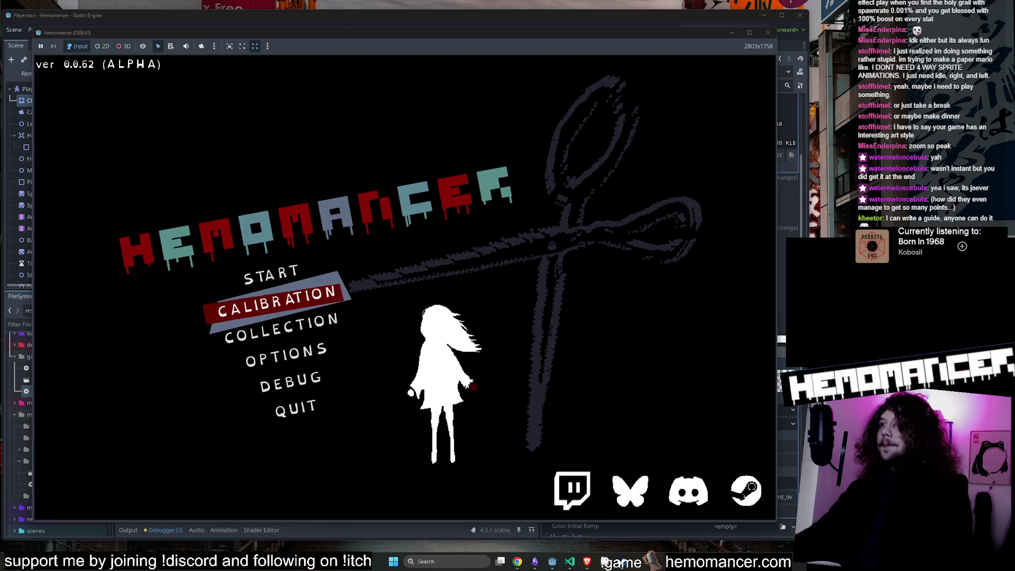
click(286, 414)
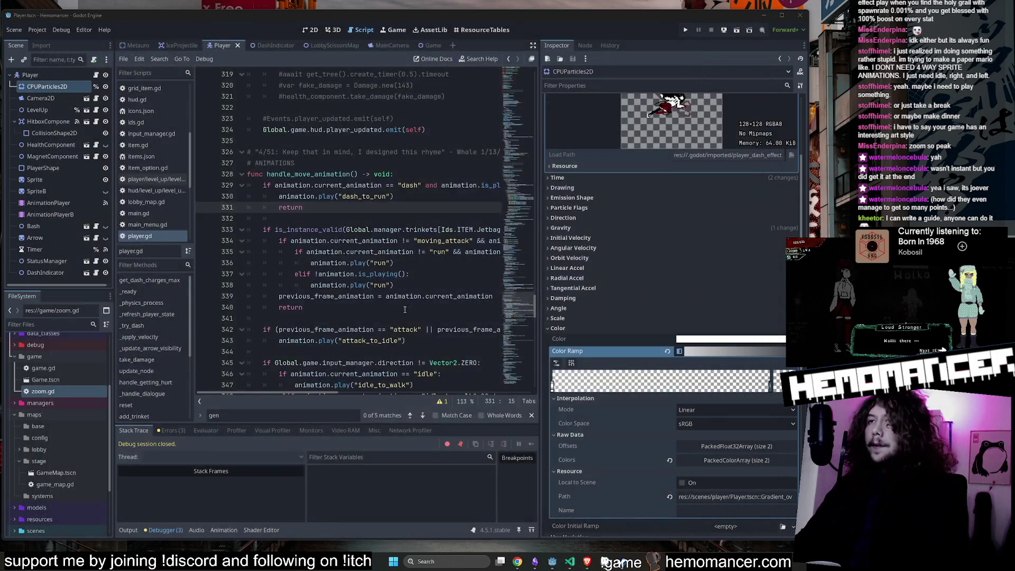
Step: Widen the script editor and scroll player.gd down to the idle and attack animation lines
click(459, 141)
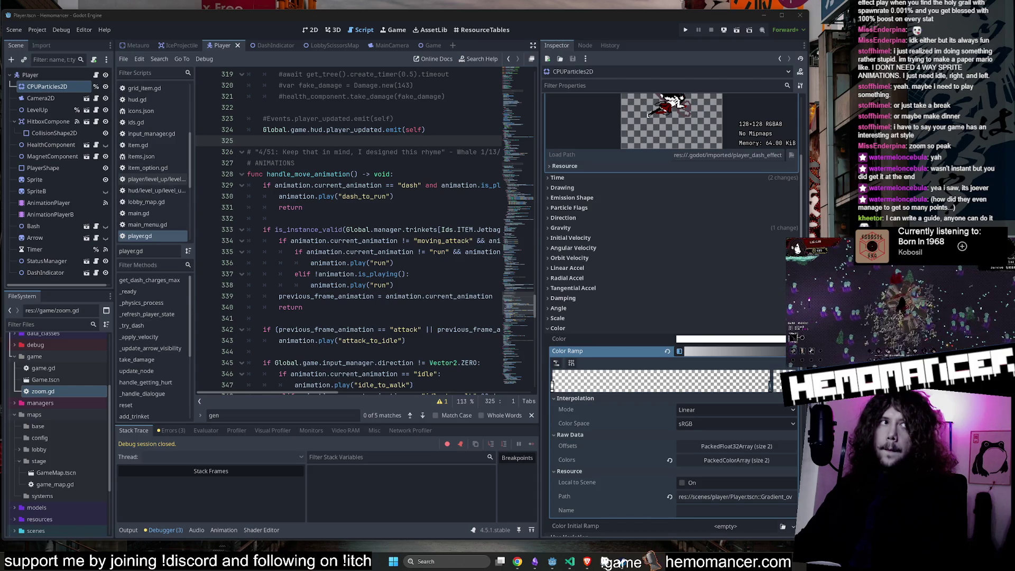
click(418, 207)
scroll(414, 229, down, 3)
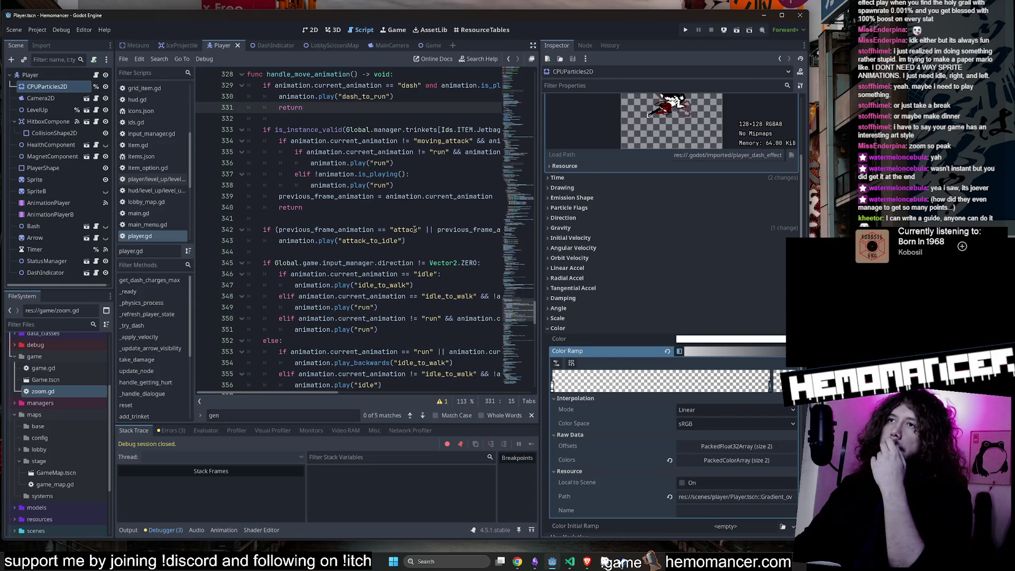
scroll(456, 264, down, 4)
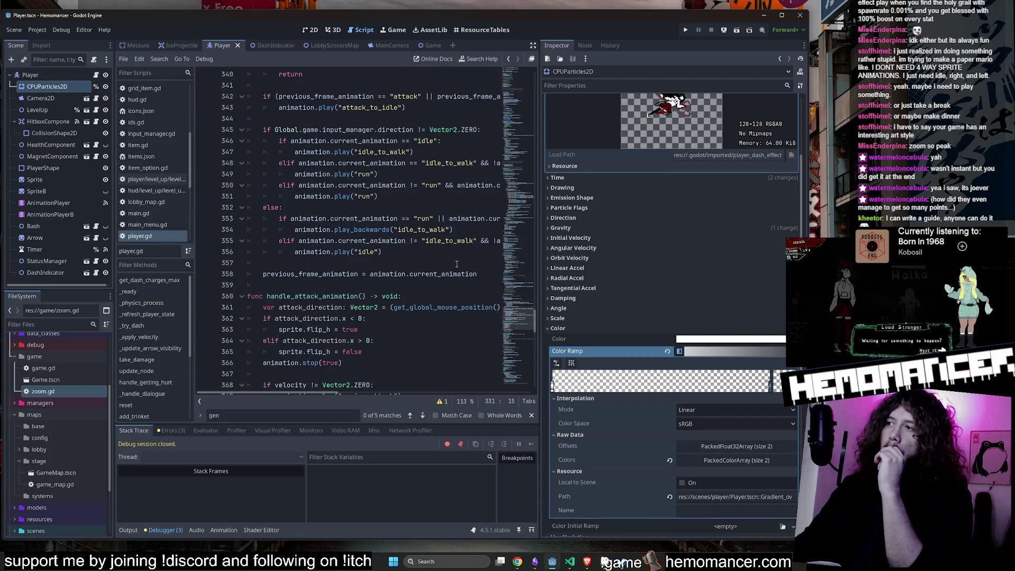
drag(538, 261, 670, 261)
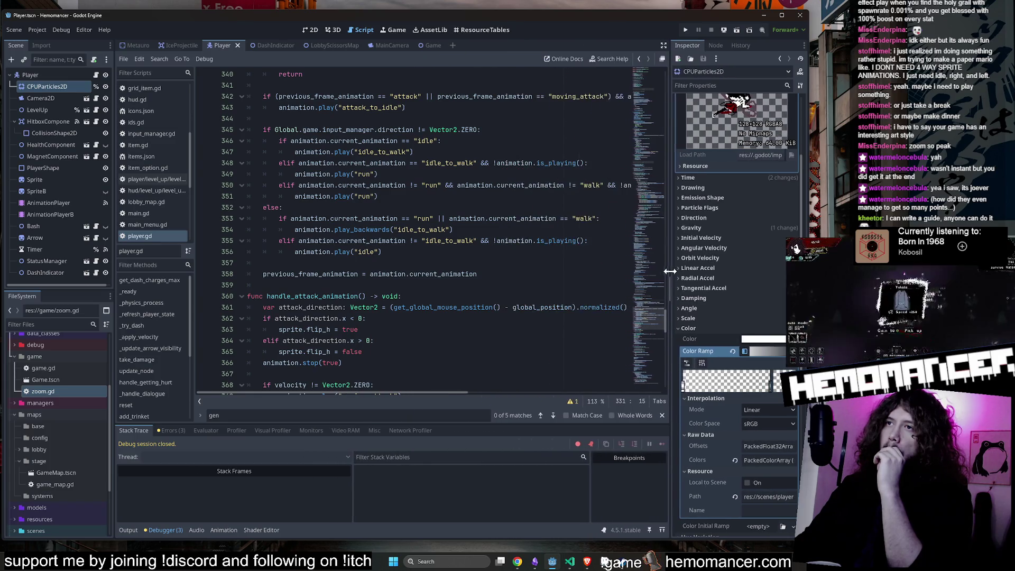
scroll(465, 270, down, 3)
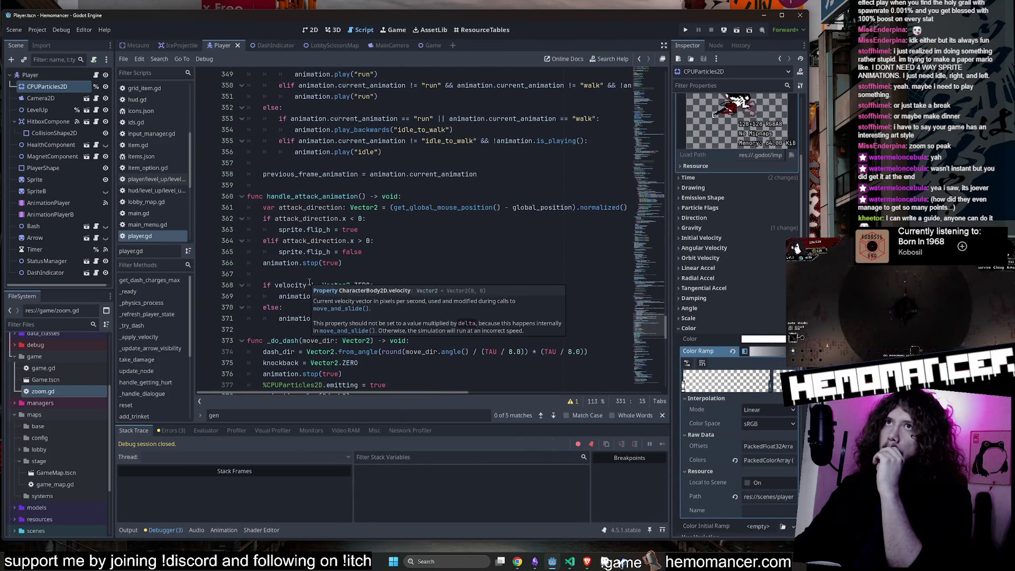
click(359, 152)
Step: Launch a debug run, enlarge the game window, and start the game
key(F5)
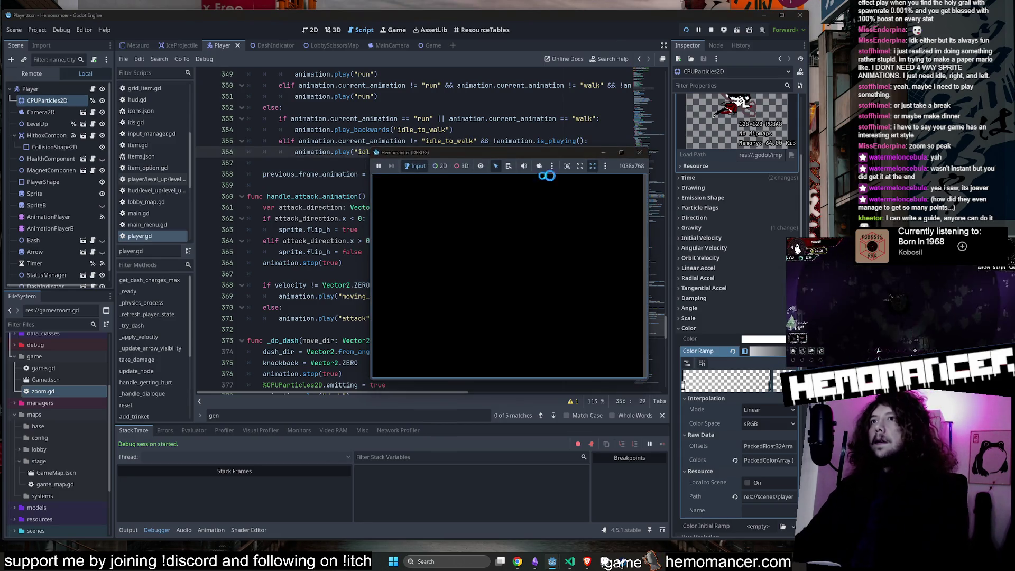
drag(378, 381, 34, 545)
click(682, 136)
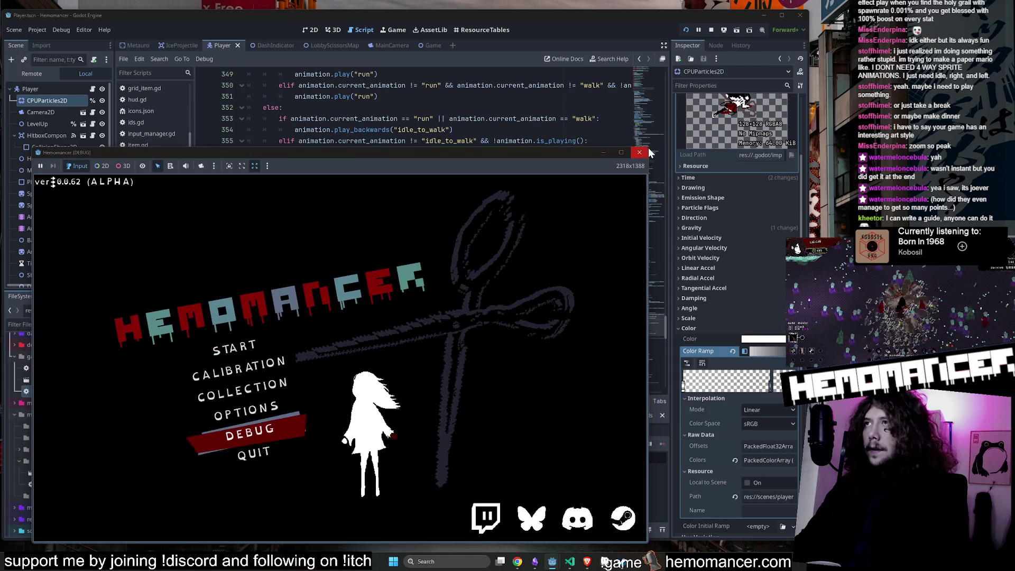
drag(649, 146, 767, 30)
click(272, 288)
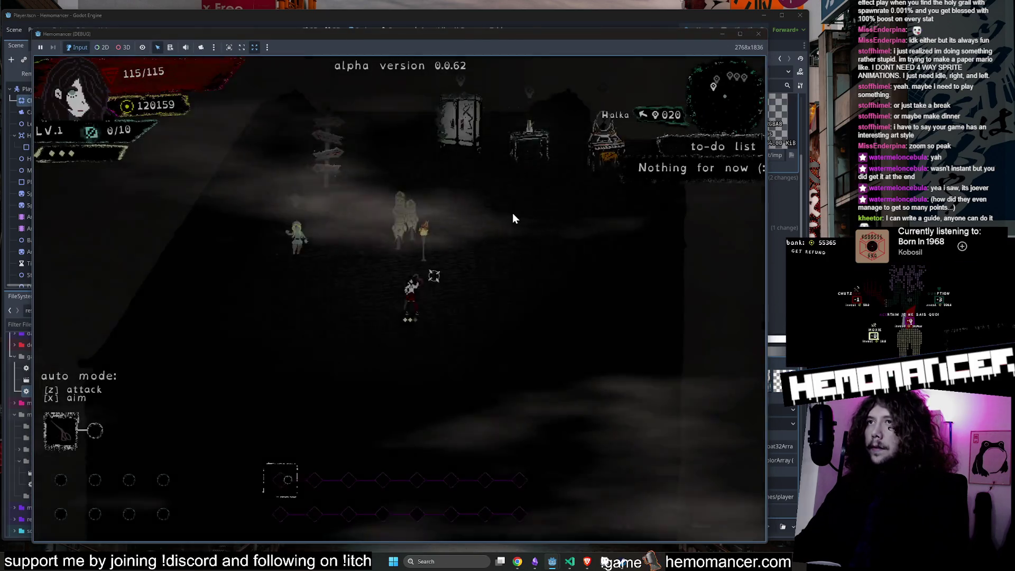
Step: In the wardrobe, replace the necklace on the head with the Red bow
key(e)
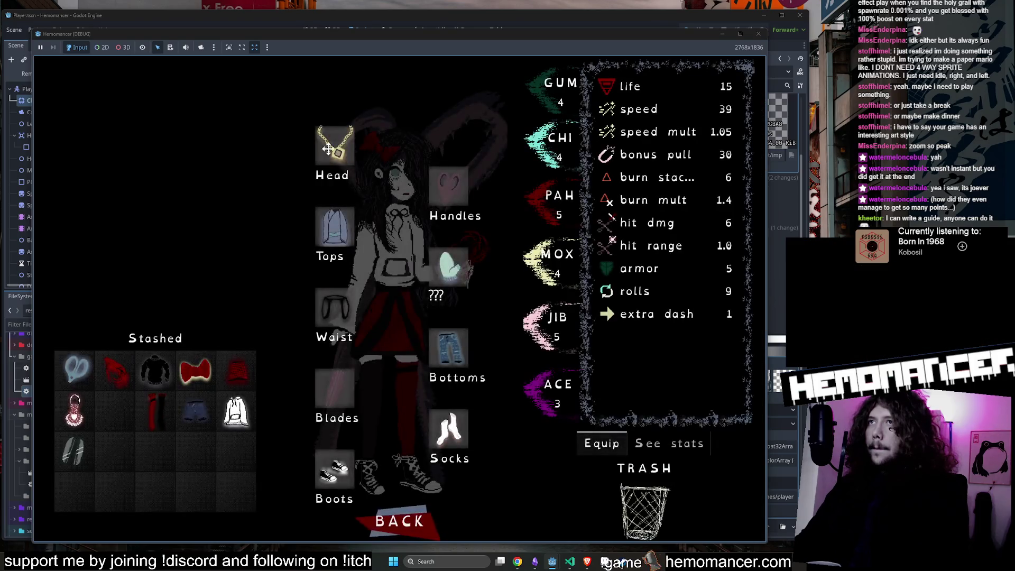
click(340, 149)
drag(195, 370, 325, 159)
key(Escape)
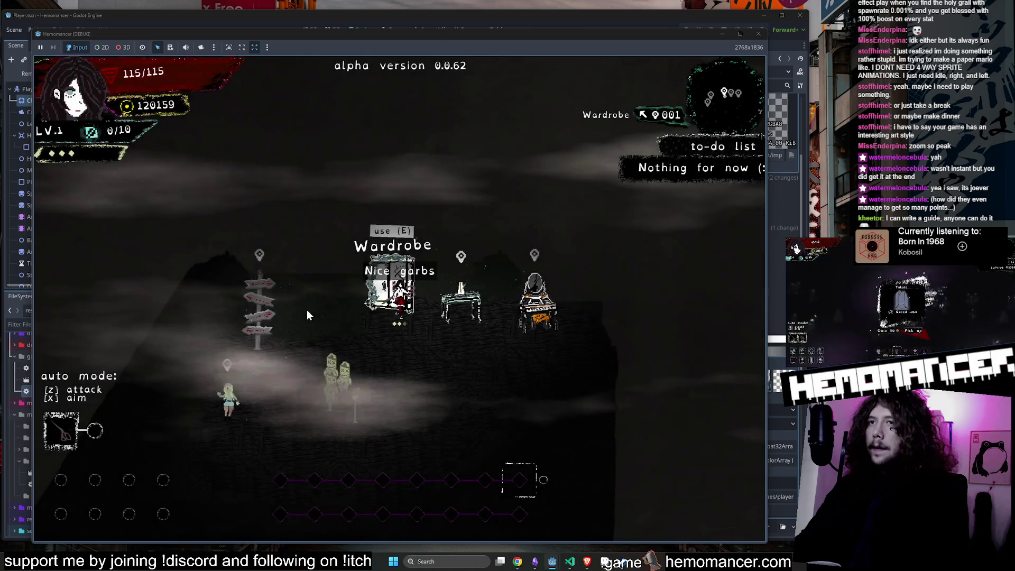
Step: Die from the pause menu, start a new run, and walk through the hub
key(a+s)
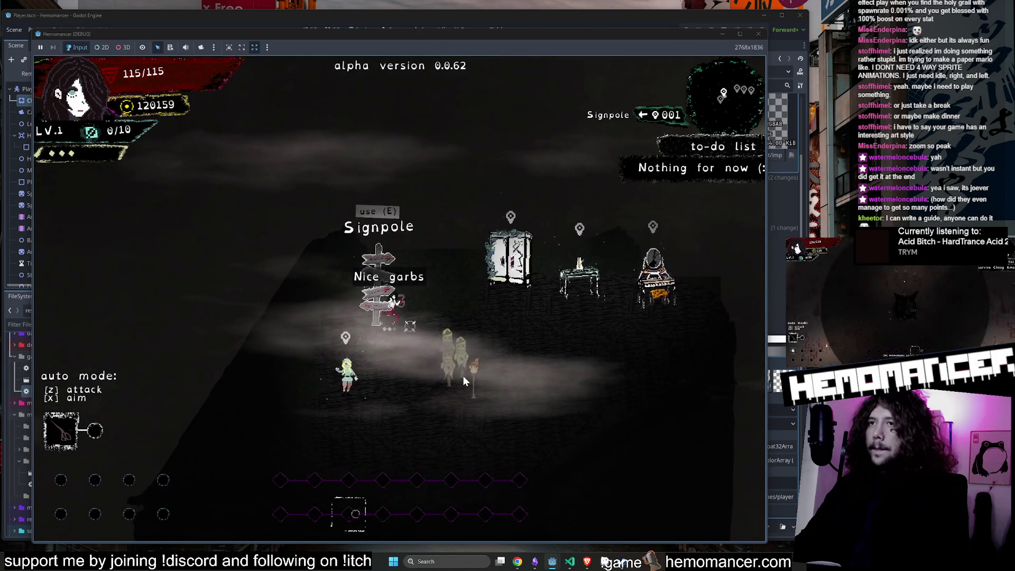
key(Escape)
click(286, 423)
click(399, 297)
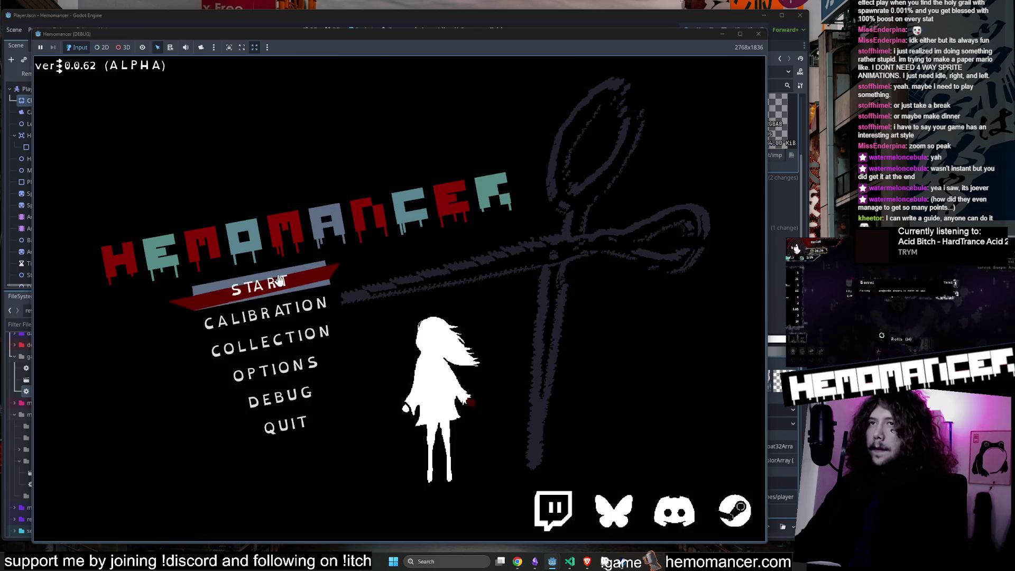
click(318, 284)
key(w+d)
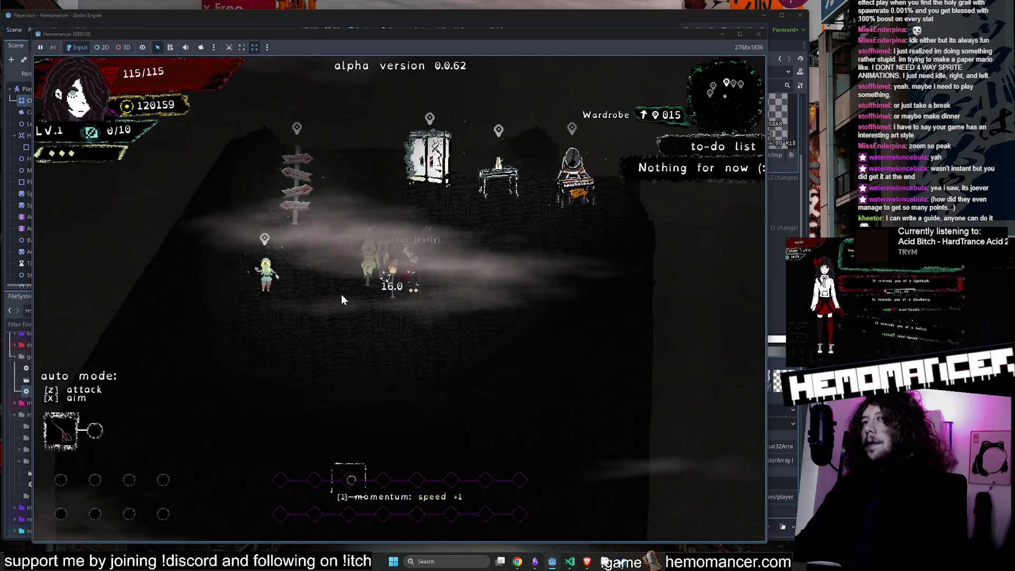
key(w+d)
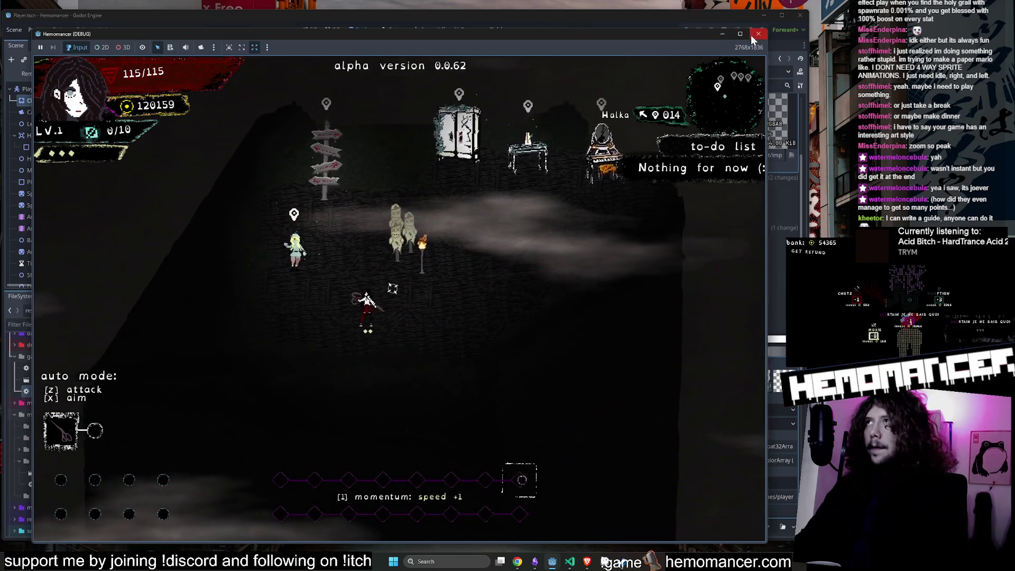
Step: Close and relaunch the debug game, switch to the 2D player view, and bring up Aseprite
click(758, 33)
ctrl+click(445, 207)
key(F5)
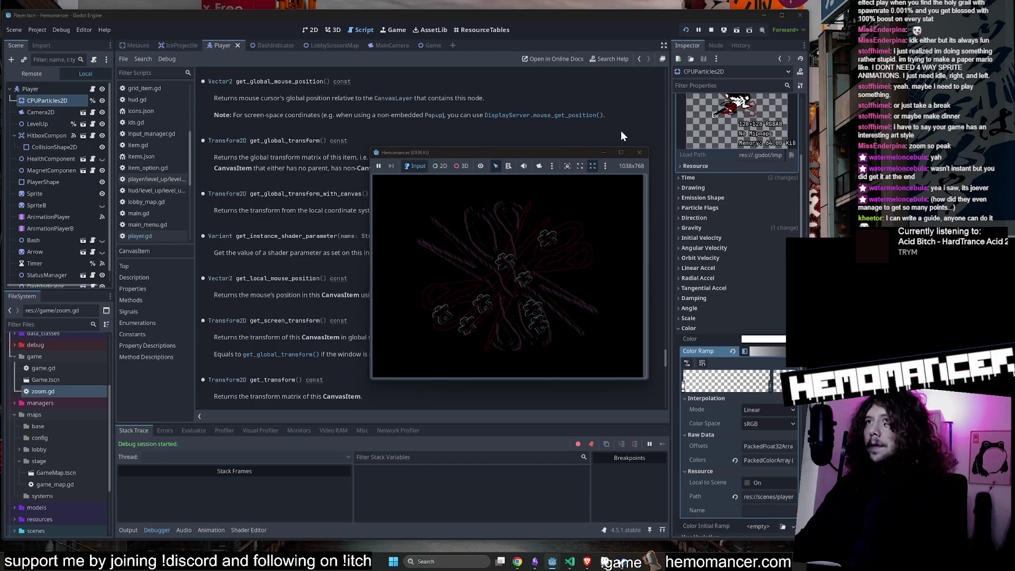
click(310, 30)
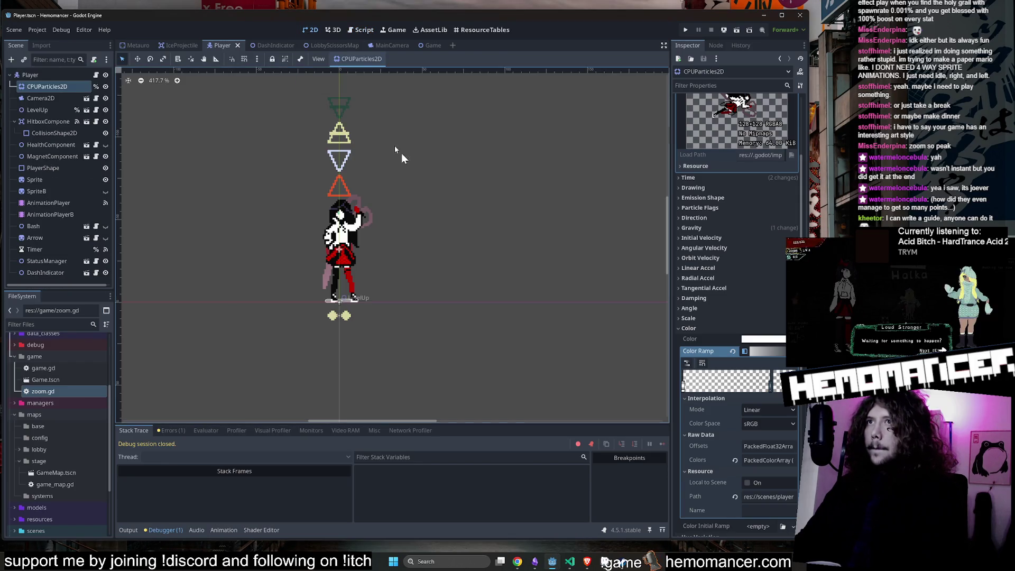
click(605, 562)
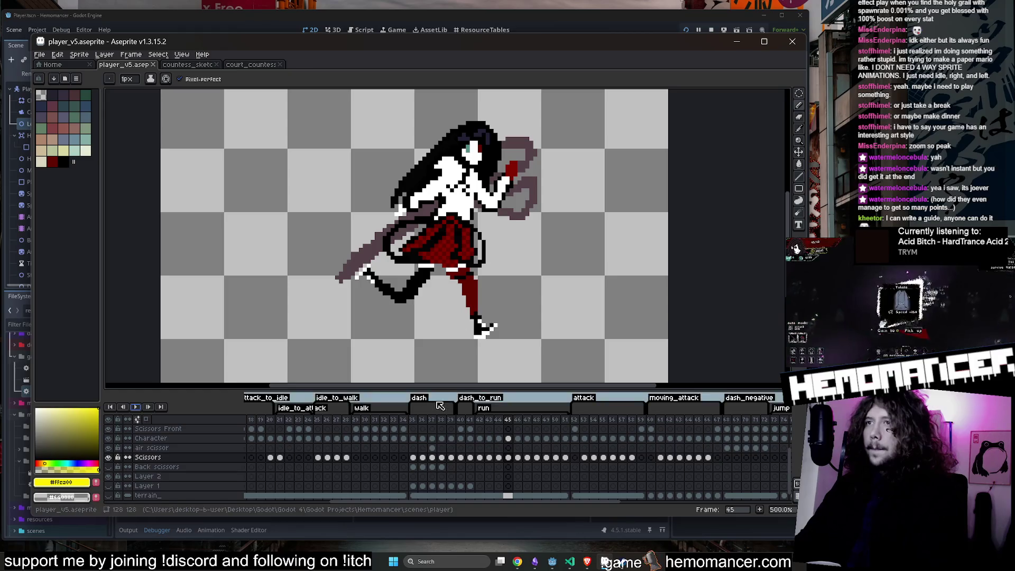
Step: Play the dash animation from frame 35 in Aseprite, then minimize it
click(415, 420)
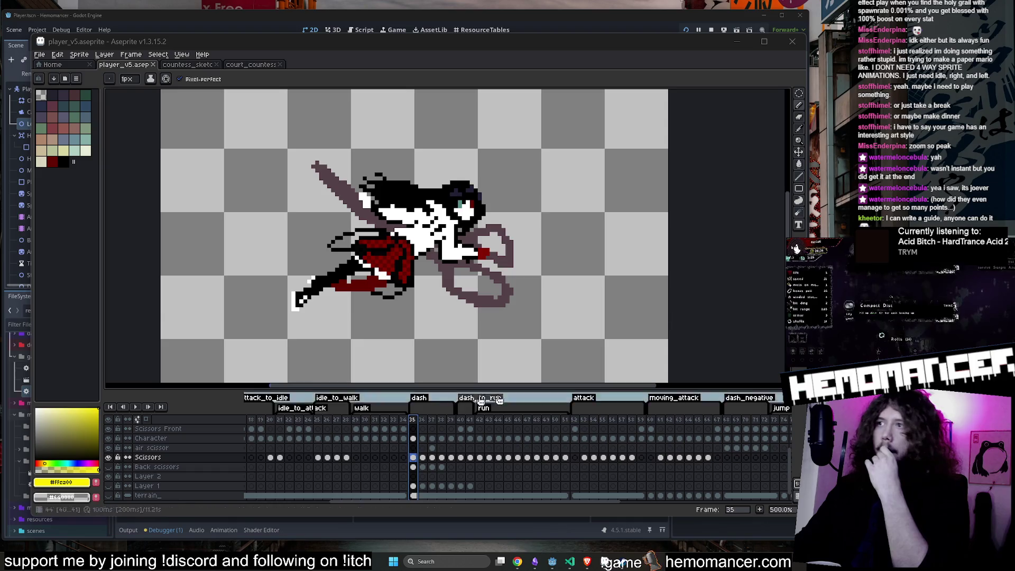
click(137, 408)
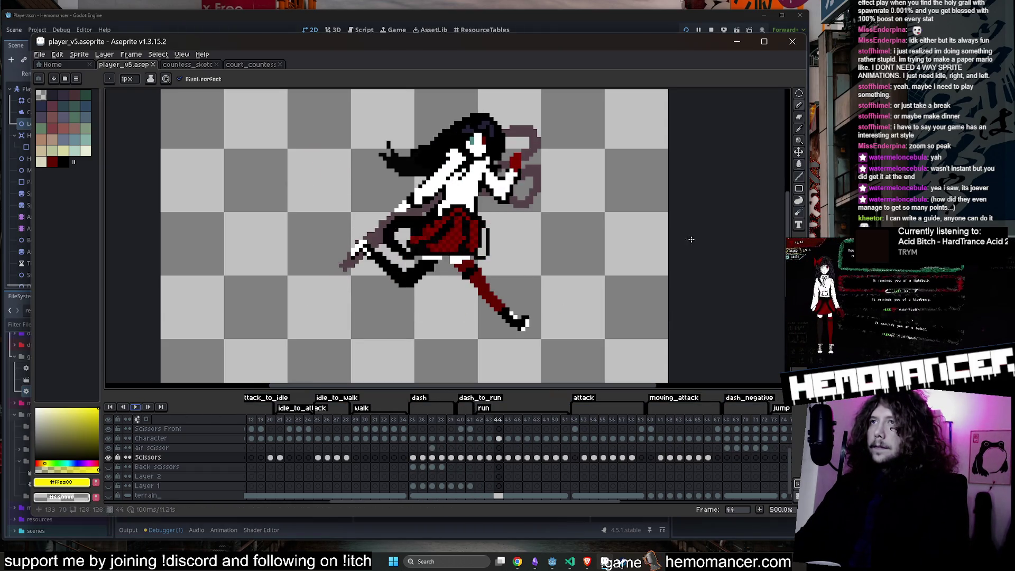
click(742, 42)
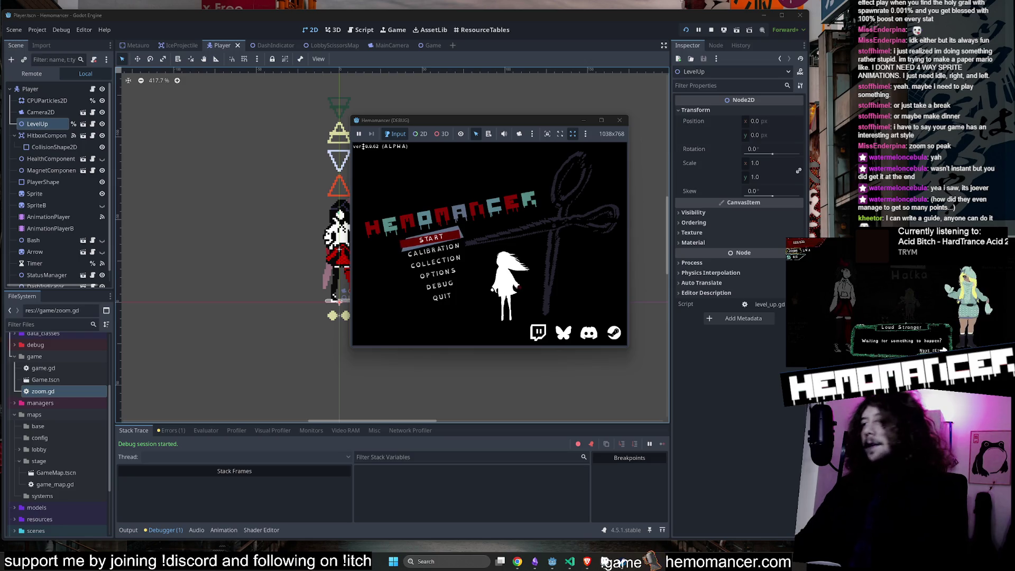
Step: Enlarge the game window, raise Music volume in Options > Audio, and go back to the main menu
drag(476, 122, 528, 95)
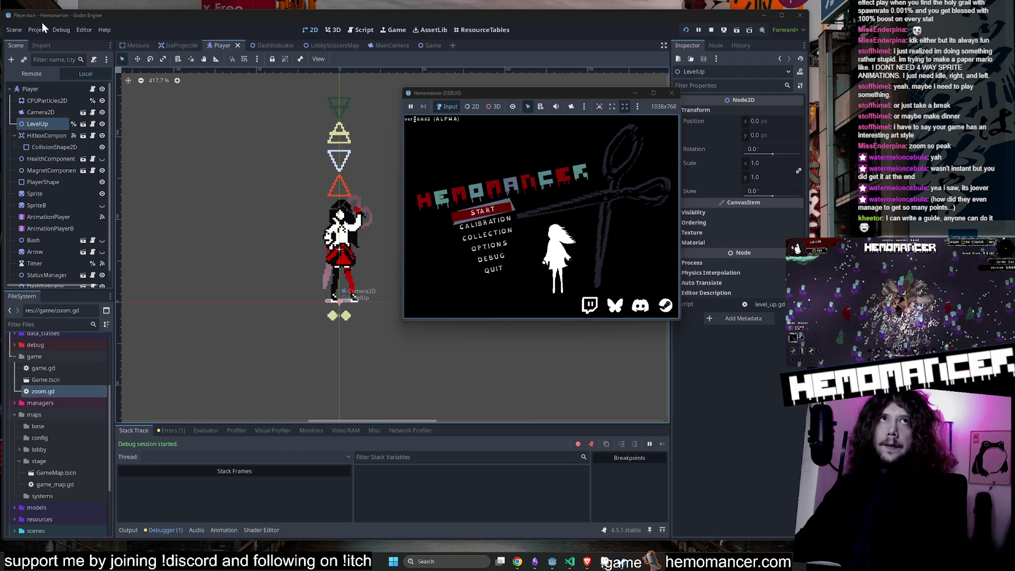
click(502, 250)
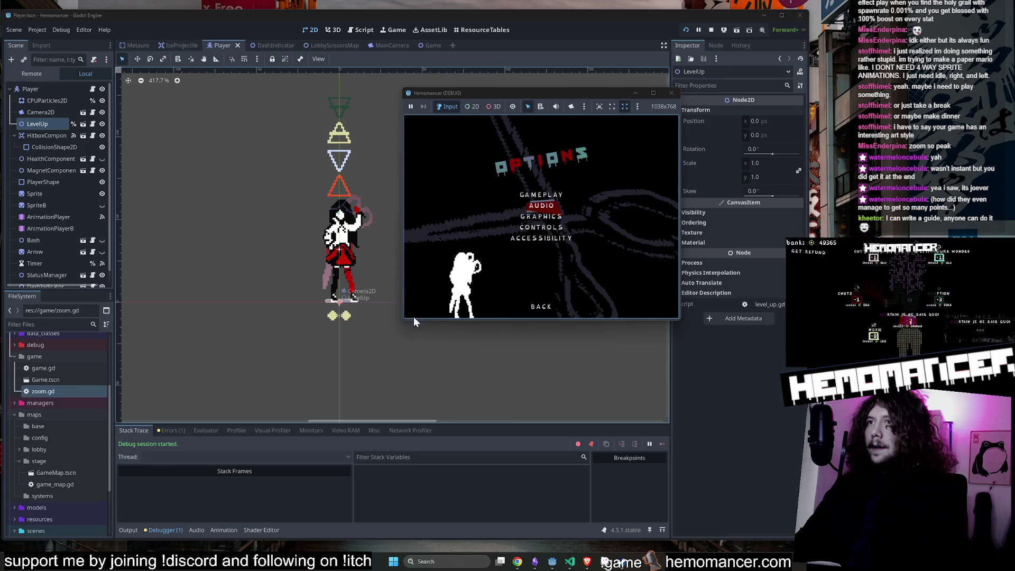
drag(413, 316, 40, 514)
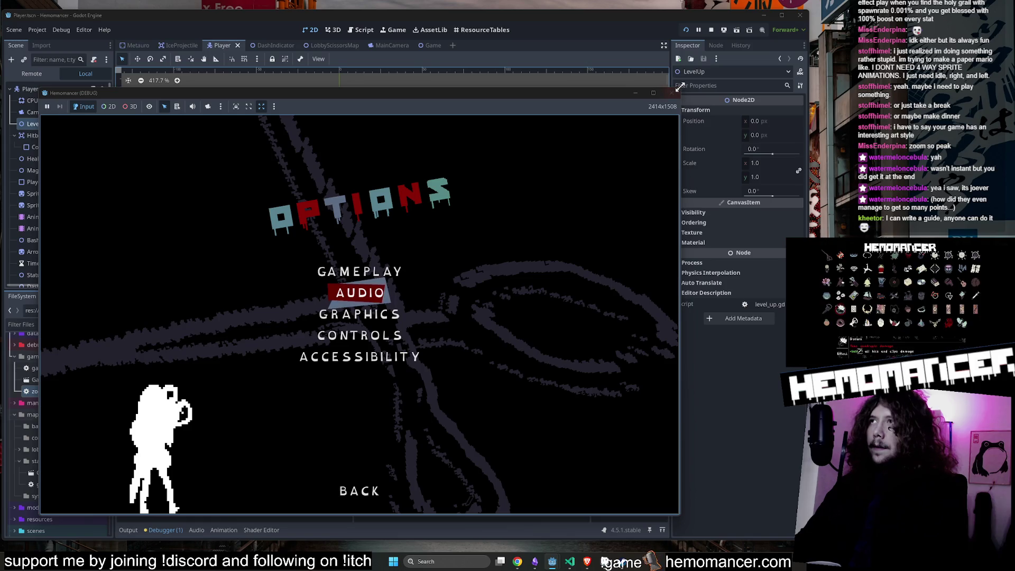
drag(680, 87, 796, 13)
click(432, 262)
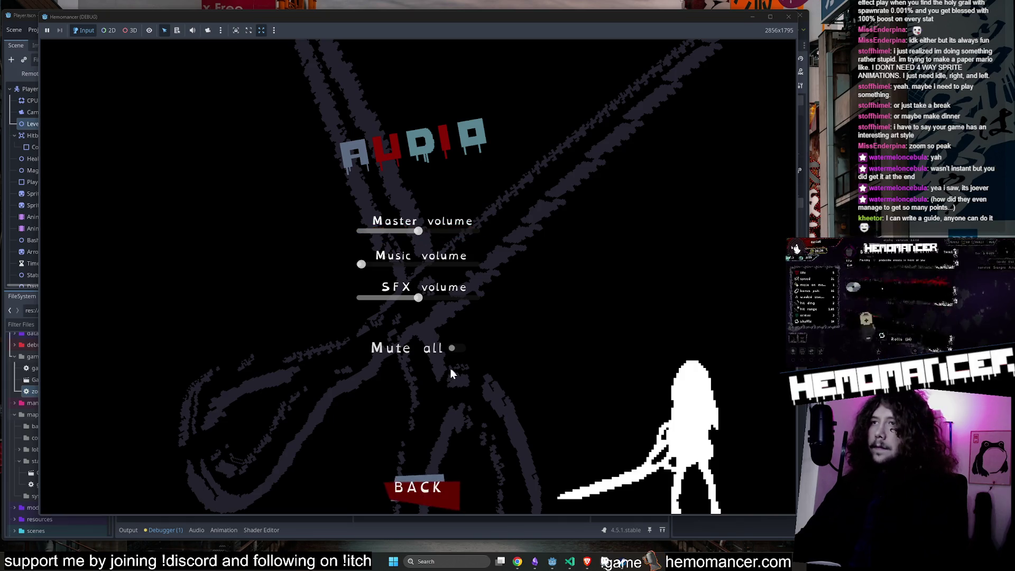
drag(402, 265, 436, 265)
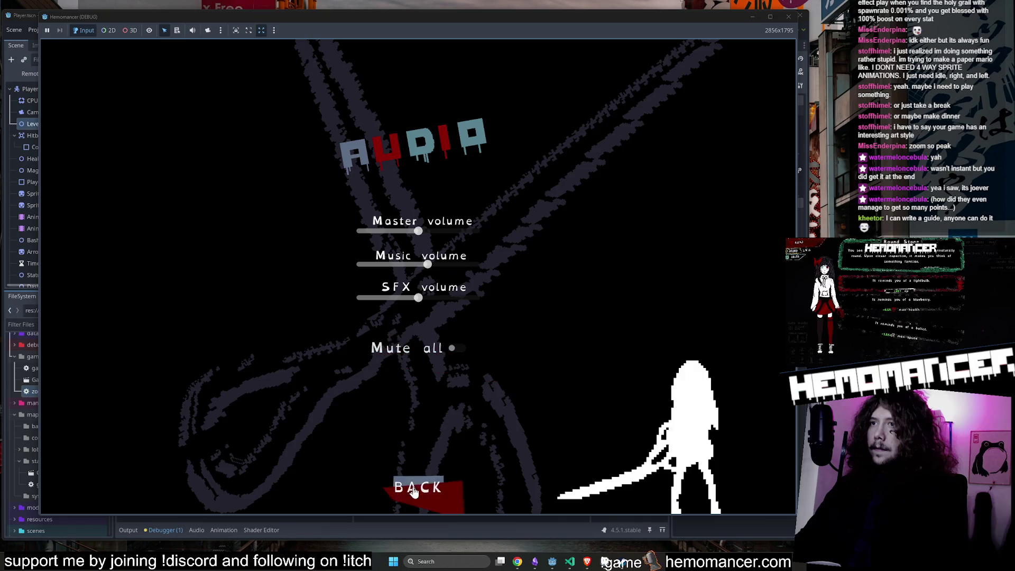
click(418, 486)
click(418, 486)
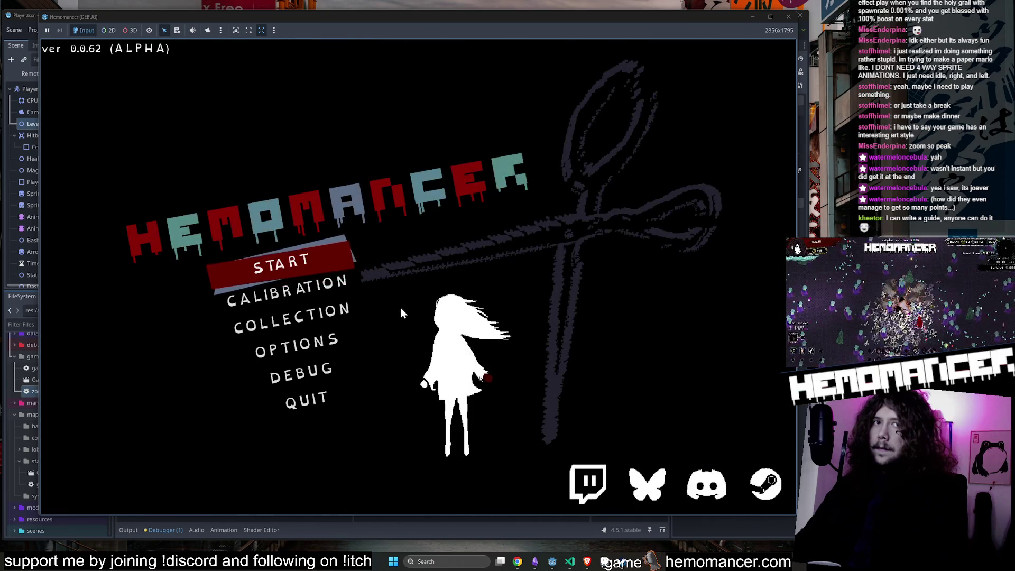
Step: Start the game and walk around the hub, pausing and resuming once
click(302, 260)
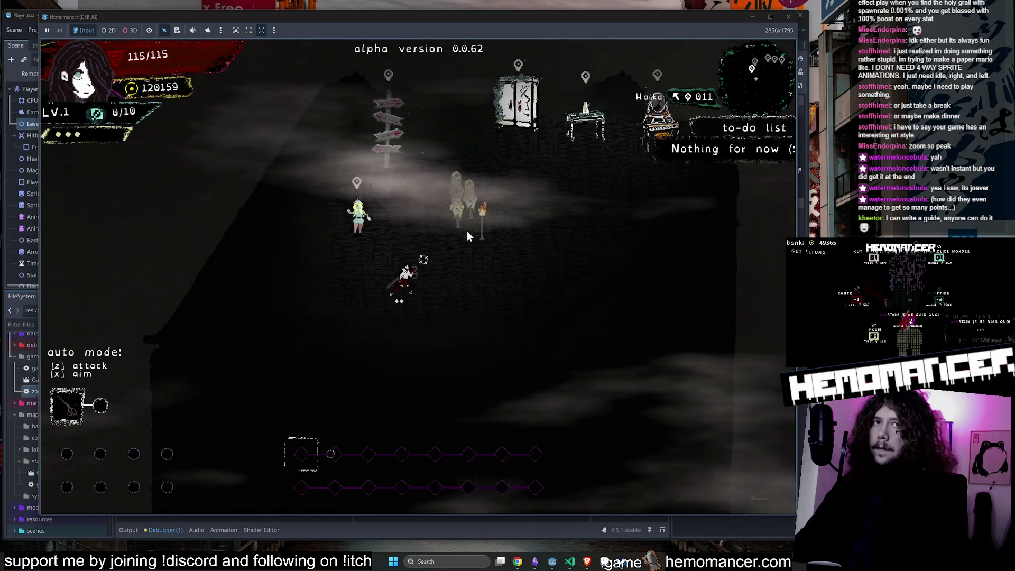
key(a)
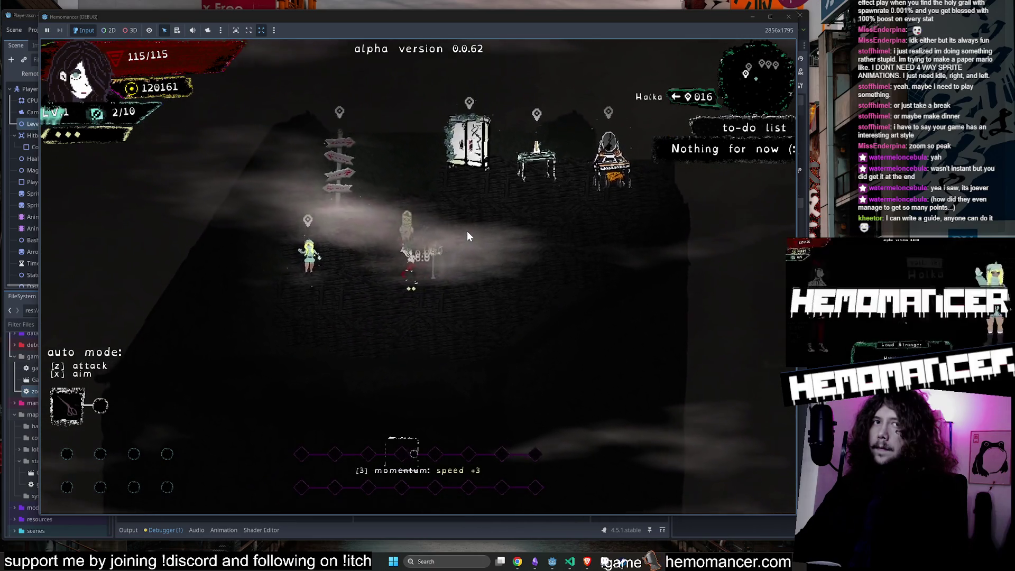
key(d)
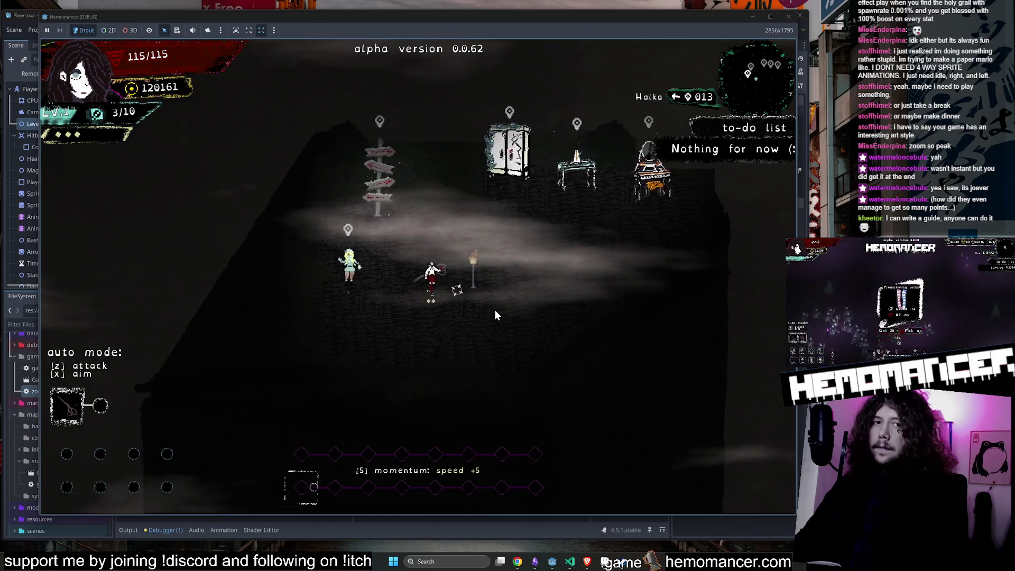
key(Escape)
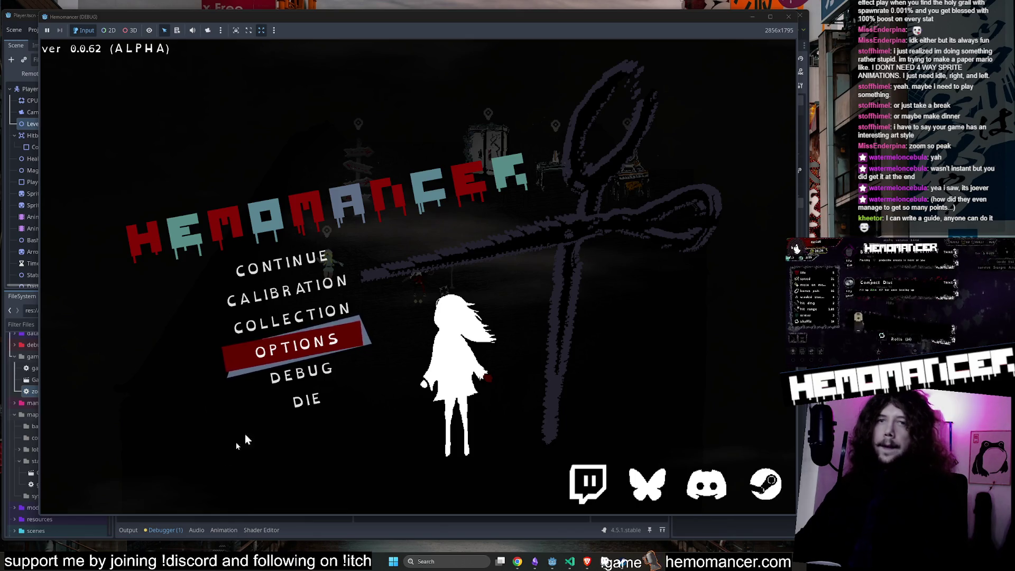
click(308, 259)
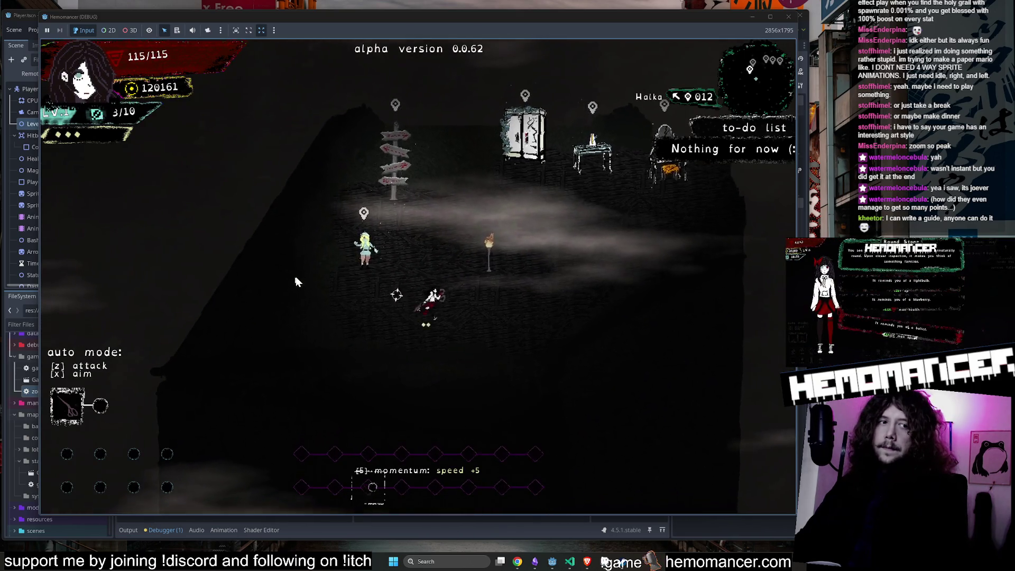
key(w)
key(d)
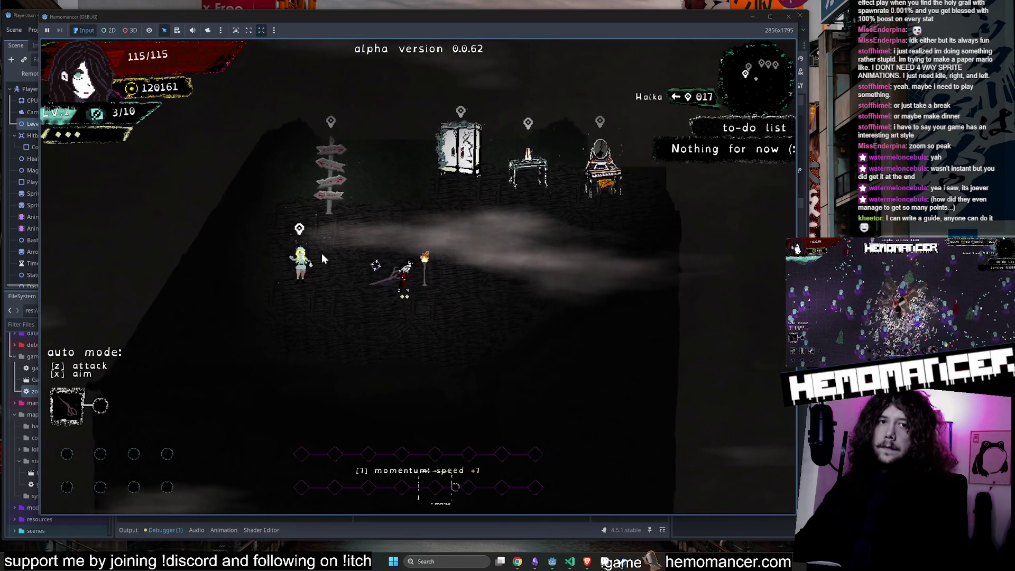
Step: Browse the pause menu, resume, then walk to the wardrobe and open its equipment screen
key(Escape)
key(Down)
key(Down)
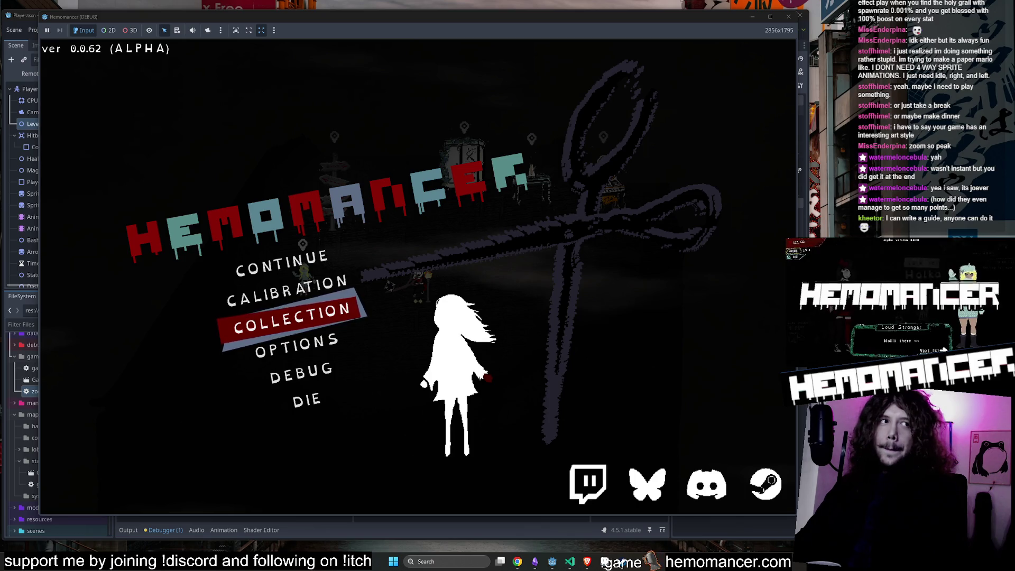
key(Up)
key(Up)
key(Return)
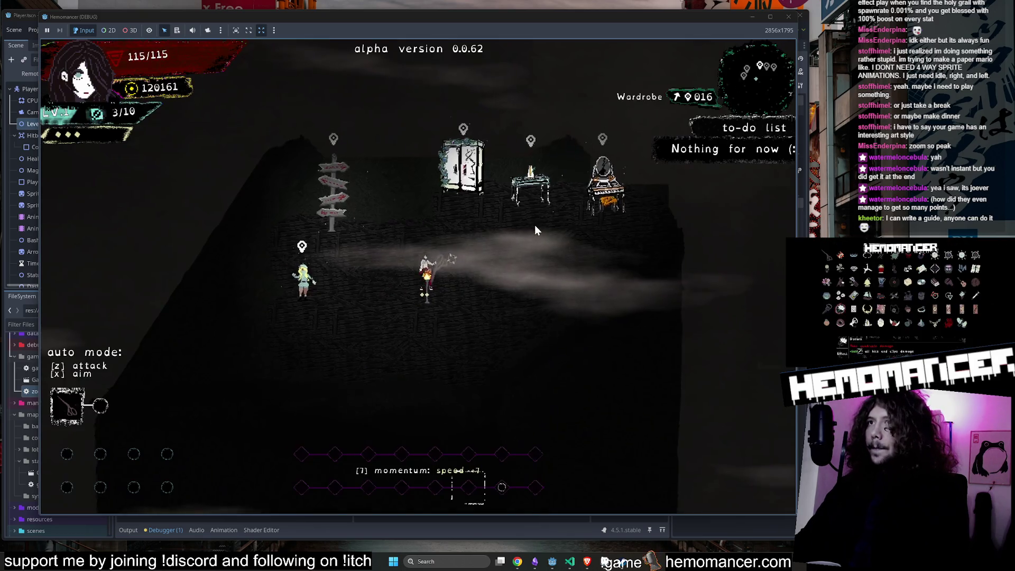
key(w)
key(d)
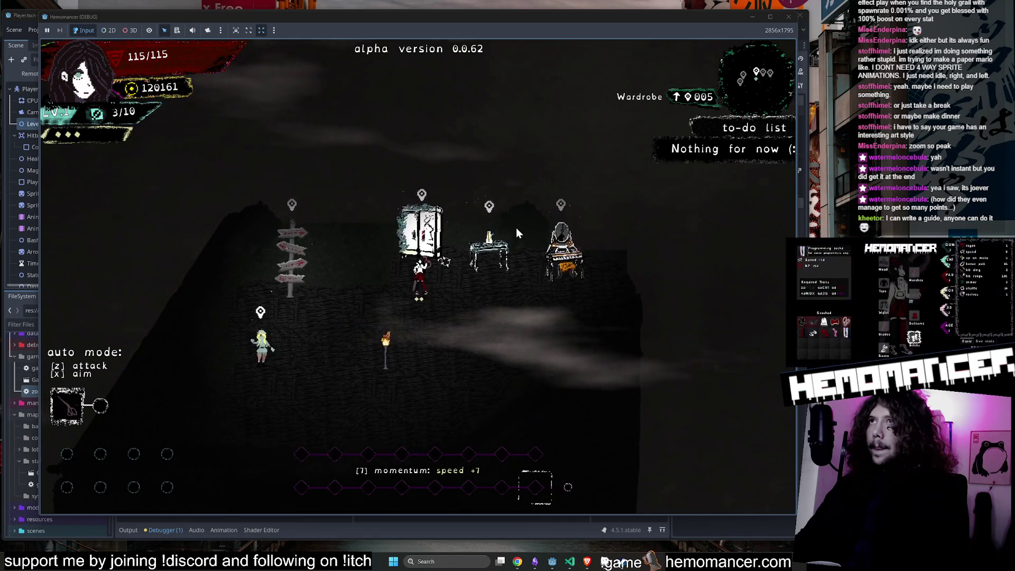
key(e)
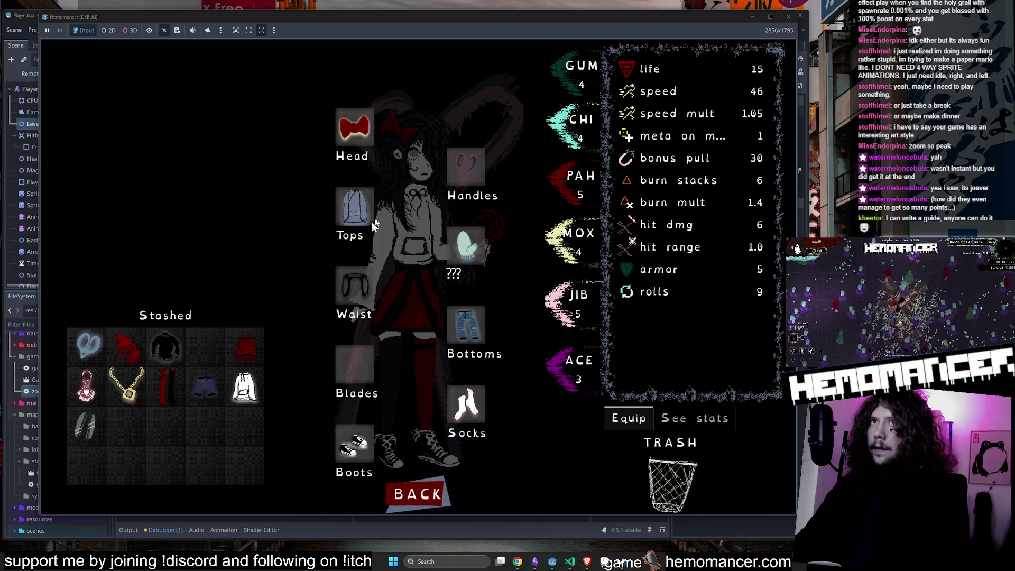
Step: Move the glove to an empty stash cell, put the red item in the ??? slot, and return to the hub
drag(247, 327, 207, 347)
drag(127, 346, 466, 246)
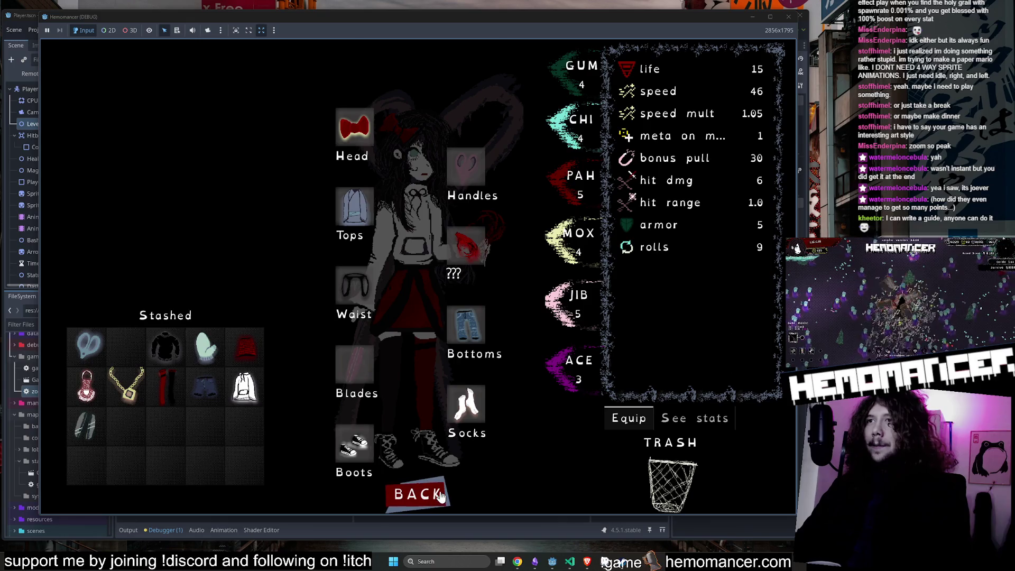
click(423, 495)
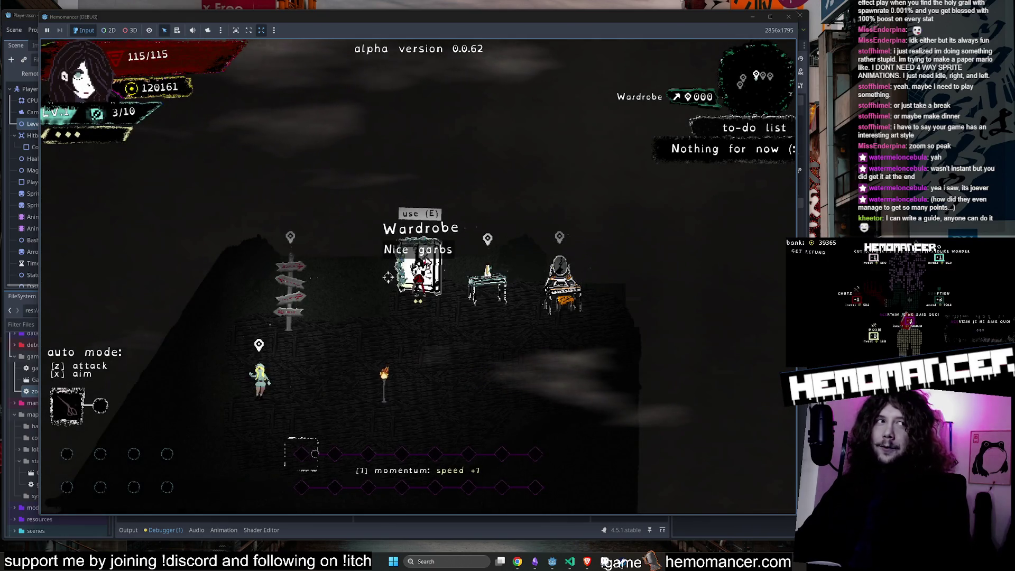
Step: Walk to the Signpole and start a run to Cheag Amar
key(a)
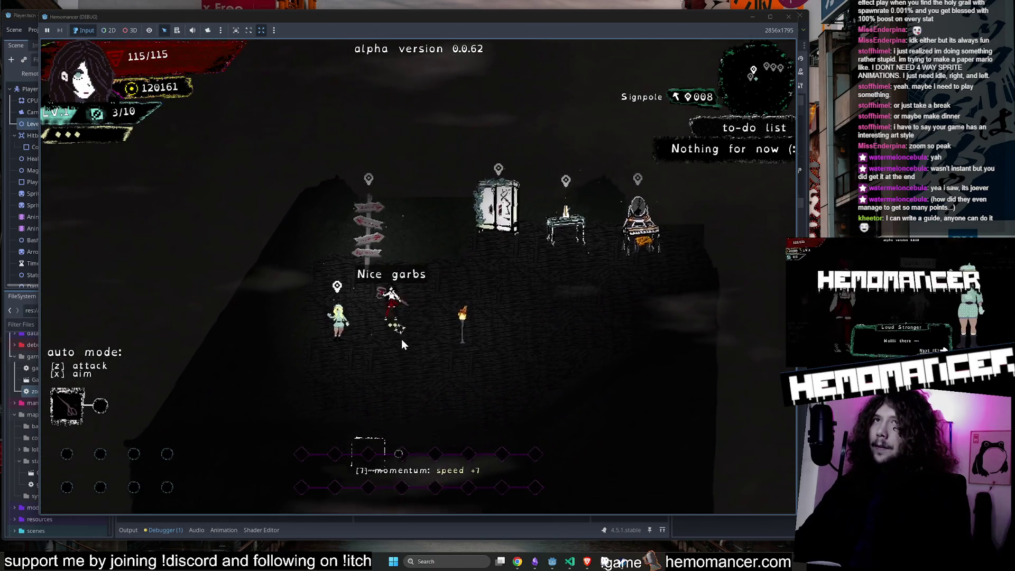
key(e)
click(401, 337)
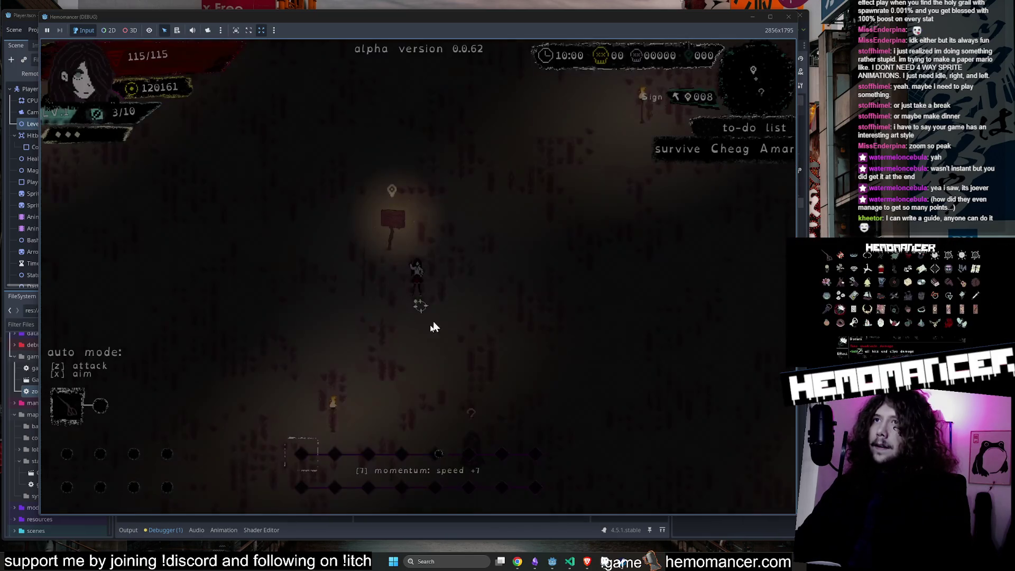
Step: Fight through the field's enemies and take the Broken record upgrade at level-up
key(s)
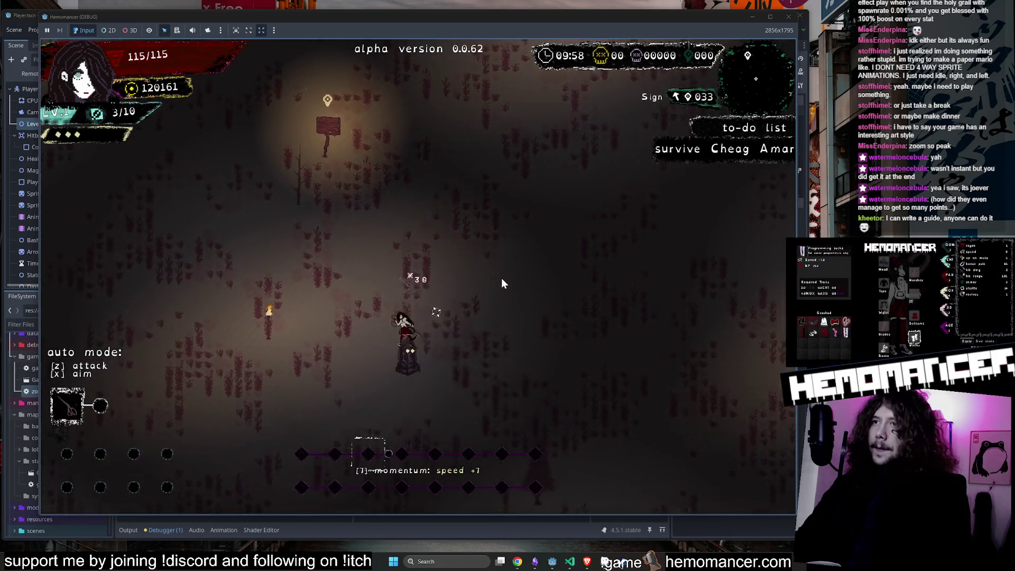
key(s)
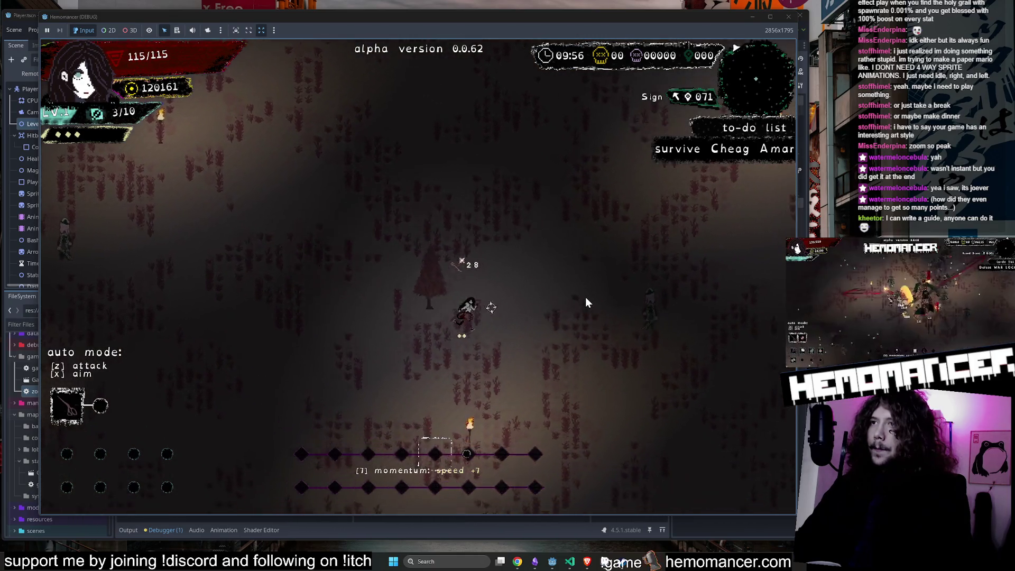
key(s)
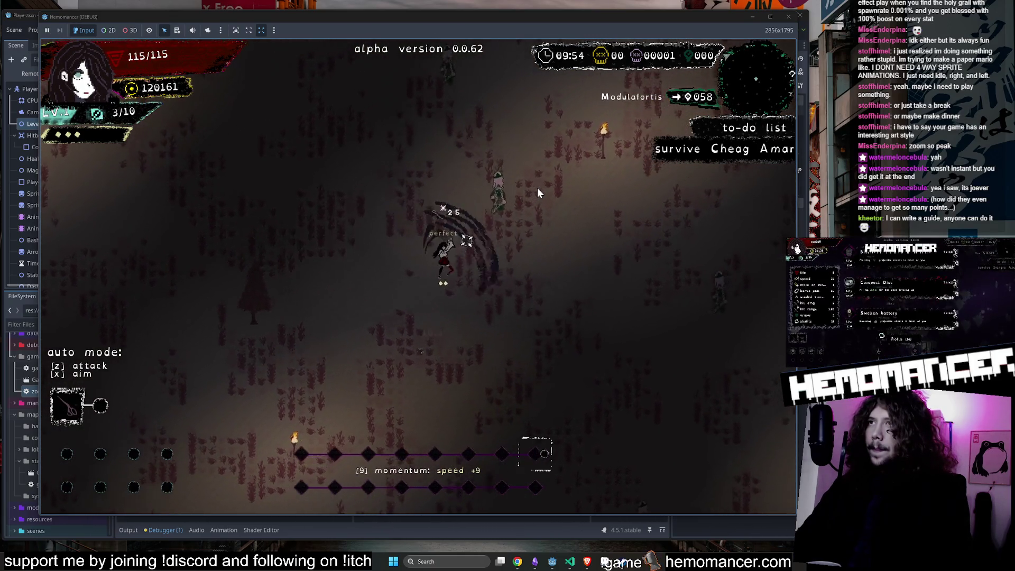
key(s)
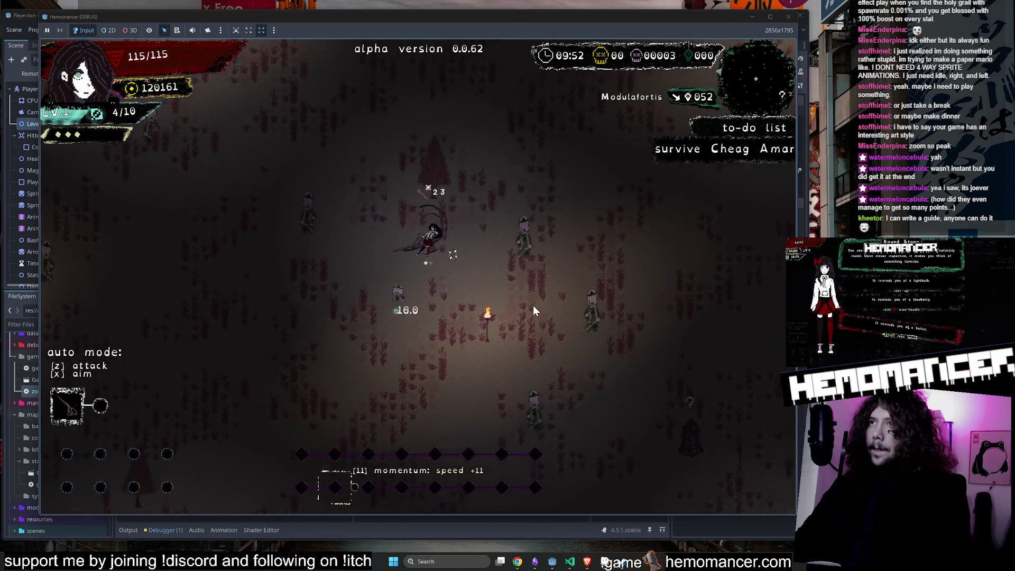
key(s)
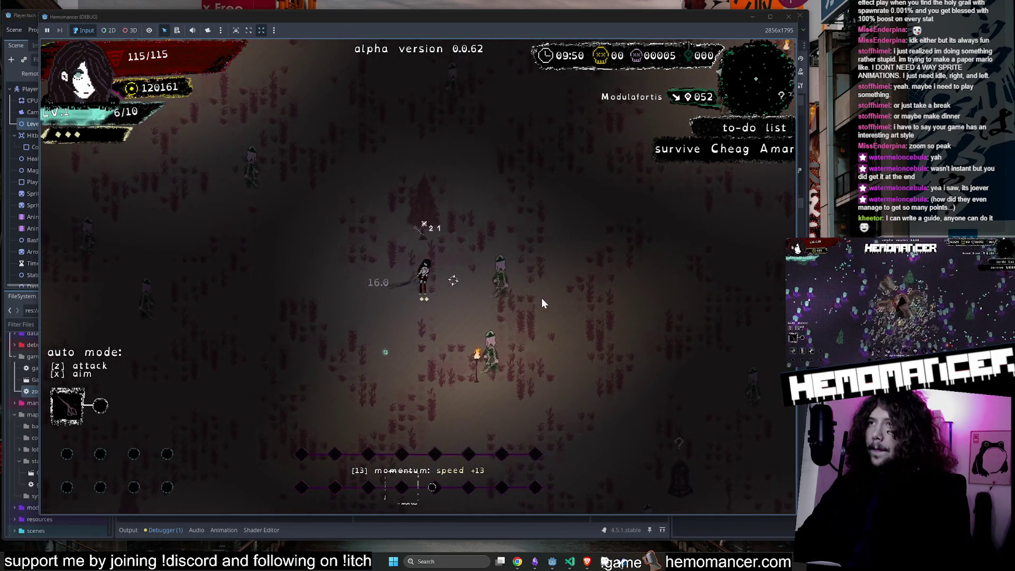
key(w)
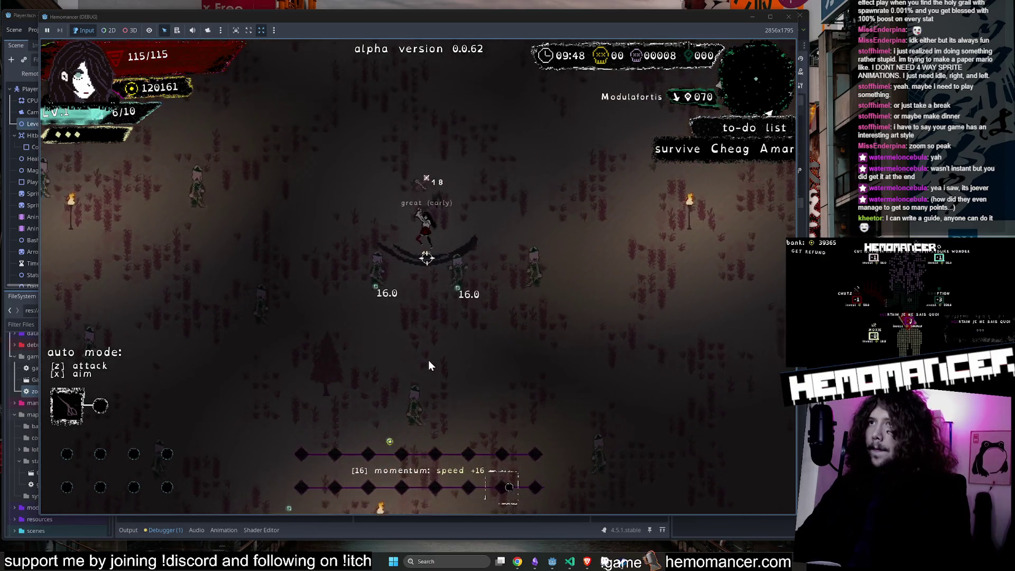
key(s)
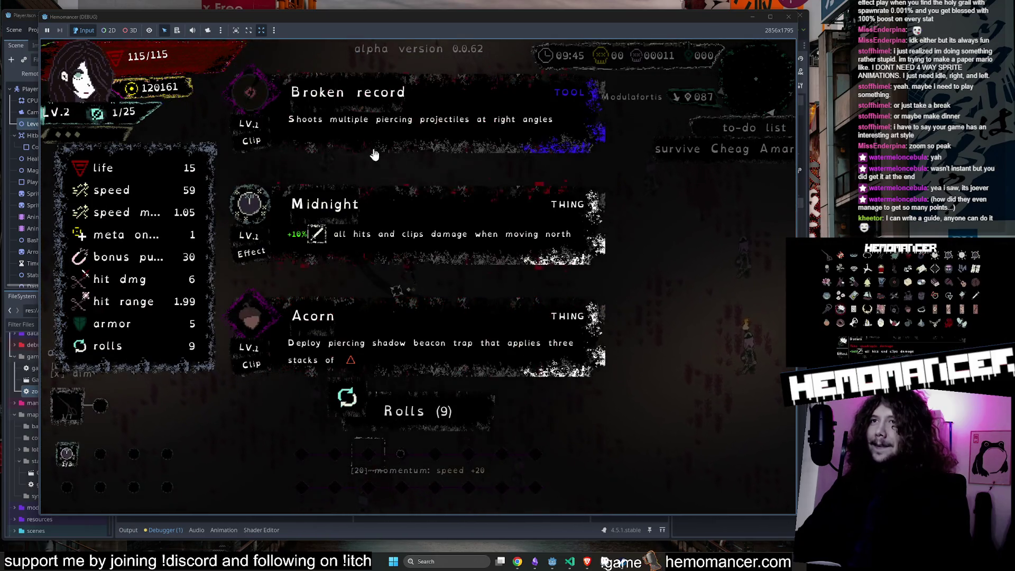
click(397, 93)
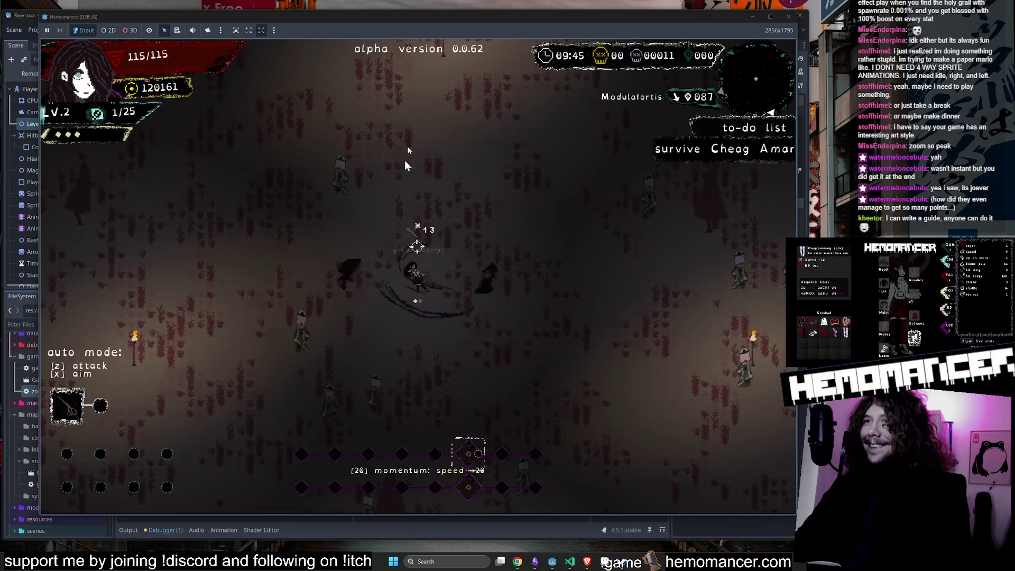
Step: Keep running and slashing enemies, avoiding the Tympanum, until the level 3 card choice appears
key(s)
key(a)
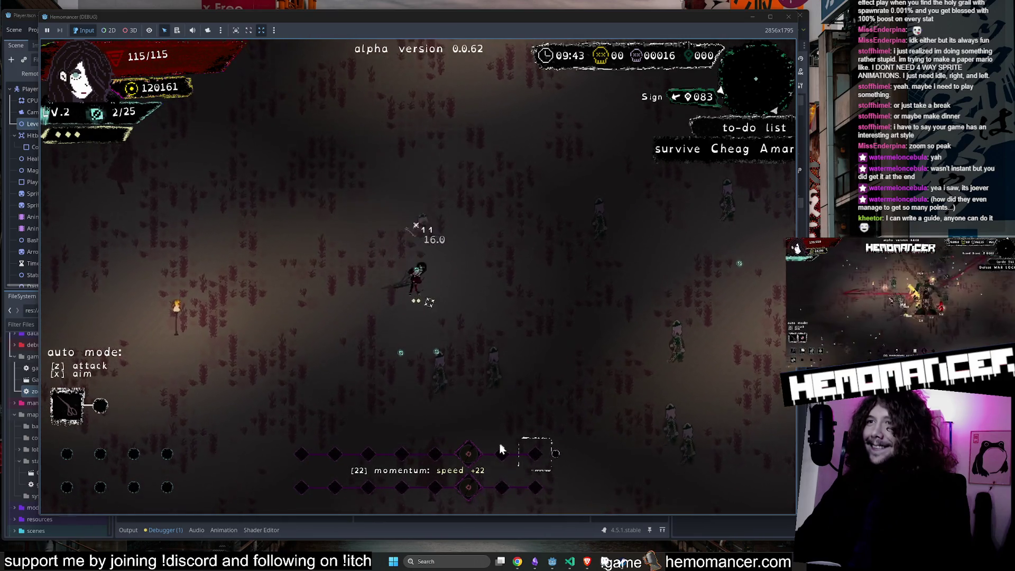
key(d)
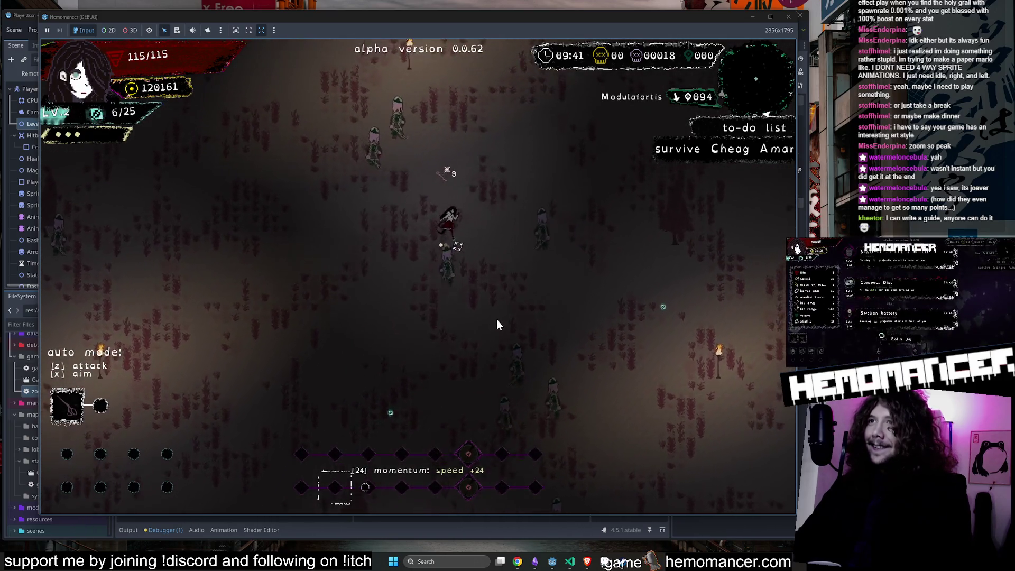
key(s)
key(d)
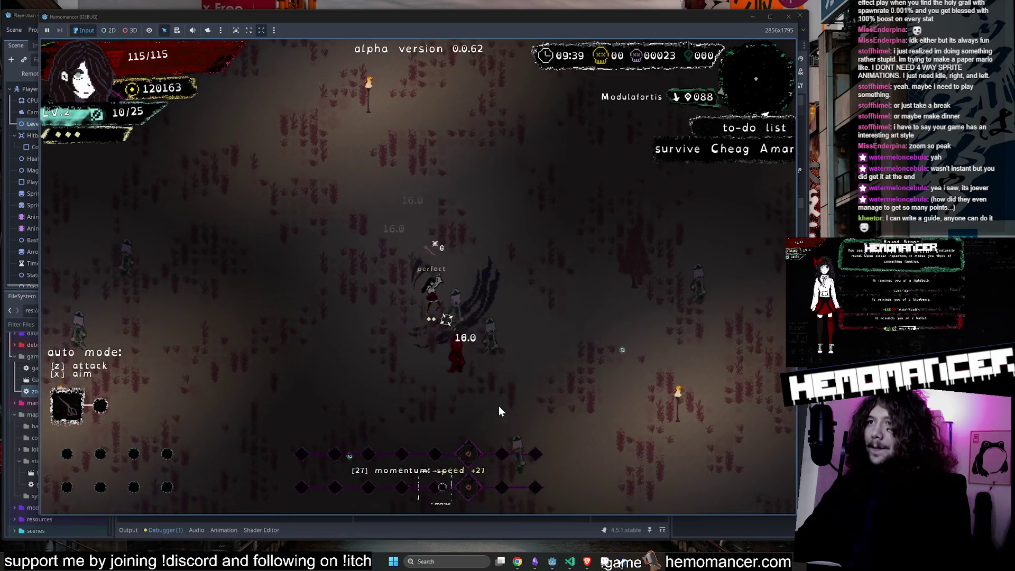
key(s)
key(d)
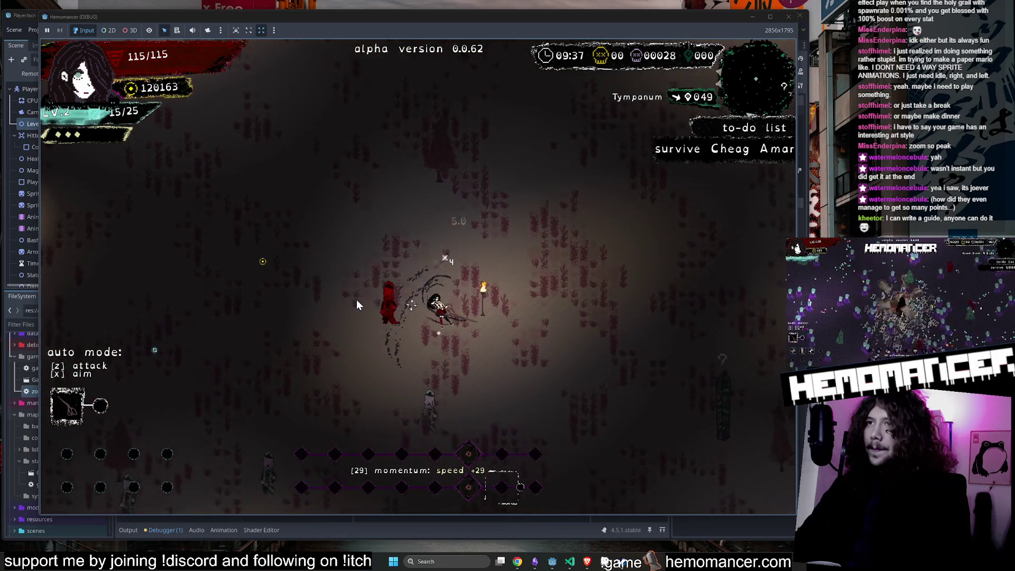
key(s)
key(d)
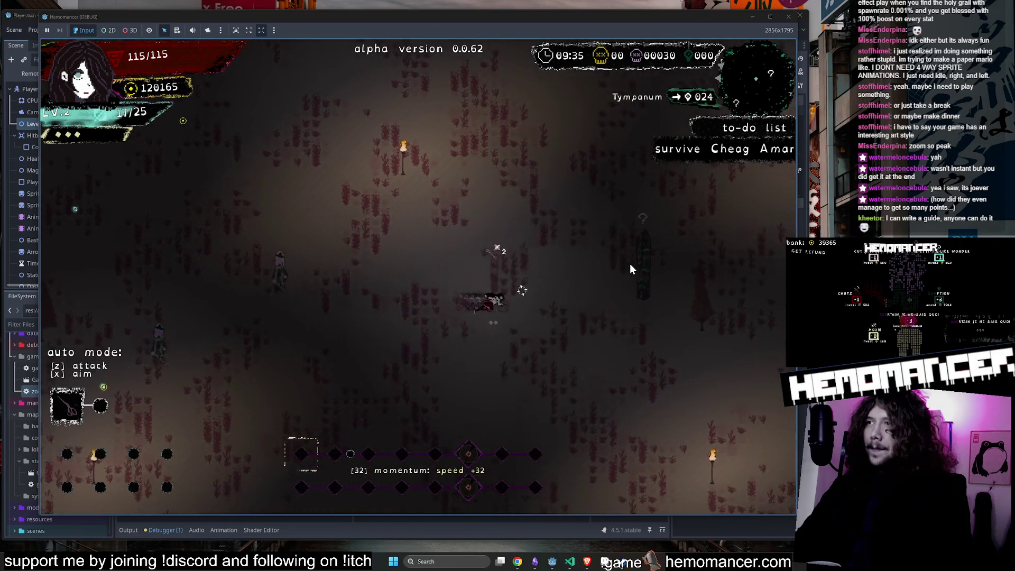
key(d)
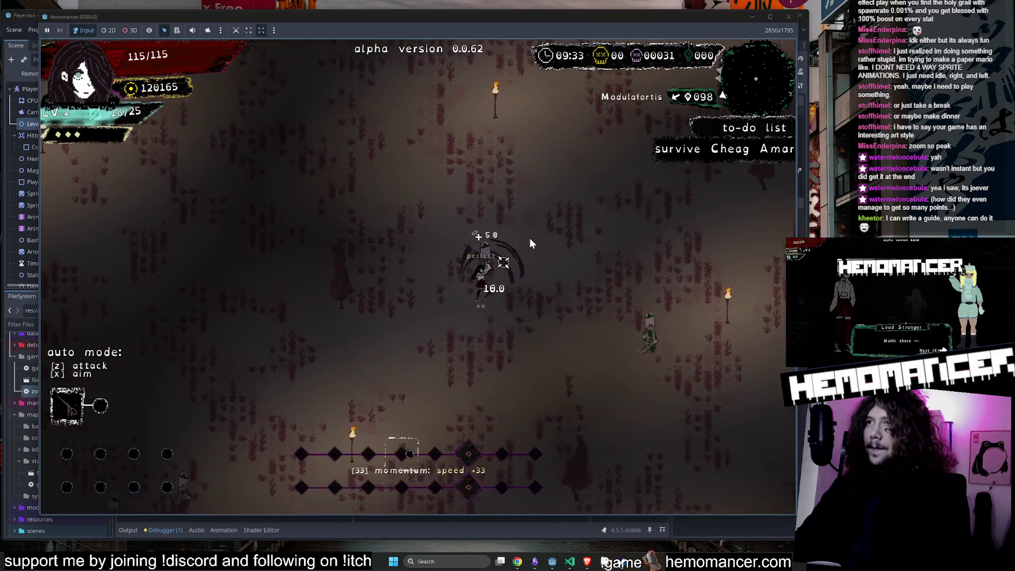
key(d)
key(s)
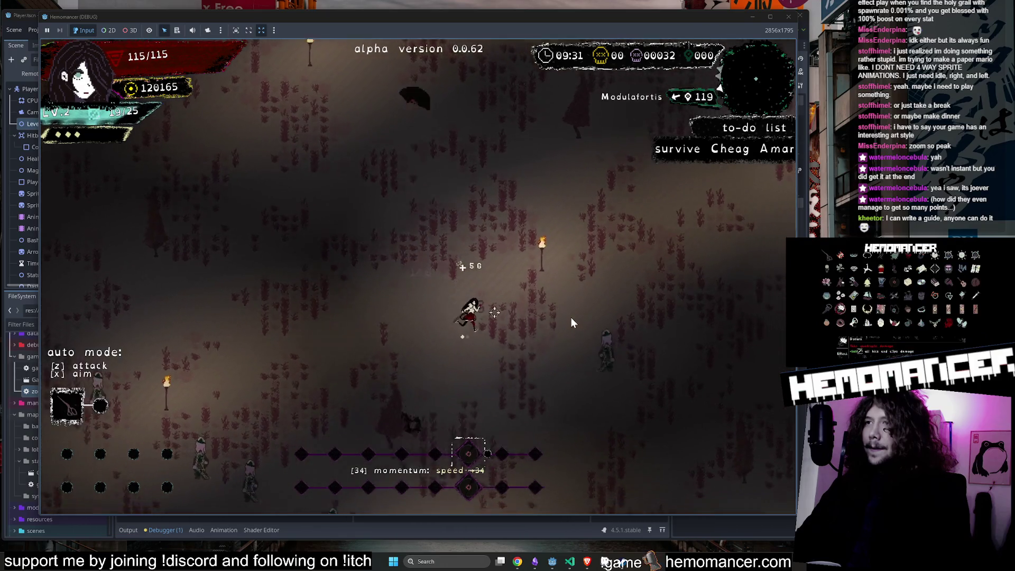
key(s)
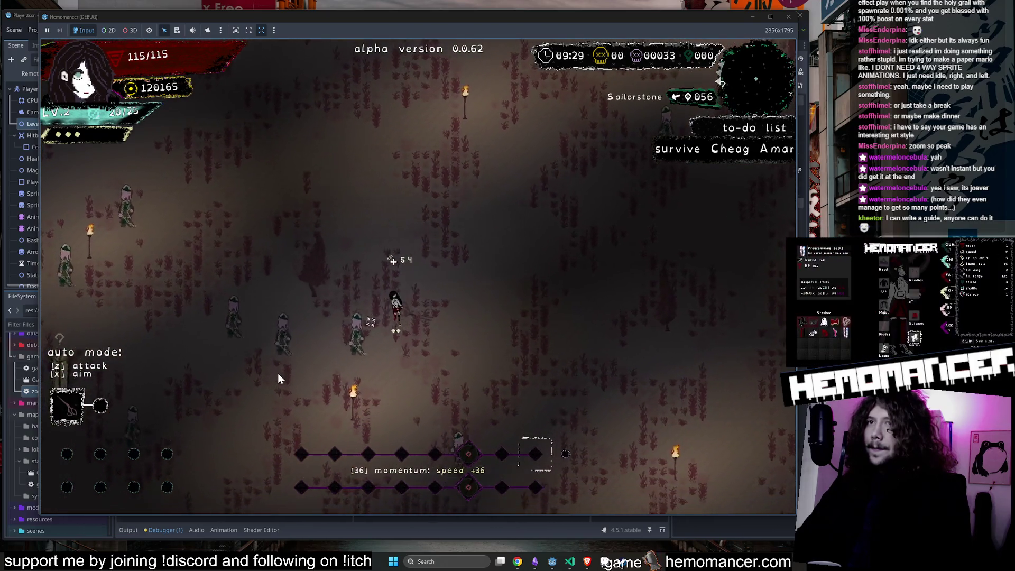
key(s)
key(a)
key(a)
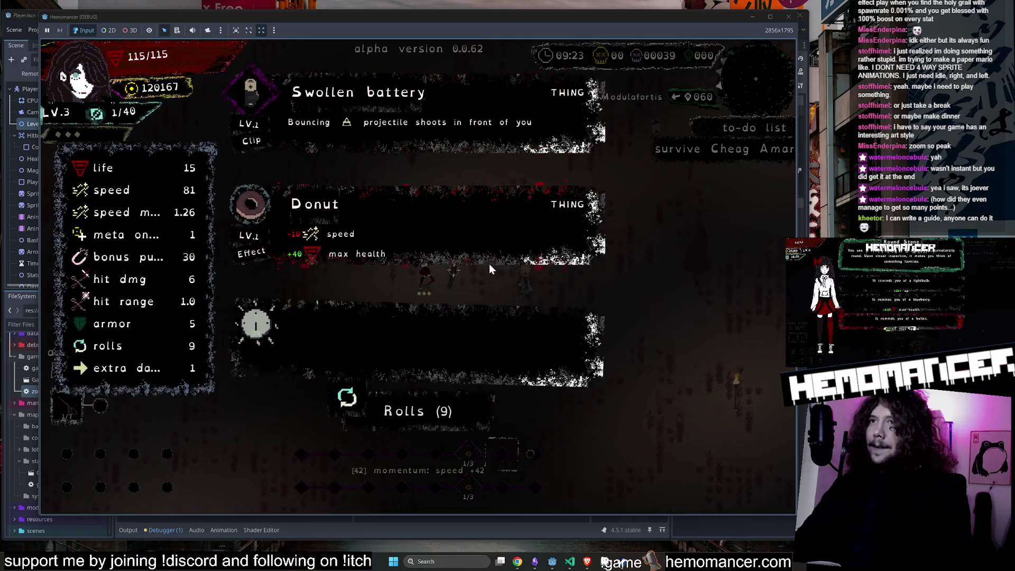
Step: Take the Swollen battery and Scissors upgrades, then relate to the trash can at the brazier
click(373, 80)
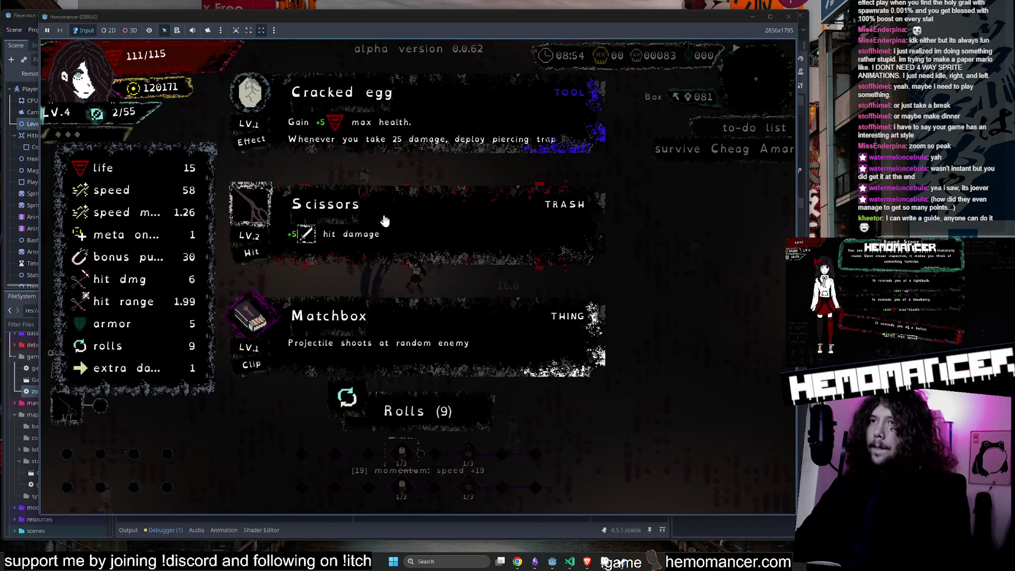
click(382, 216)
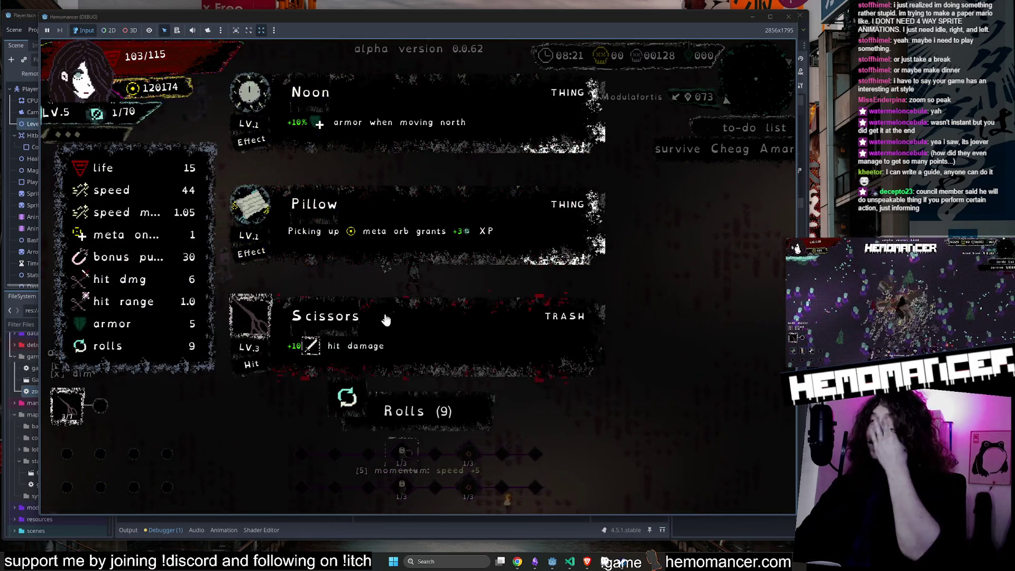
click(387, 313)
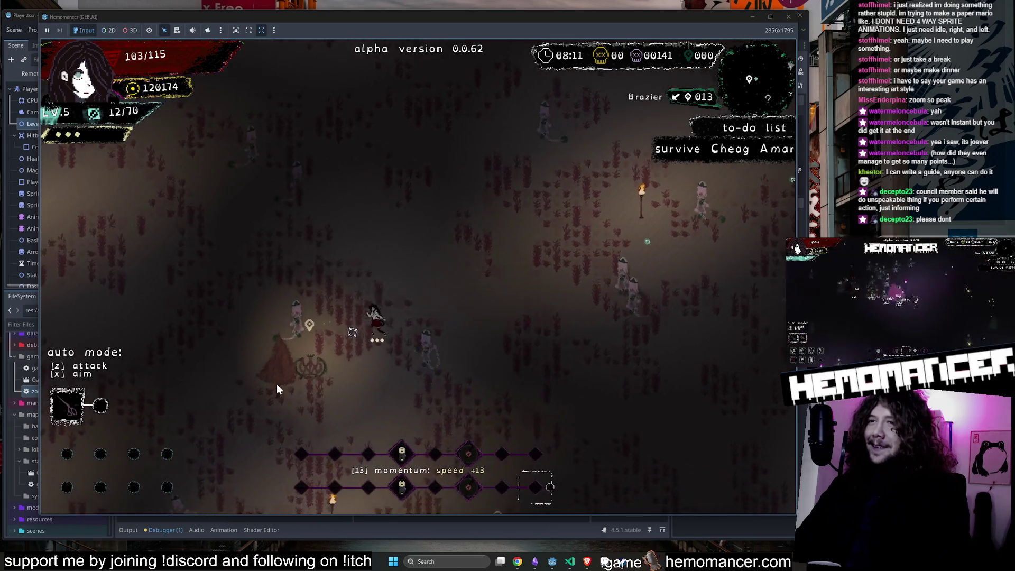
key(e)
click(413, 270)
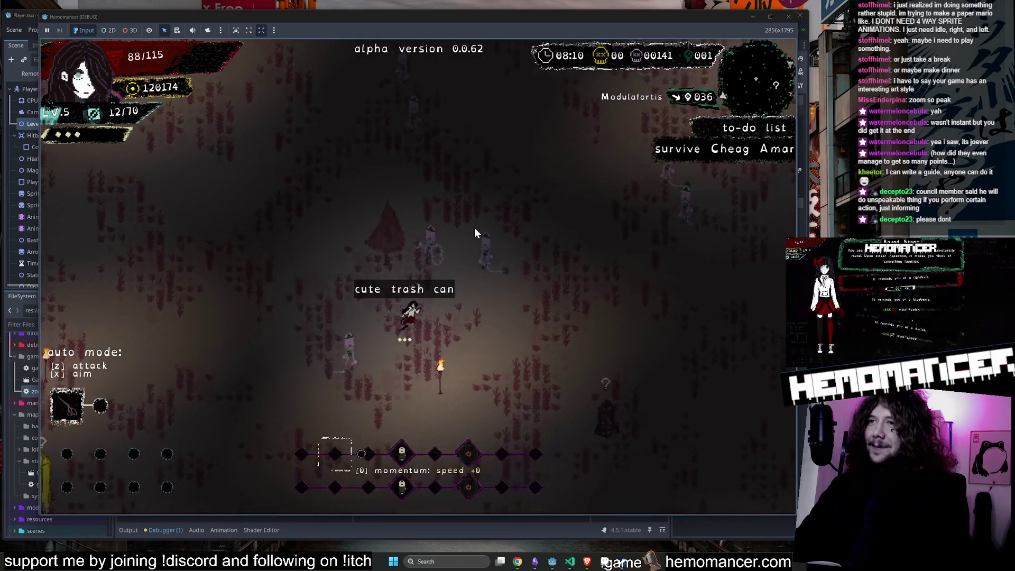
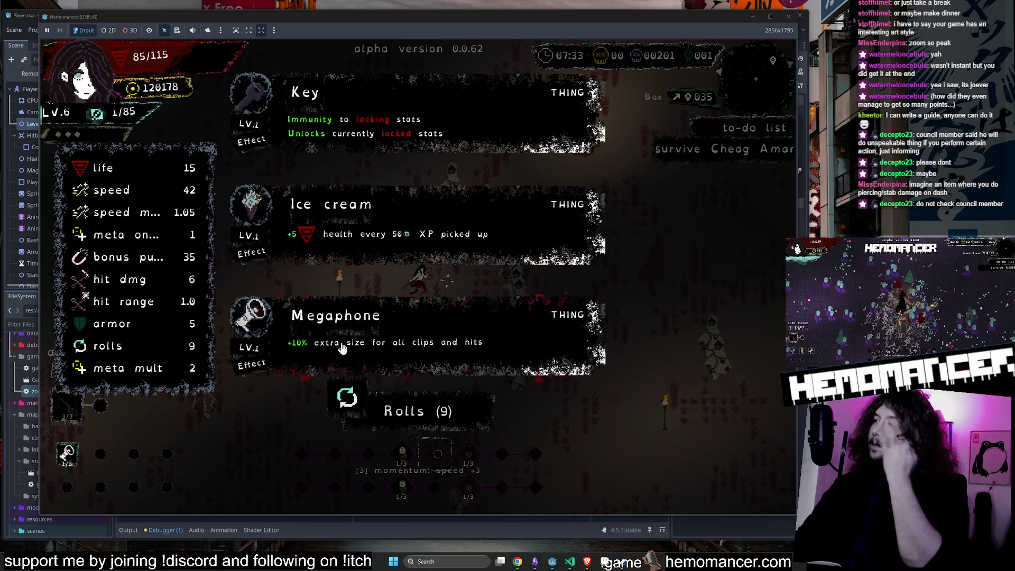
Step: Take the Ice cream item and dash through the horde to open the Box, revealing Steel blades
click(381, 234)
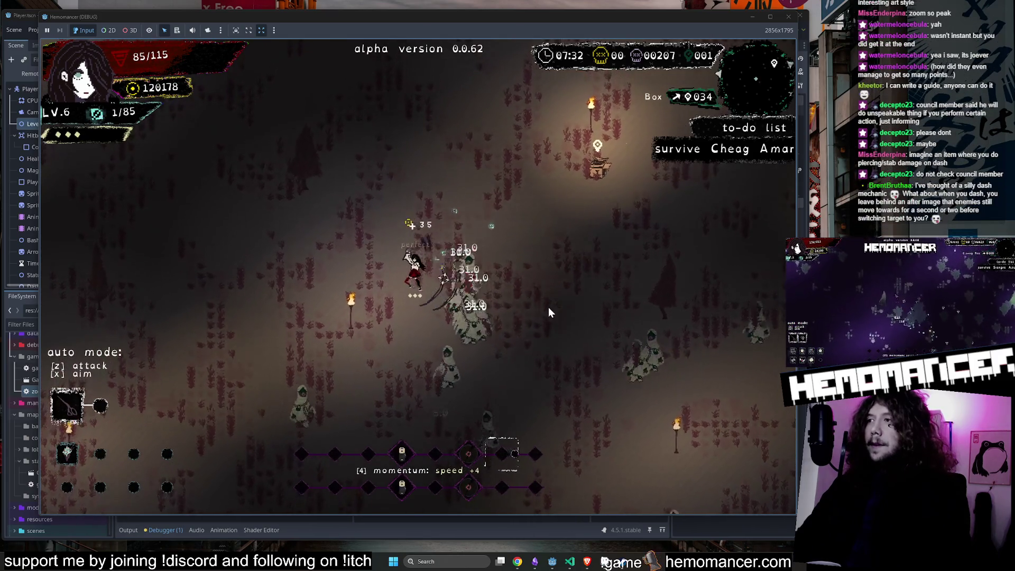
key(w)
key(d)
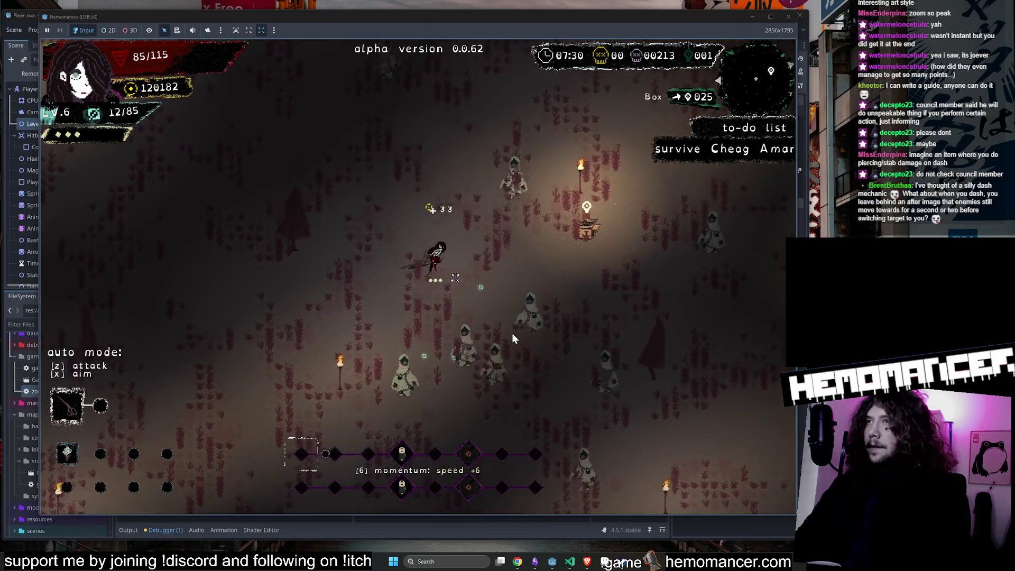
key(a)
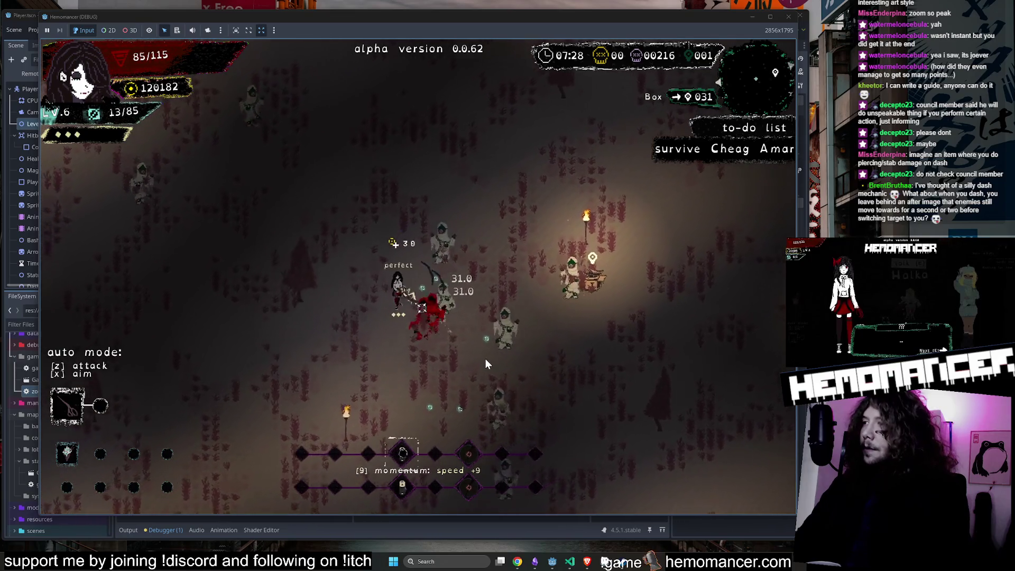
key(d)
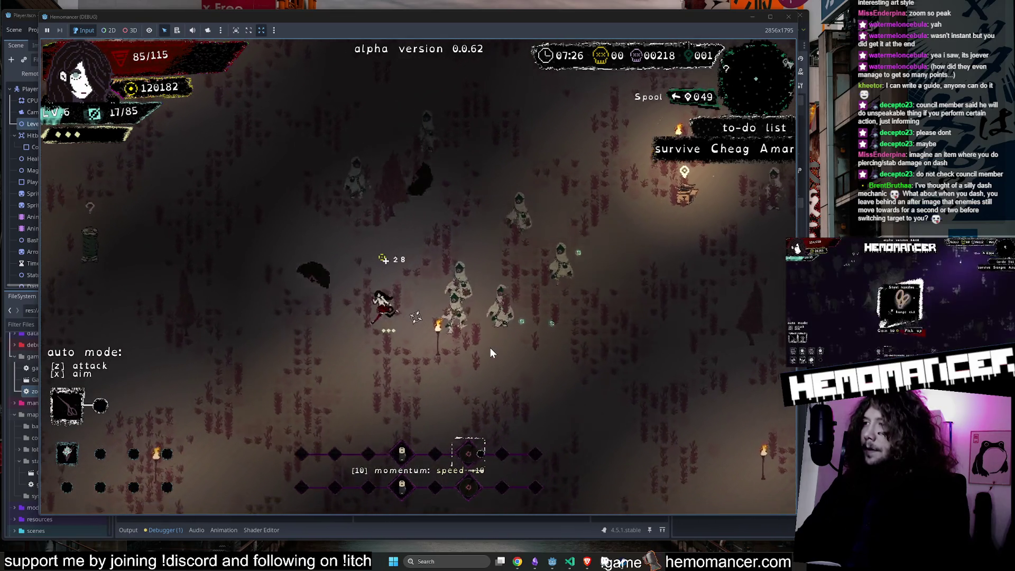
key(d)
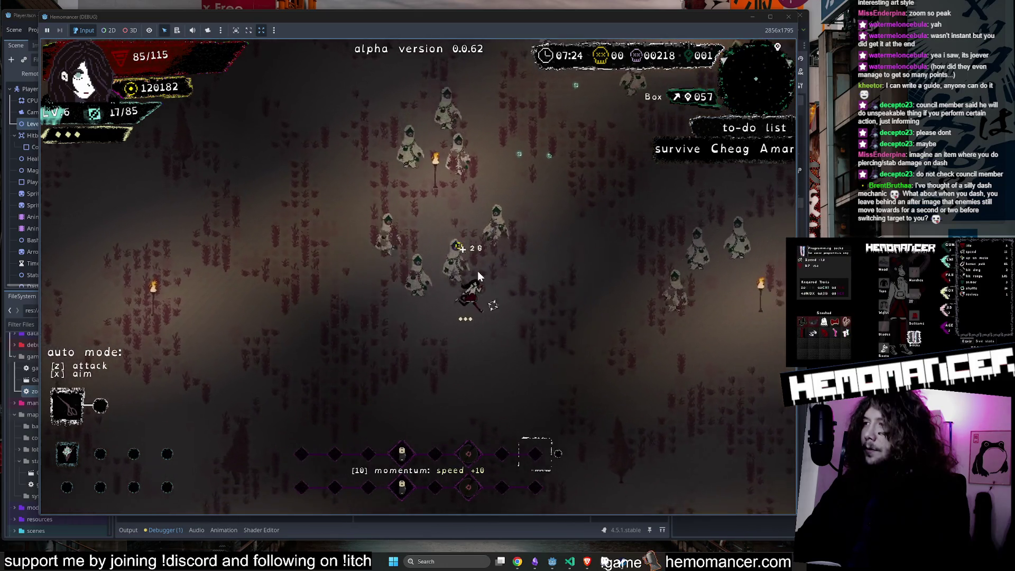
key(w)
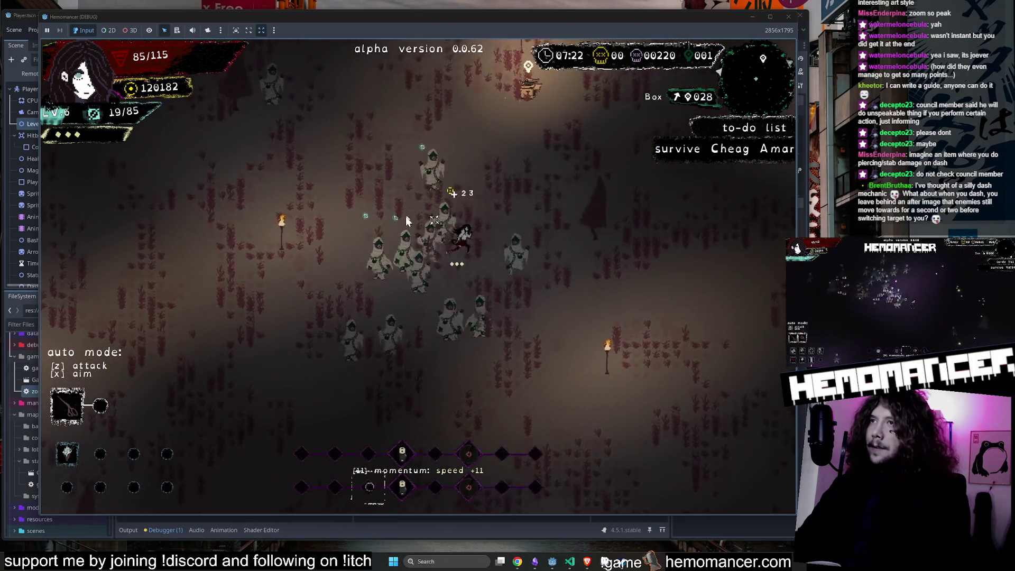
key(w)
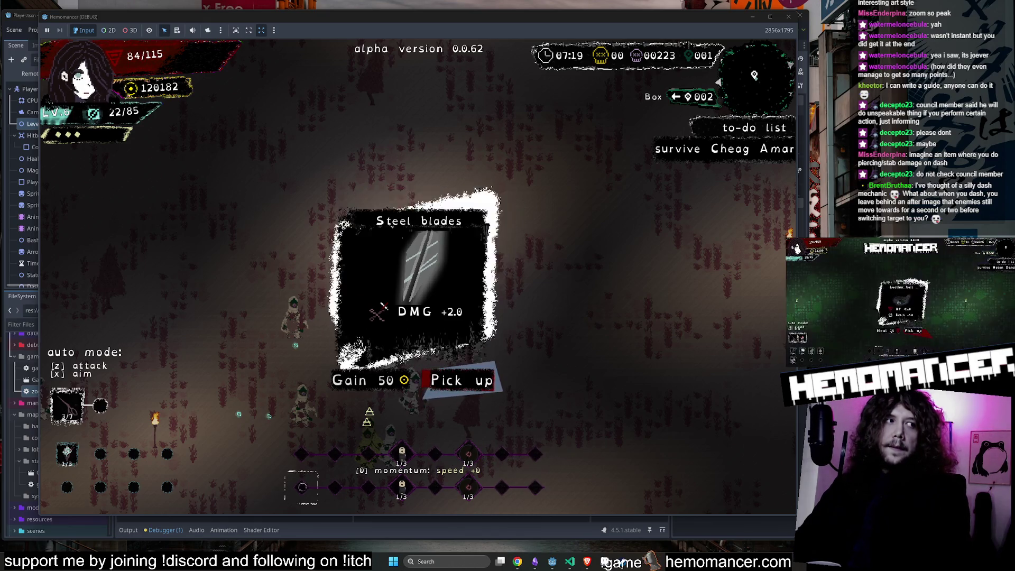
key(Right)
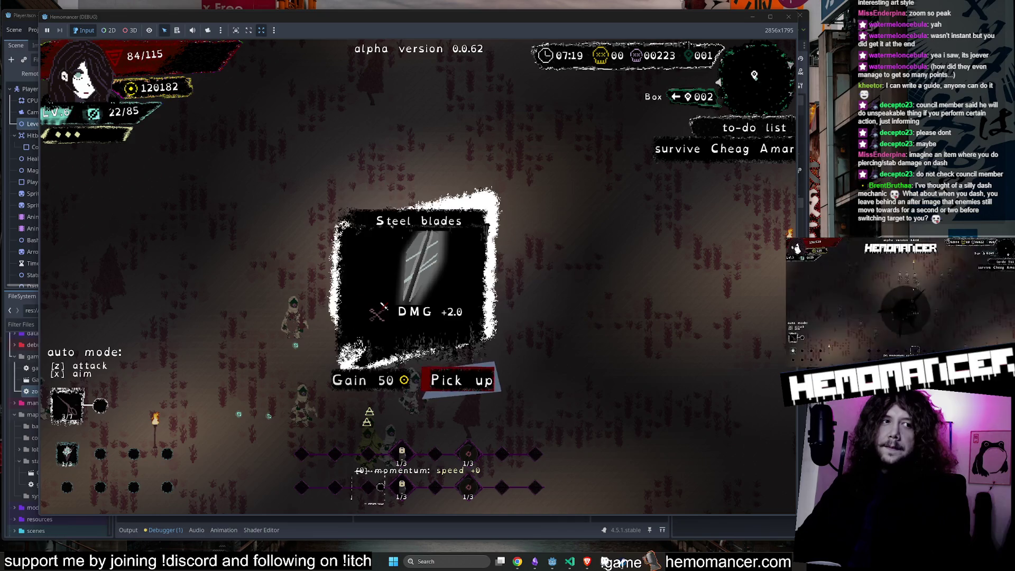
Step: Bring the Trello browser over the game and open the Hemomancer board
click(517, 562)
drag(473, 332, 640, 59)
click(368, 322)
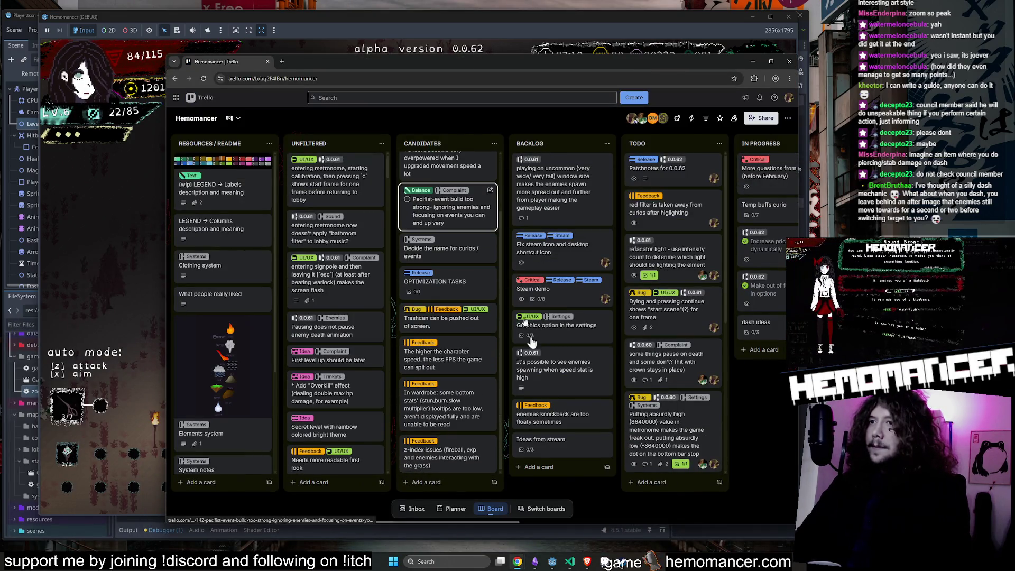
Step: Glance at the Ideas from stream card, then open the dash ideas card
click(562, 450)
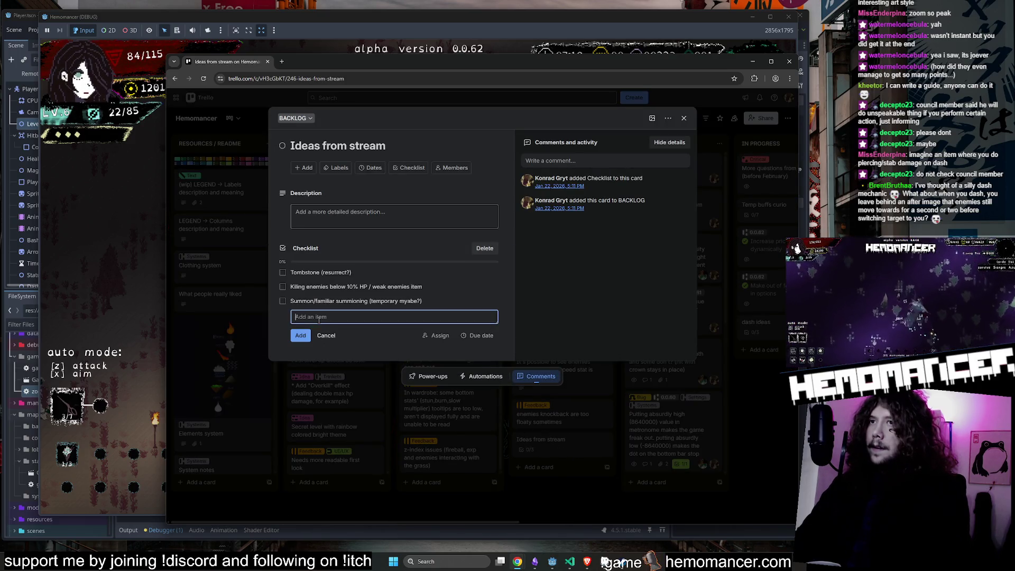
click(606, 488)
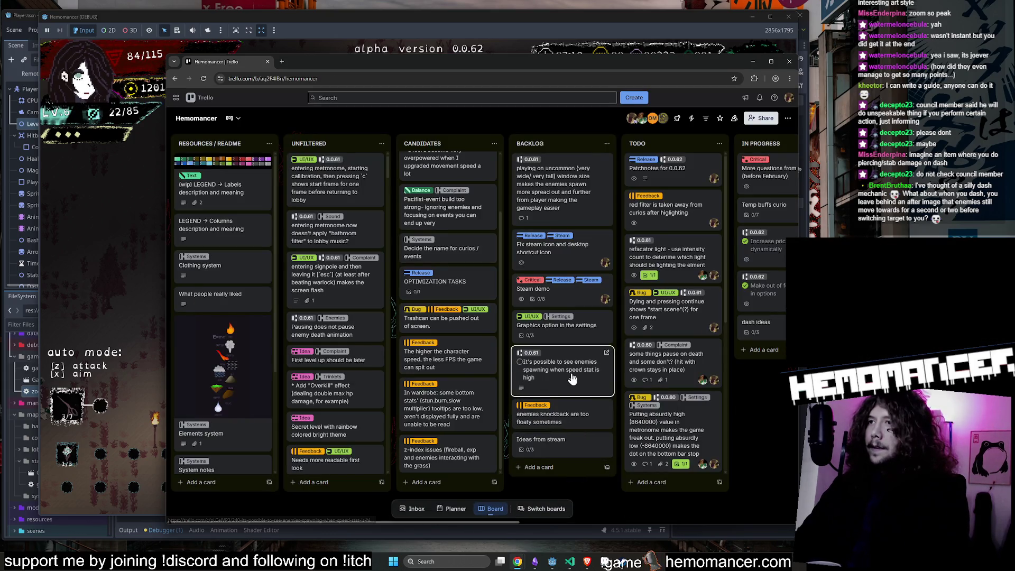
scroll(710, 386, right, 5)
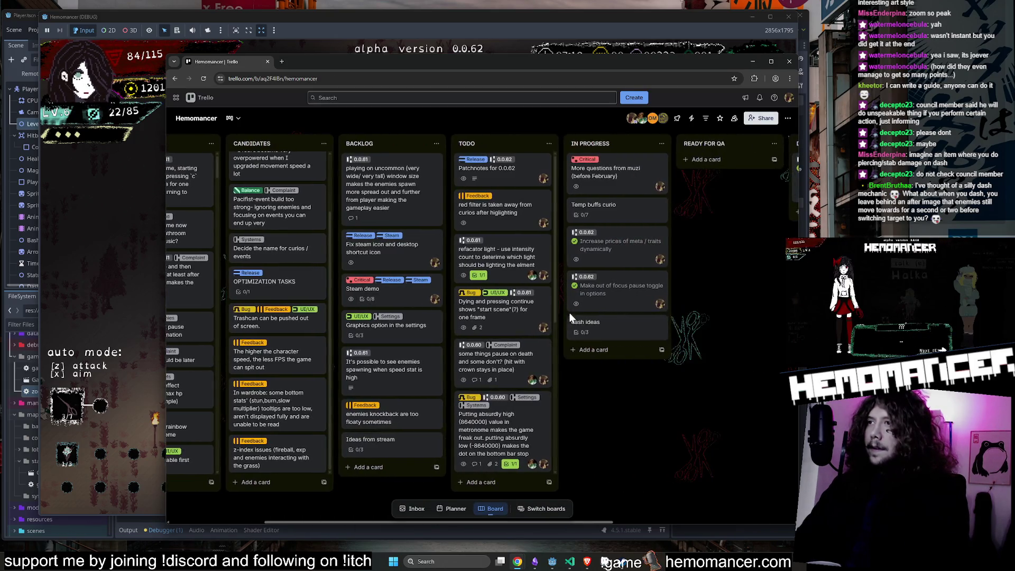
click(602, 324)
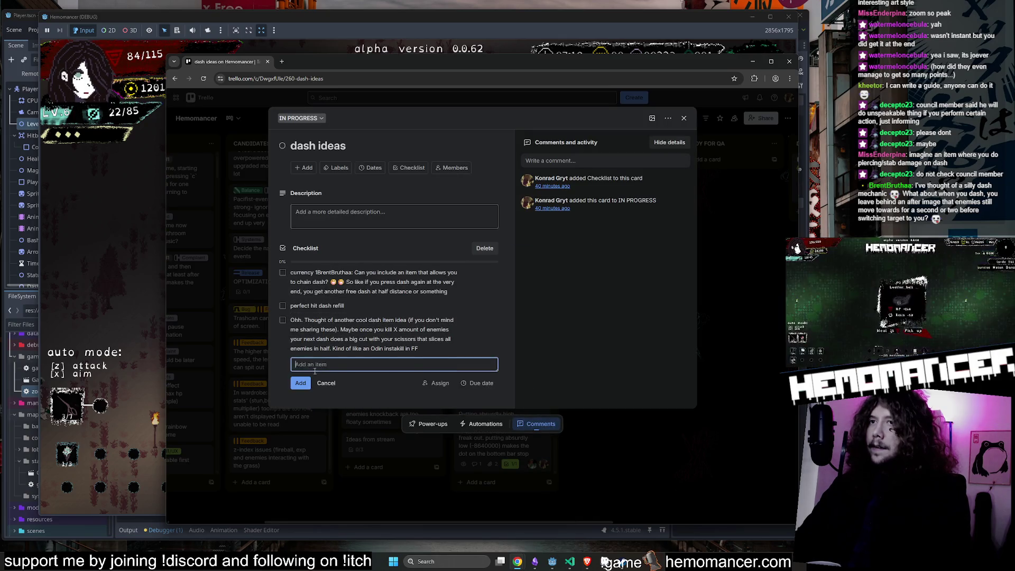
Step: Paste the viewers' after-image and piercing/stab damage dash ideas as checklist items
key(ctrl+v)
key(Return)
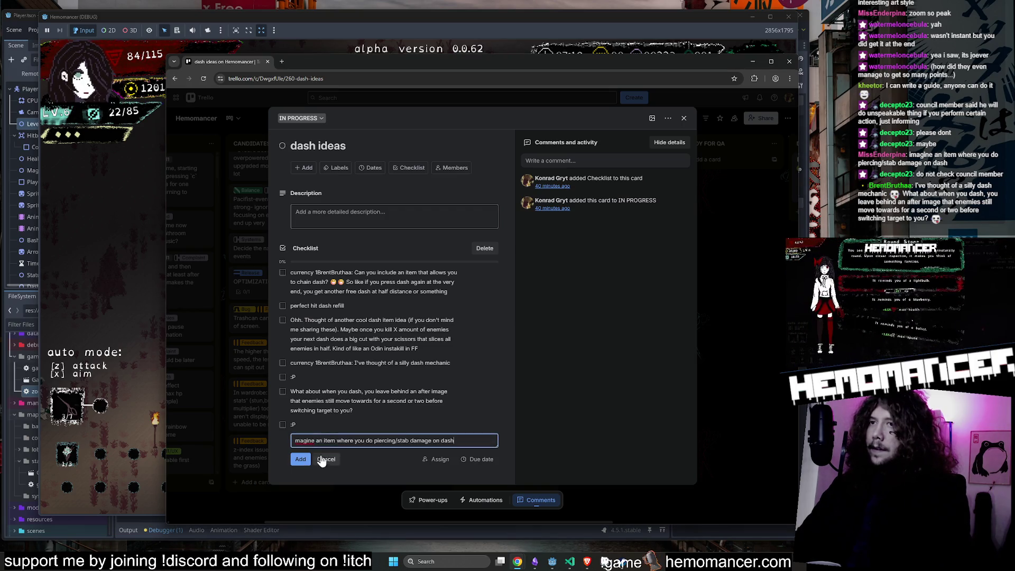
click(305, 459)
Step: Delete the ':P' and silly dash mechanic entries, close the card and hide the browser
scroll(423, 431, down, 1)
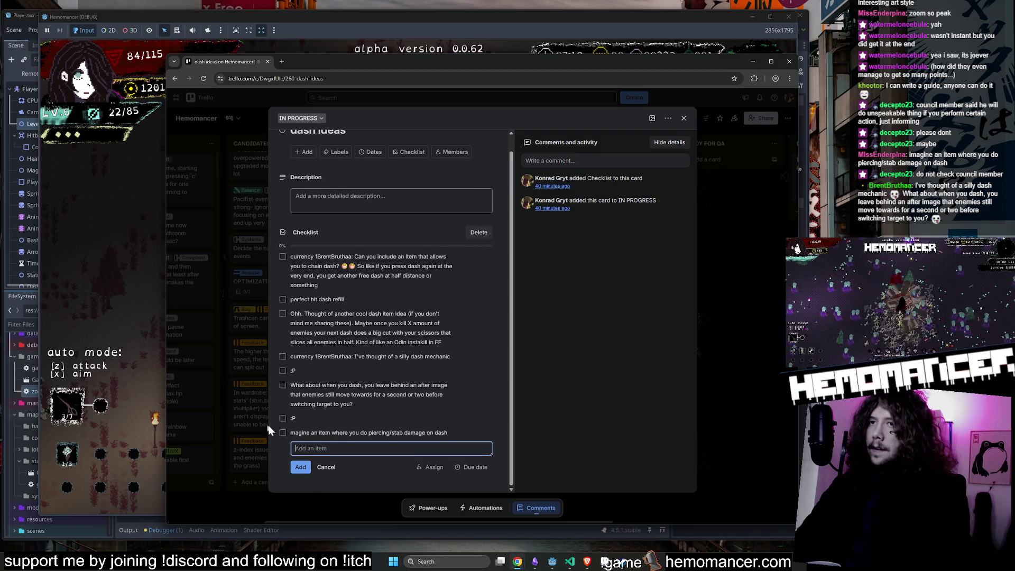
click(486, 419)
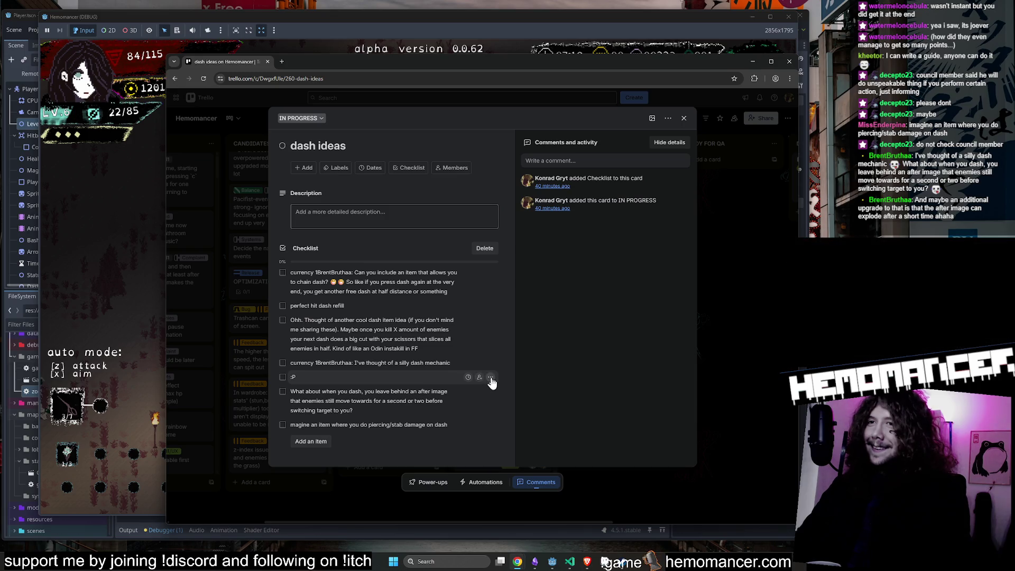
click(527, 426)
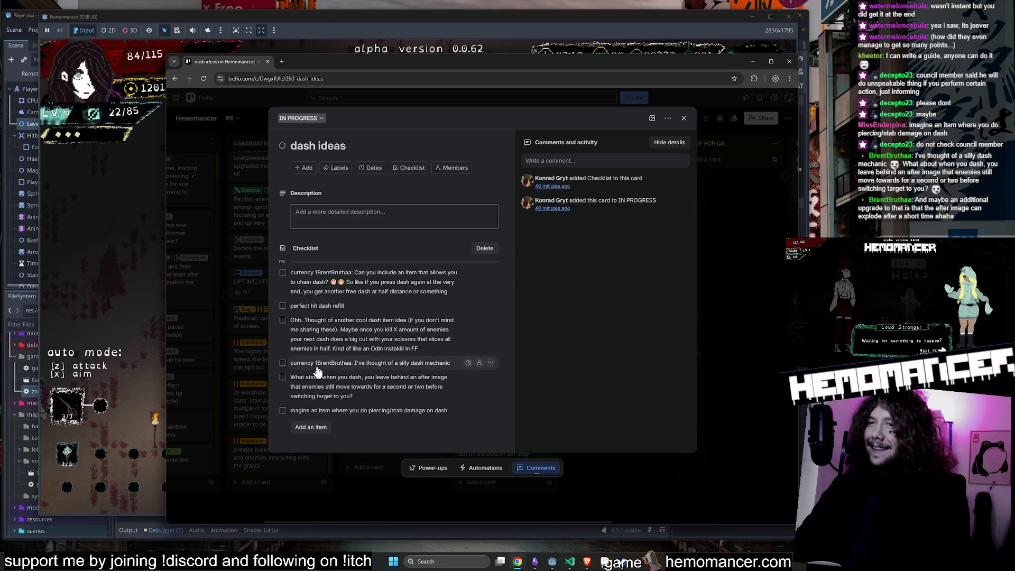
click(500, 409)
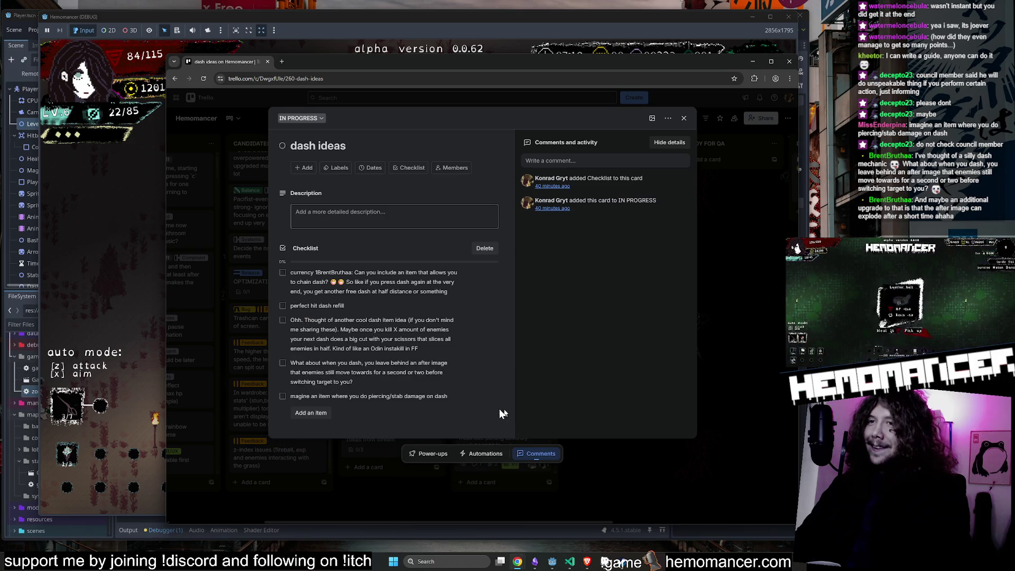
click(747, 186)
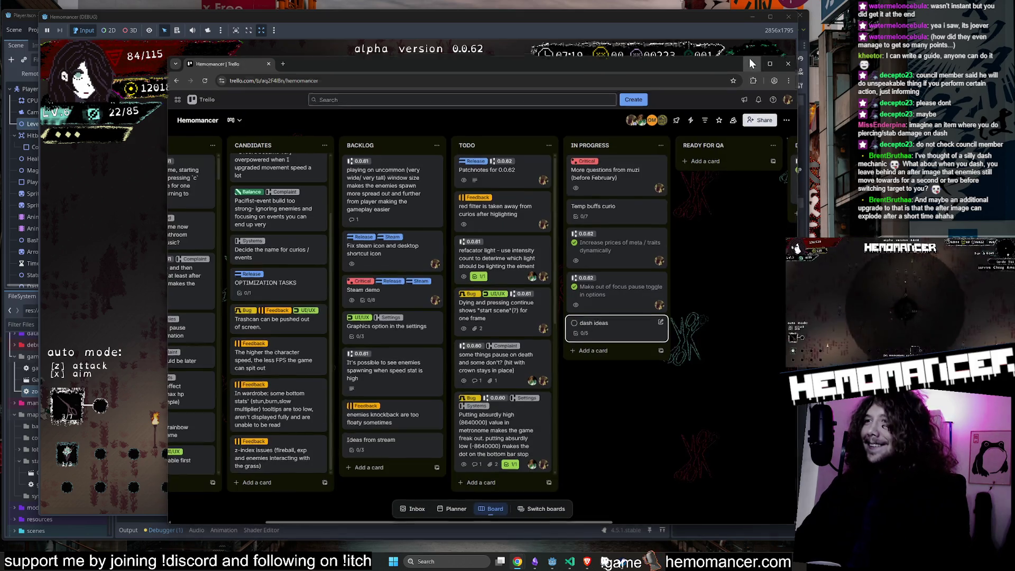
click(750, 60)
Step: Trade the Steel blades for 50 gold, reroll the item choices twice and pick one
click(362, 389)
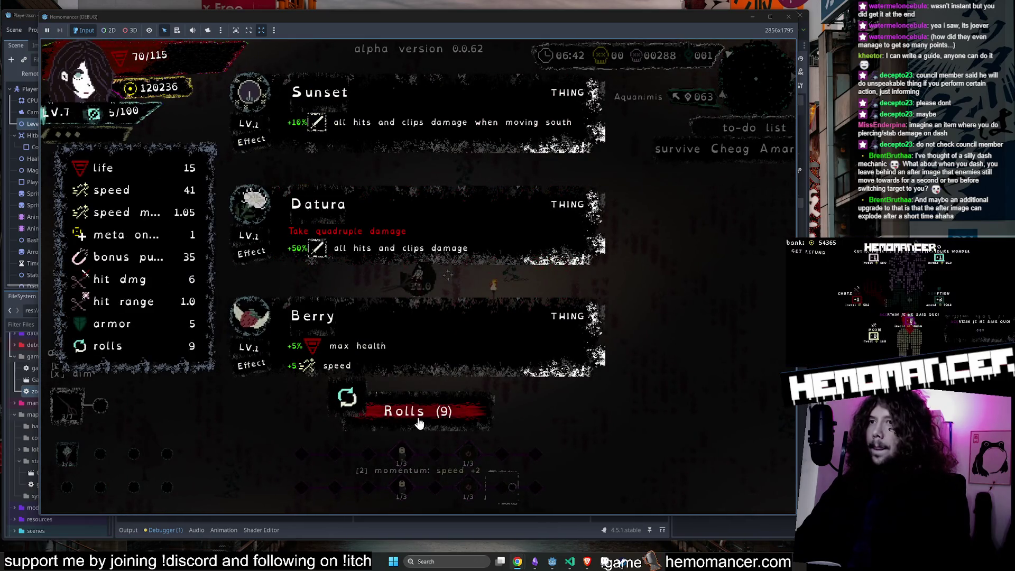
click(419, 419)
click(419, 419)
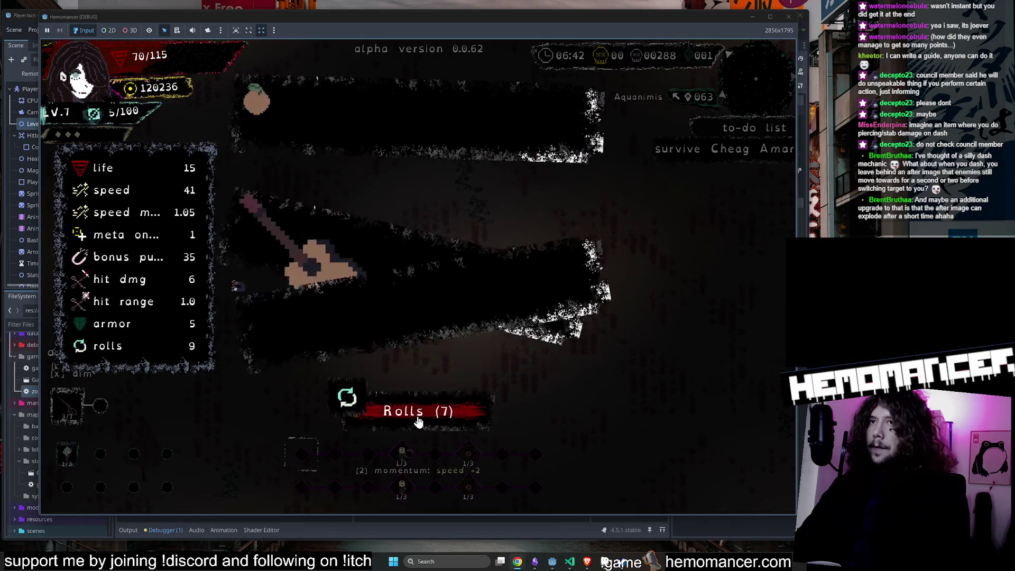
click(398, 363)
Step: Steer the character up, left and around the torch while fighting through enemies
key(w)
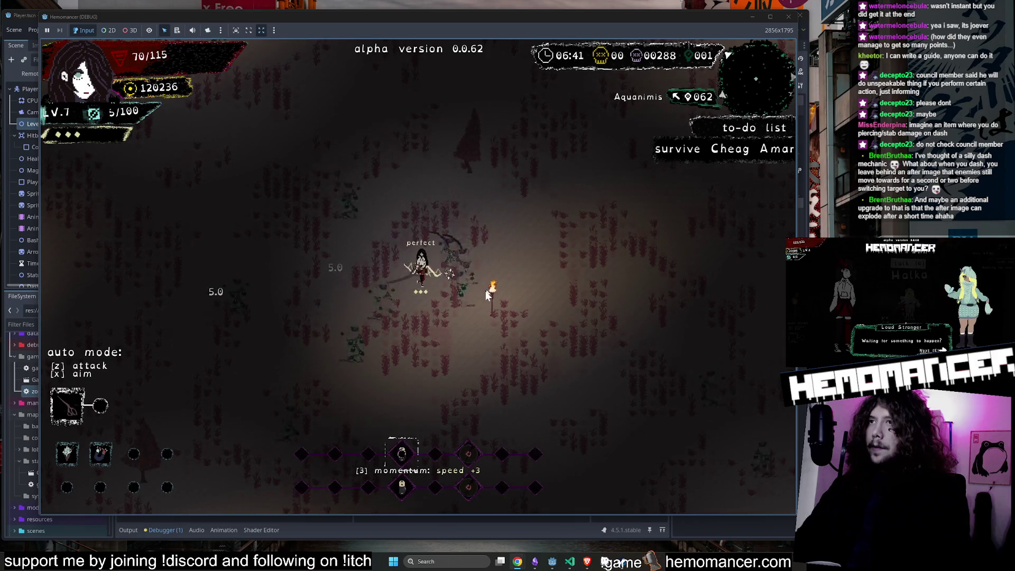
key(a)
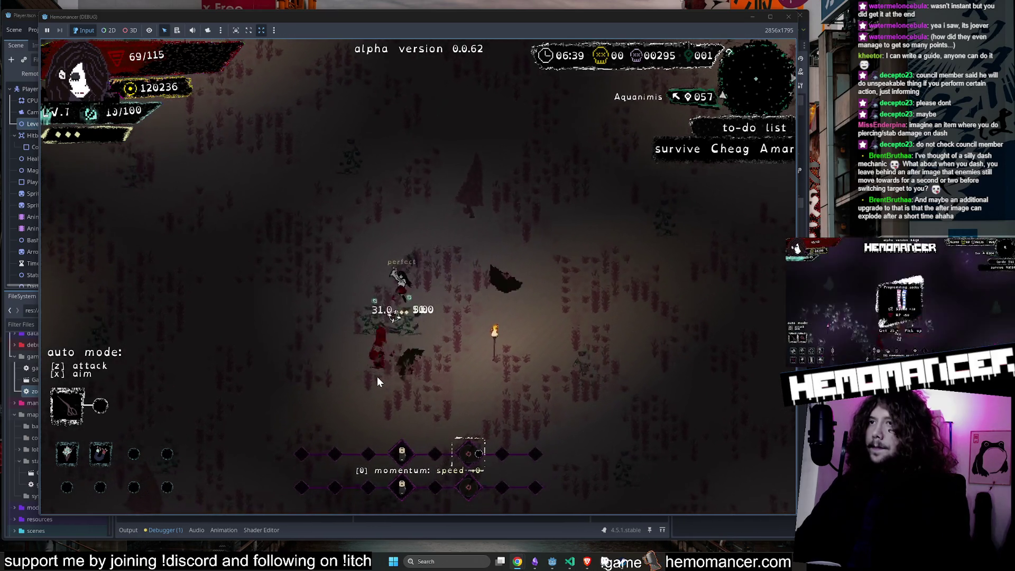
key(w)
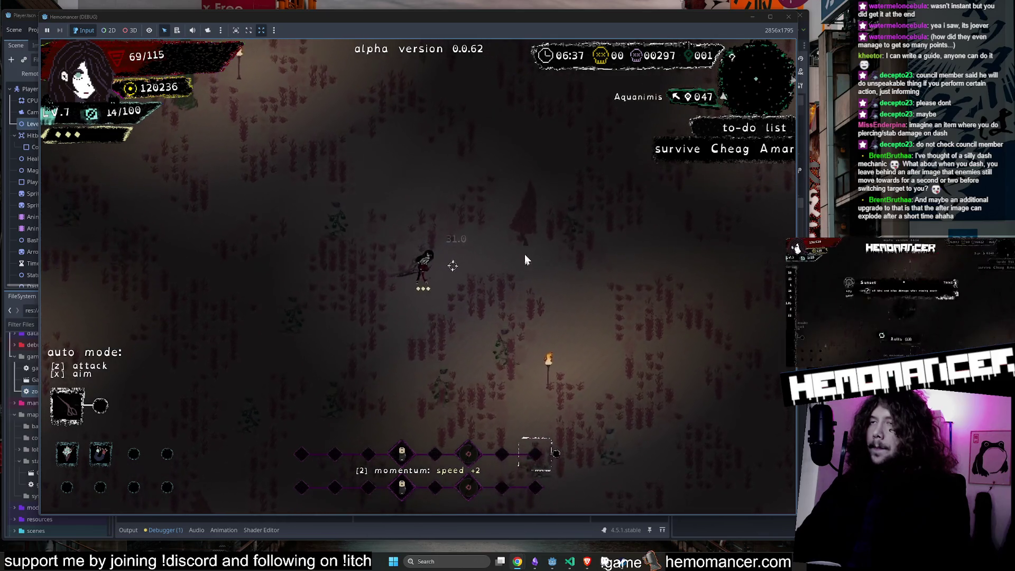
key(w)
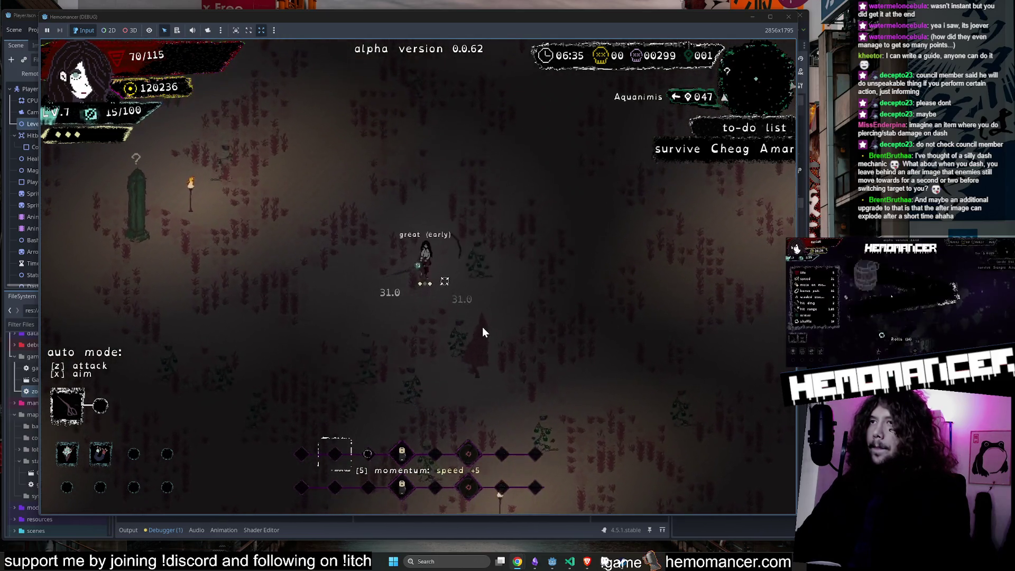
key(a)
key(a)
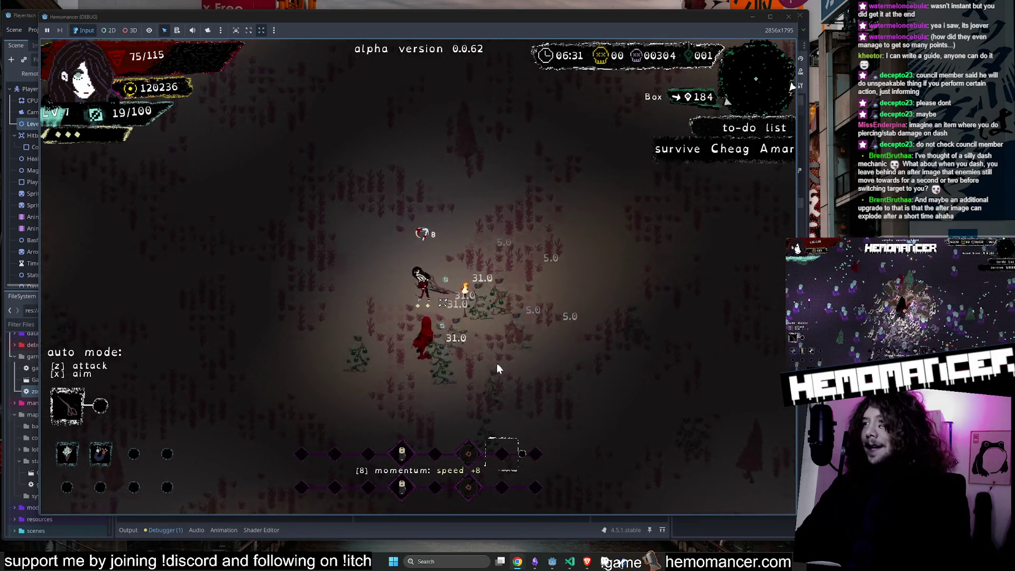
key(s)
key(w)
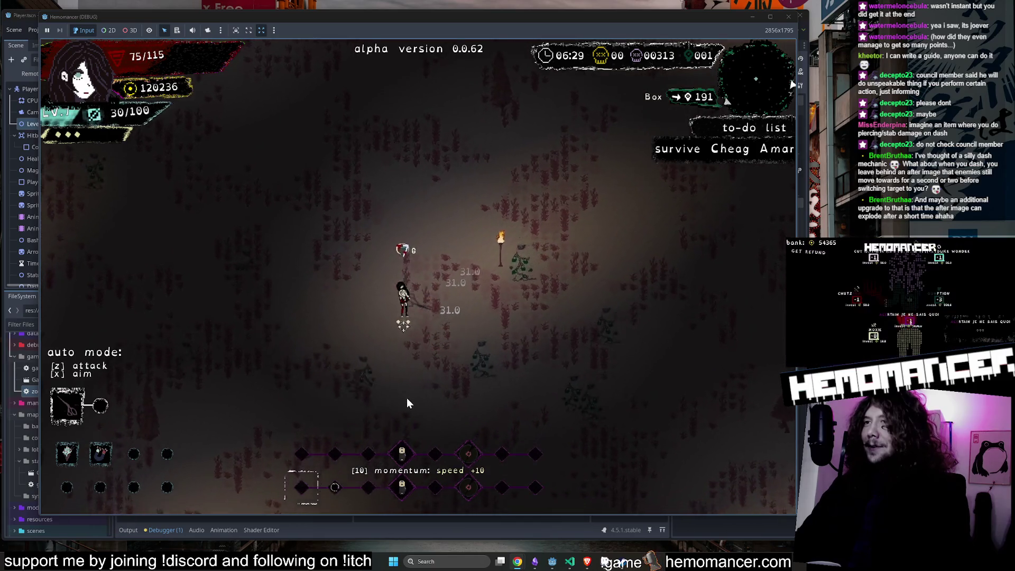
key(w)
key(d)
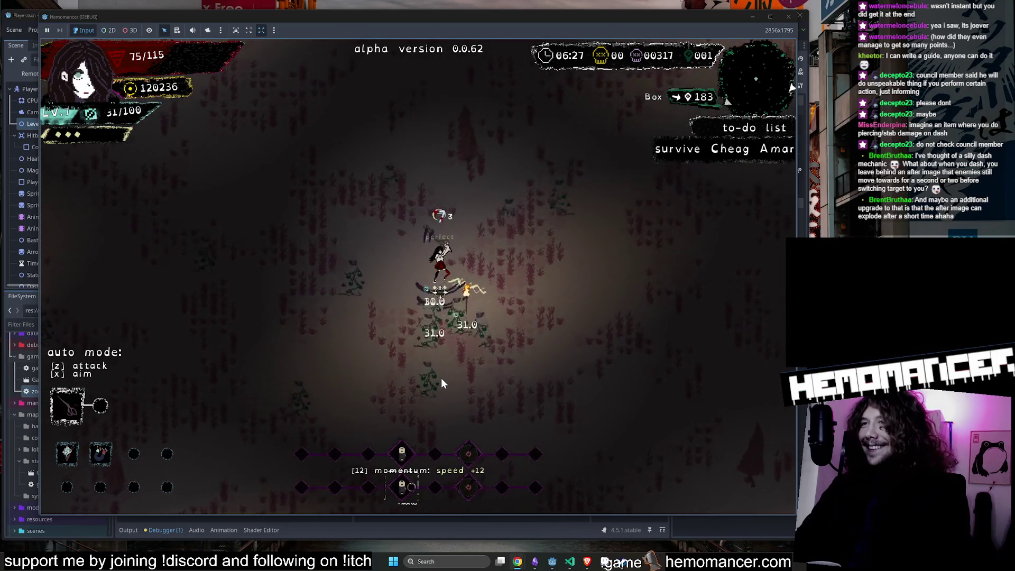
key(d)
key(s)
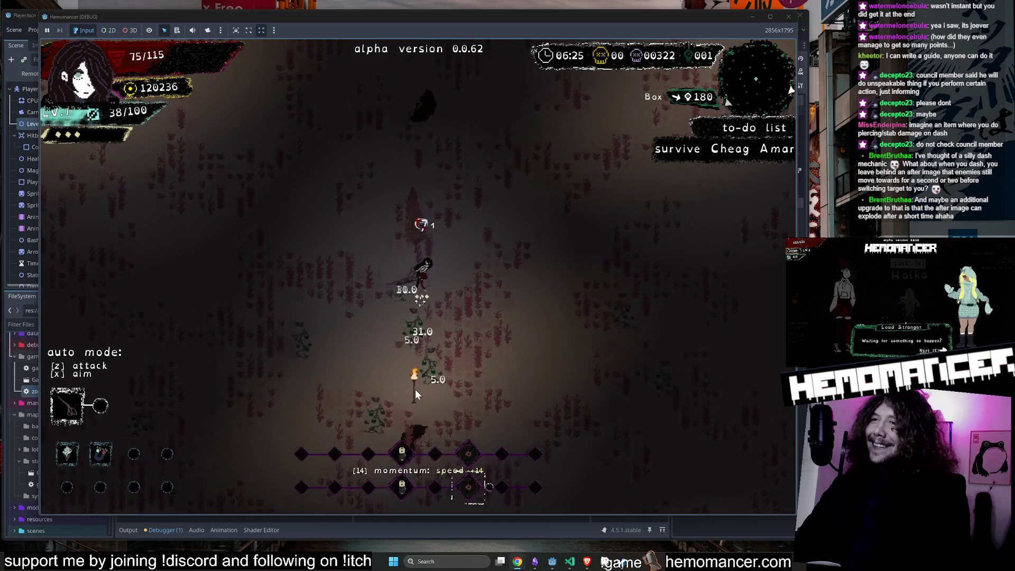
key(d)
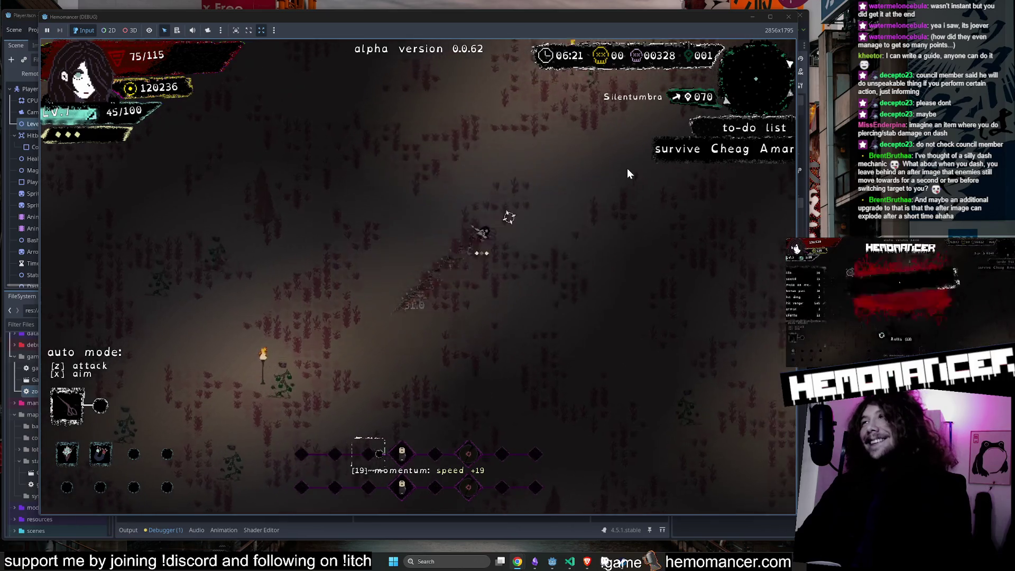
key(s)
key(a)
key(d)
key(w)
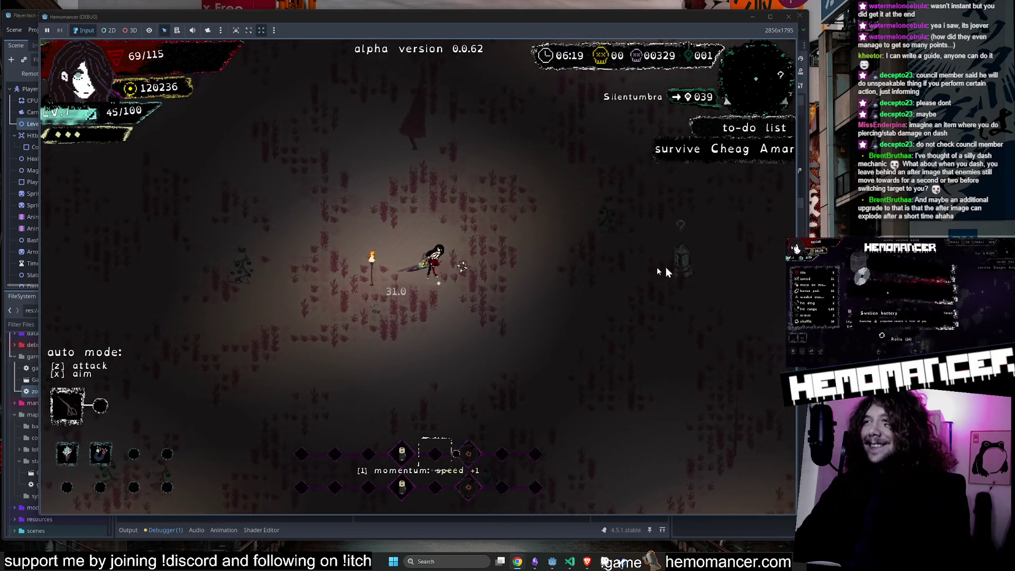
Step: Push up-right toward Lacrimosa through the enemies until the character hits level 8
key(d)
key(d)
key(w)
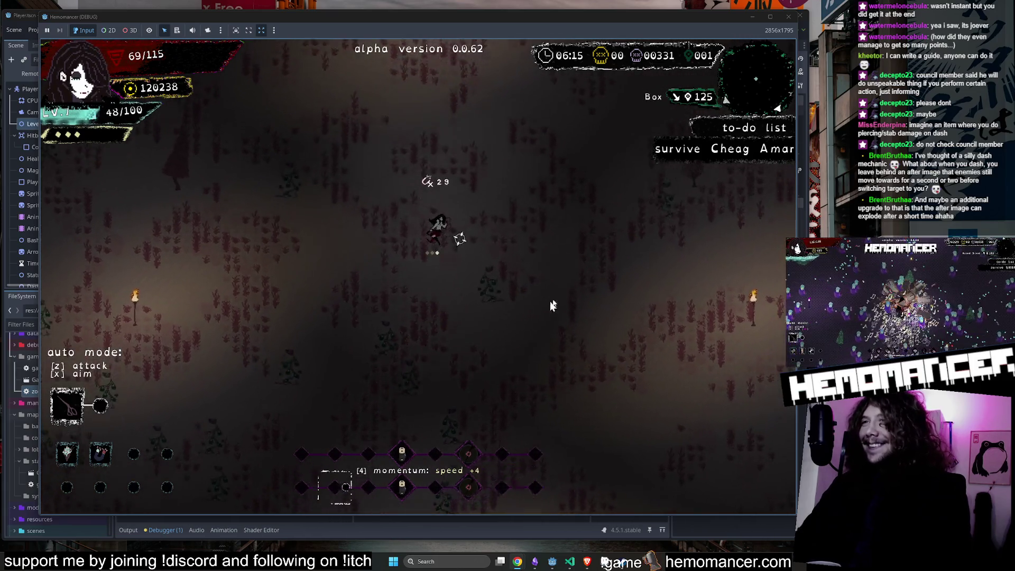
key(d)
key(w)
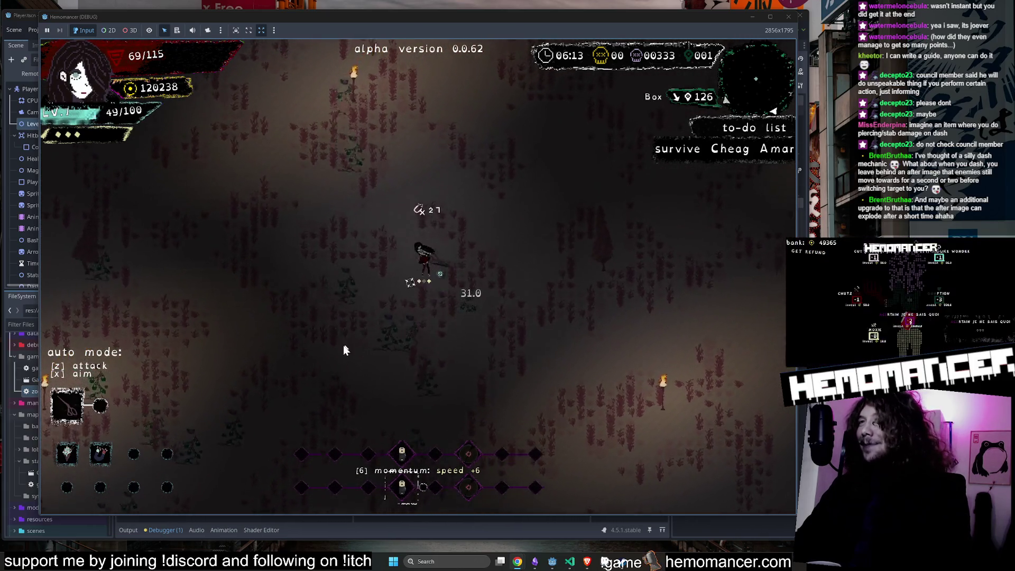
key(d)
key(w)
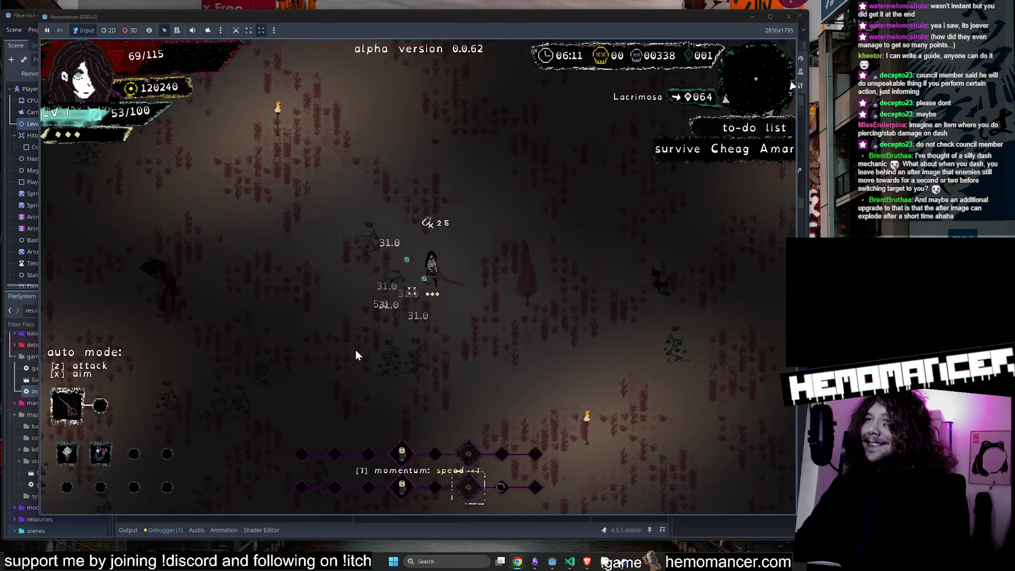
key(d)
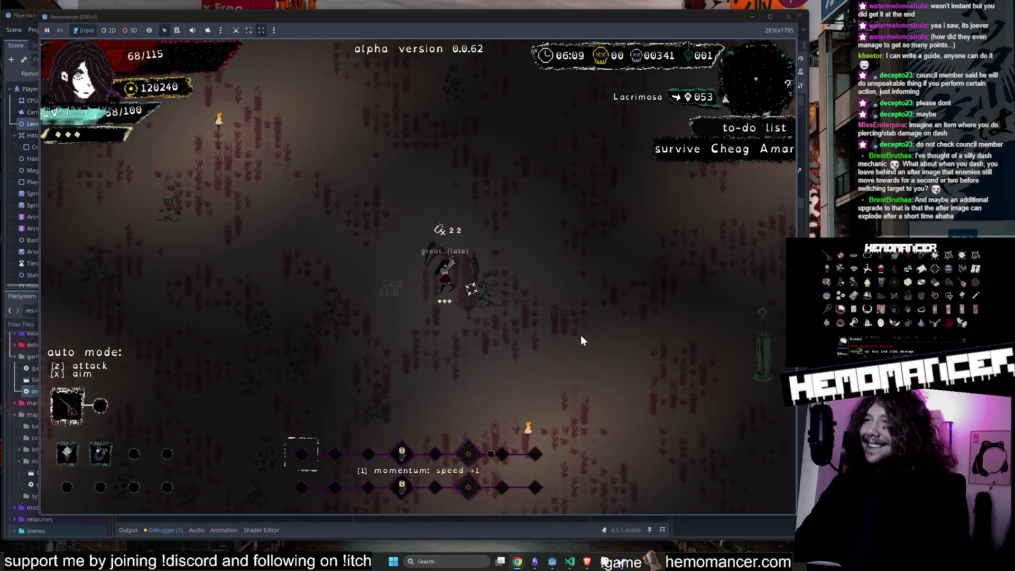
key(d)
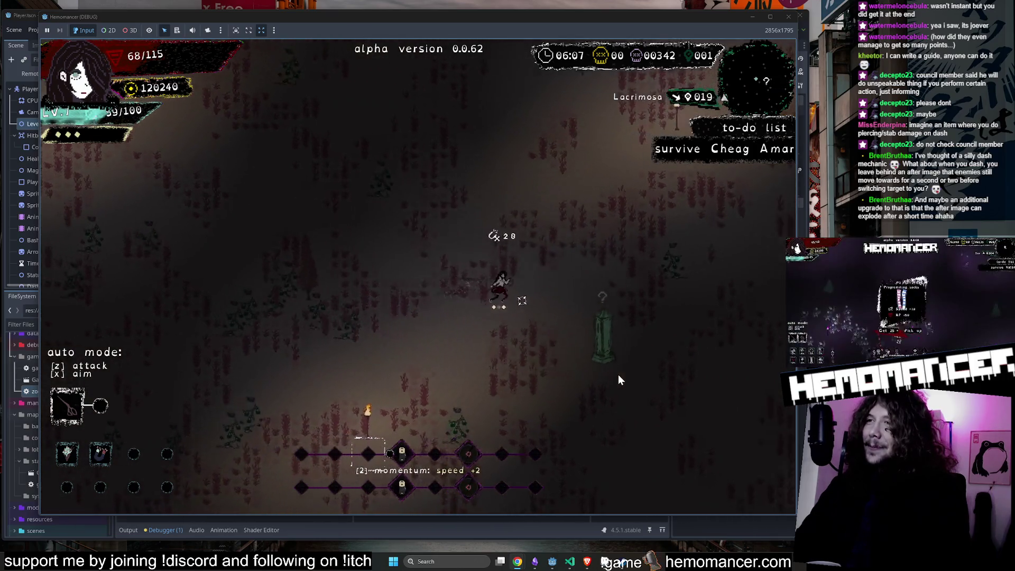
key(s)
key(s)
key(d)
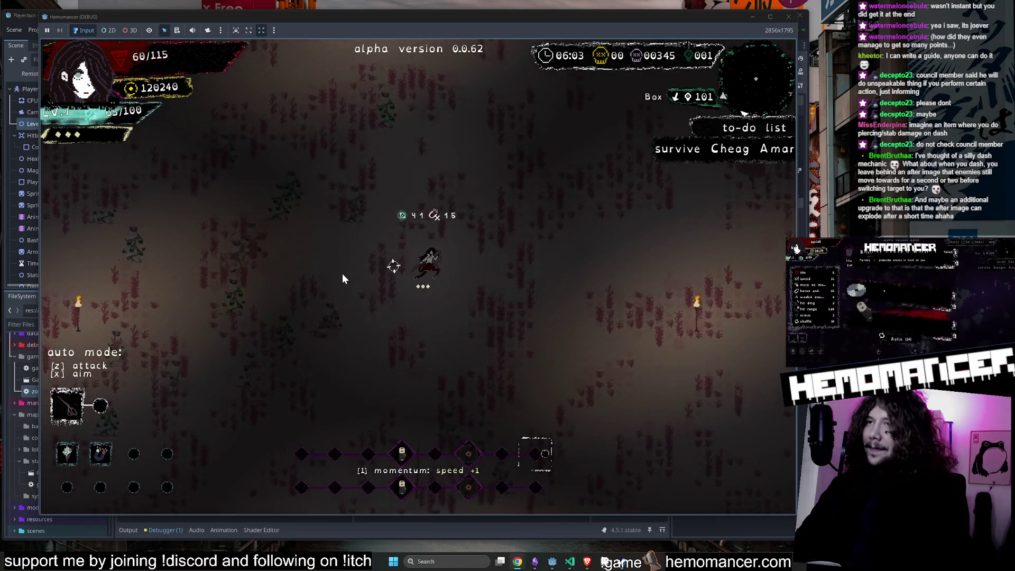
key(w)
key(d)
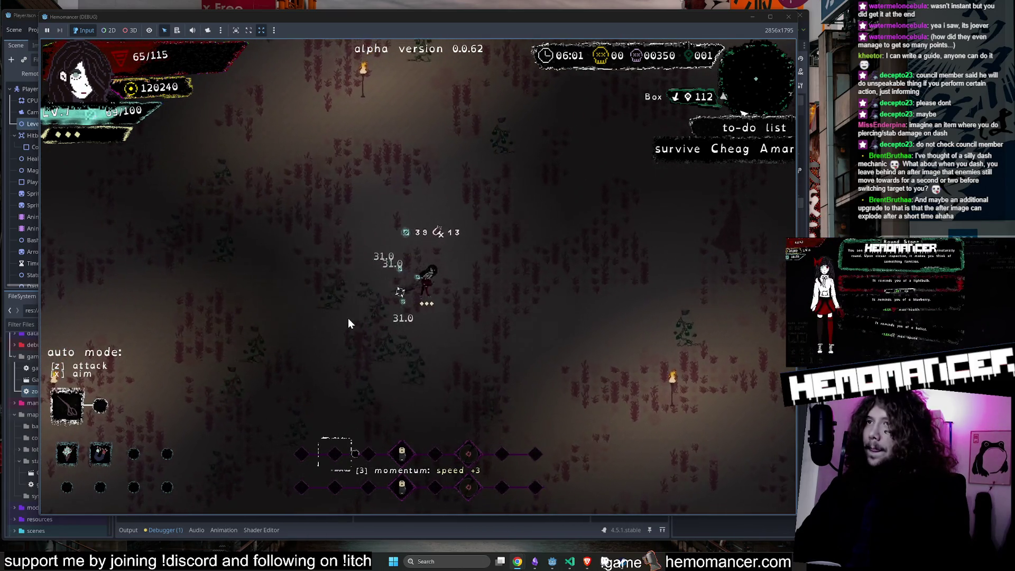
key(w)
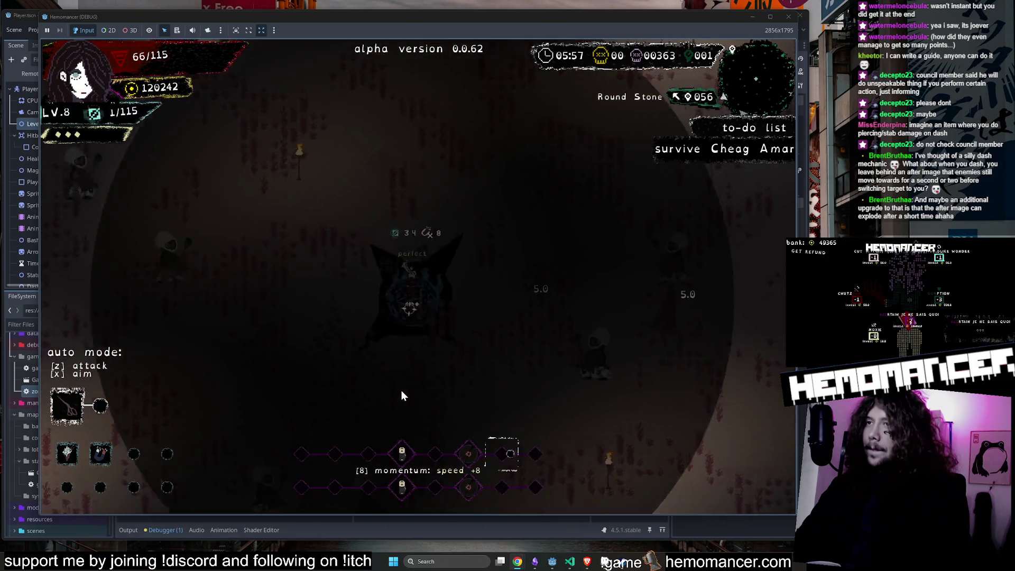
Step: Take the new level-up item into the second slot and walk onto the Round Stone
click(507, 236)
key(w)
key(d)
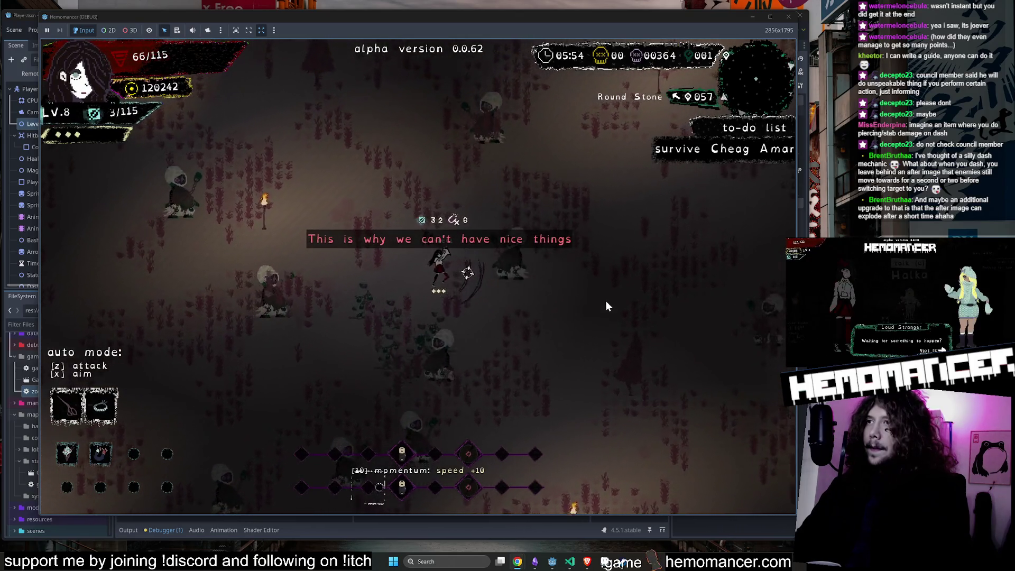
key(w)
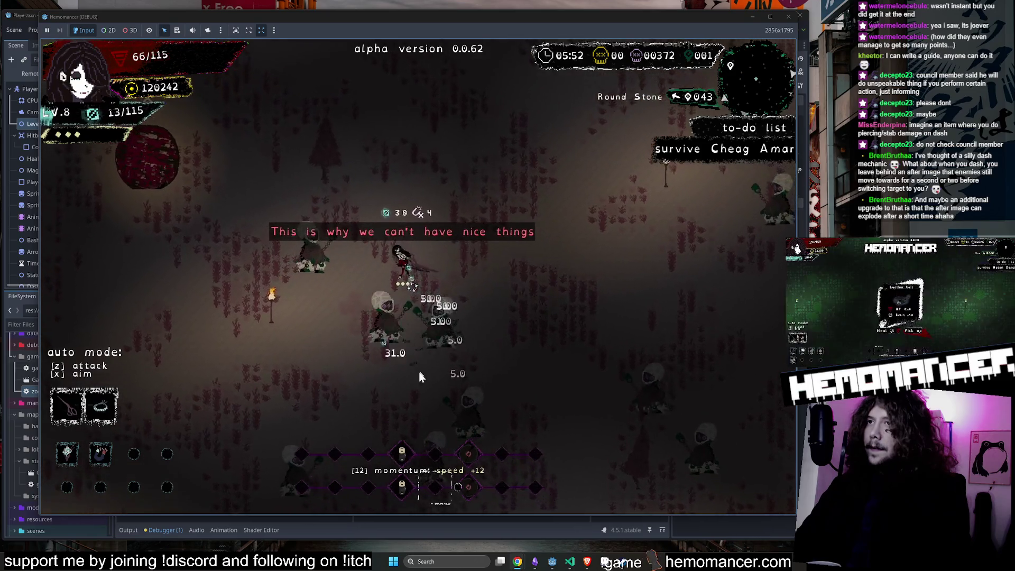
key(w)
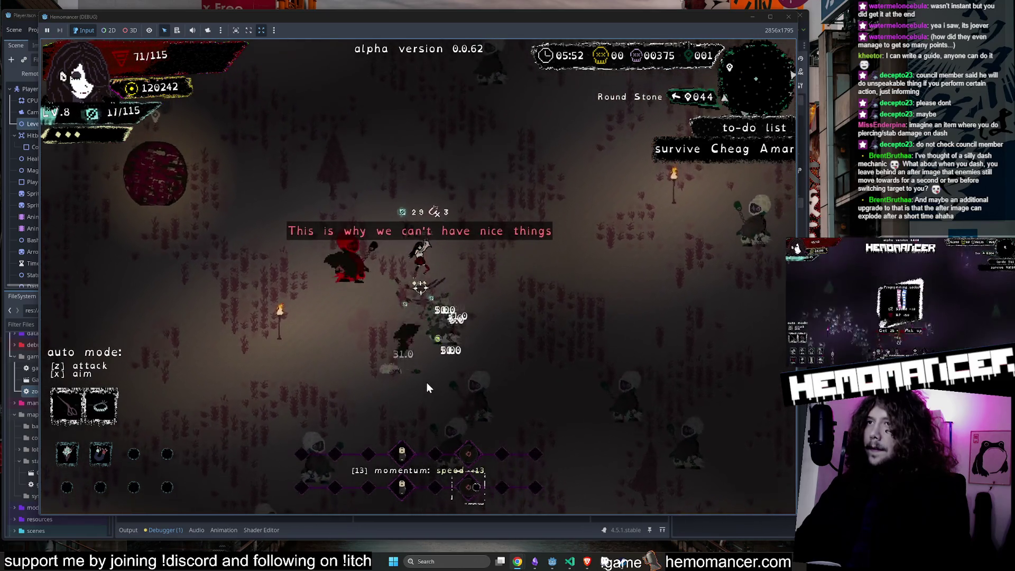
key(a)
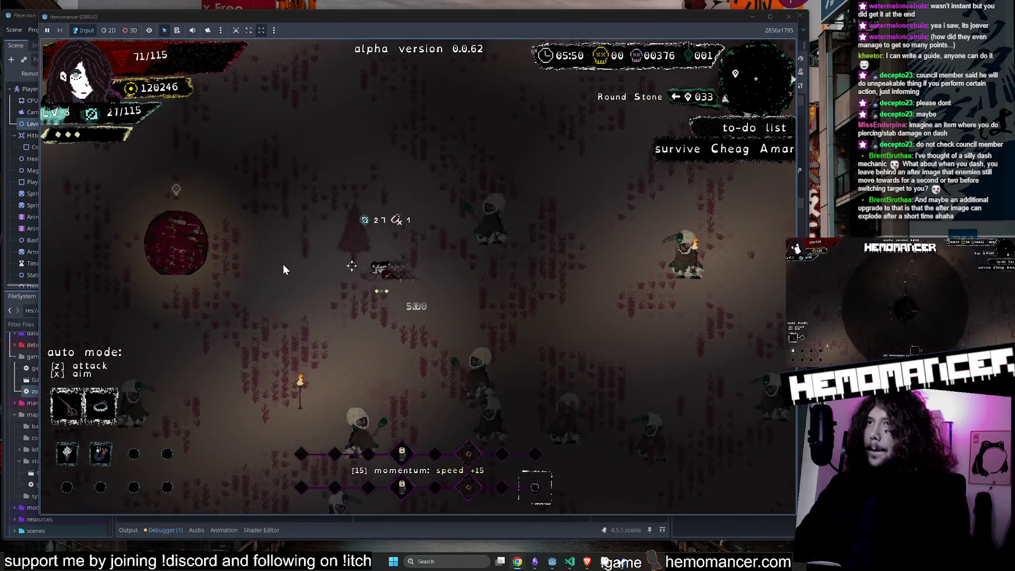
key(a)
key(w)
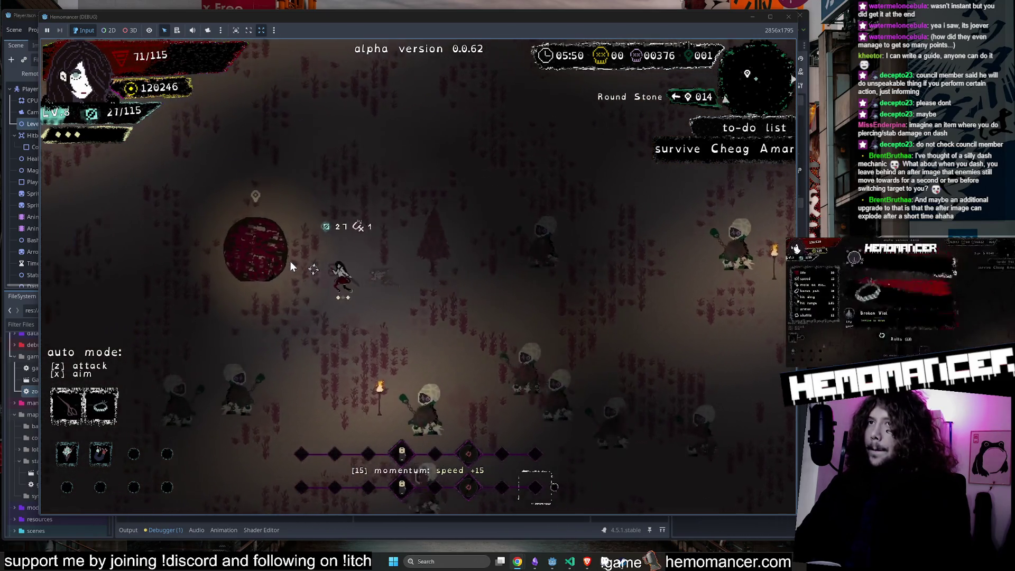
Step: Head up-right toward Tympanum through the swarming crowd of enemies
key(d)
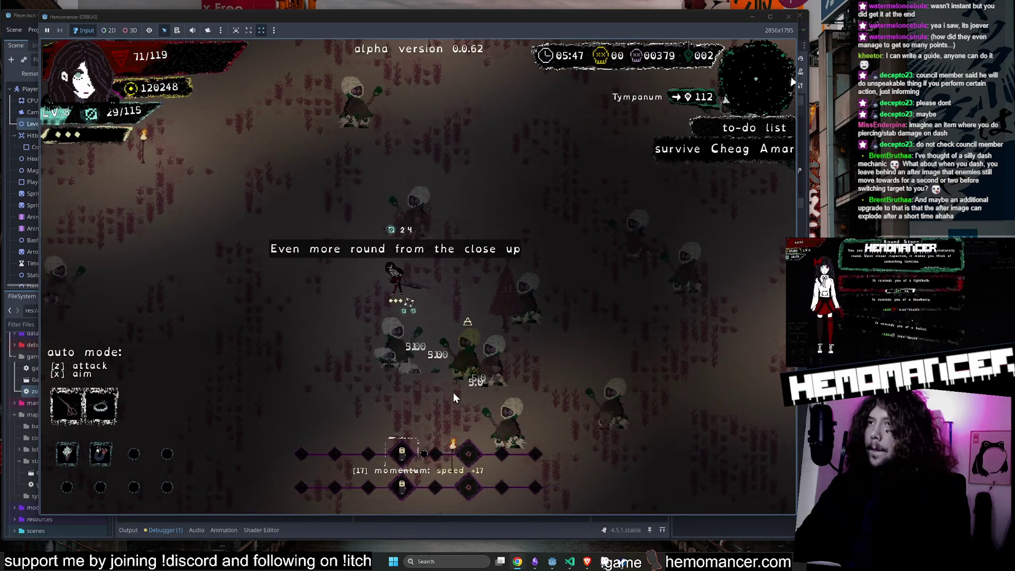
key(w)
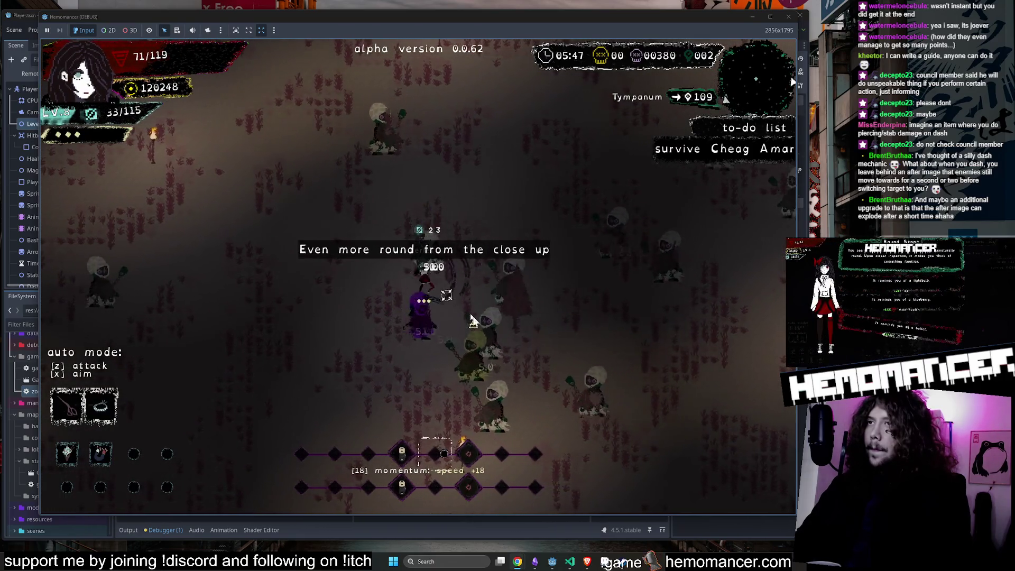
key(w)
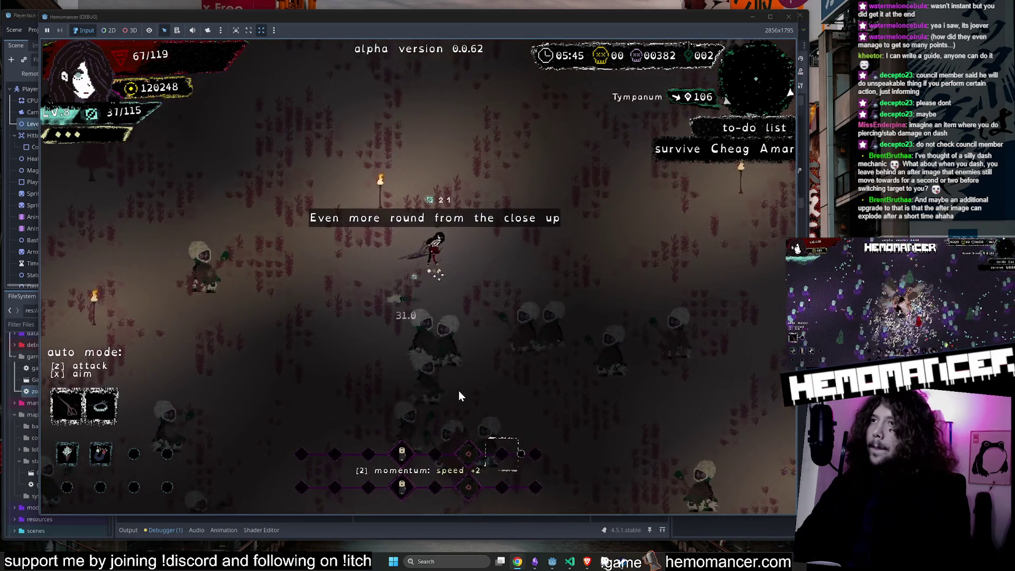
key(w)
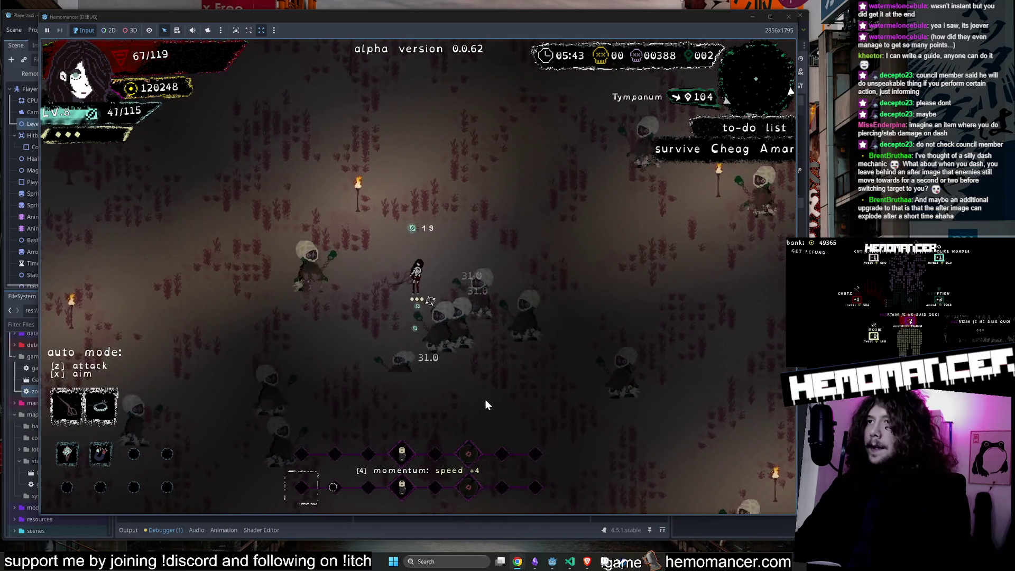
key(w)
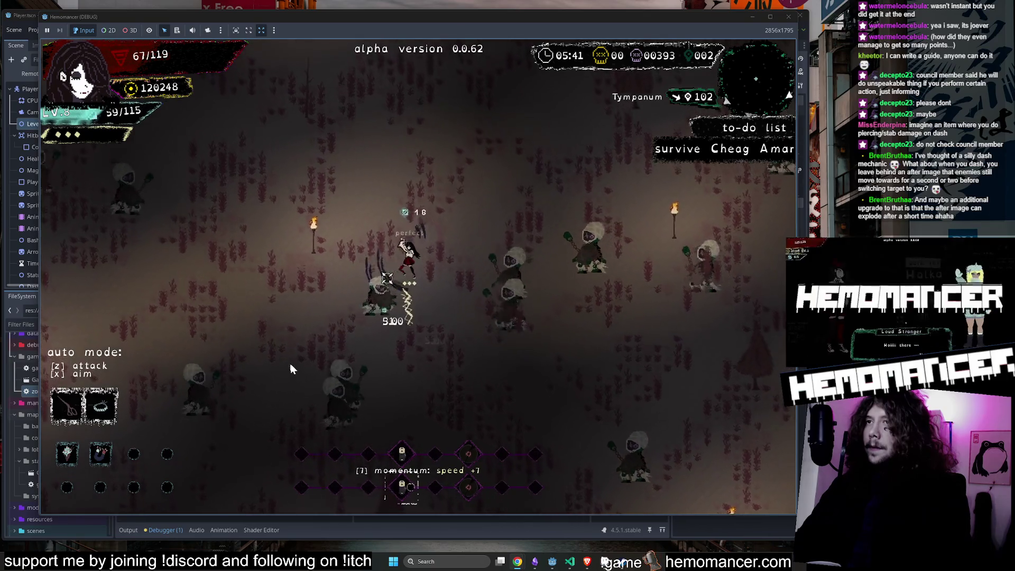
key(d)
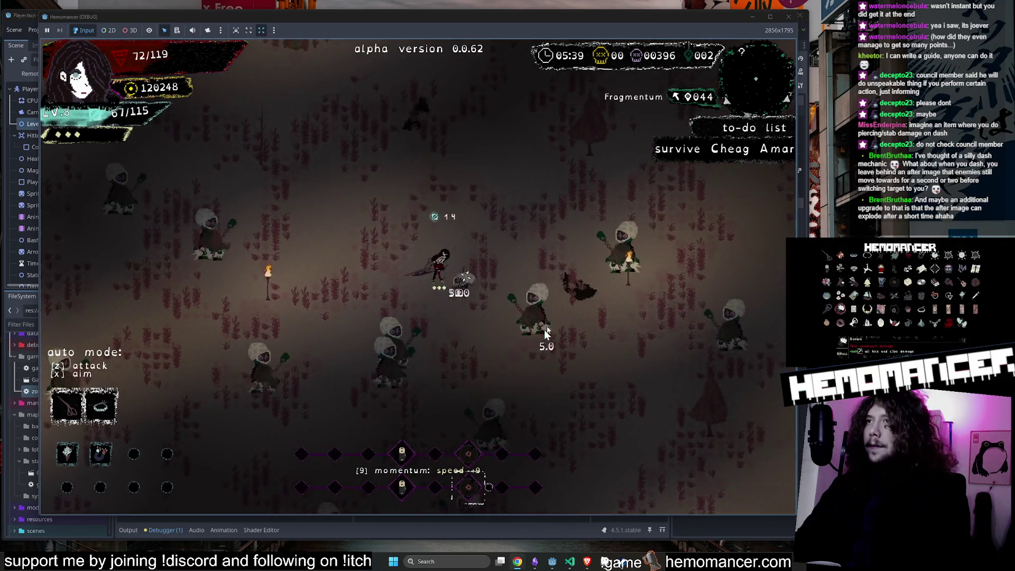